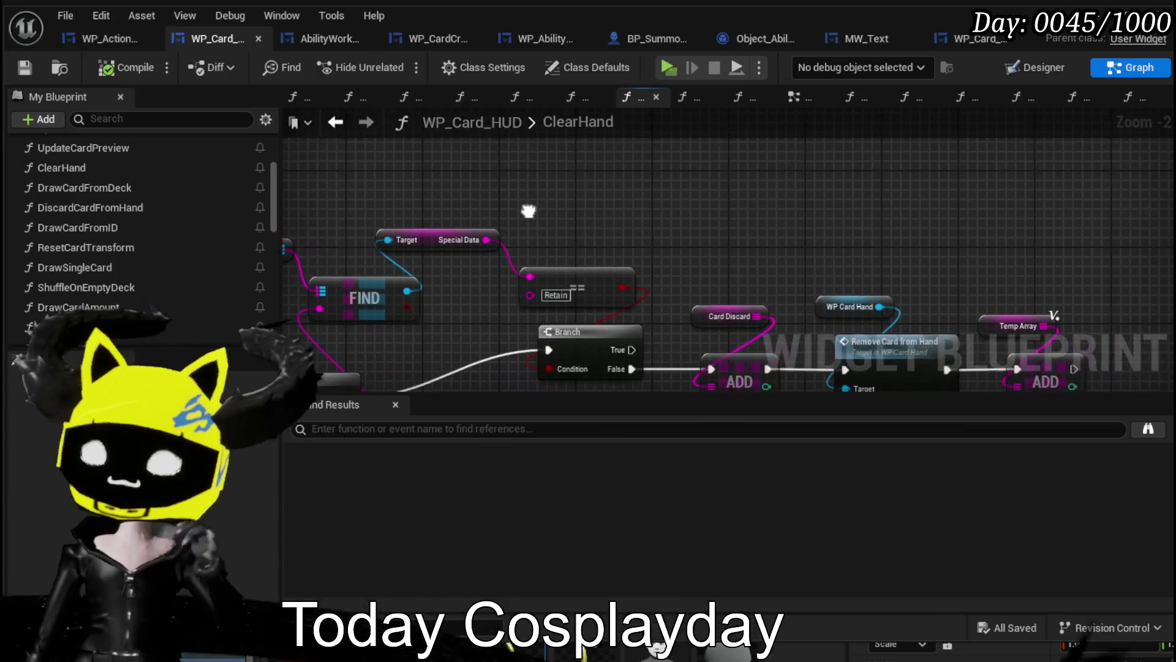
Duplicate the Retain comparison, wire it to Special Data, change it to Ephemeral, and save.
key(ctrl+c)
key(ctrl+v)
mouse_move(477, 237)
mouse_down()
mouse_move(539, 189)
mouse_move(568, 191)
mouse_up()
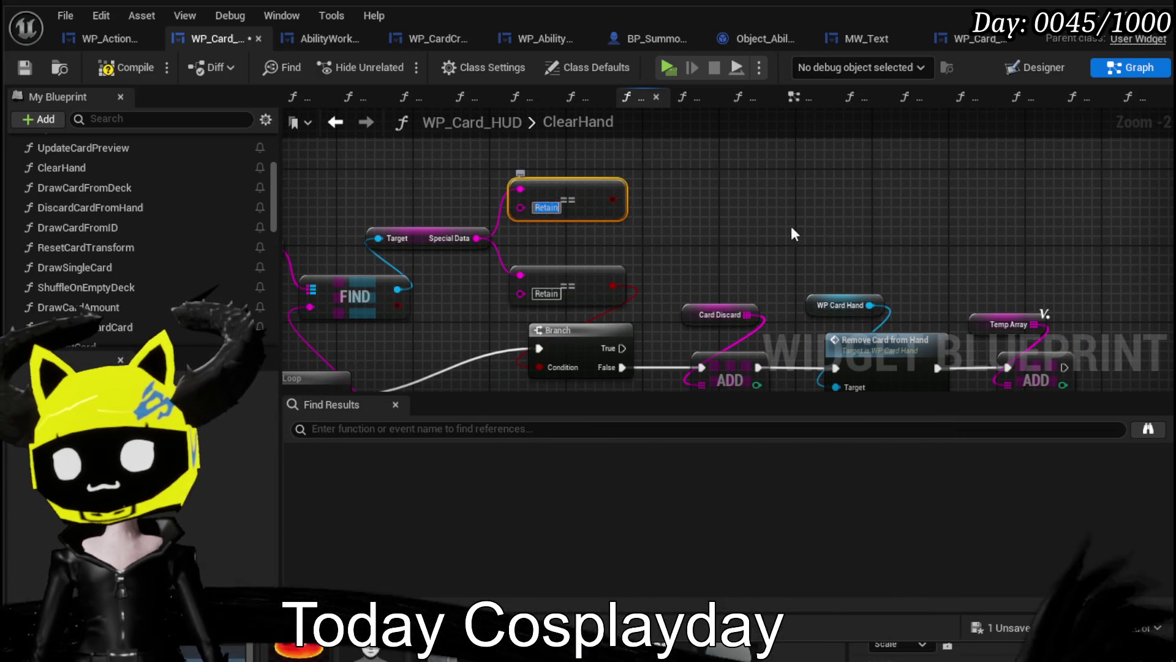
text(Ep)
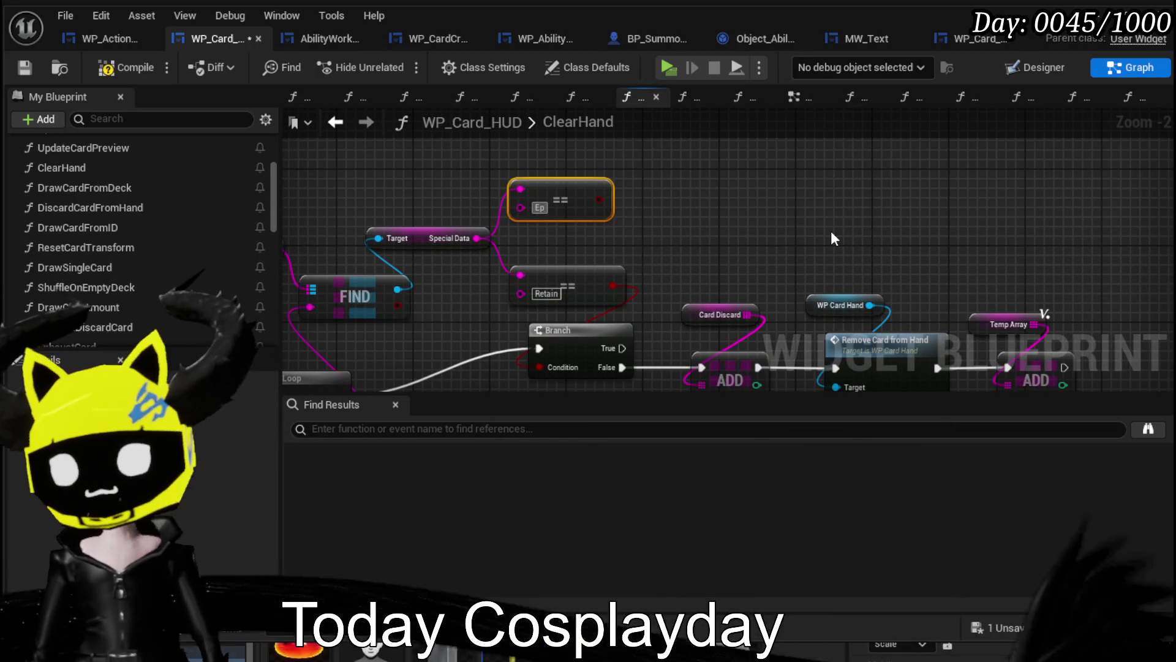
text(hemeral)
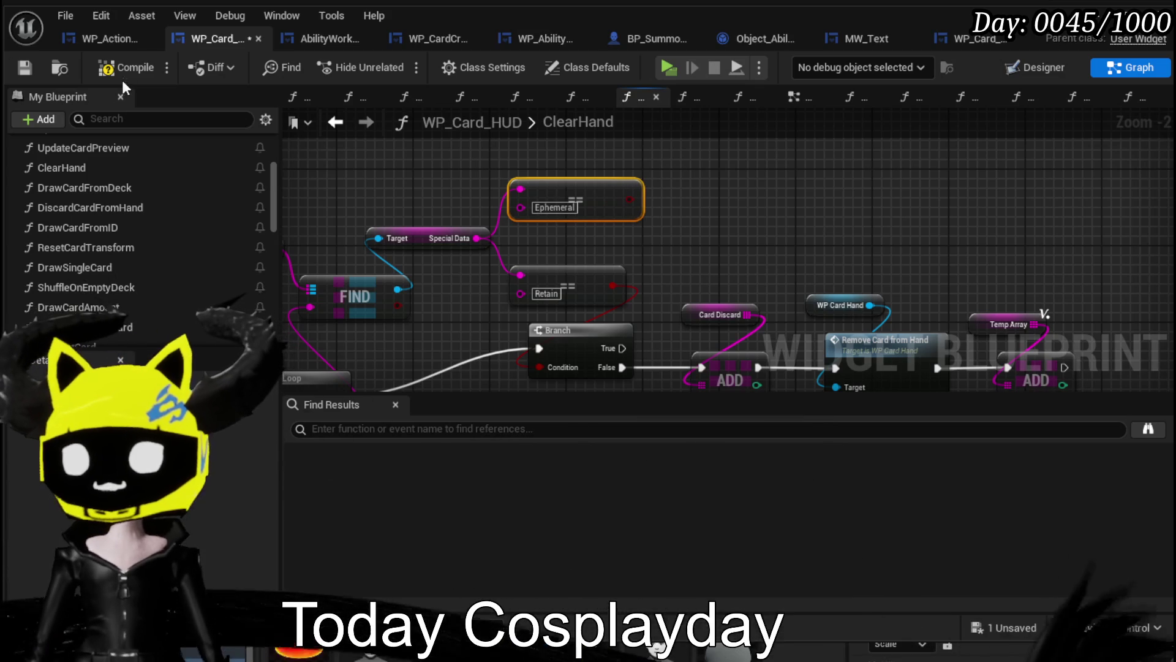
click(24, 70)
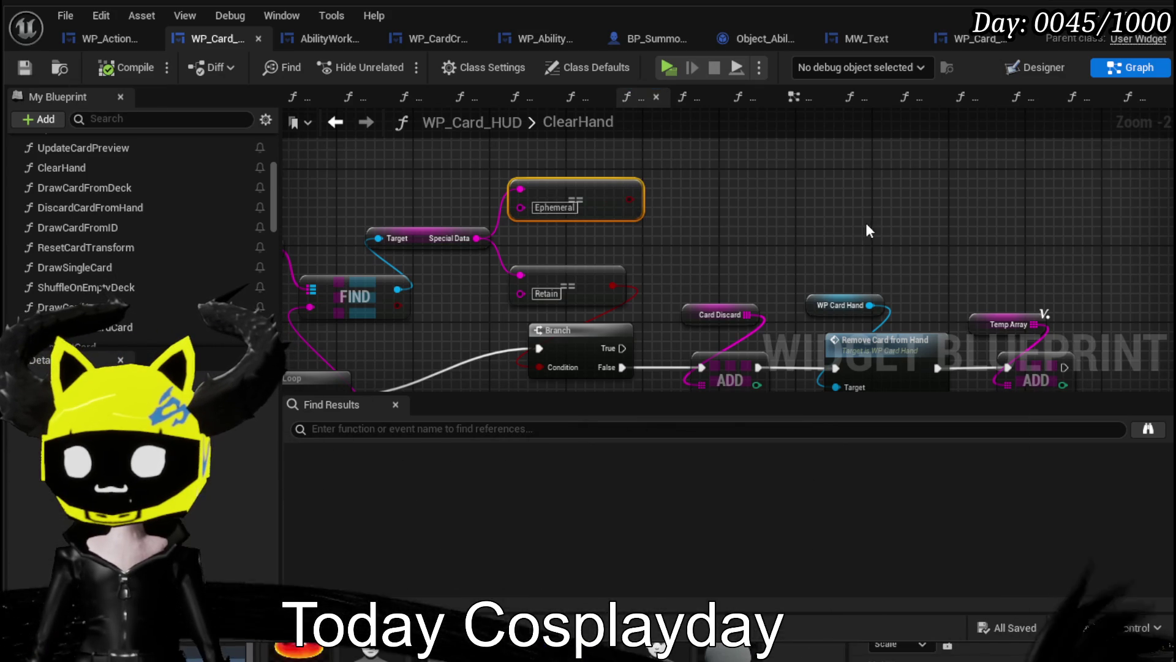
Rearrange the ClearHand nodes into a compact For Each Loop, FIND and Branch chain.
drag(710, 203, 691, 158)
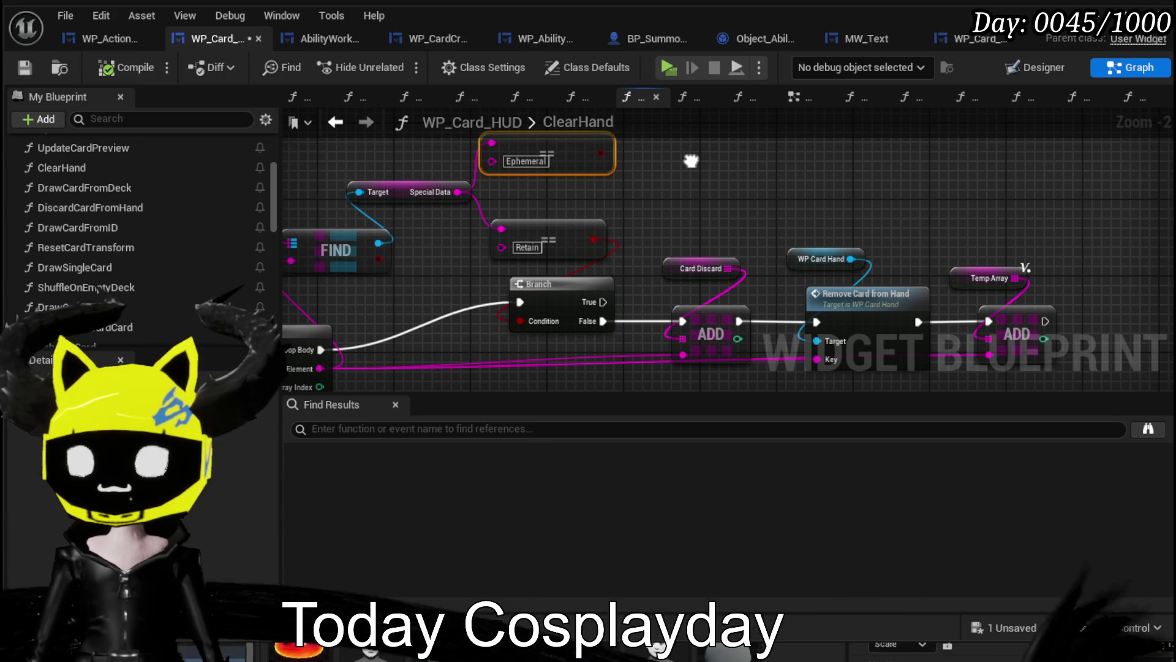
mouse_move(691, 160)
mouse_down()
mouse_move(714, 145)
mouse_move(640, 206)
mouse_move(595, 92)
mouse_move(585, 331)
mouse_move(599, 346)
mouse_move(588, 174)
mouse_move(669, 210)
mouse_move(645, 208)
mouse_up()
mouse_move(806, 356)
mouse_down()
mouse_move(704, 385)
mouse_move(668, 239)
mouse_move(637, 285)
mouse_move(656, 303)
mouse_up()
click(657, 308)
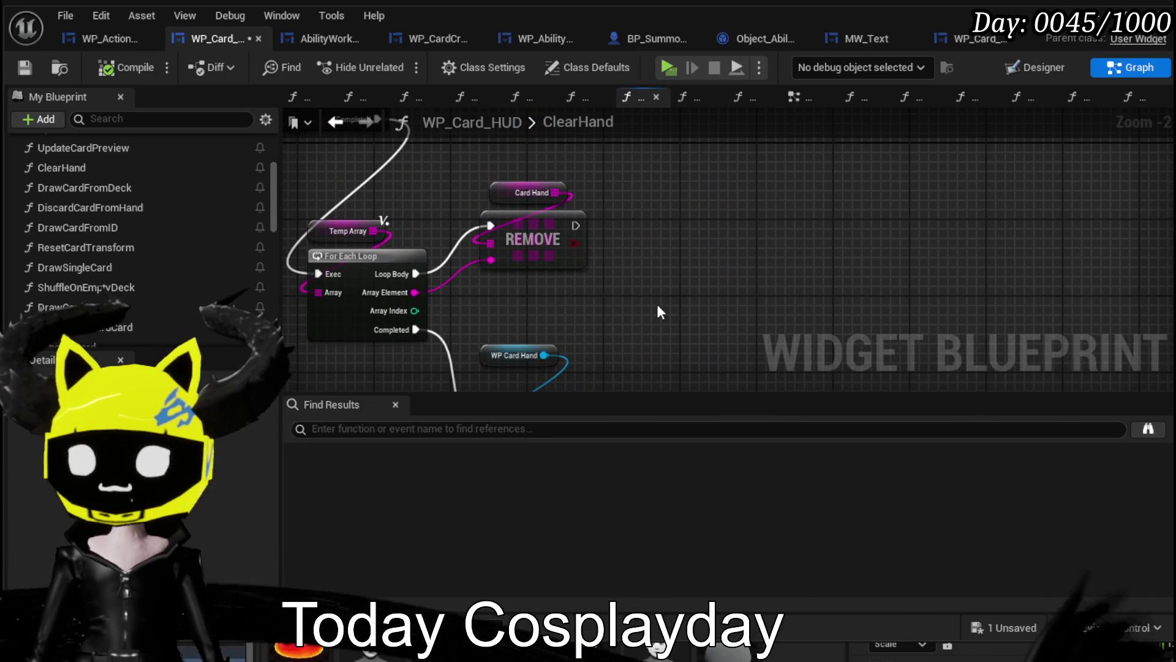
scroll(670, 251, down, 1)
drag(670, 250, 634, 359)
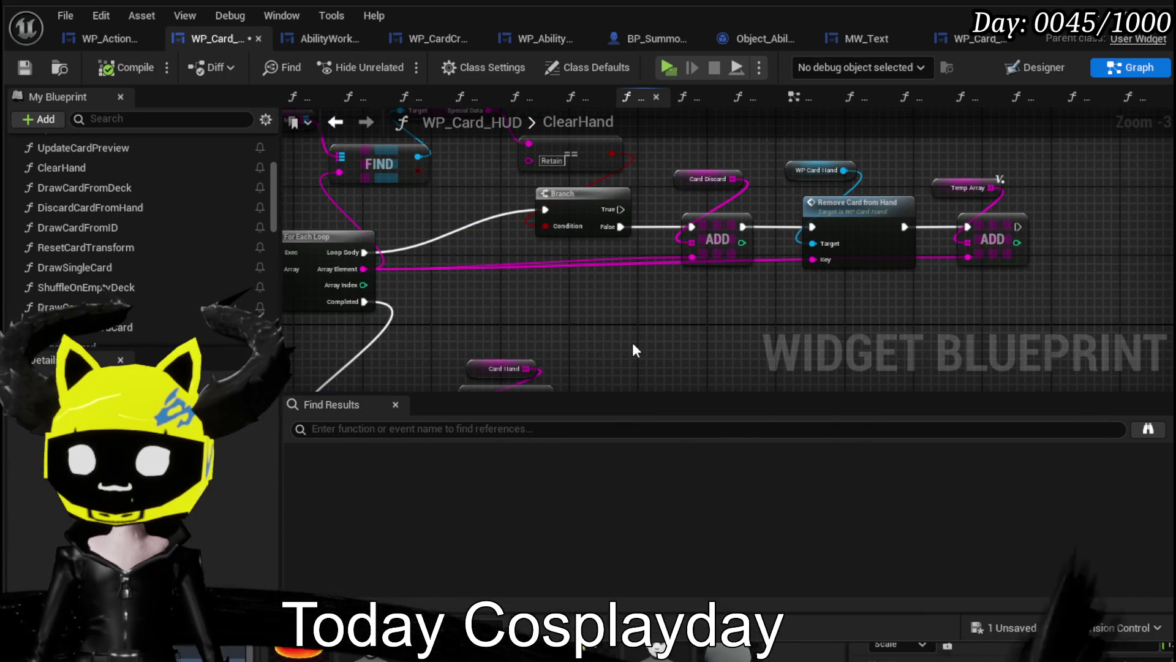
drag(635, 350, 582, 381)
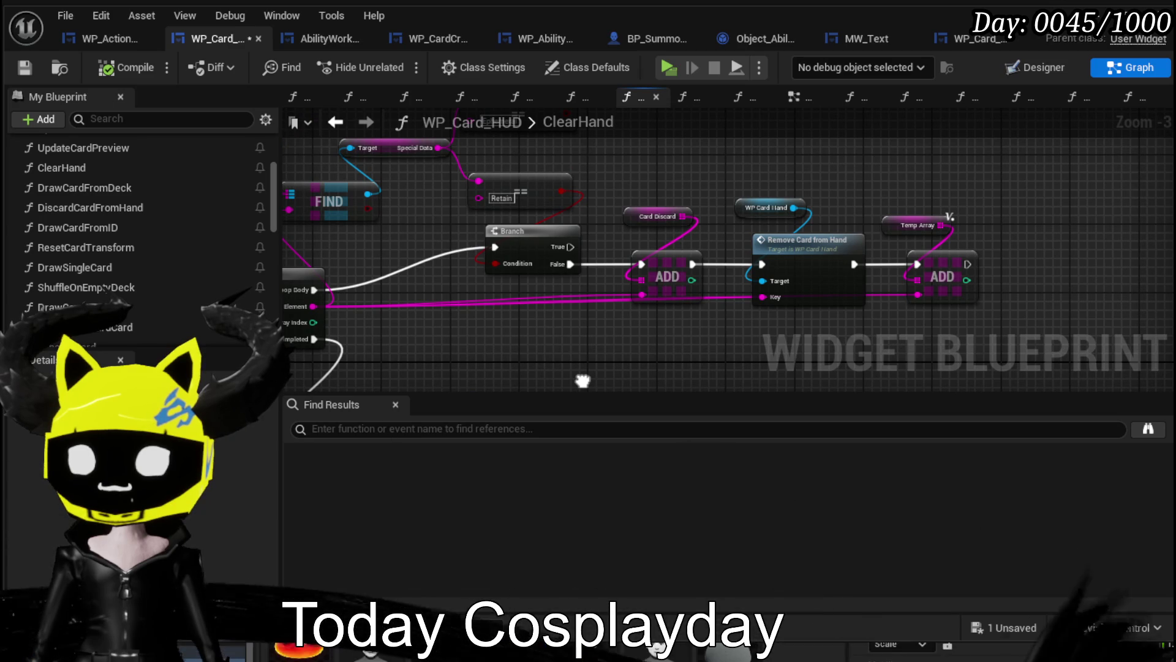
drag(582, 381, 432, 390)
drag(633, 264, 762, 262)
Insert a Branch node into the chain and wire its False output to Remove Card from Hand.
drag(507, 217, 589, 305)
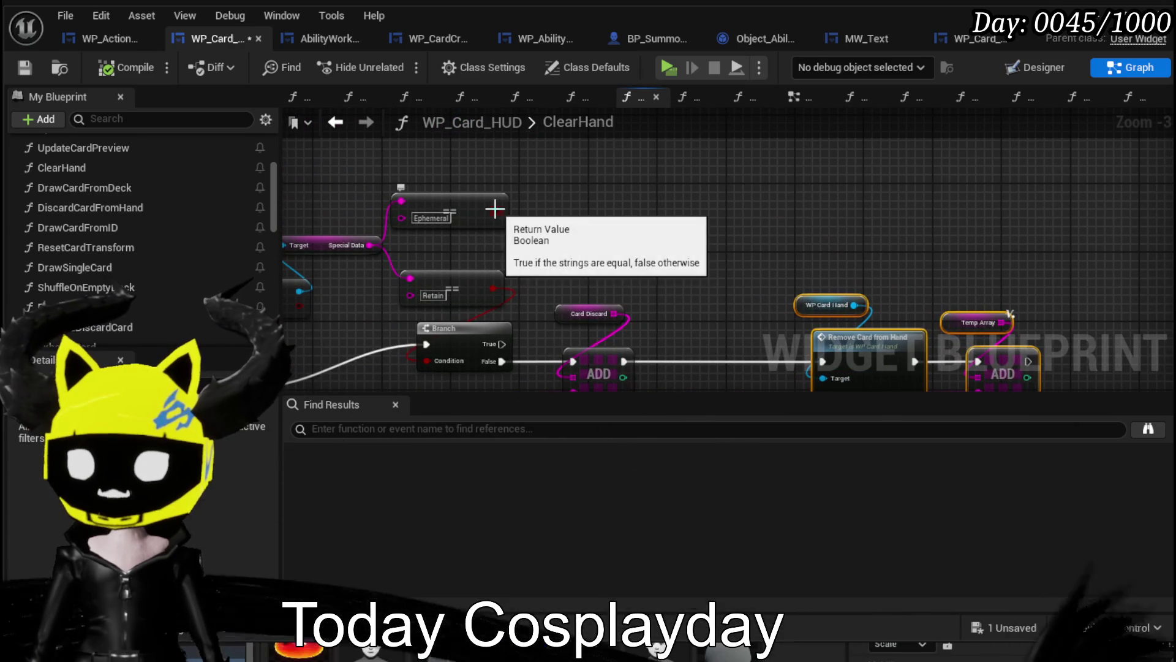
mouse_move(651, 262)
mouse_down()
mouse_move(598, 196)
mouse_move(655, 297)
mouse_move(595, 162)
mouse_up()
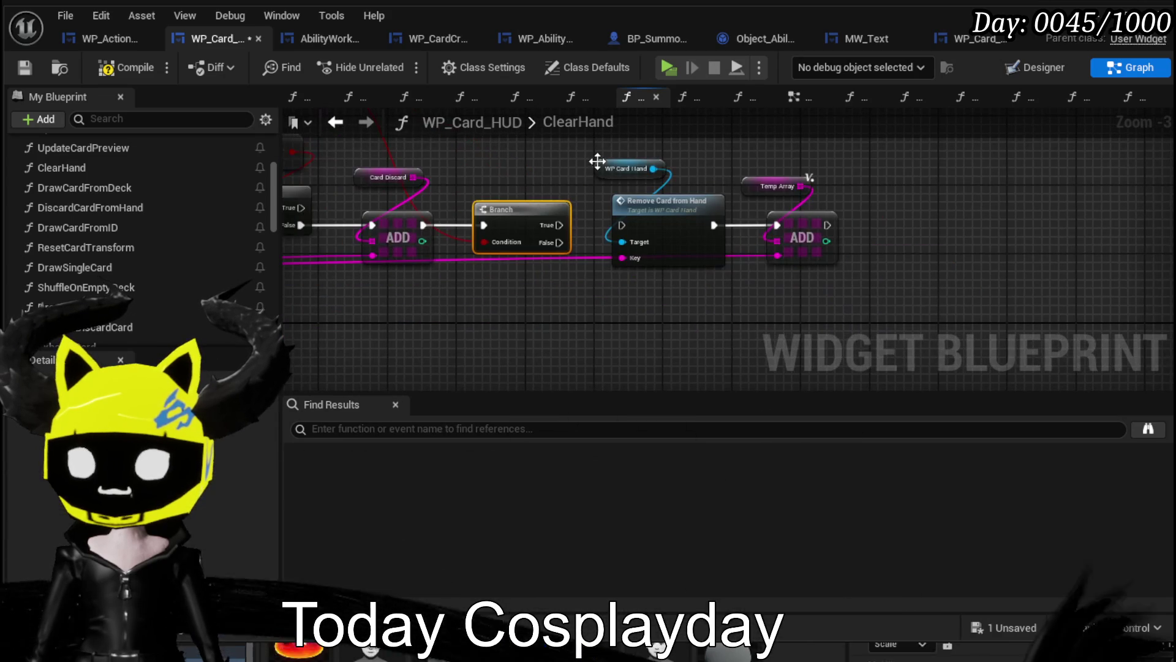
drag(646, 212, 671, 238)
drag(551, 251, 653, 300)
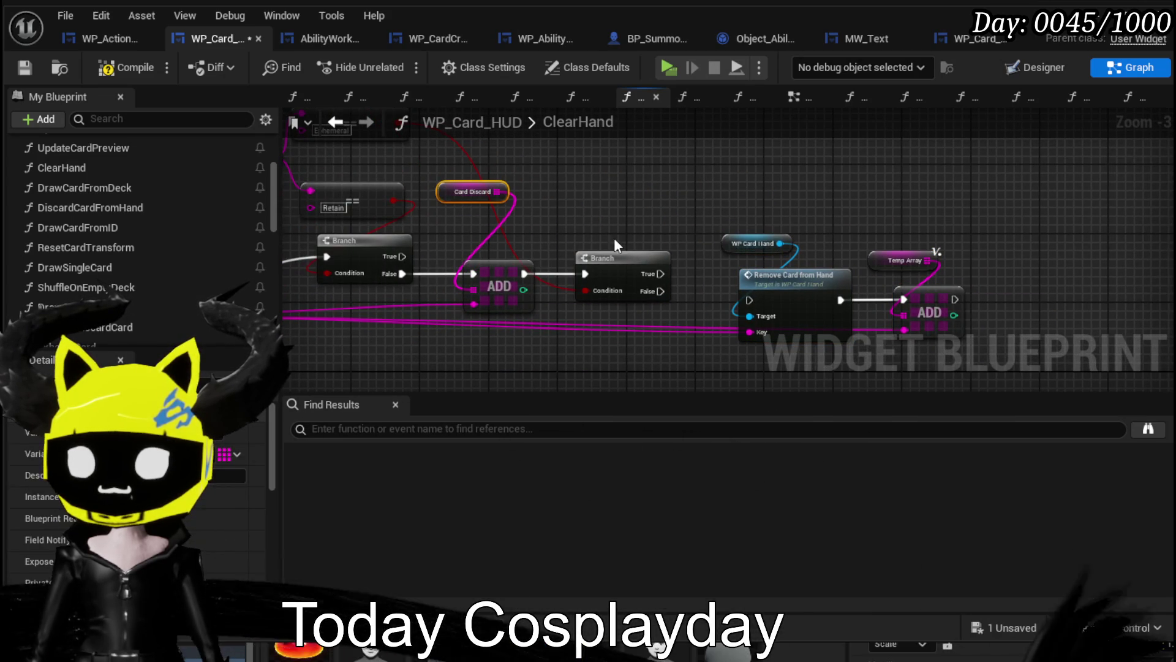
drag(743, 297, 749, 299)
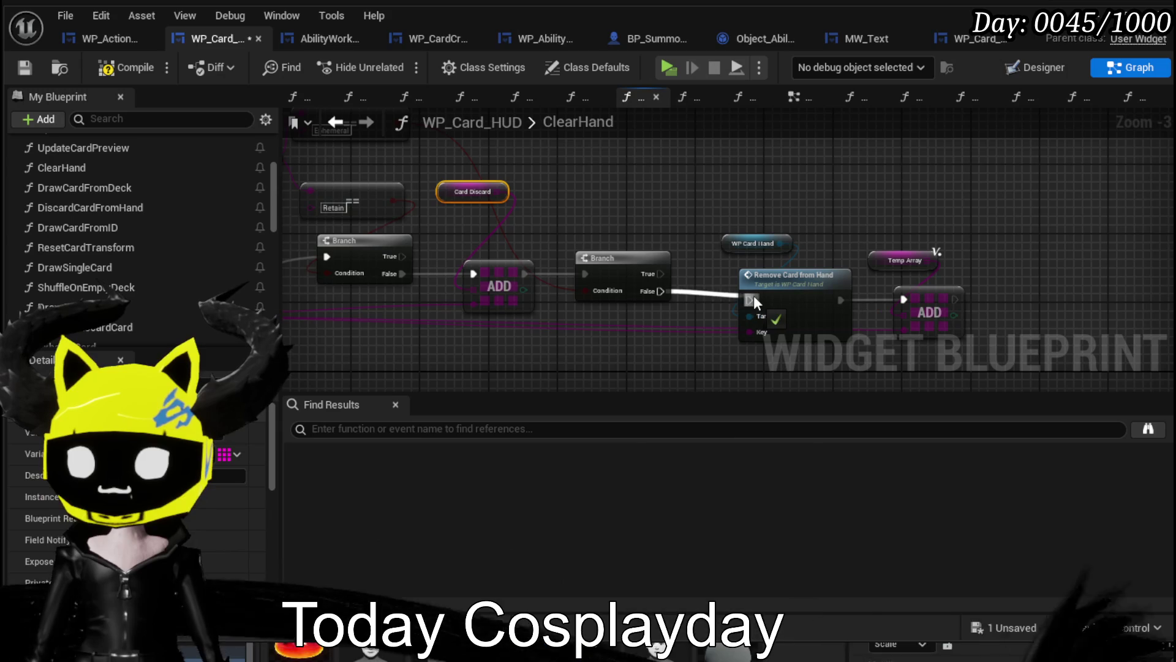
drag(817, 288, 895, 280)
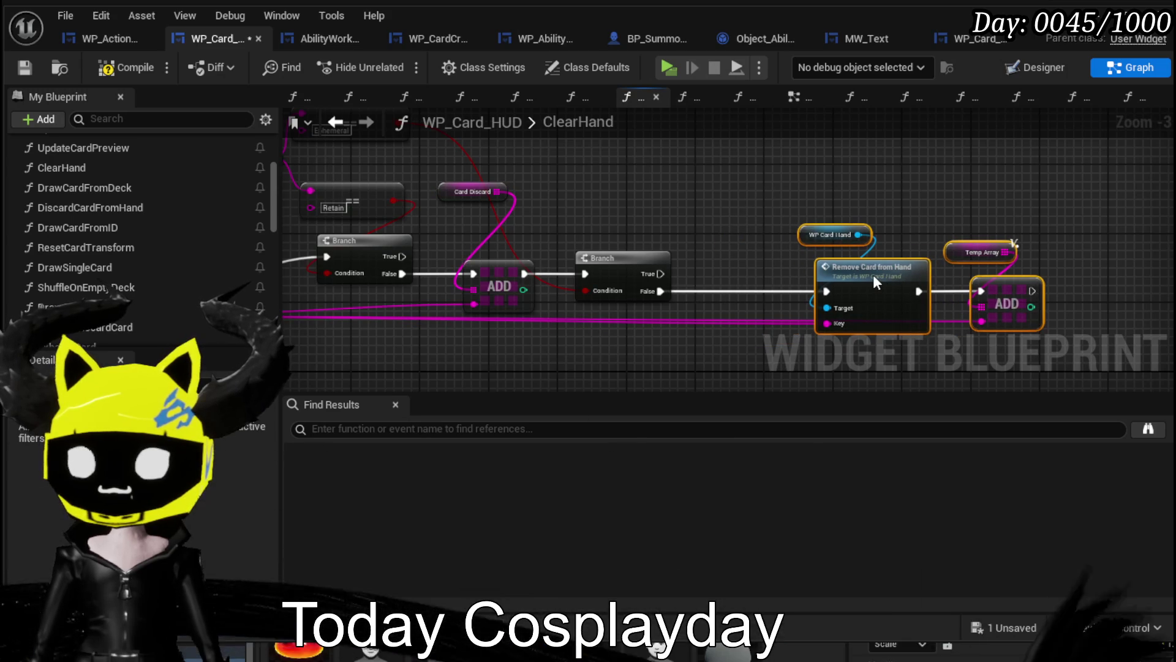
click(753, 208)
mouse_move(751, 208)
mouse_down()
mouse_move(852, 273)
mouse_move(604, 347)
mouse_up()
drag(643, 273, 710, 273)
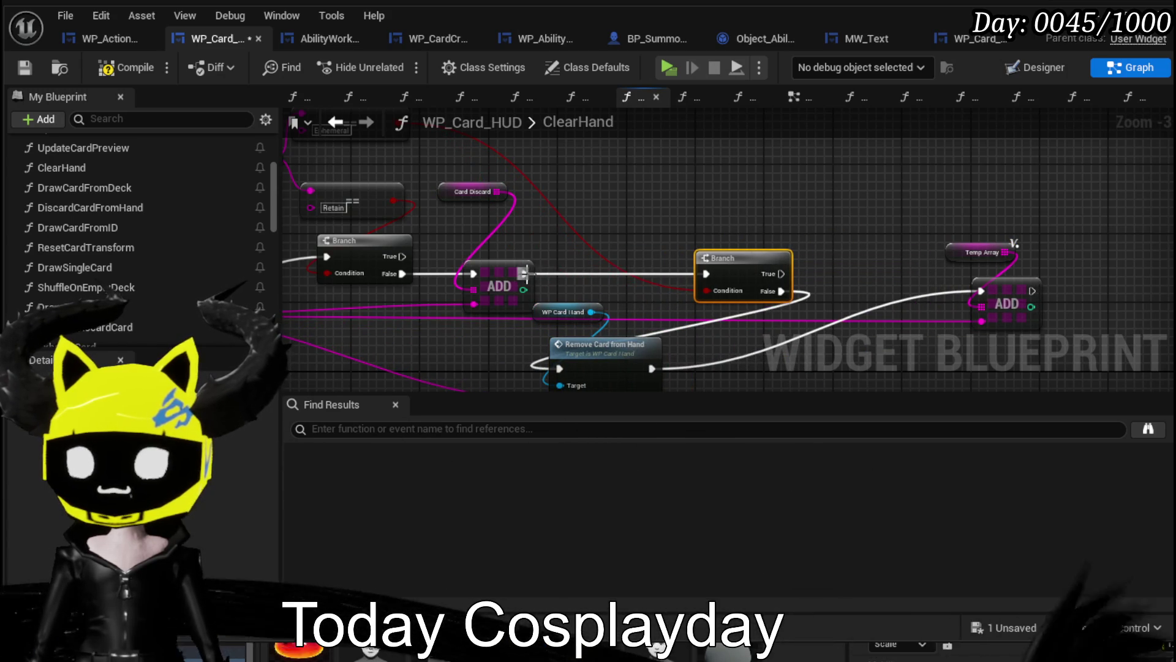
Line up Remove Card from Hand and the Temp Array ADD, then wire the last ADD into the Branch.
mouse_move(564, 365)
mouse_down()
mouse_move(614, 248)
mouse_move(656, 227)
mouse_up()
key(Escape)
drag(373, 262, 426, 374)
drag(714, 184, 920, 166)
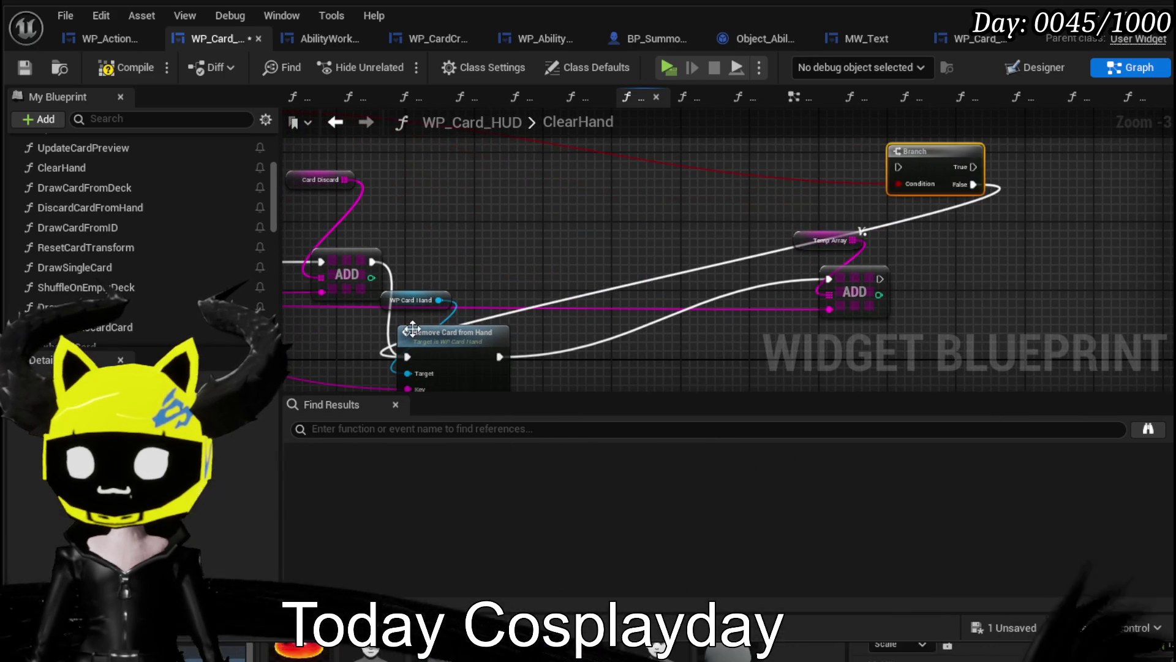
drag(432, 348, 477, 243)
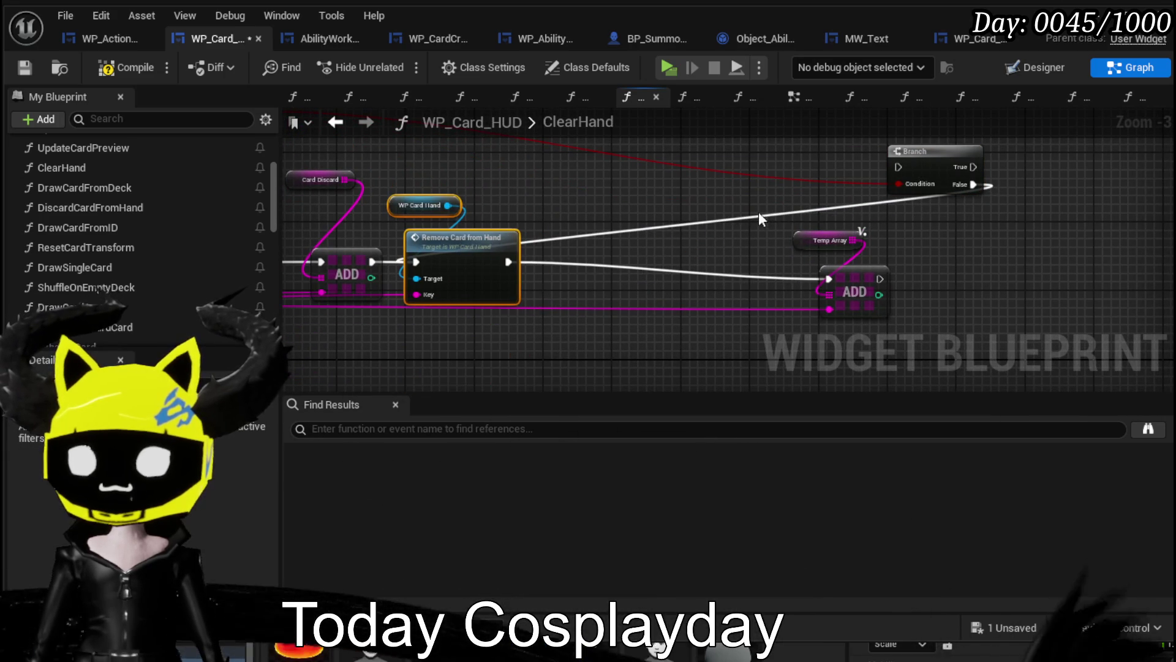
drag(571, 264, 562, 272)
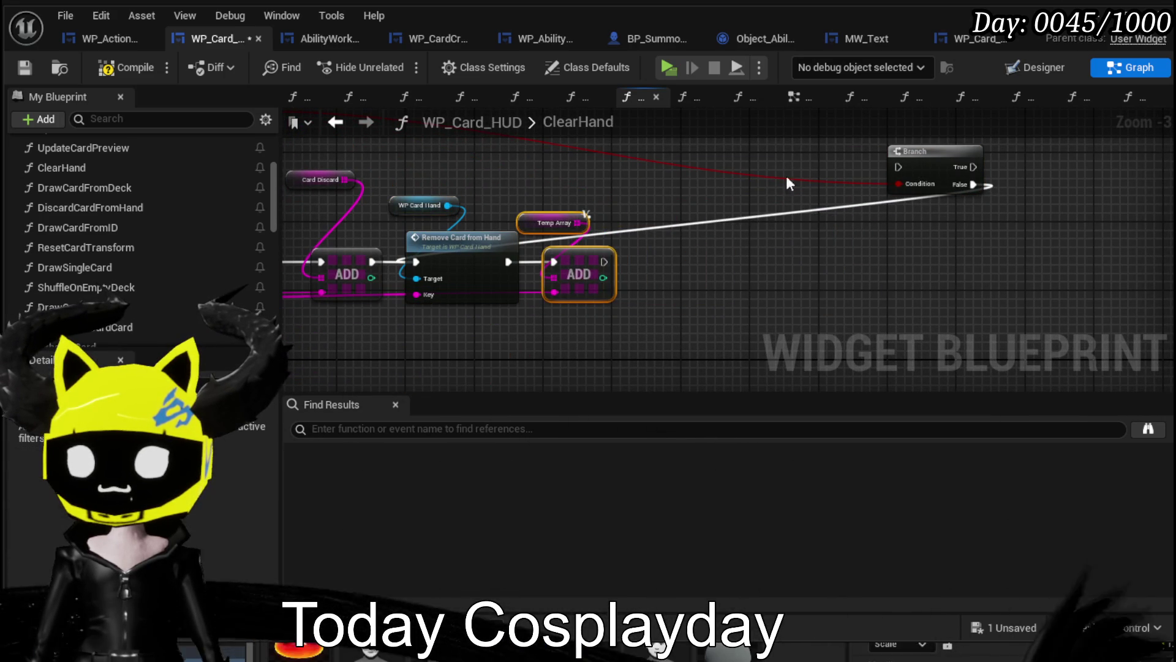
click(712, 196)
drag(696, 257, 714, 266)
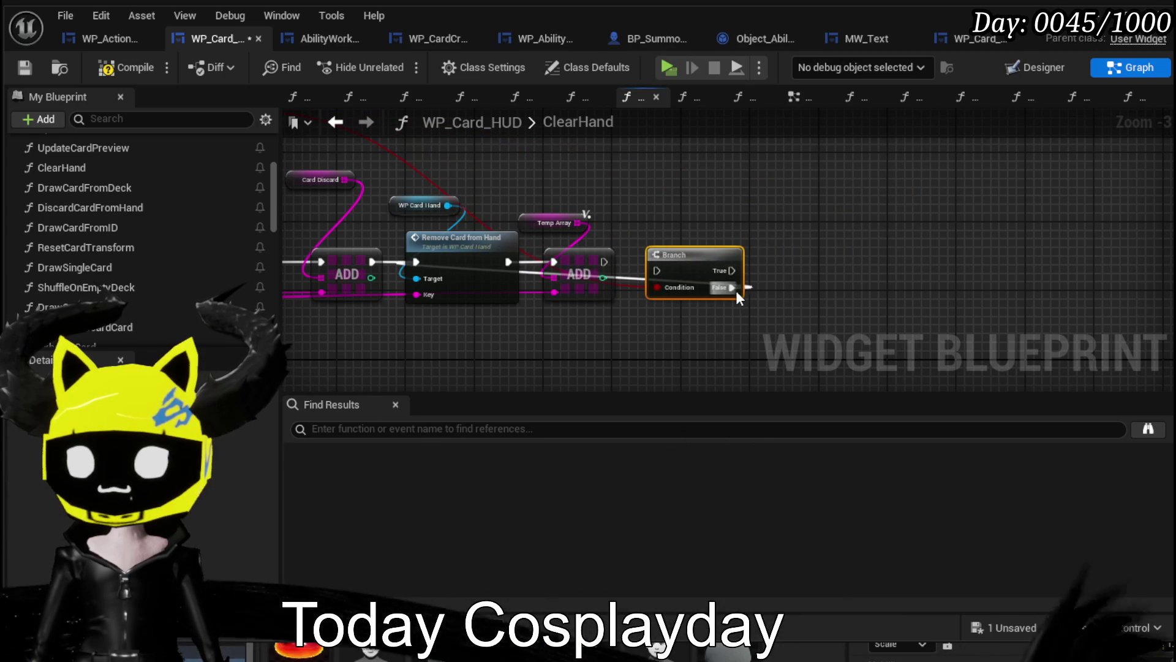
drag(600, 261, 657, 270)
drag(683, 273, 691, 256)
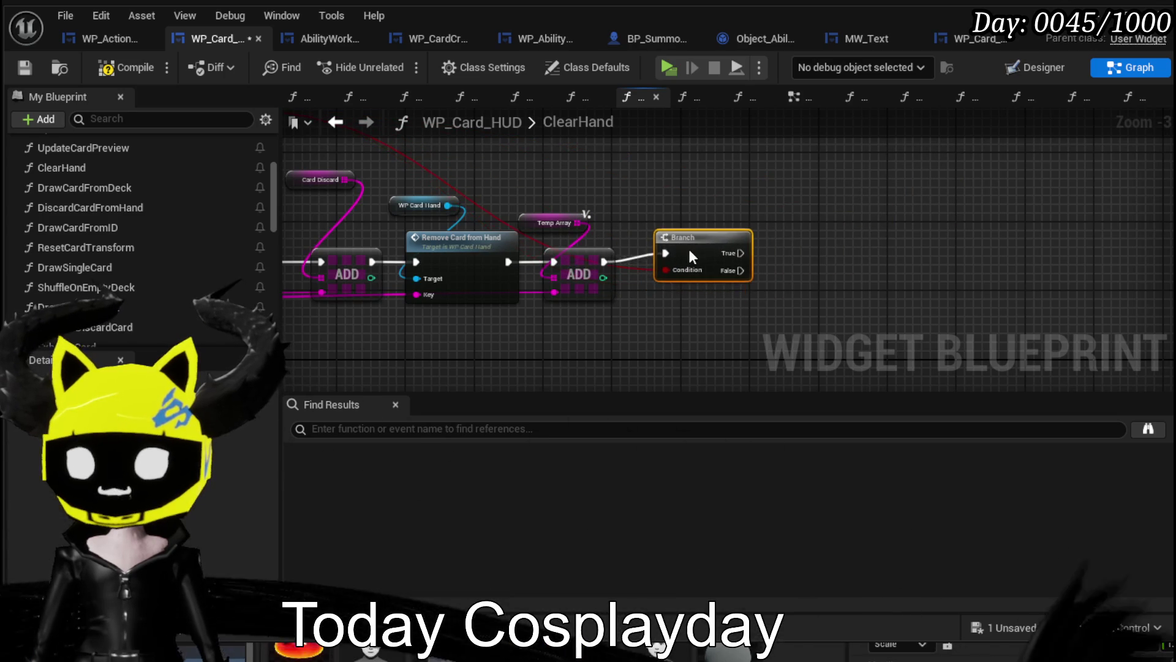
drag(344, 179, 733, 174)
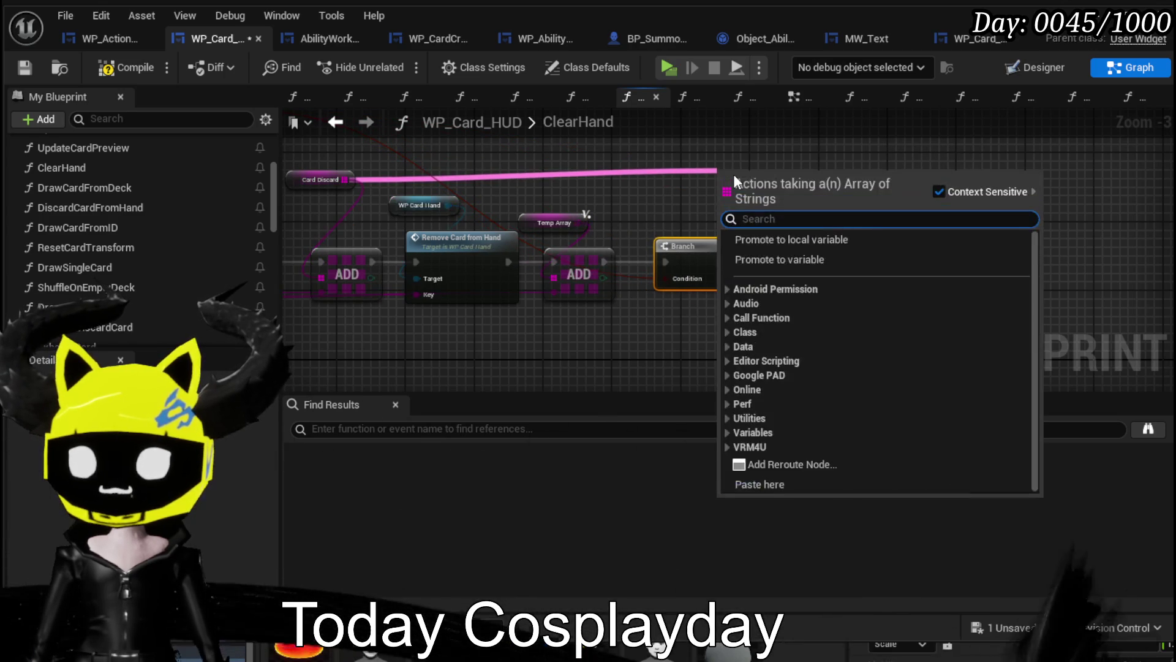
Add a Remove Item node for the Card Discard array and feed it the card item.
text(Remove)
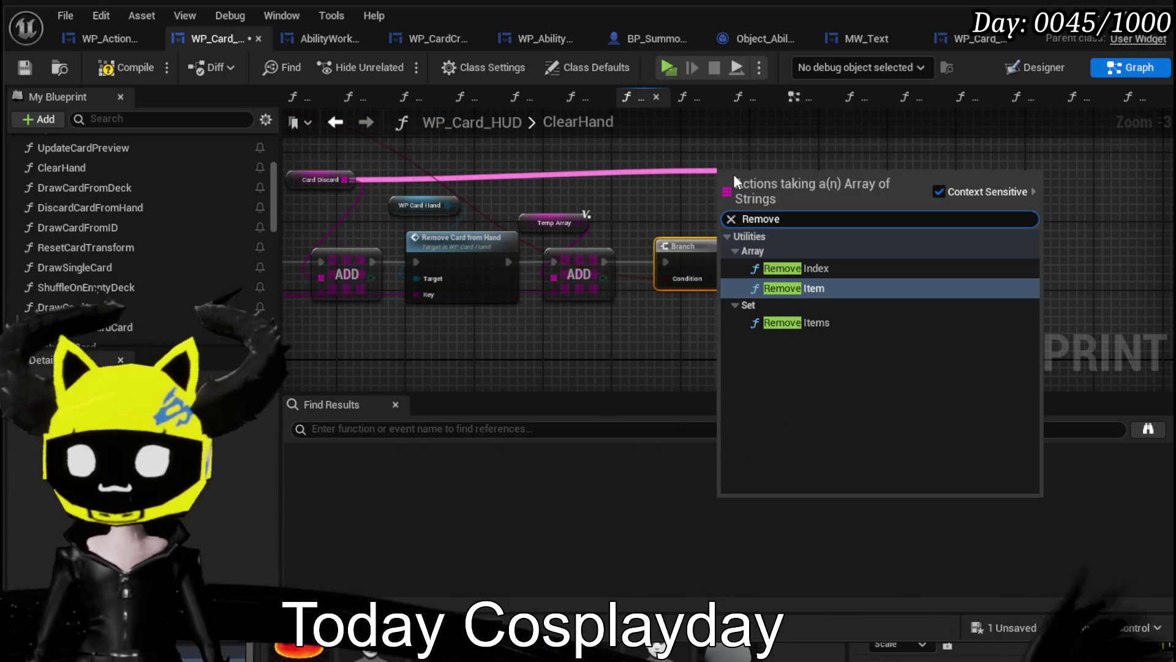
click(822, 289)
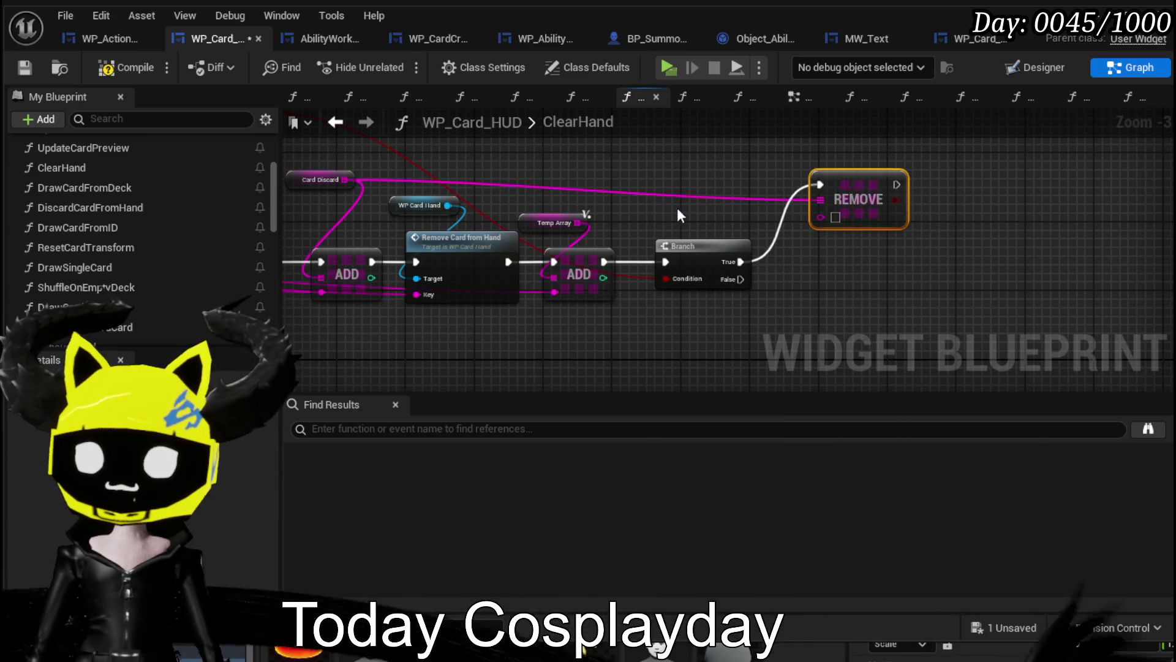
drag(725, 208, 678, 282)
mouse_move(546, 305)
mouse_down()
mouse_move(1088, 234)
mouse_move(1050, 224)
mouse_up()
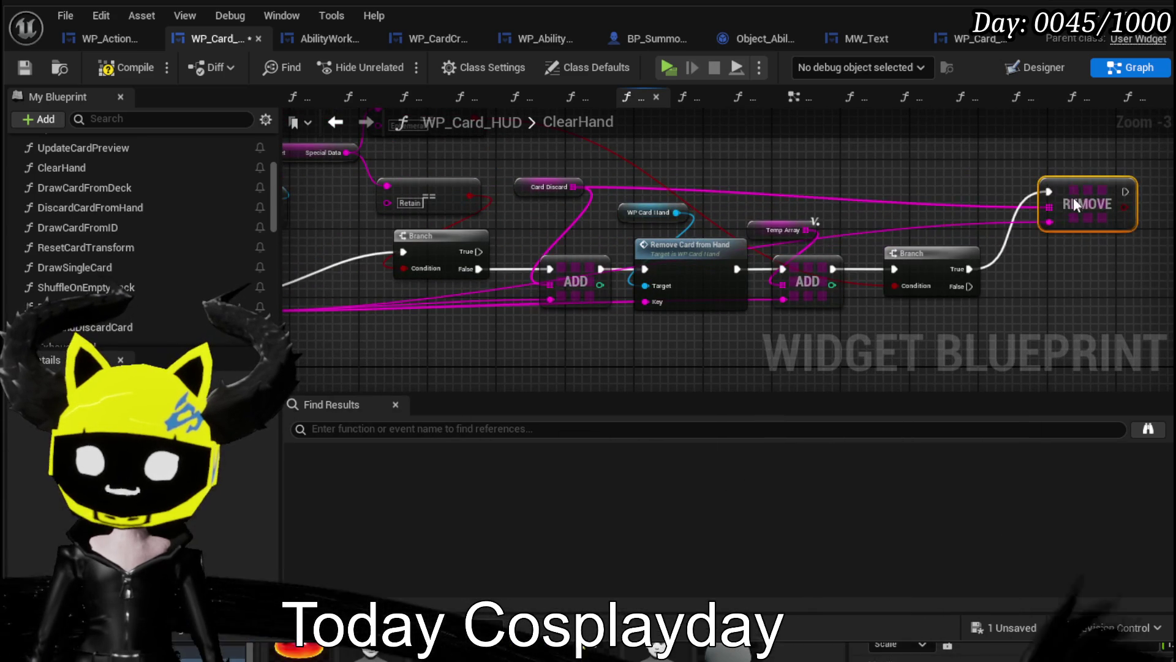
drag(885, 189, 955, 222)
click(634, 203)
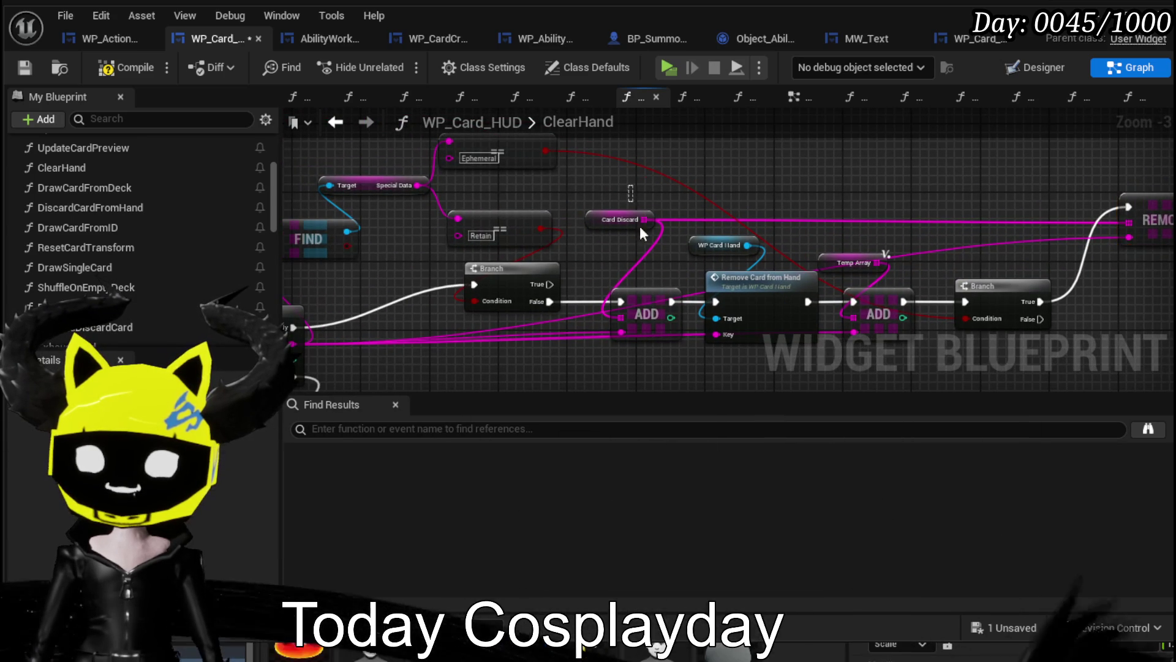
Pan and zoom the graph to review the ForEachLoop and FIND nodes.
drag(979, 174, 843, 149)
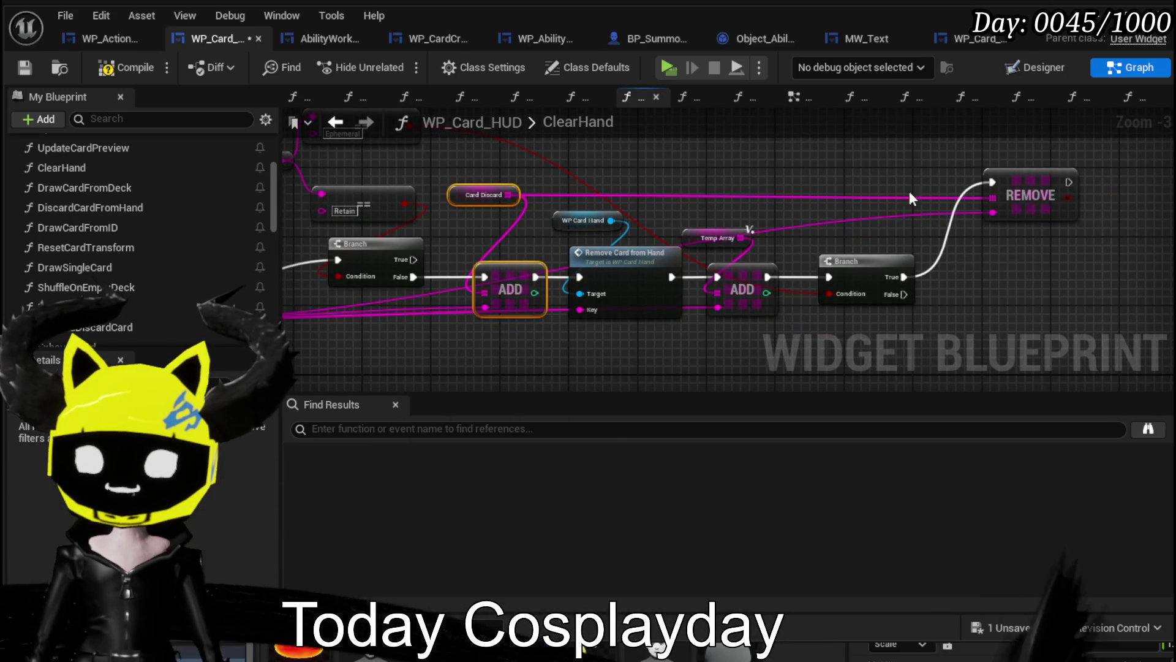
drag(775, 184, 882, 189)
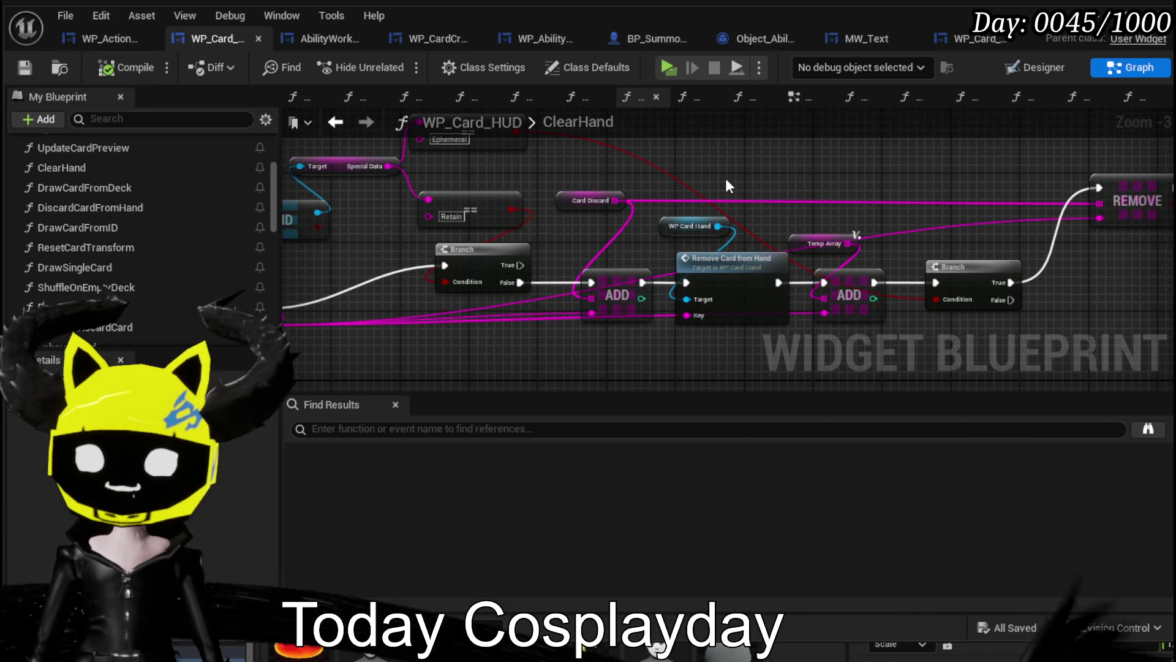
scroll(725, 178, down, 2)
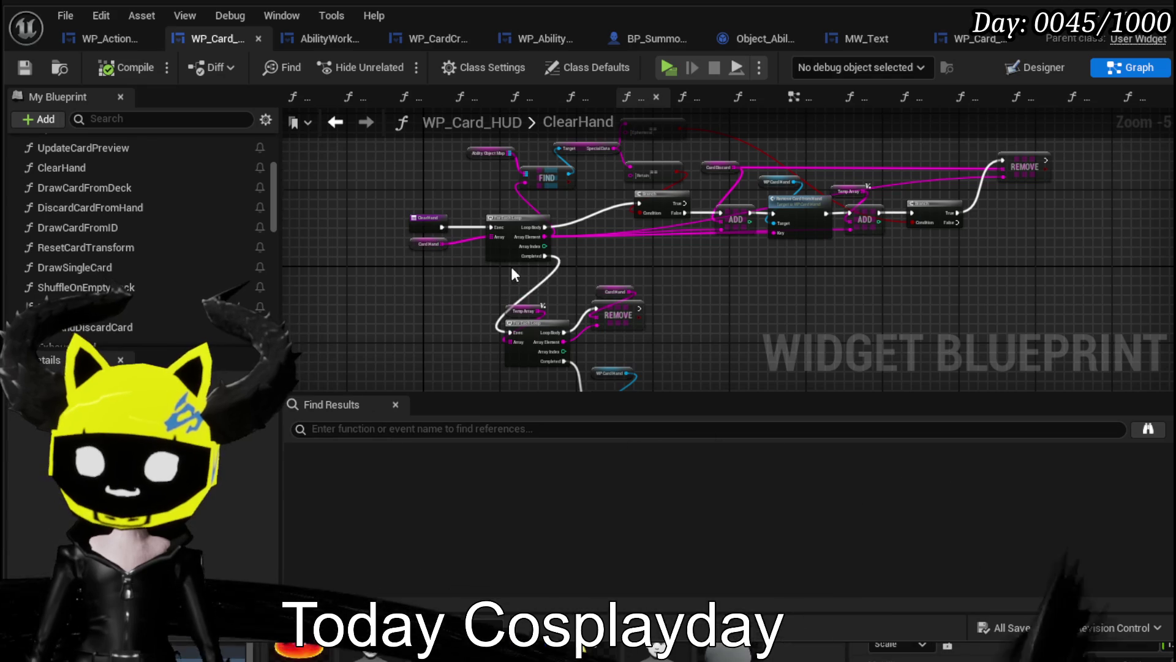
drag(709, 274, 642, 337)
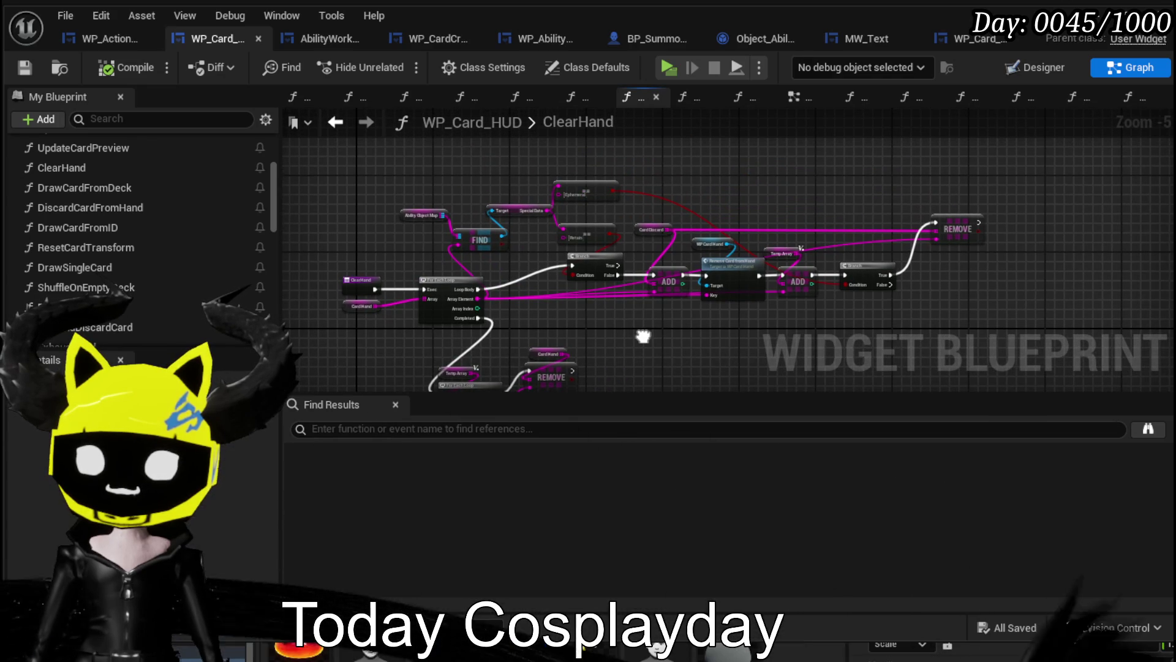
scroll(582, 308, up, 2)
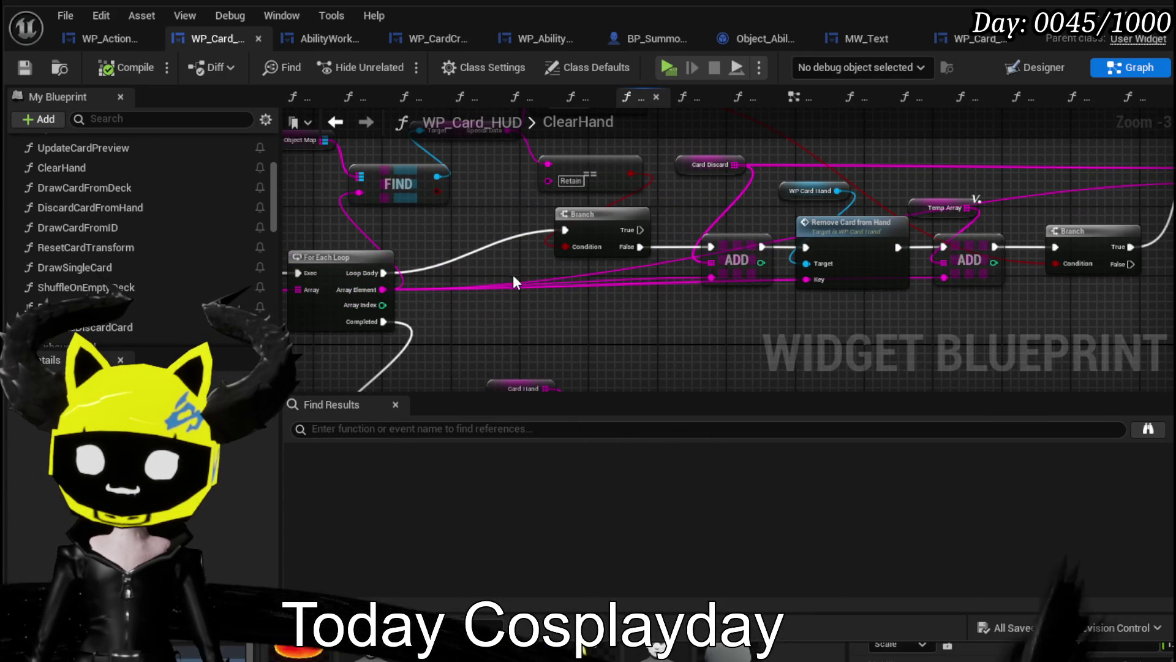
drag(512, 275, 571, 346)
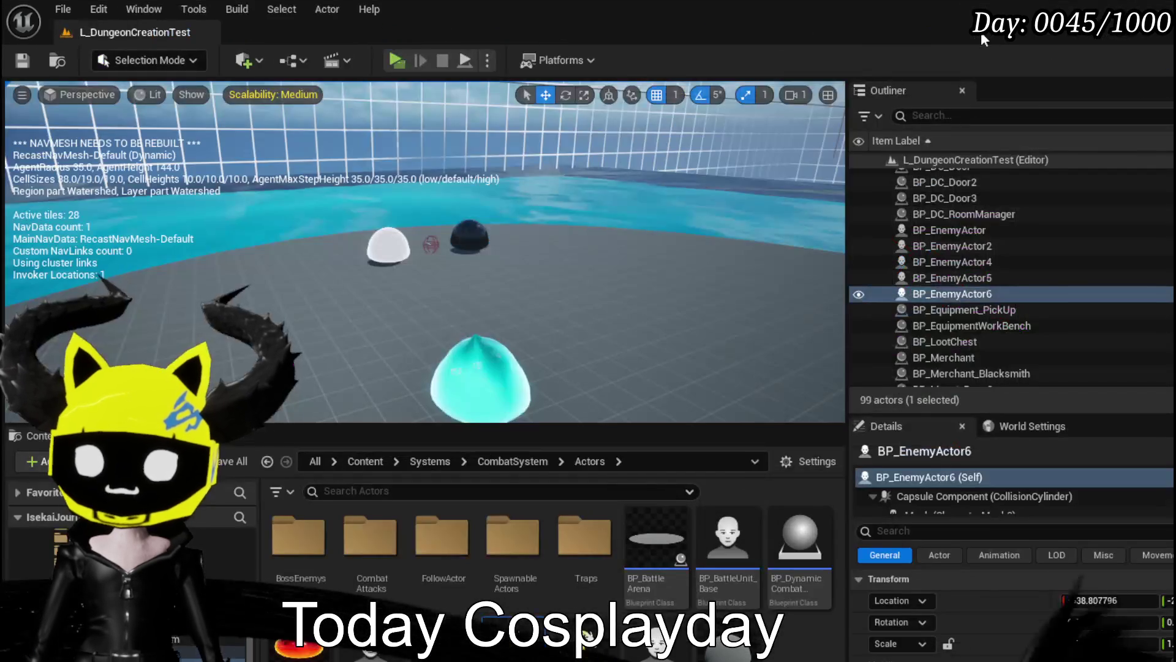
Start a standalone preview, open the ability menu with I, and select the magic summon ability.
click(396, 60)
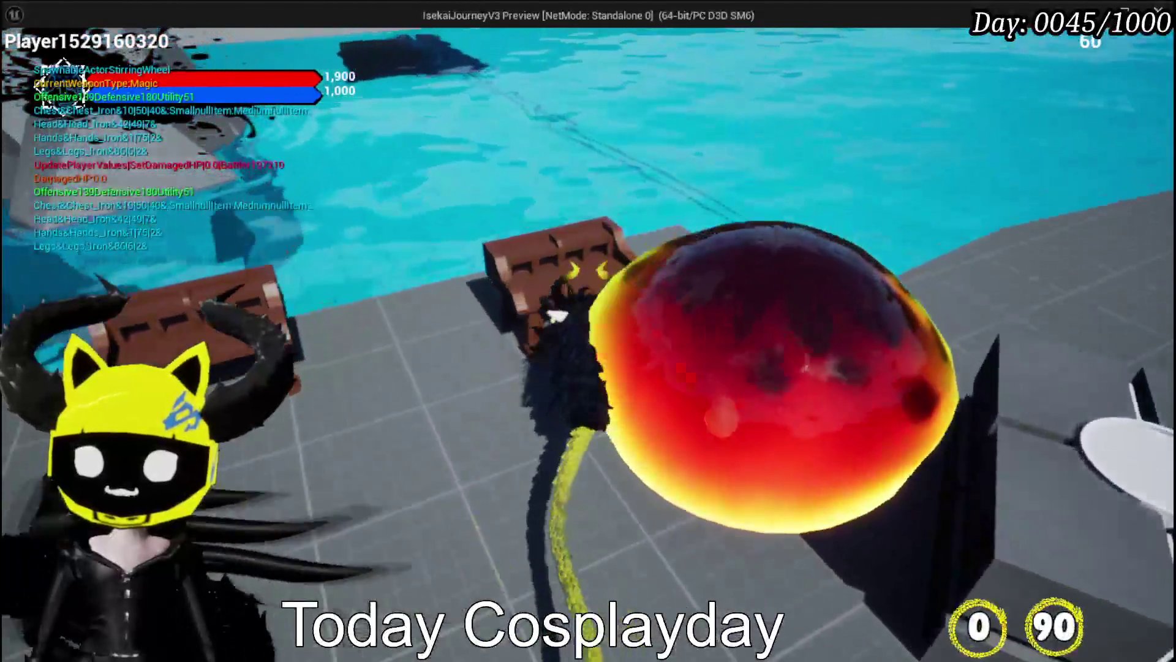
key(i)
click(103, 53)
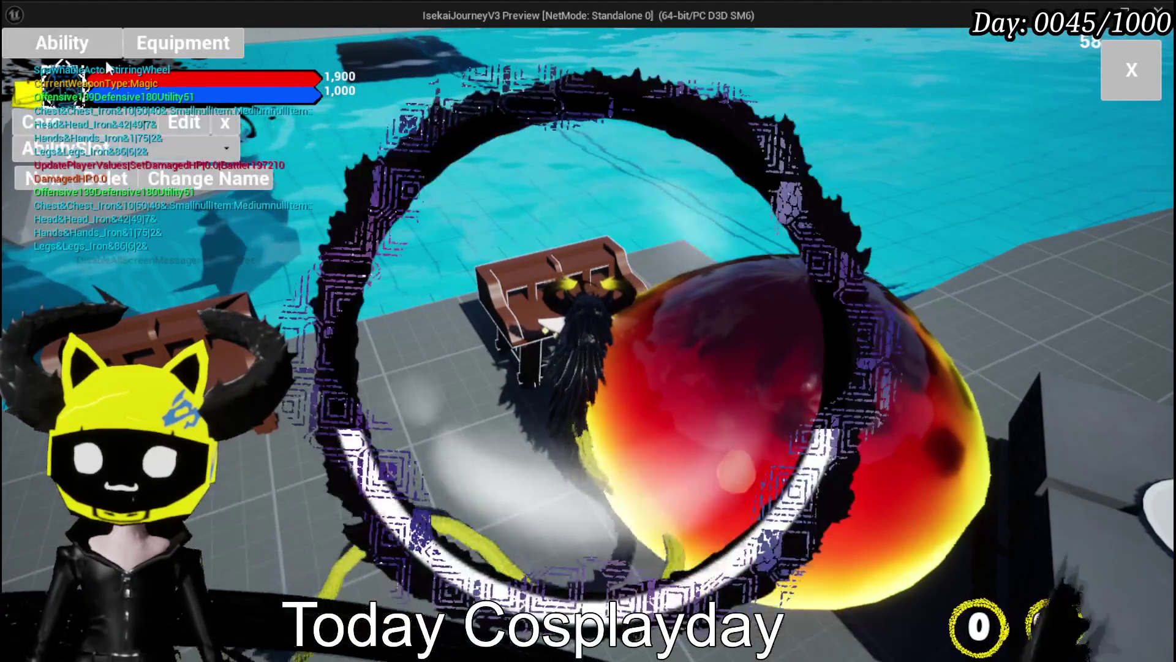
click(123, 122)
click(149, 154)
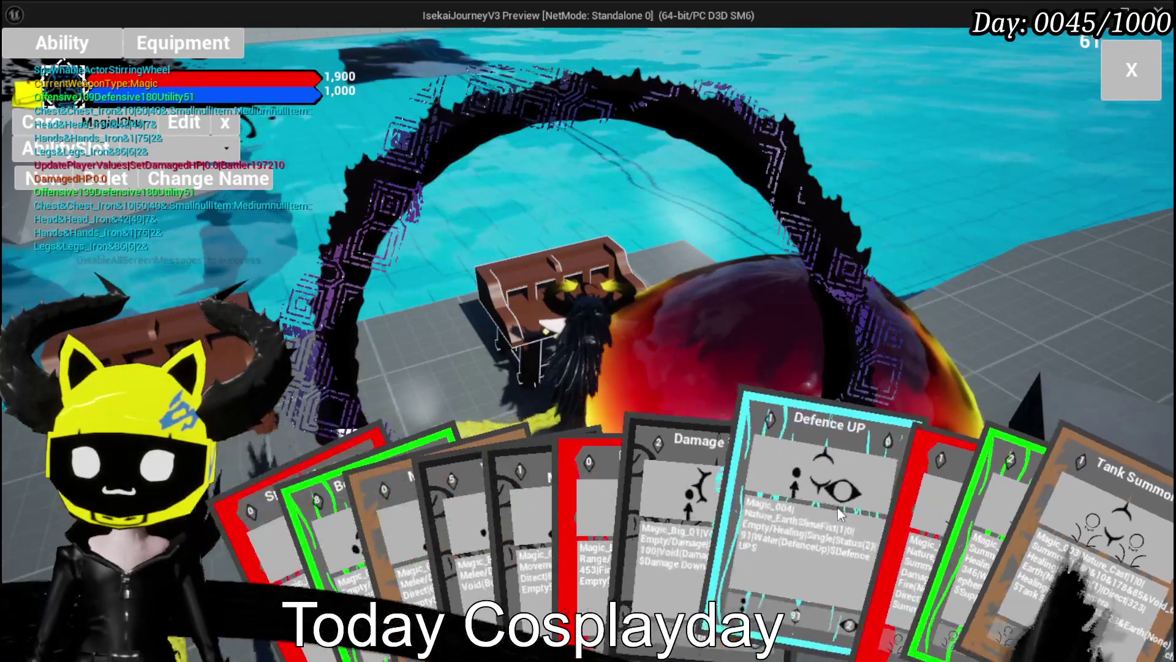
Give the Defence UP card the Ephemeral special effect with fill value 284 and confirm.
click(817, 506)
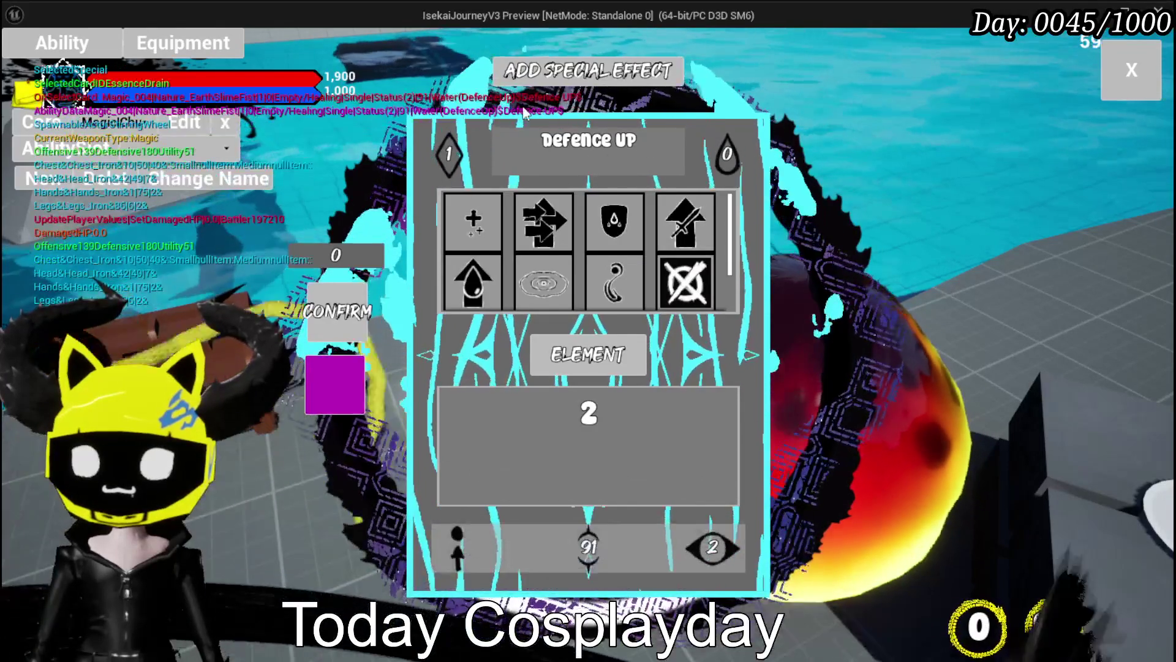
click(552, 70)
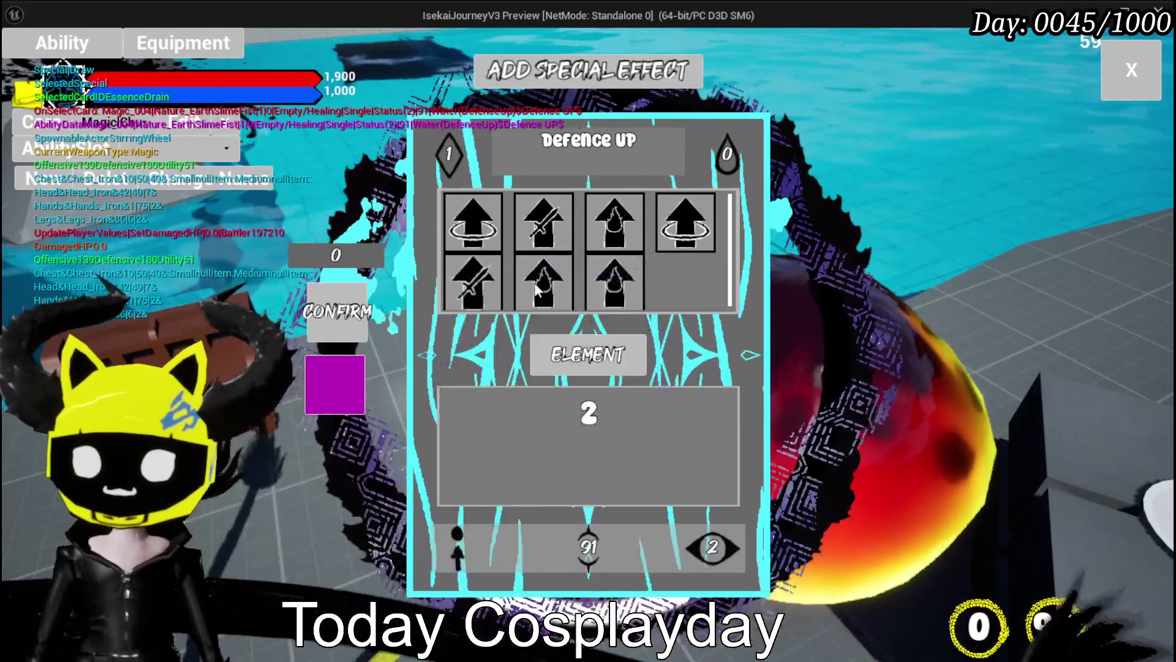
mouse_move(620, 294)
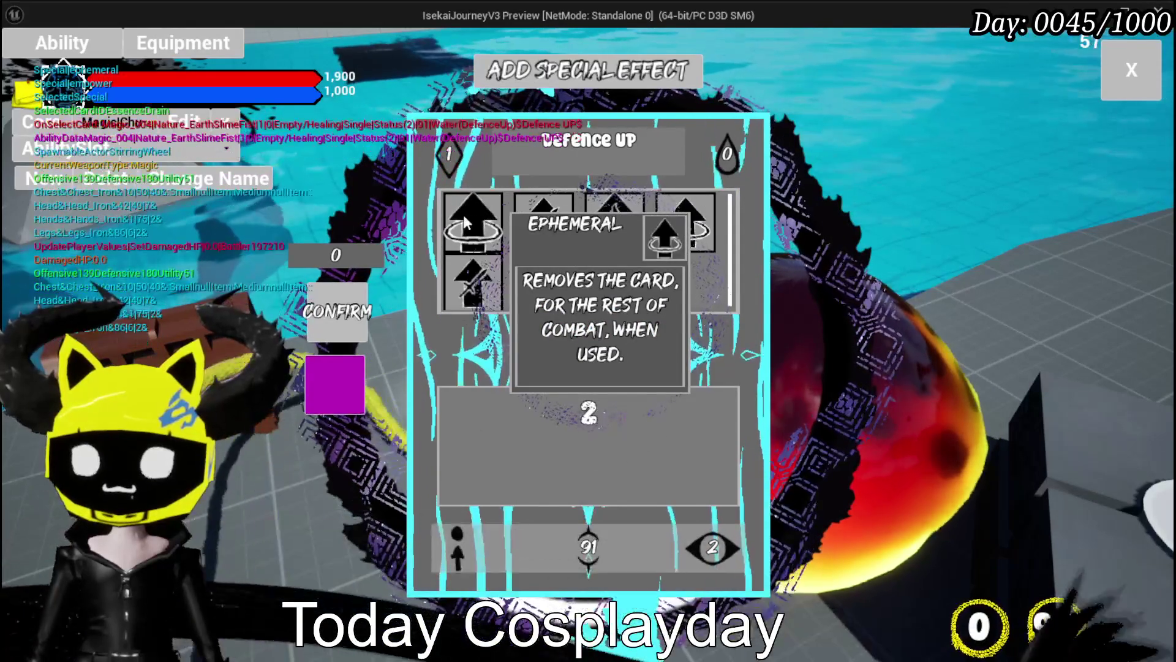
click(483, 222)
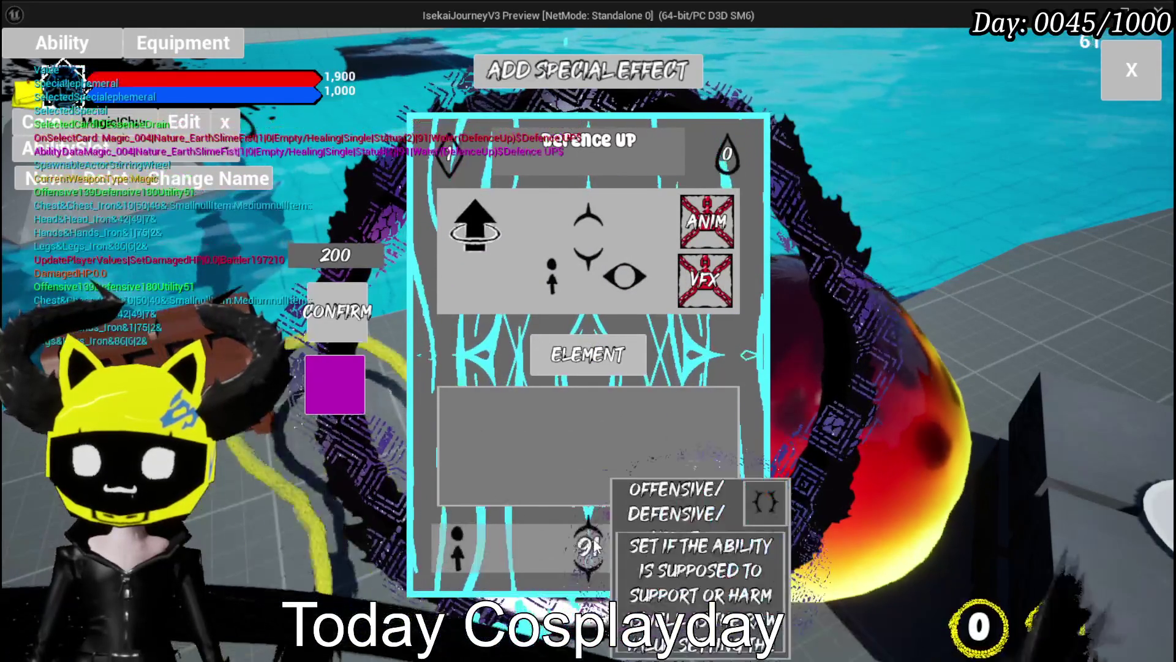
click(585, 357)
click(337, 311)
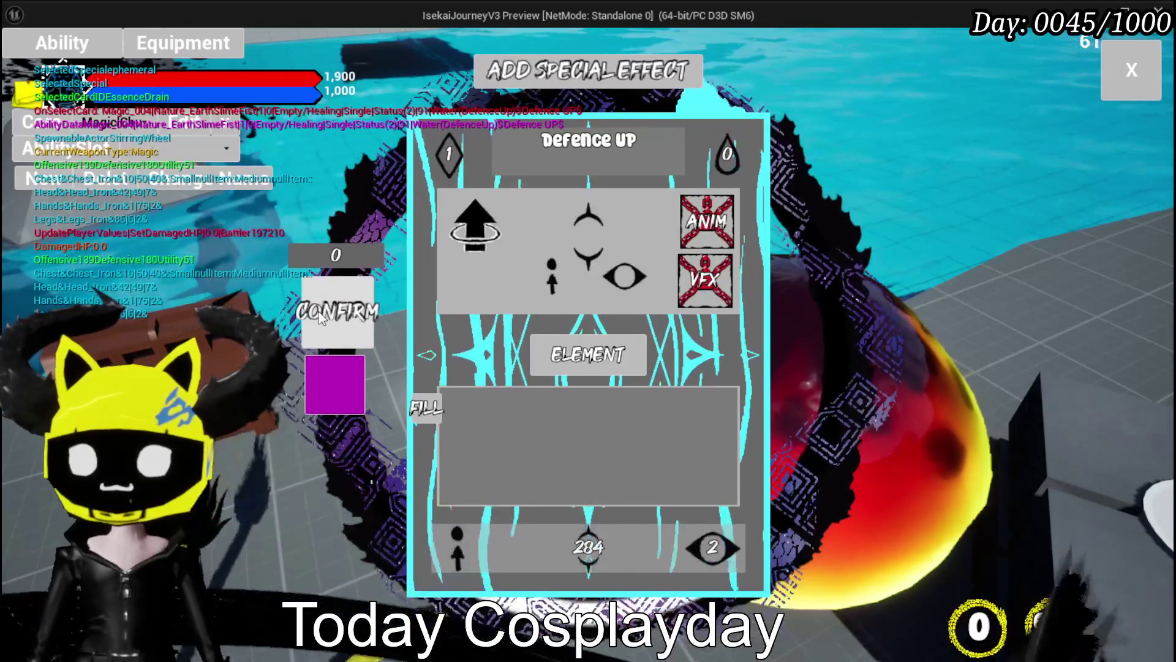
mouse_move(554, 360)
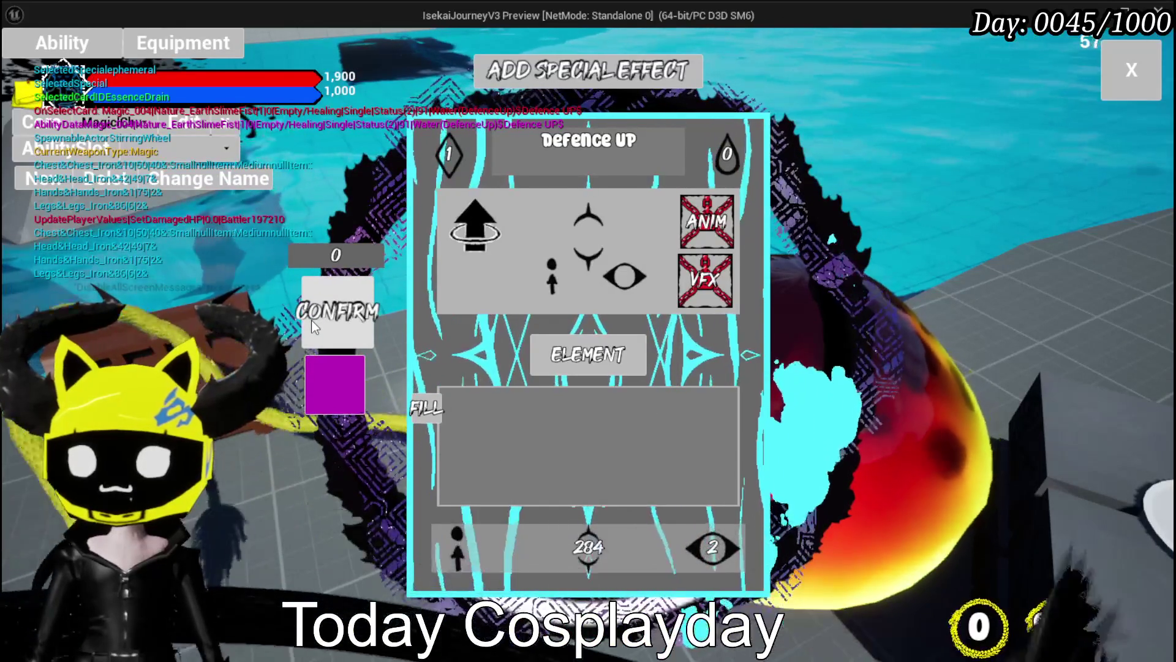
click(331, 323)
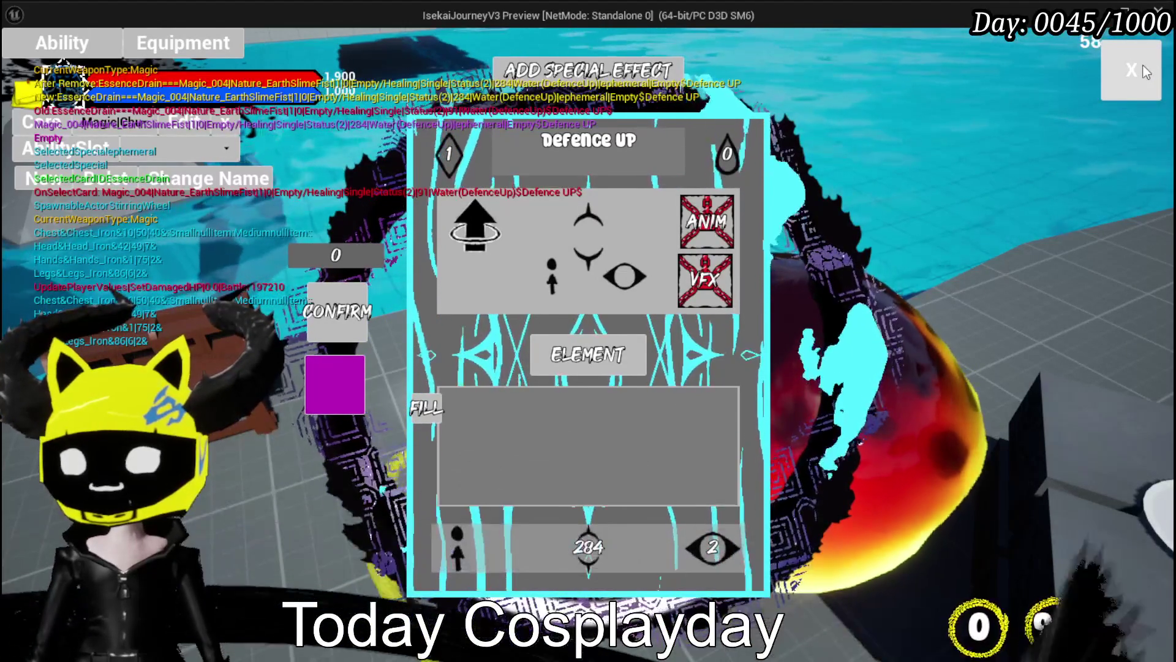
Close the card editor, save the game from the Esc menu, and walk into the water slimes.
click(1134, 84)
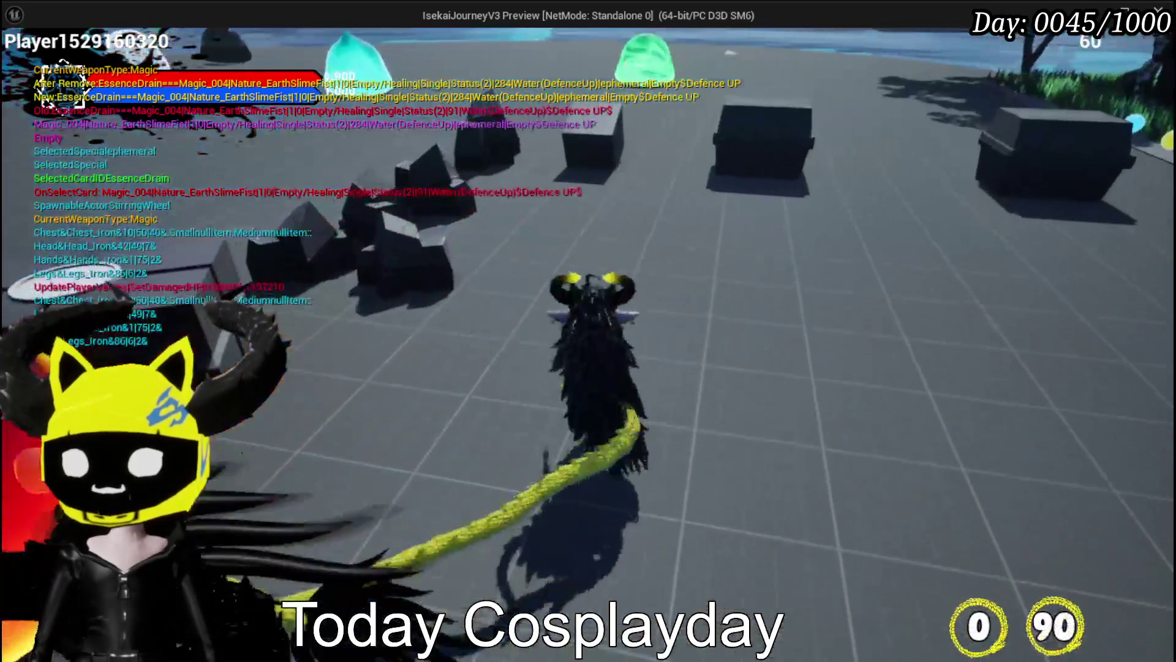
key(Escape)
click(640, 332)
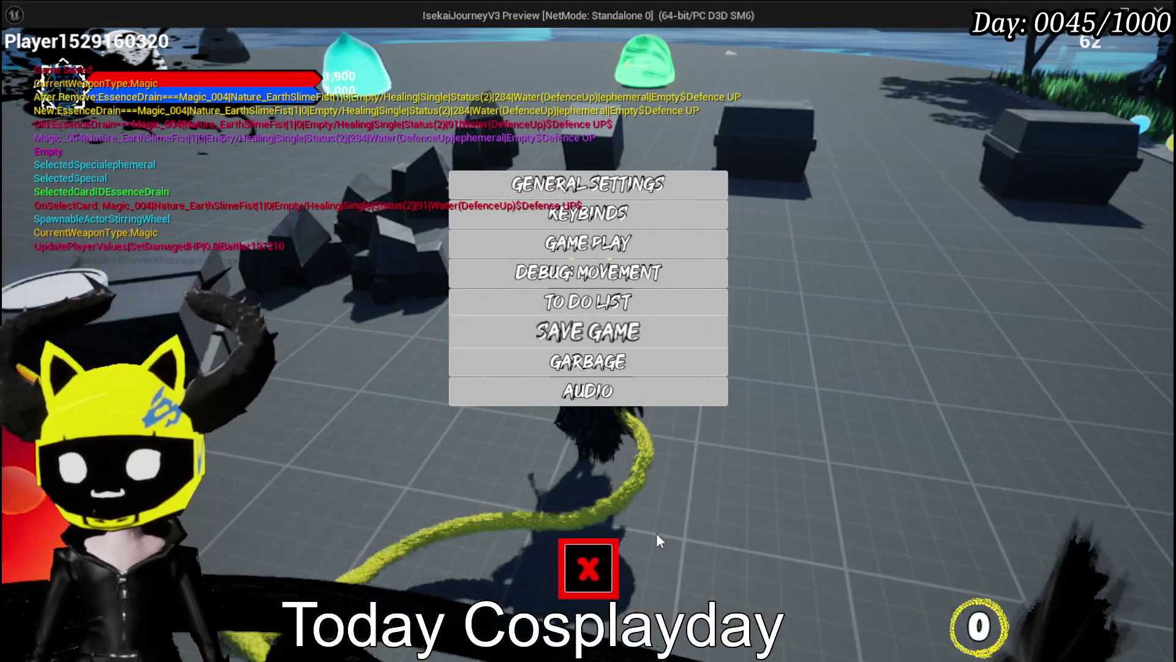
click(586, 568)
key(w)
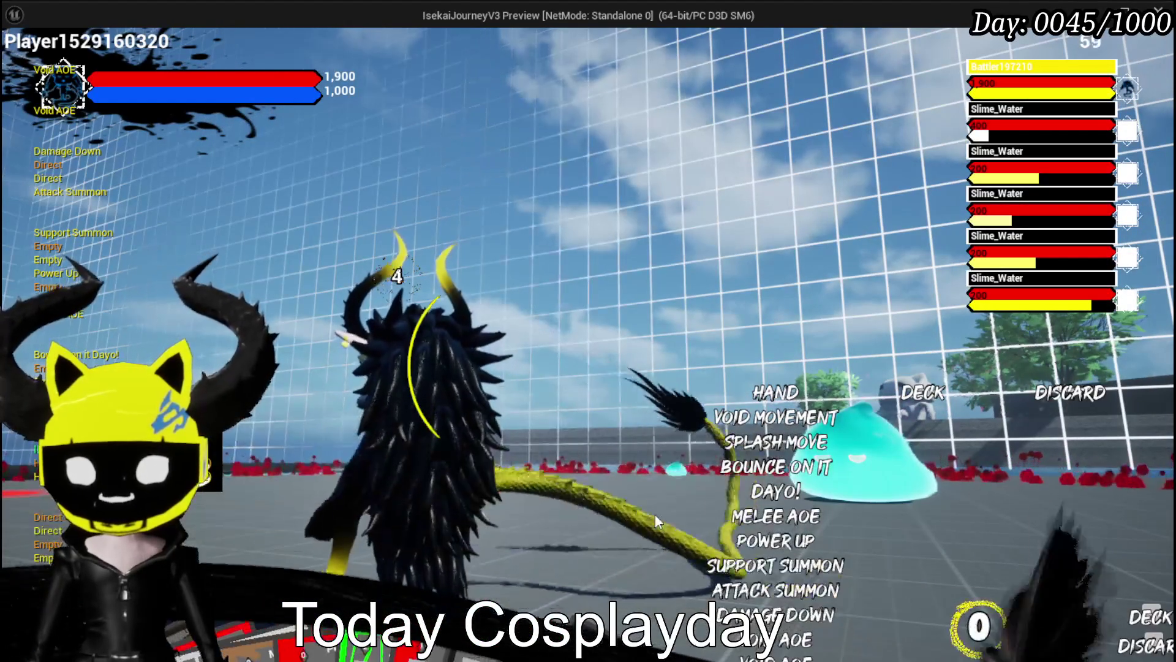
End the preview, save all packages, and switch back to the WP_Card_HUD blueprint.
key(Escape)
key(ctrl+s)
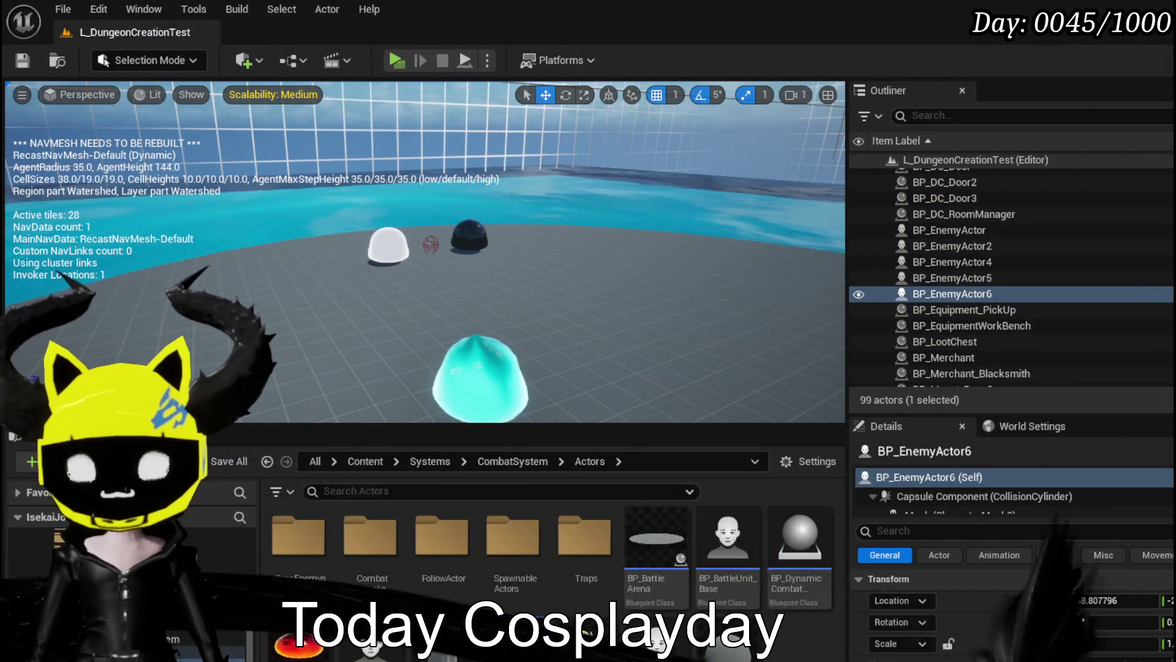
key(alt+Tab)
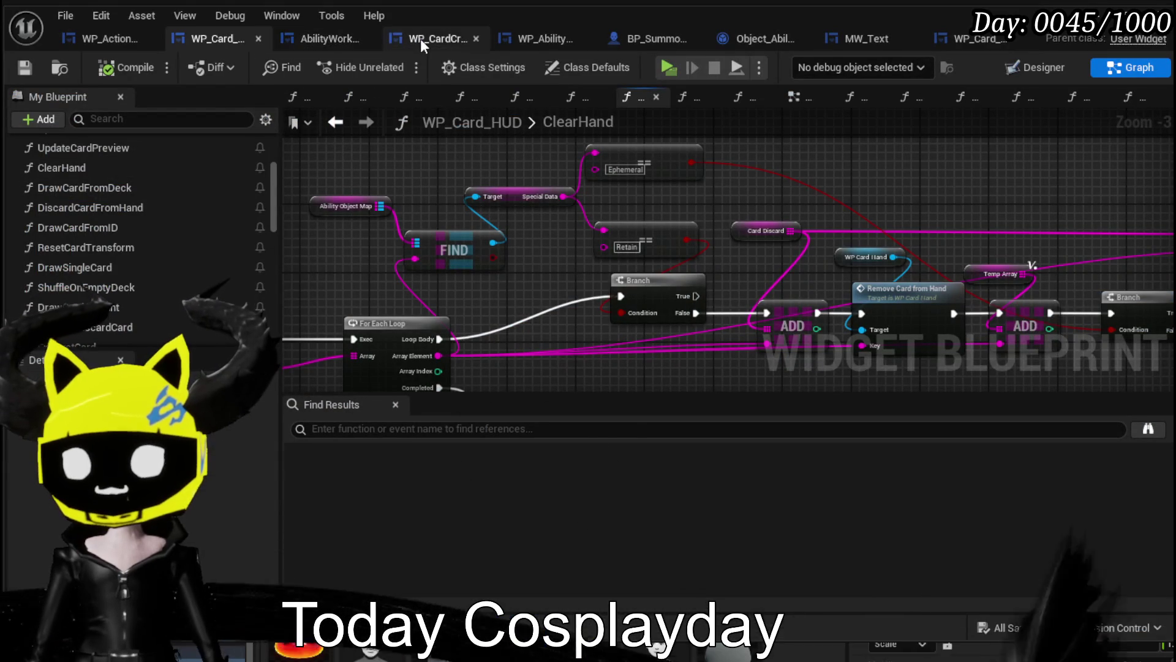
Open the SelectSpecial function in the AbilityWorkBenchUI blueprint.
scroll(615, 167, up, 3)
click(612, 171)
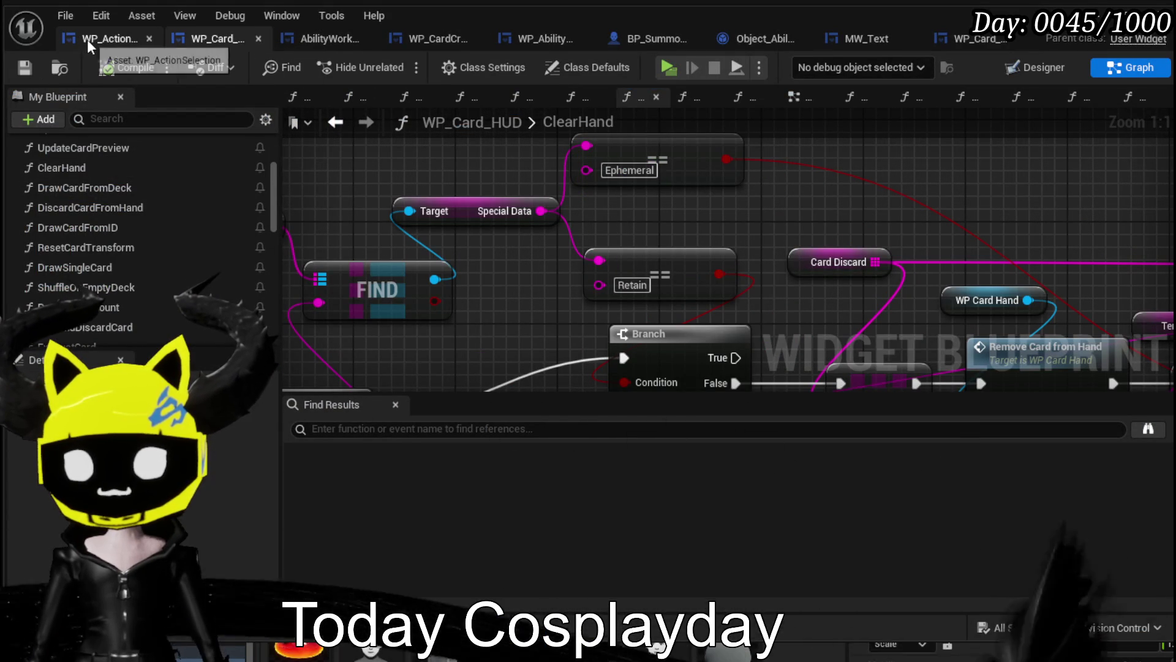
click(87, 39)
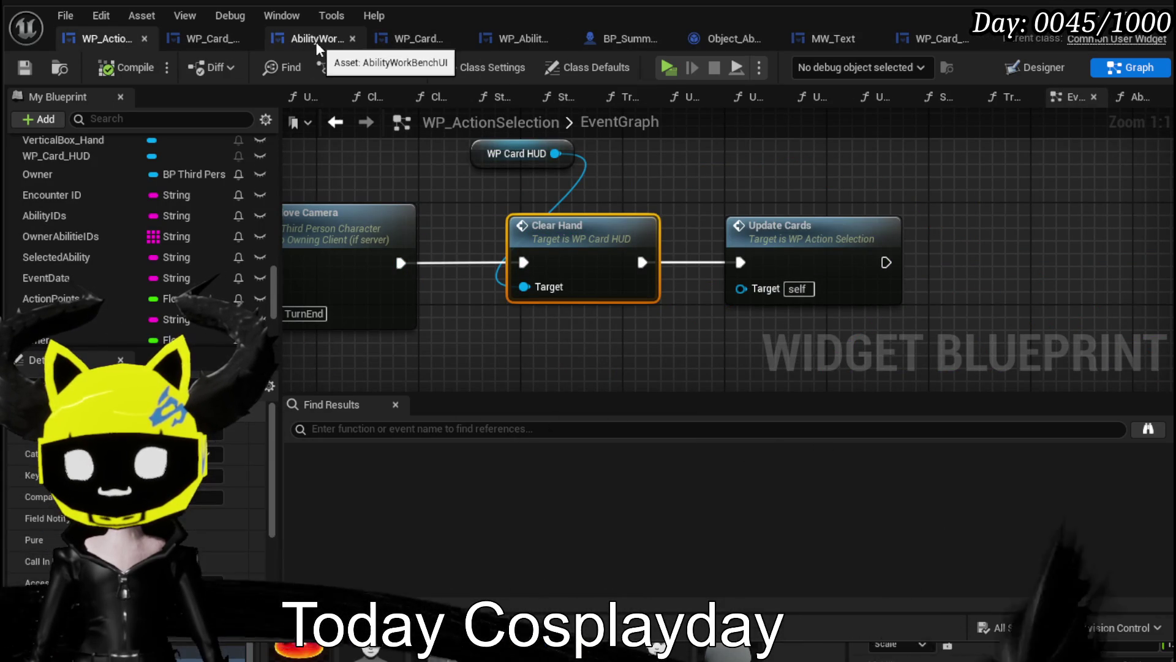
click(316, 42)
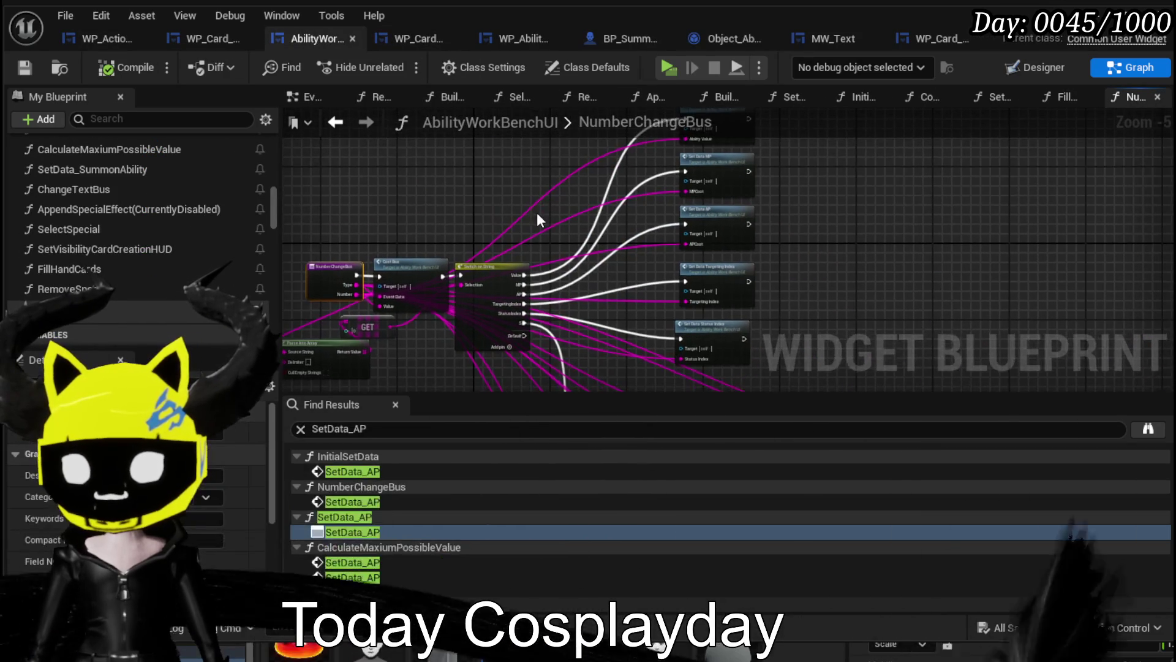
scroll(536, 212, up, 3)
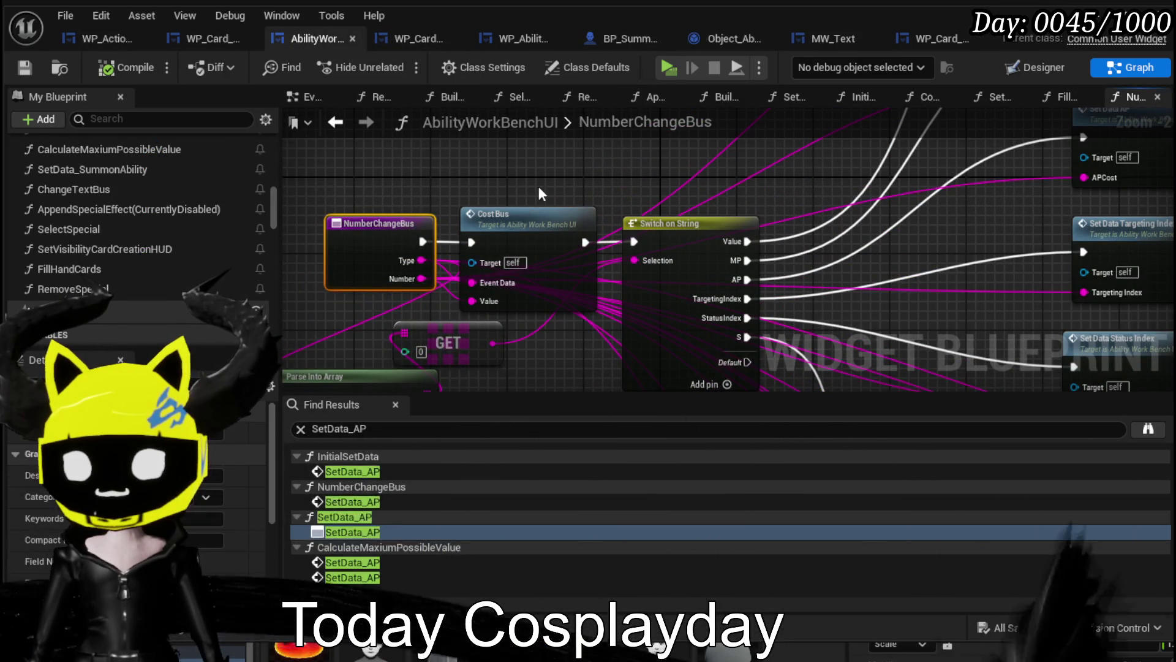
scroll(109, 247, up, 1)
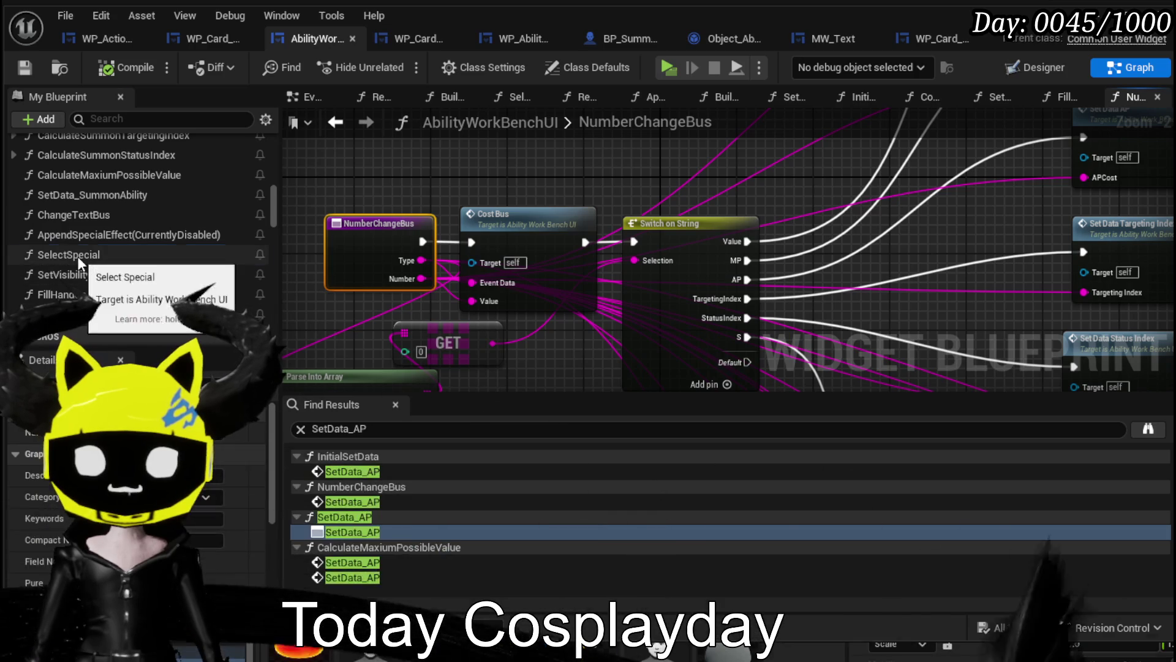
double_click(77, 255)
Search the blueprint for 'Special' and jump to the AddOptionsToGrid node.
scroll(383, 238, up, 3)
scroll(384, 243, up, 1)
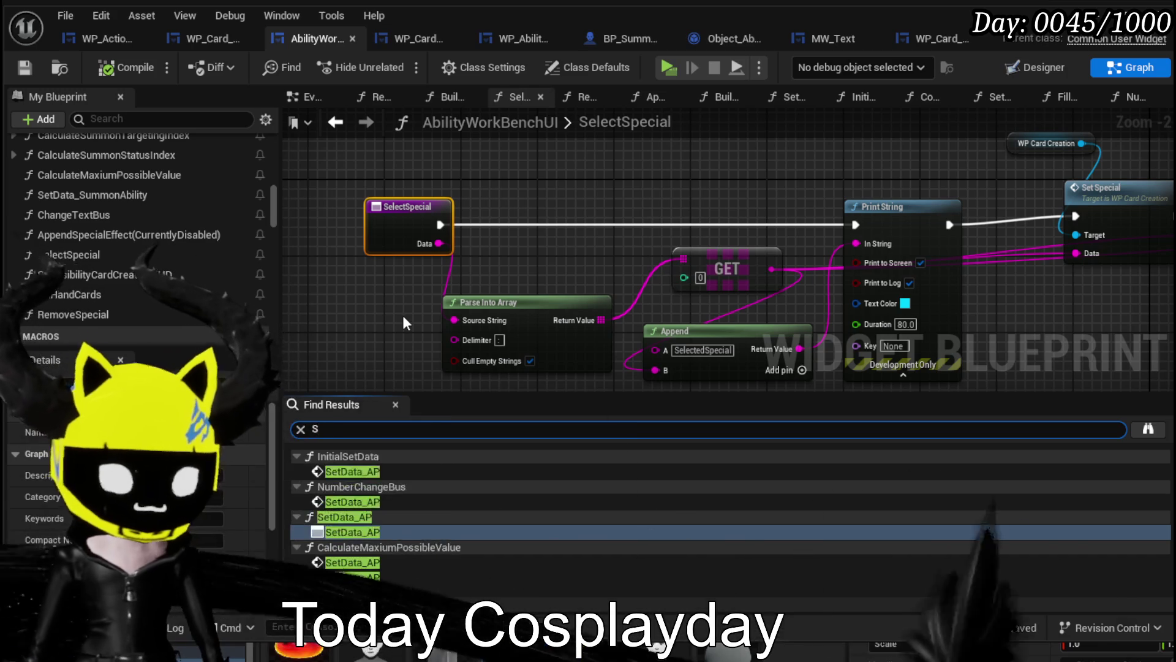
text(Special)
key(Return)
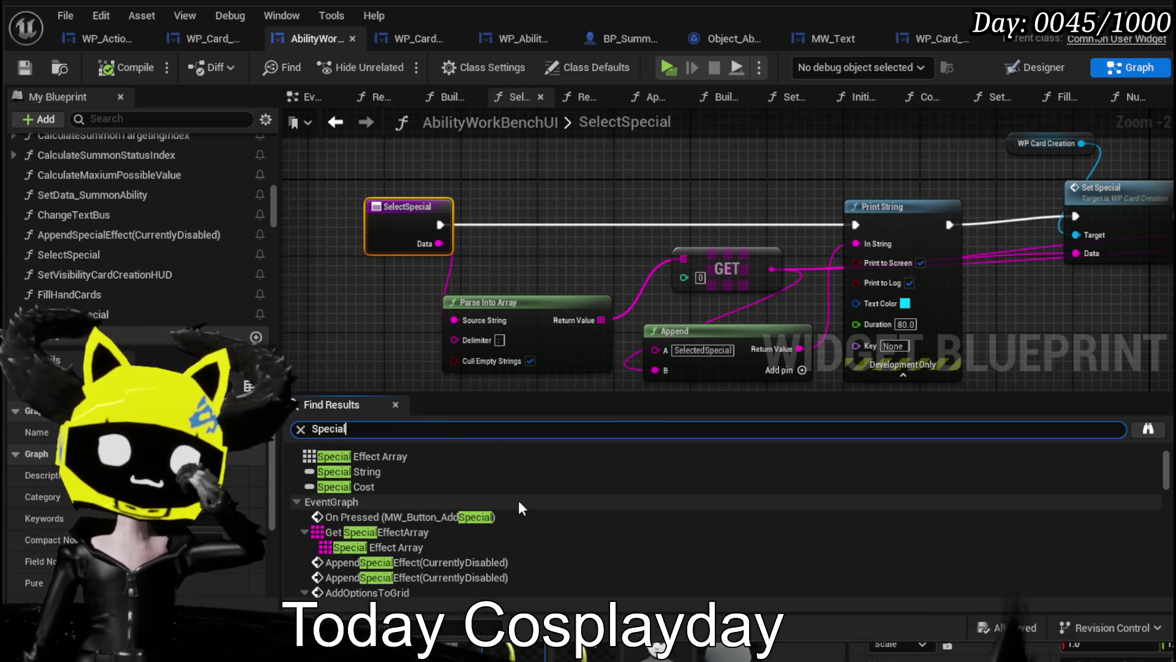
scroll(397, 576, down, 1)
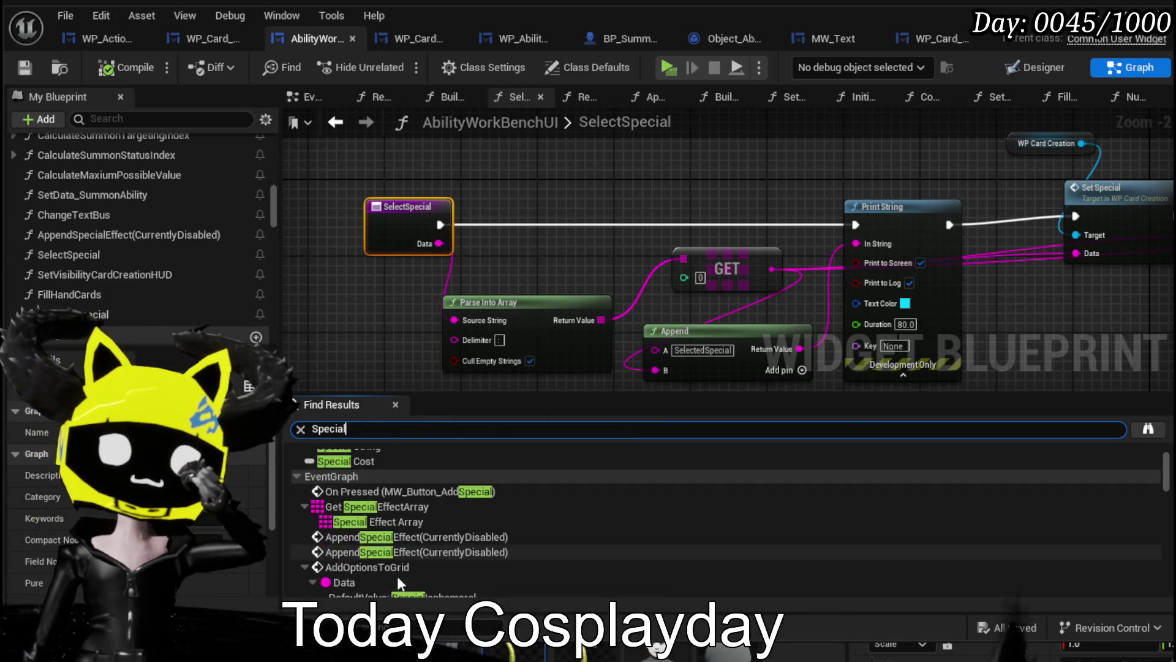
click(394, 568)
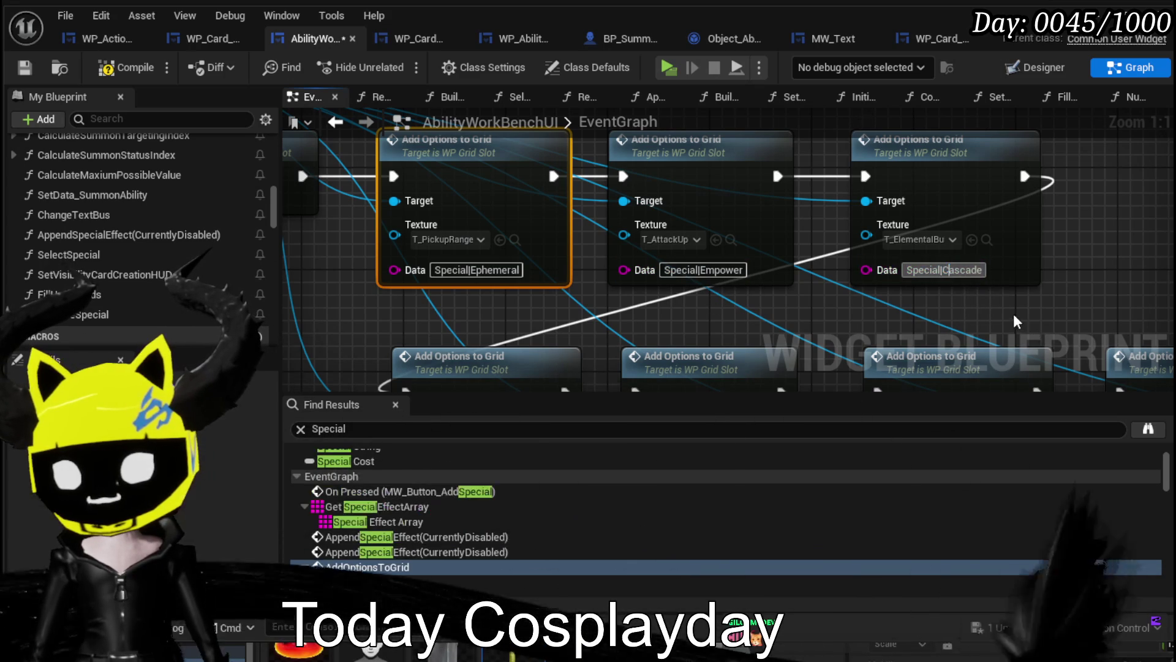
Review the Add Options chain, then compile and save AbilityWorkBenchUI.
drag(1013, 314, 967, 169)
mouse_move(725, 169)
mouse_down()
mouse_move(634, 205)
mouse_move(511, 171)
mouse_move(498, 182)
mouse_move(572, 218)
mouse_up()
scroll(499, 181, down, 1)
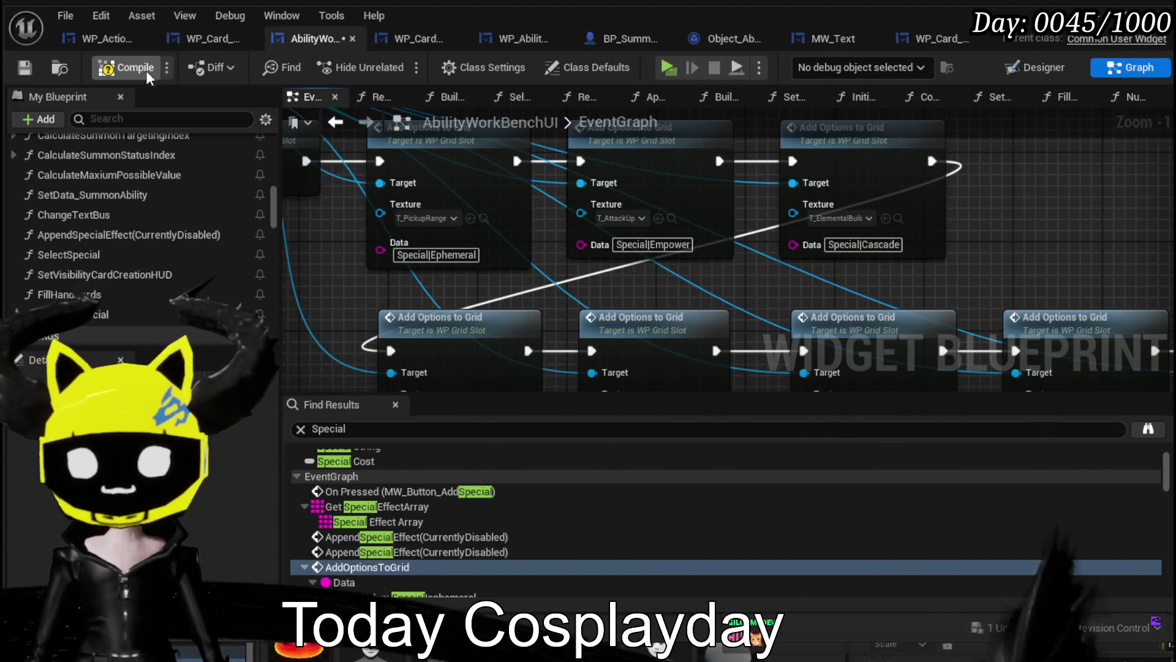
click(25, 69)
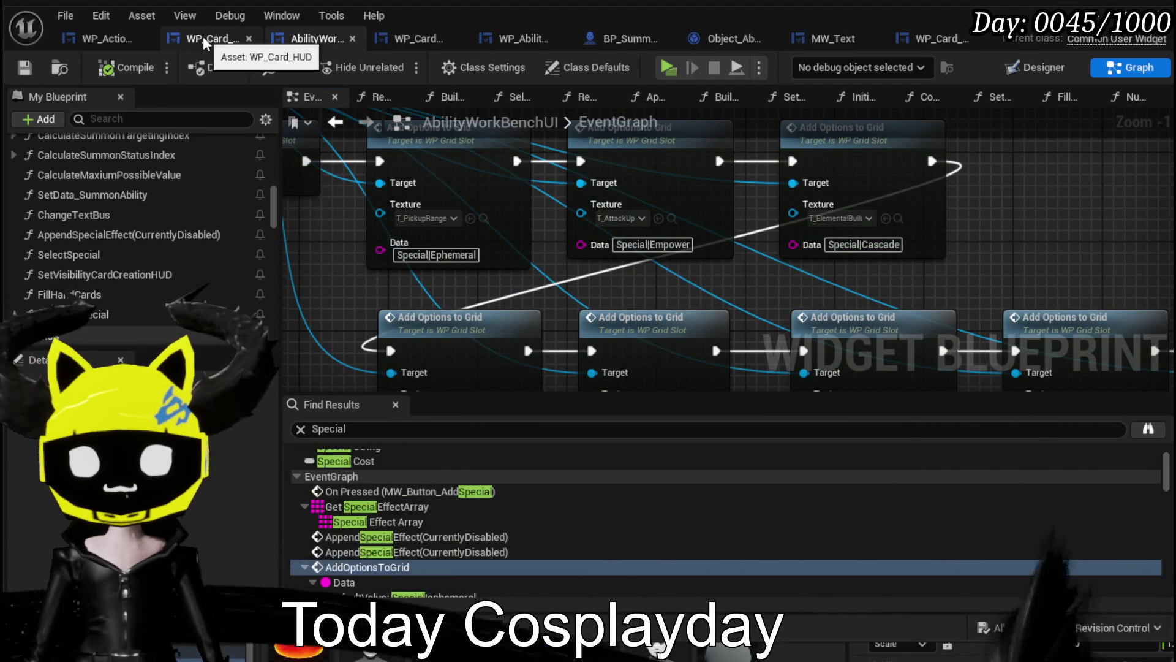
click(203, 36)
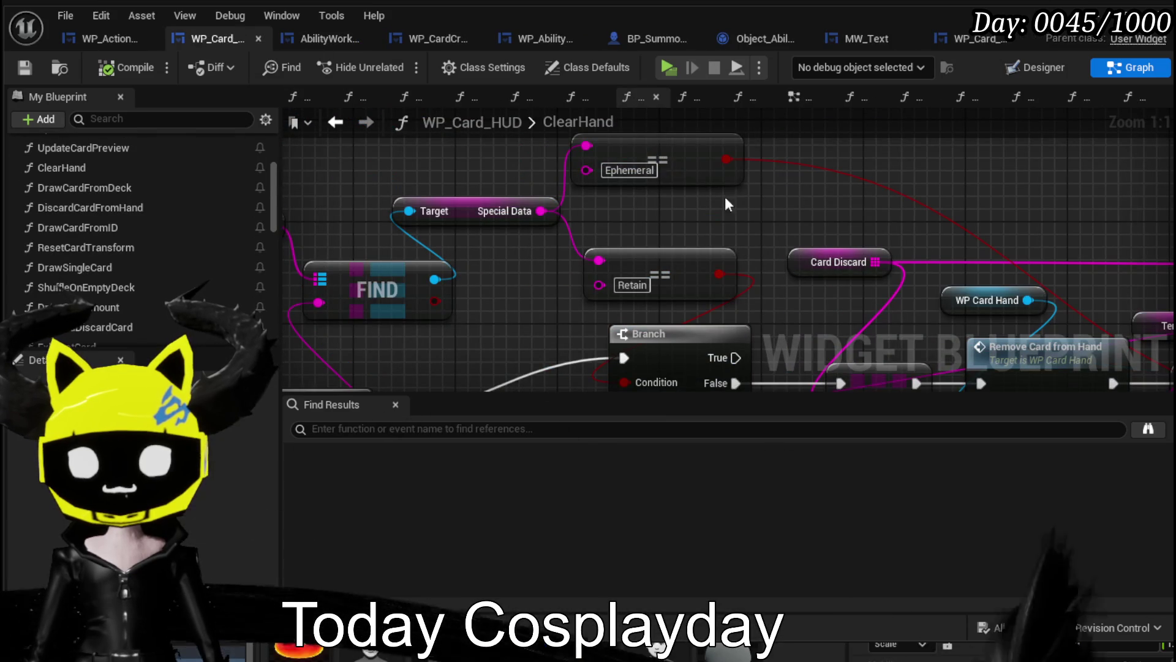
Open the PlayAndDiscardCard function graph by way of ExhaustCard.
scroll(721, 185, down, 4)
drag(549, 175, 747, 204)
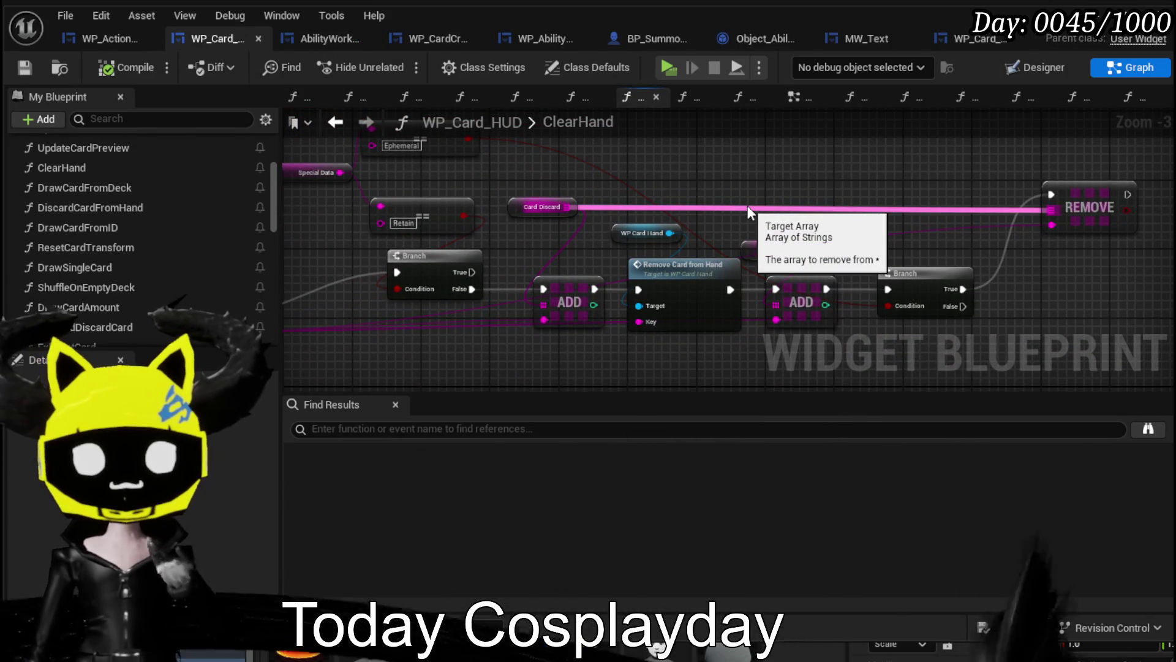
drag(896, 186, 1114, 171)
scroll(179, 322, down, 3)
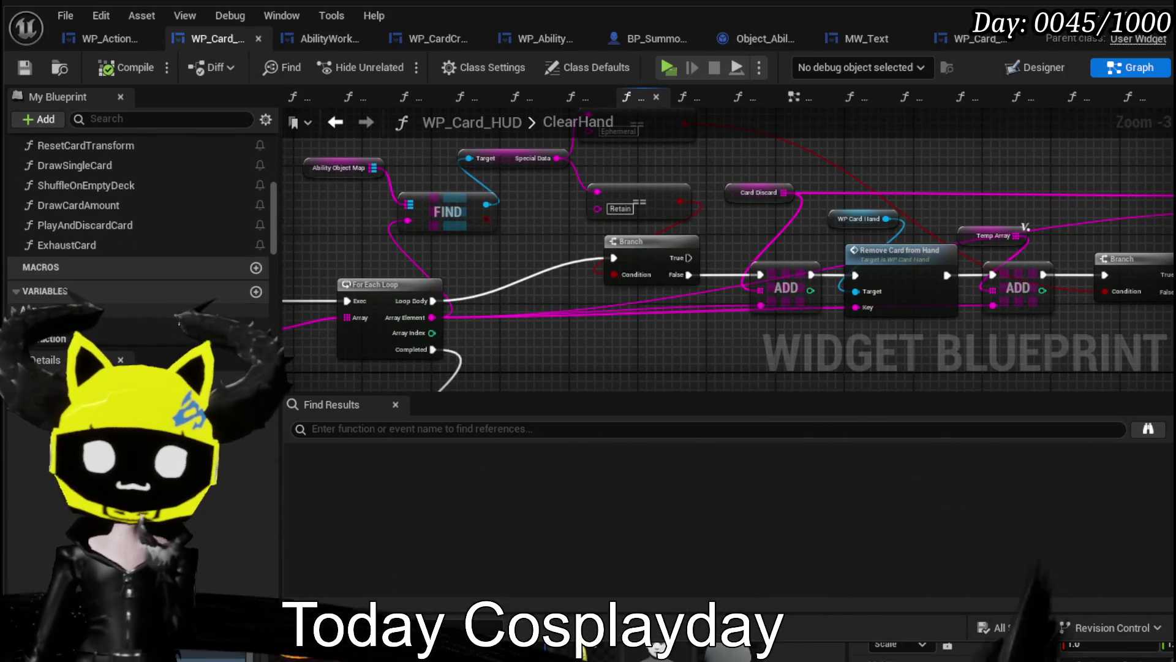
double_click(71, 248)
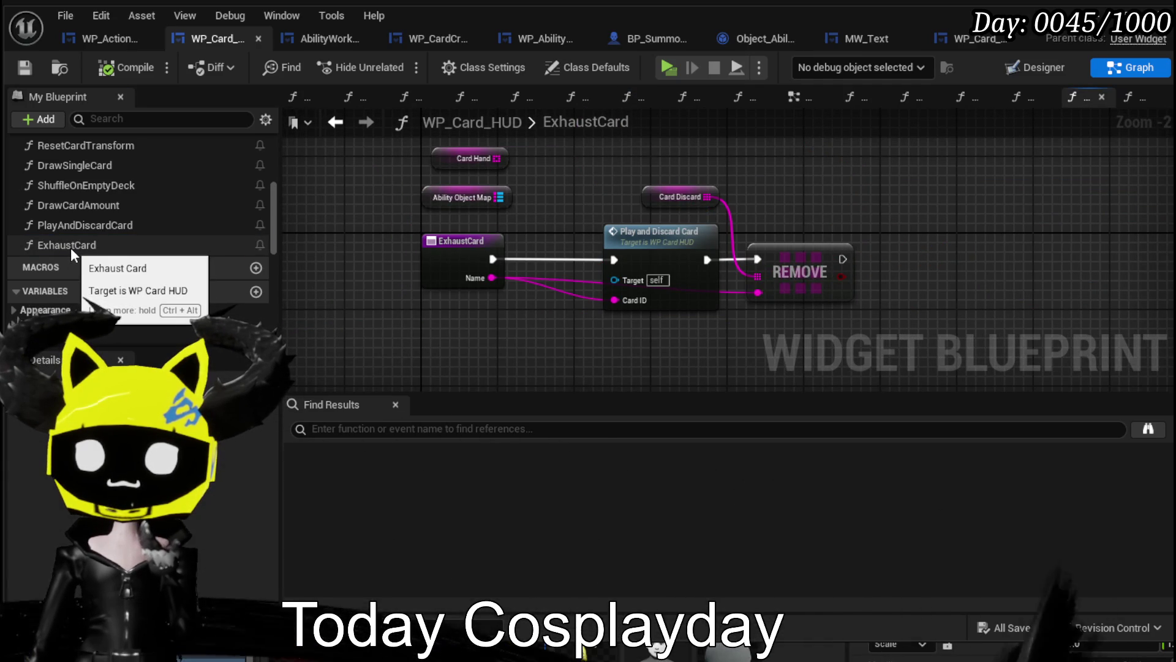
mouse_move(498, 335)
mouse_down()
mouse_move(818, 230)
mouse_move(825, 210)
mouse_up()
double_click(654, 234)
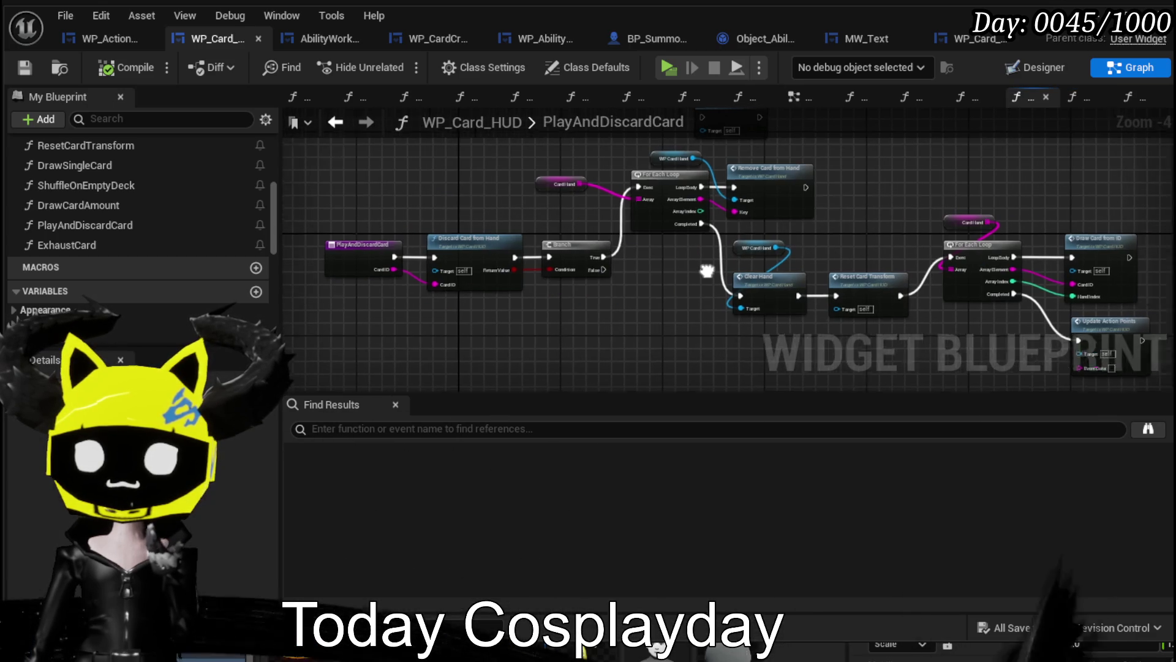
Delete the stray Clear Hand node from PlayAndDiscardCard and save the blueprint.
mouse_move(573, 264)
mouse_down()
mouse_move(441, 250)
mouse_move(653, 272)
mouse_move(647, 324)
mouse_up()
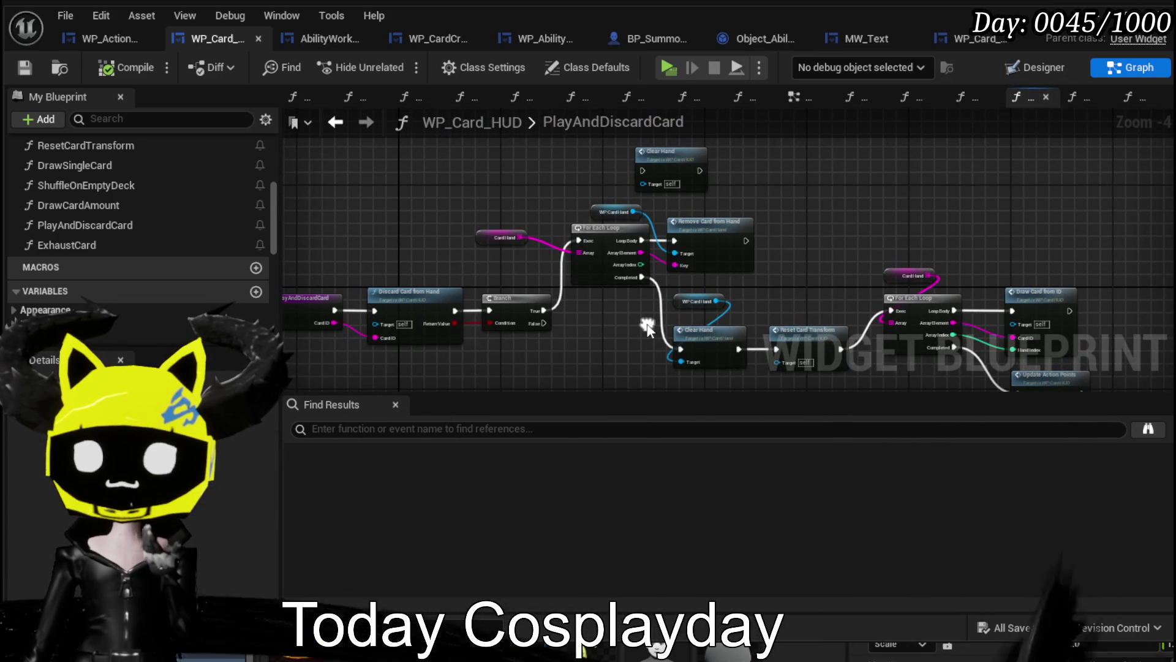
key(Delete)
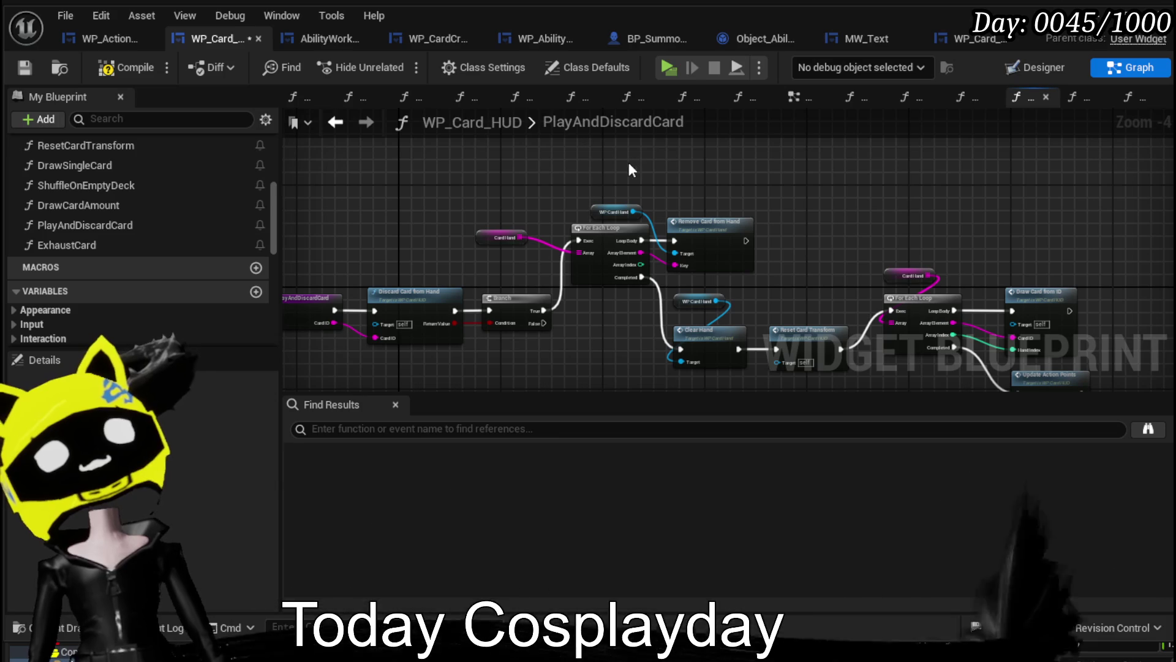
click(17, 70)
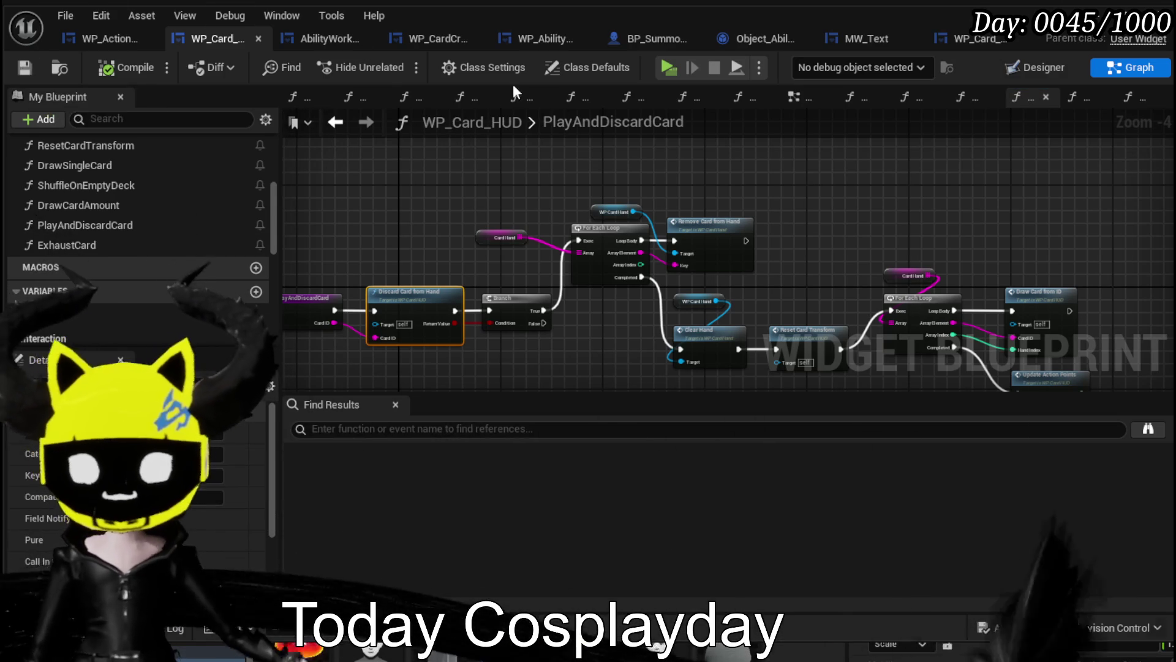
drag(518, 239, 573, 192)
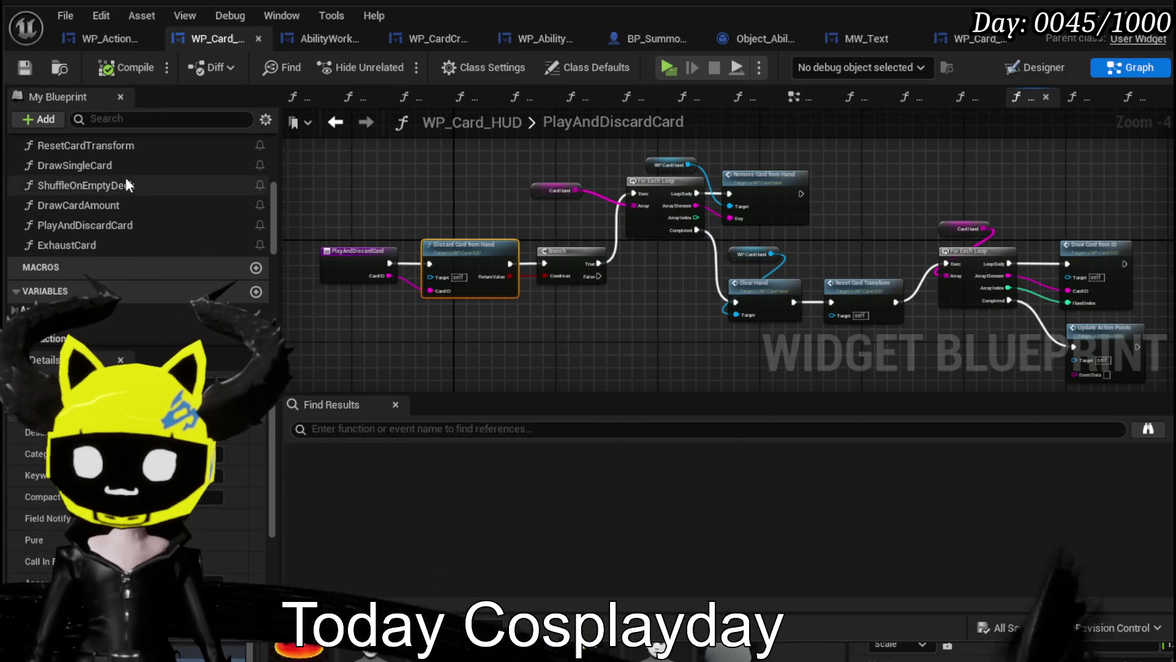
Browse DrawCardAmount, DrawCardFromID and DiscardCardFromHand, then reopen ClearHand at its REMOVE, ADD and Branch nodes.
double_click(61, 206)
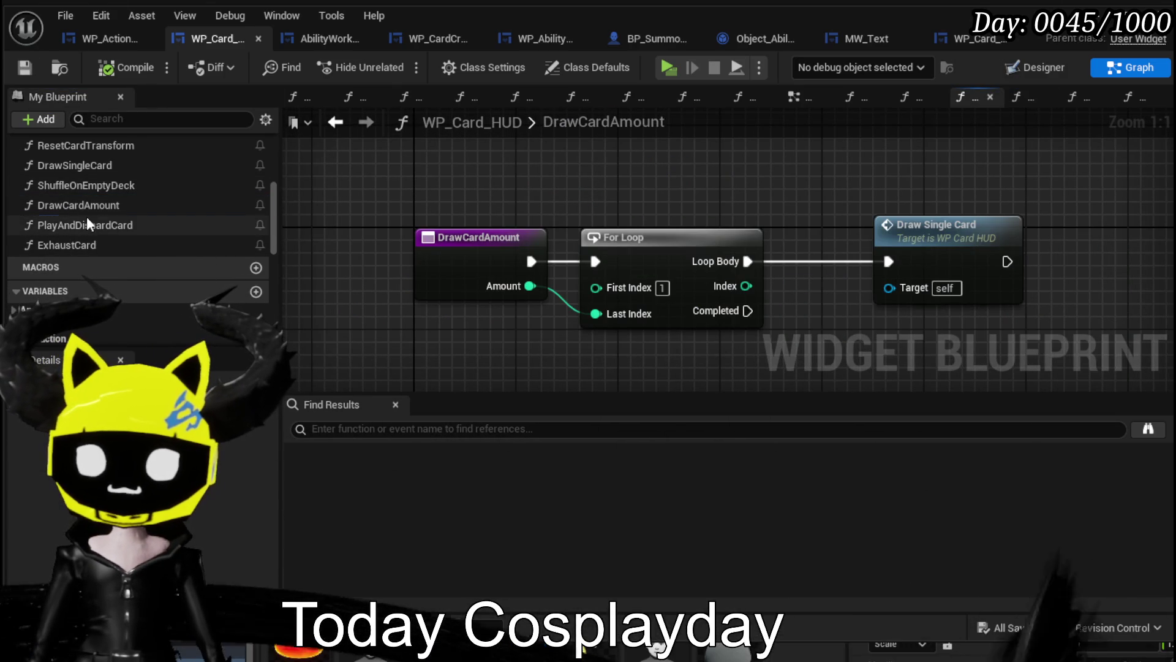
double_click(99, 221)
scroll(100, 214, up, 3)
click(93, 202)
double_click(93, 203)
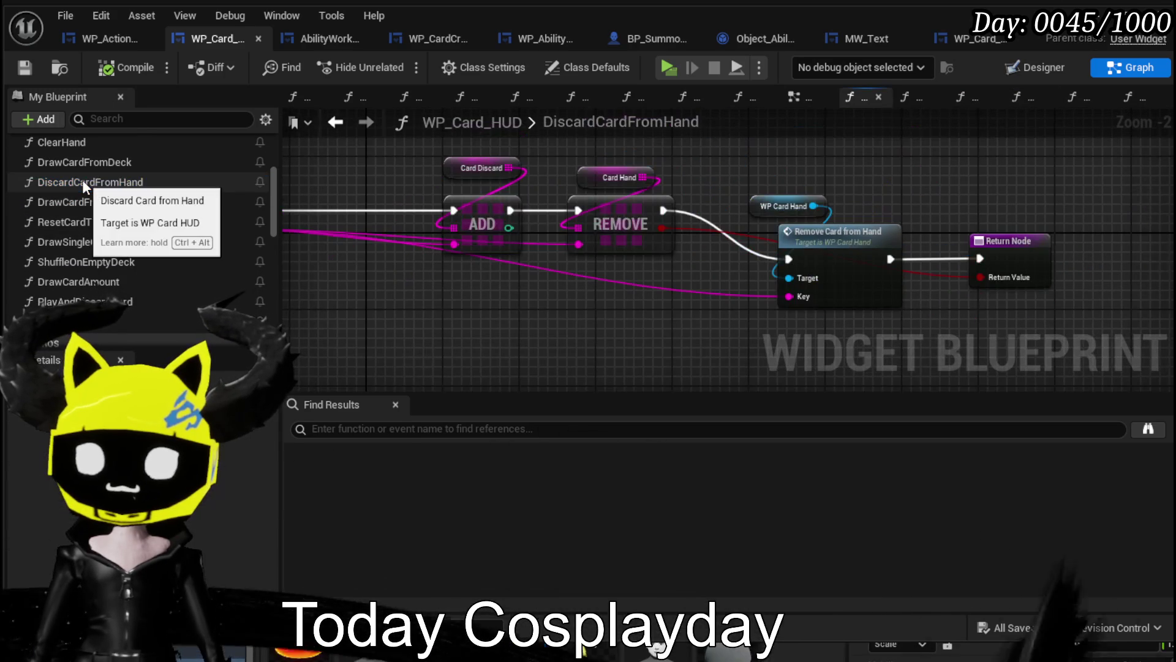
double_click(82, 178)
scroll(74, 166, up, 1)
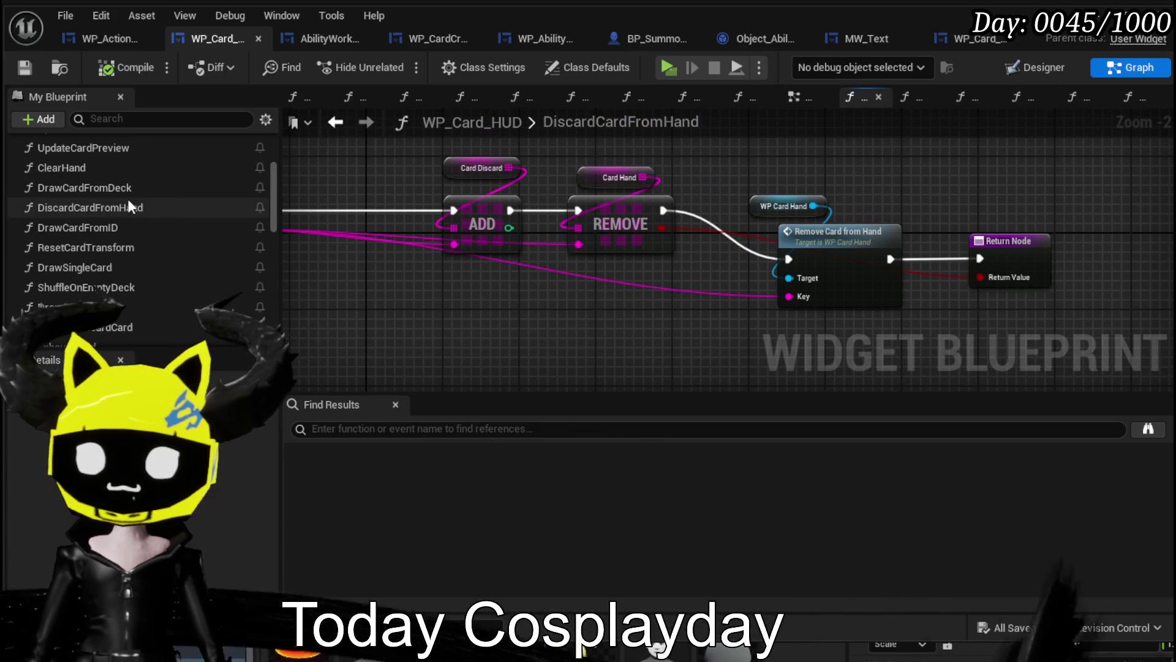
double_click(53, 168)
scroll(420, 244, down, 1)
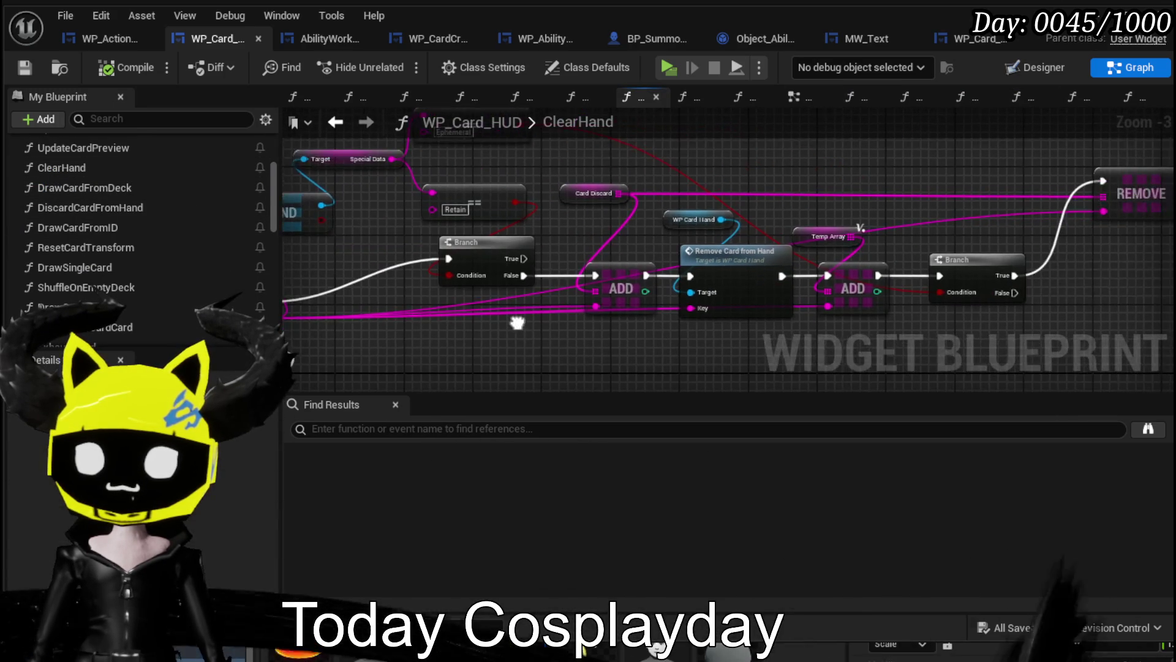
scroll(402, 223, up, 4)
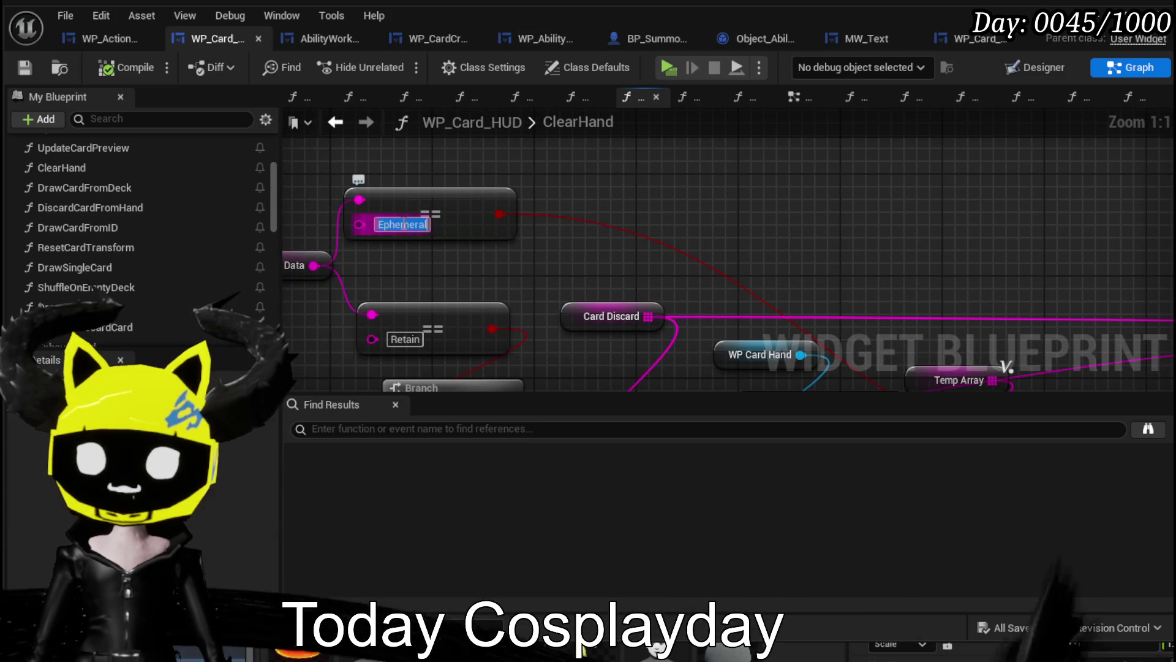
scroll(558, 206, down, 2)
mouse_move(939, 239)
mouse_down()
mouse_move(758, 202)
mouse_move(445, 168)
mouse_up()
Put a breakpoint on ClearHand's second Branch node, save, and minimize the editor.
right_click(703, 278)
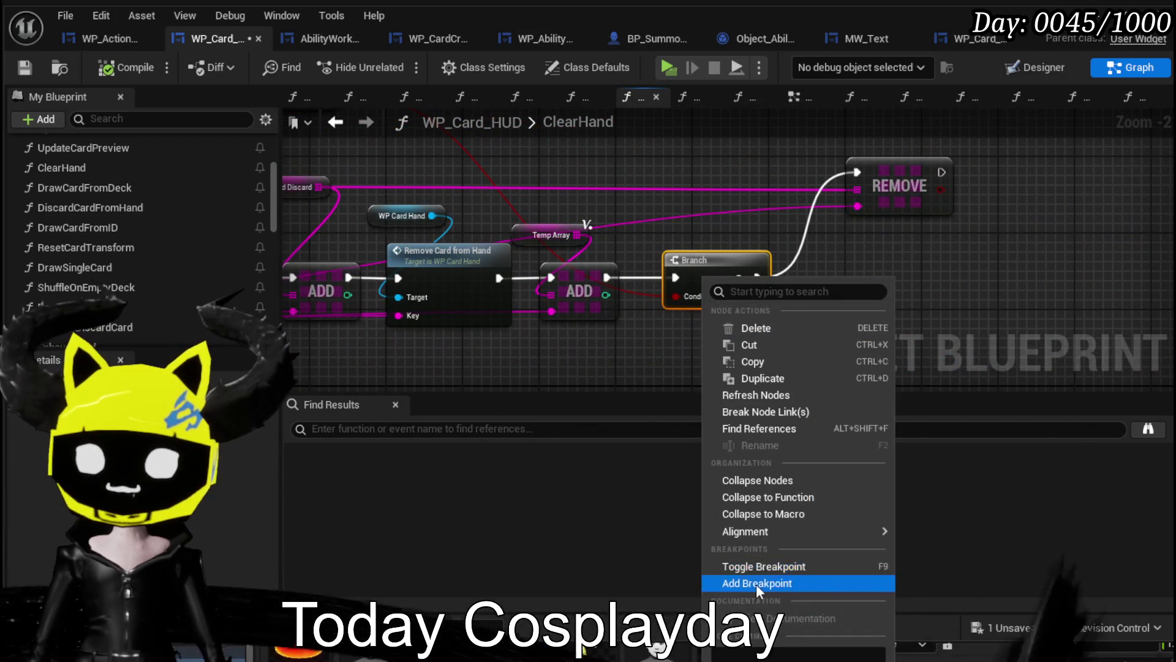
click(756, 583)
right_click(722, 265)
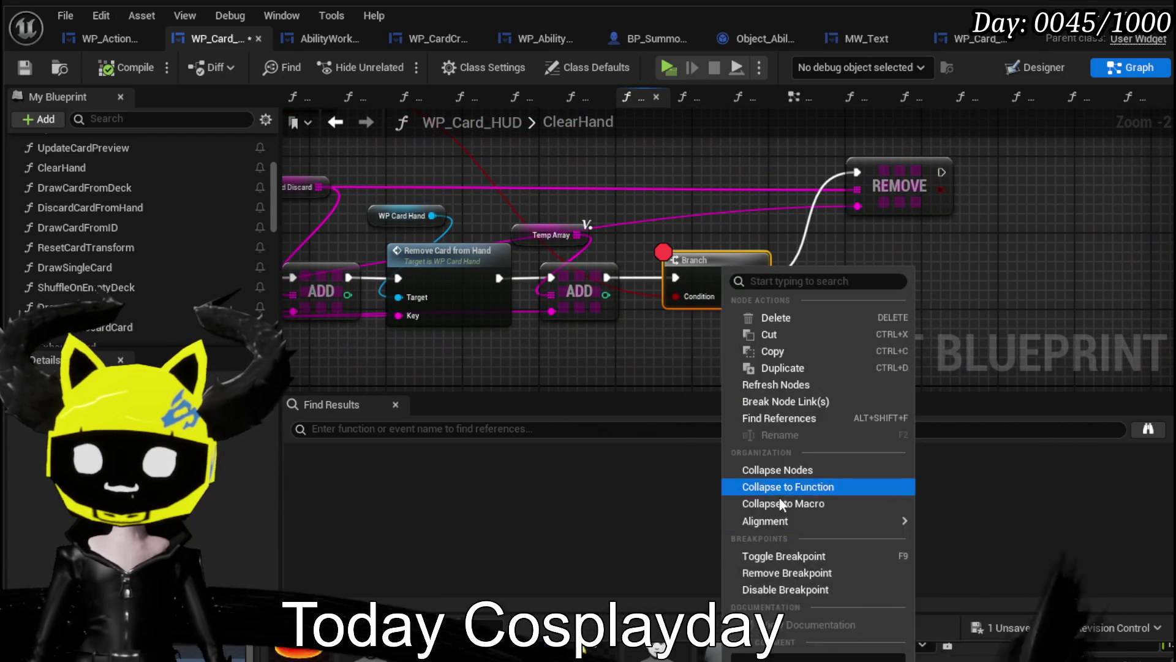
drag(634, 230, 890, 291)
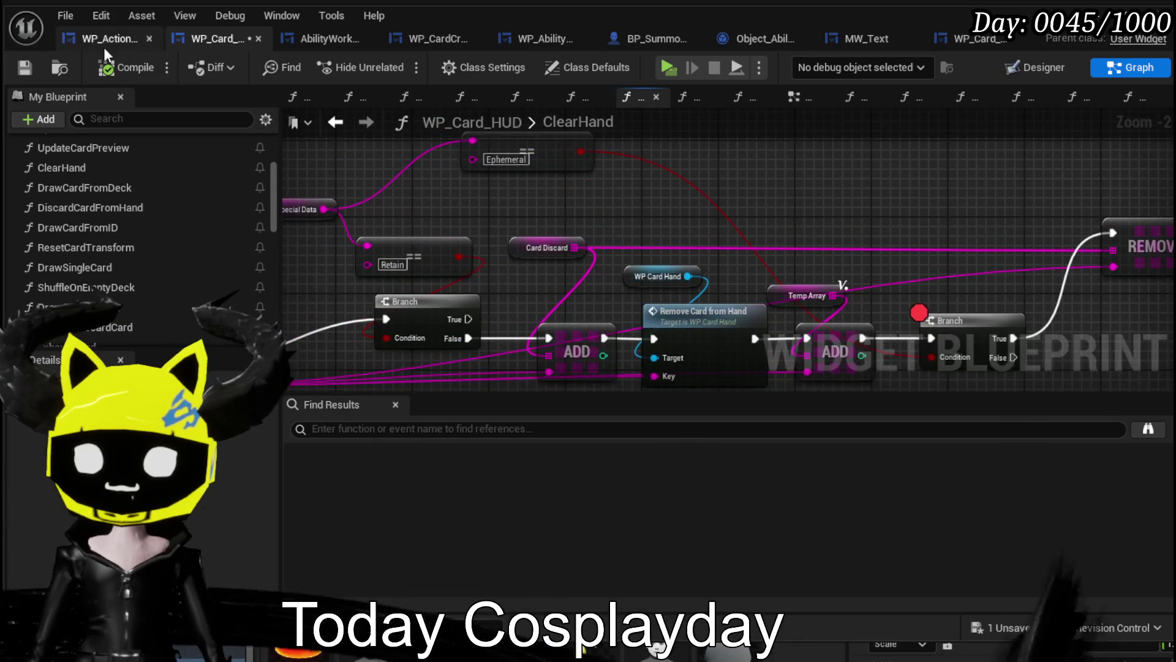
click(31, 65)
scroll(827, 184, down, 2)
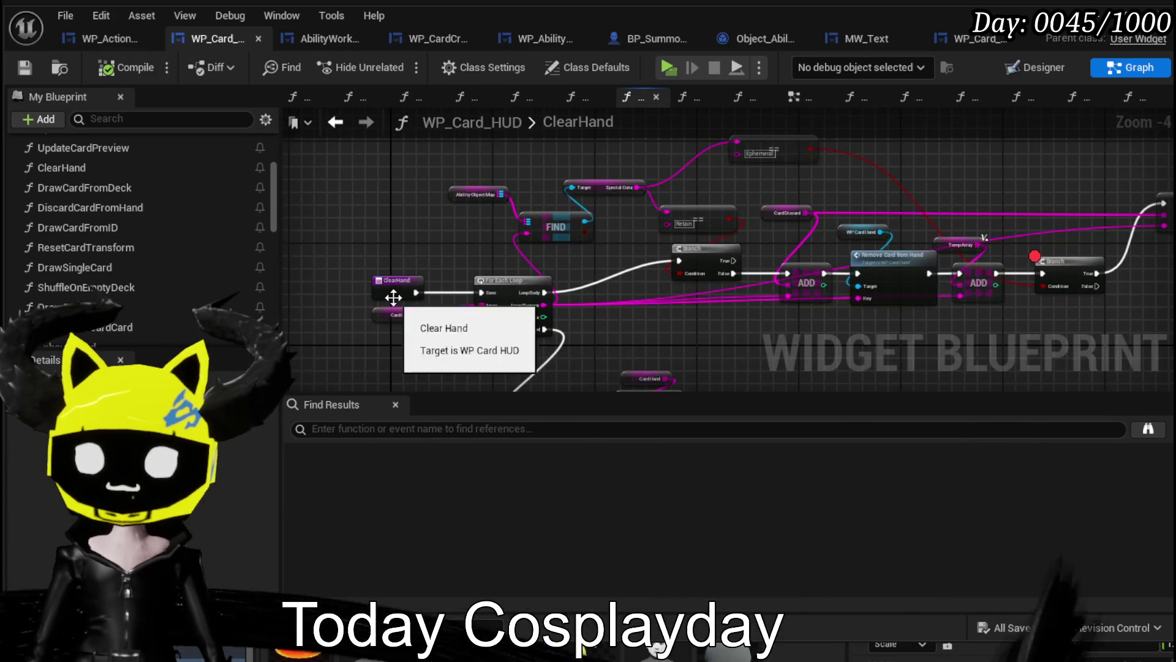
click(1112, 12)
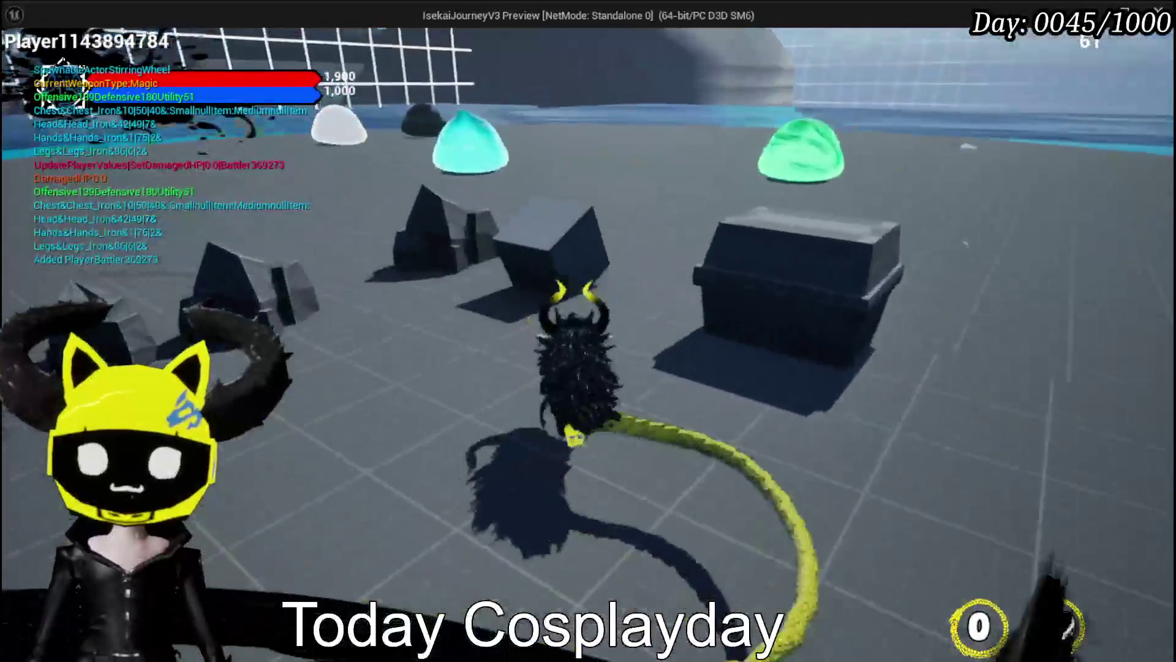
Play until the ClearHand Branch breakpoint hits, confirm its condition reads False, and resume the game.
key(w)
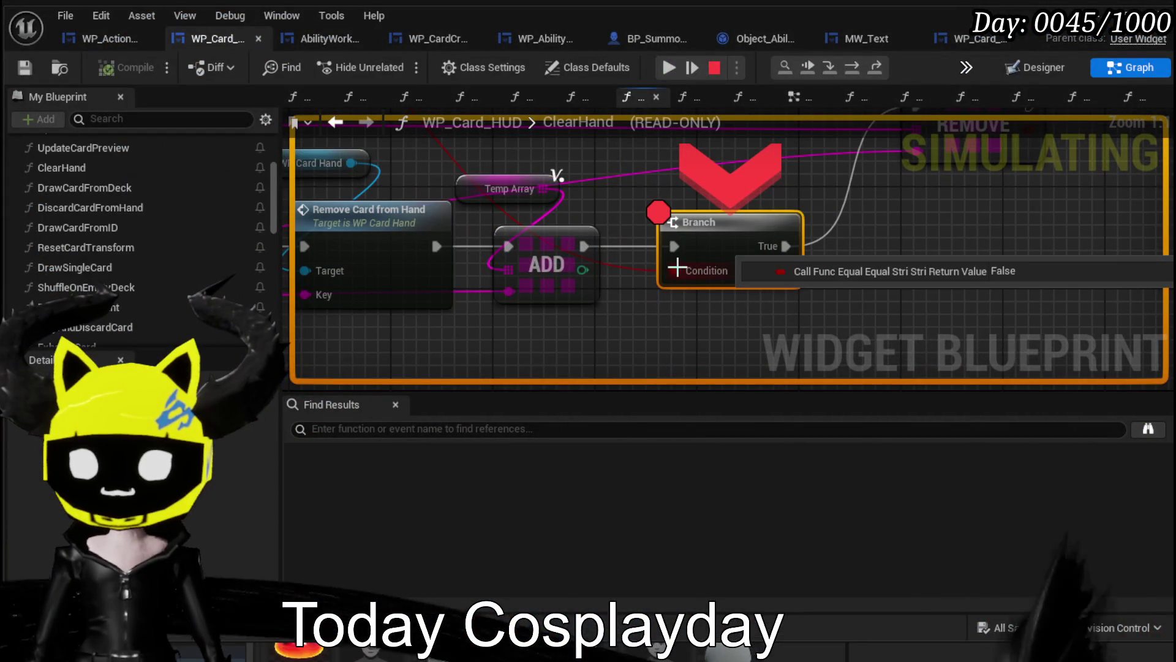
scroll(652, 182, down, 3)
mouse_move(762, 311)
click(666, 68)
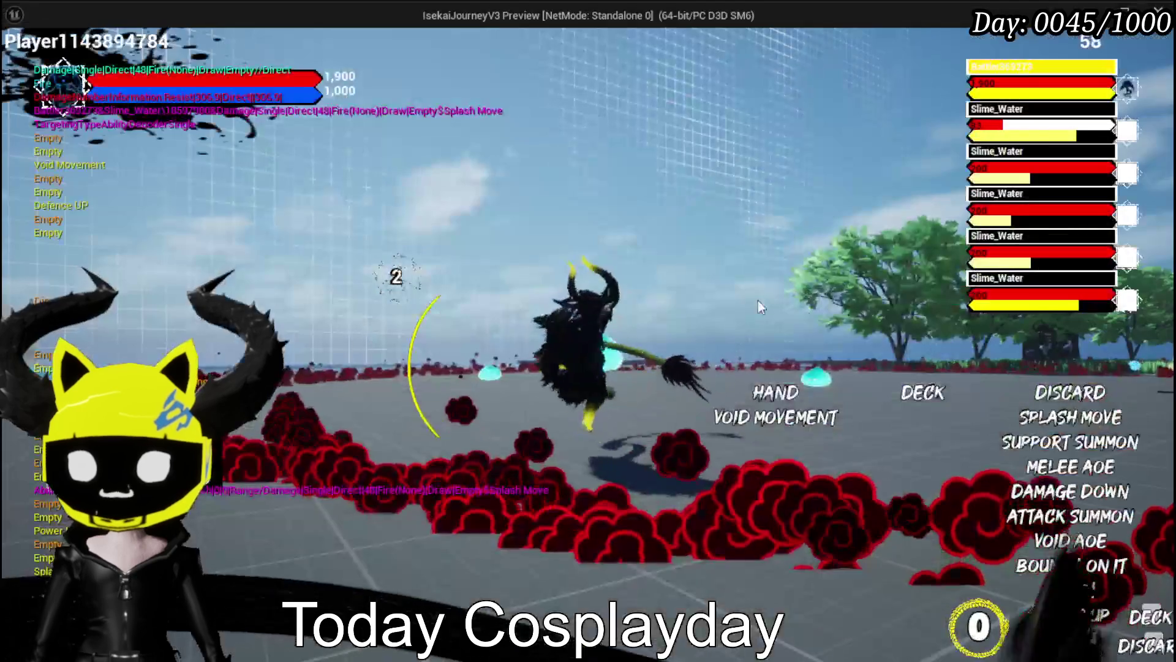
Stop the session, move the ClearHand breakpoint from the Branch node to REMOVE, and relaunch the preview.
key(Escape)
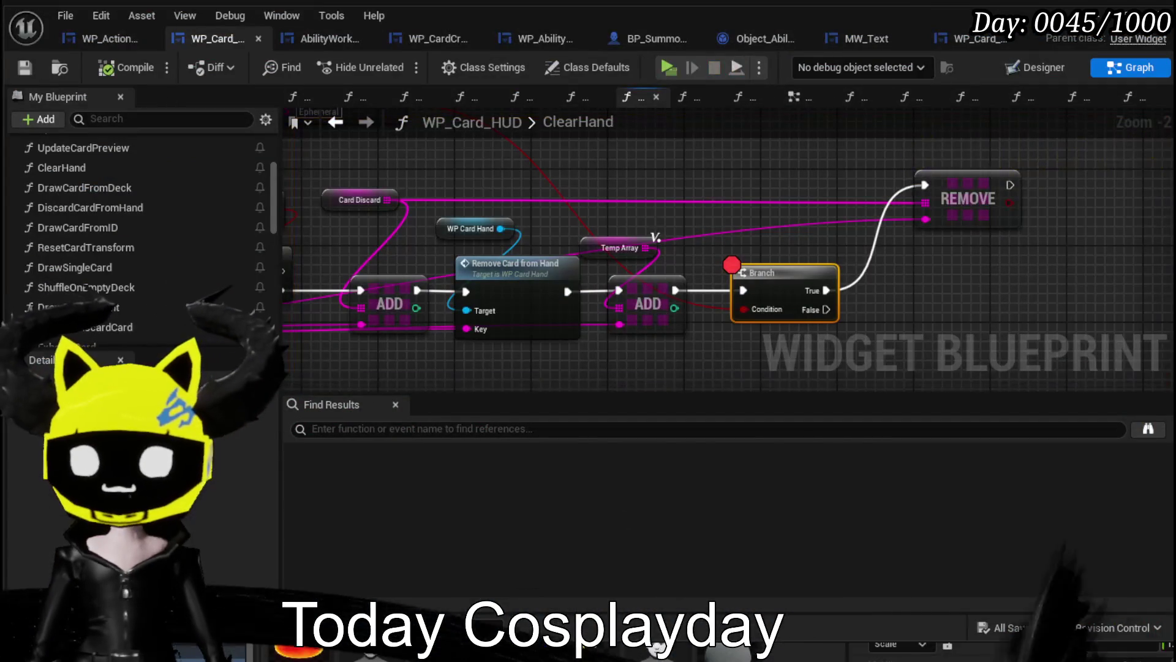
right_click(789, 279)
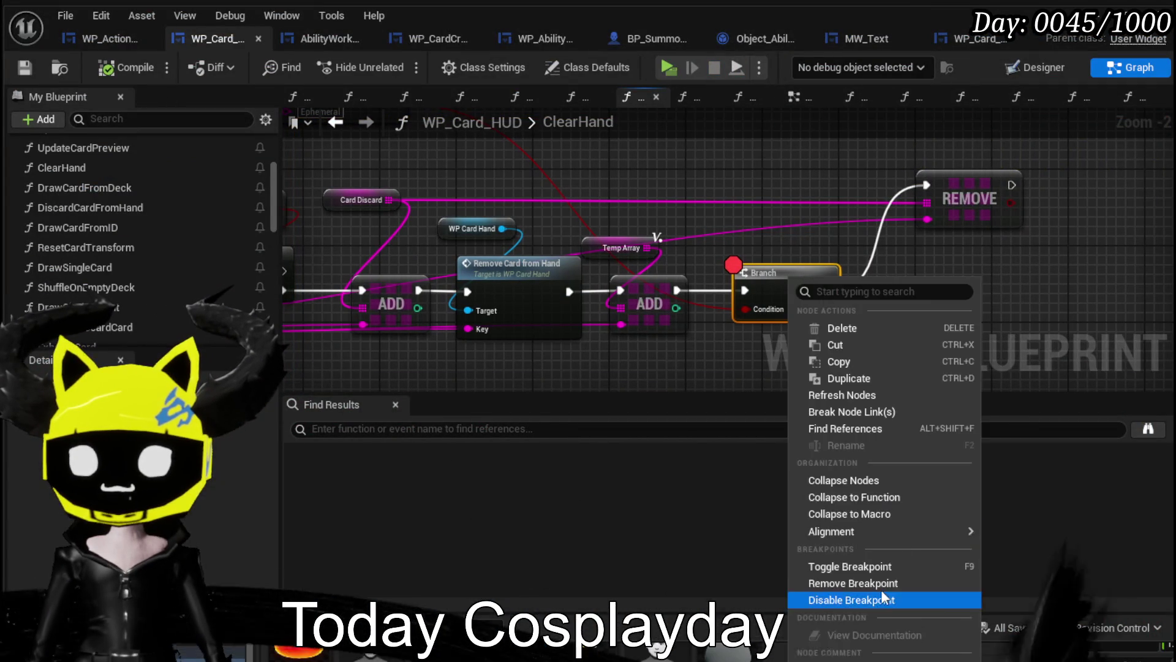
click(873, 602)
right_click(767, 295)
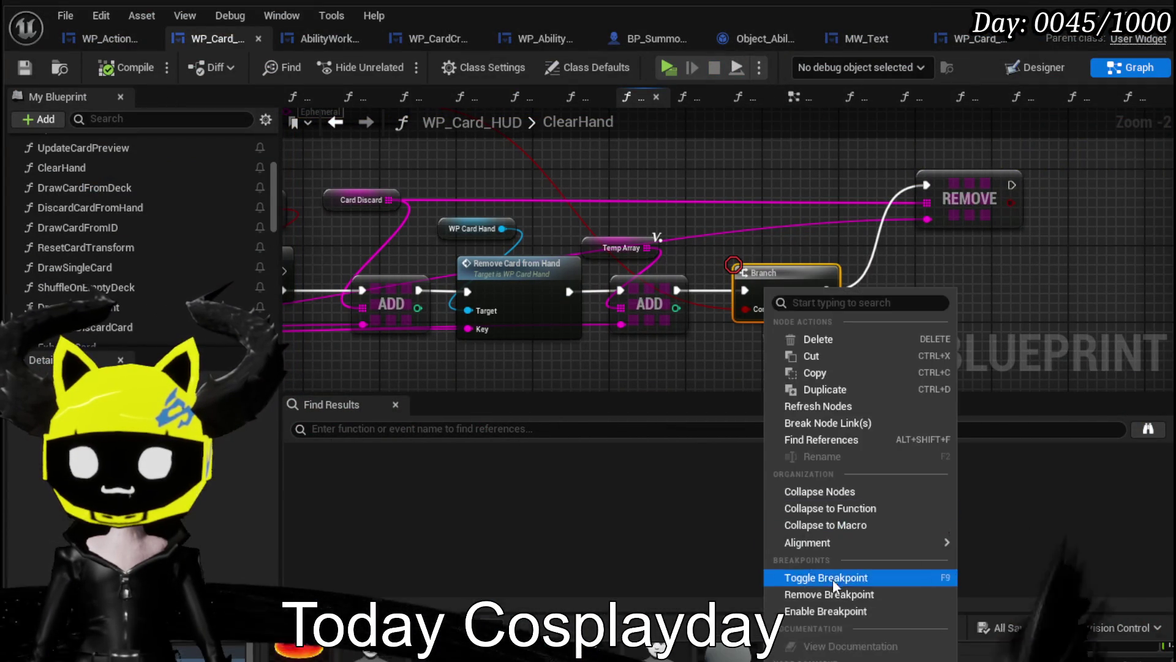
click(780, 575)
right_click(960, 211)
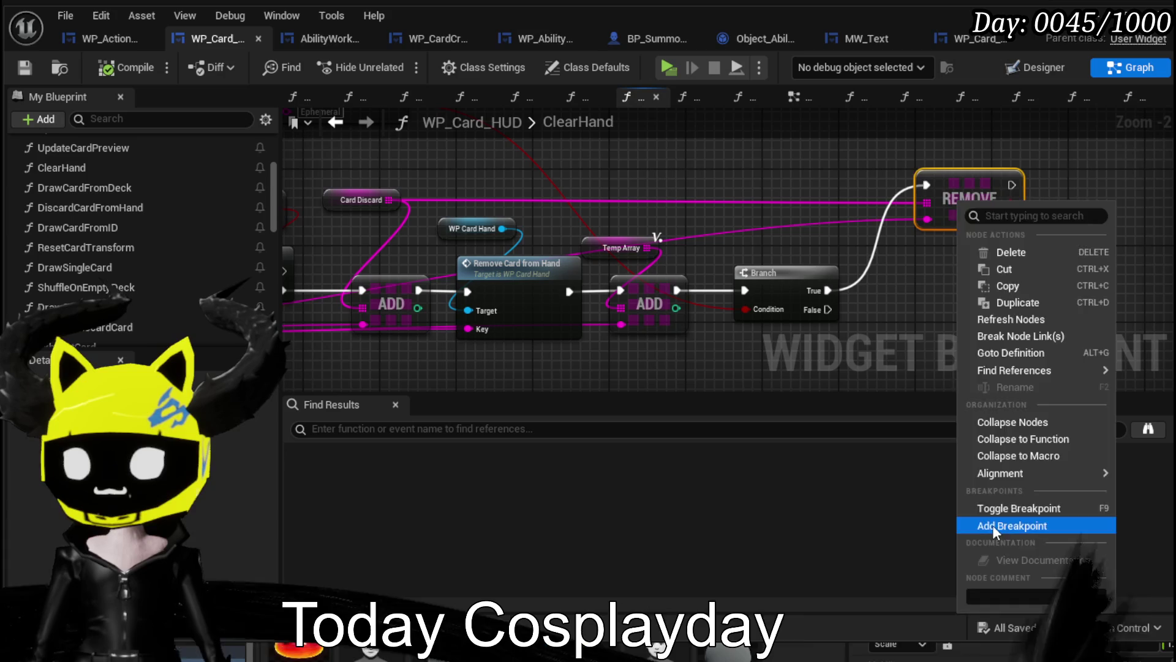
click(995, 526)
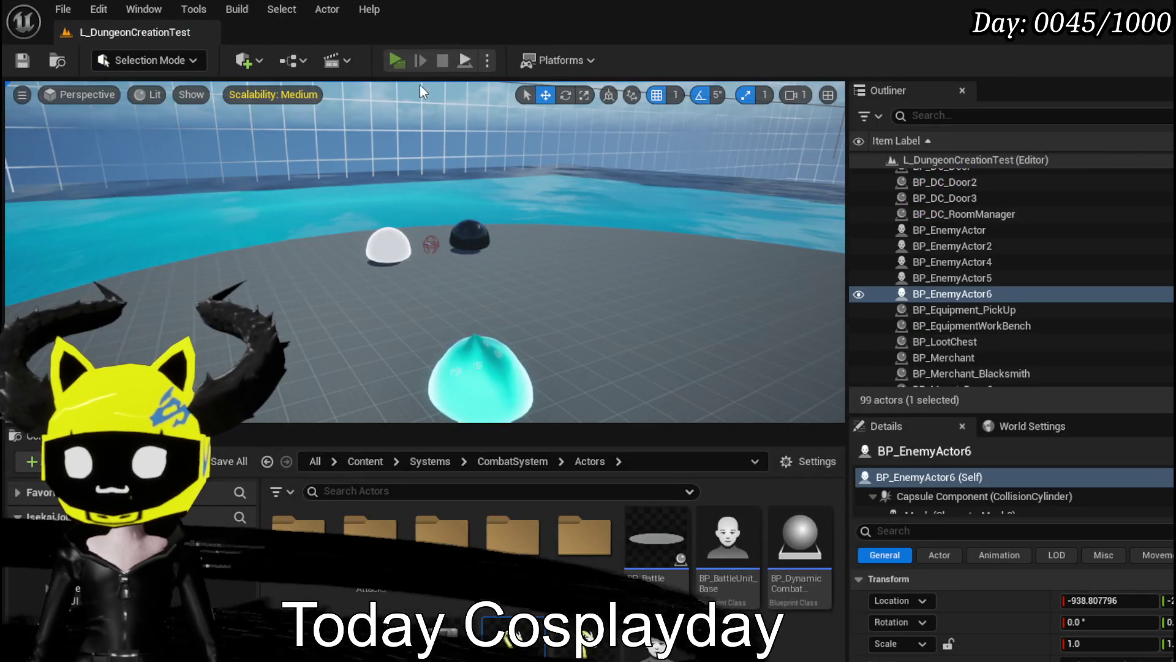
click(397, 60)
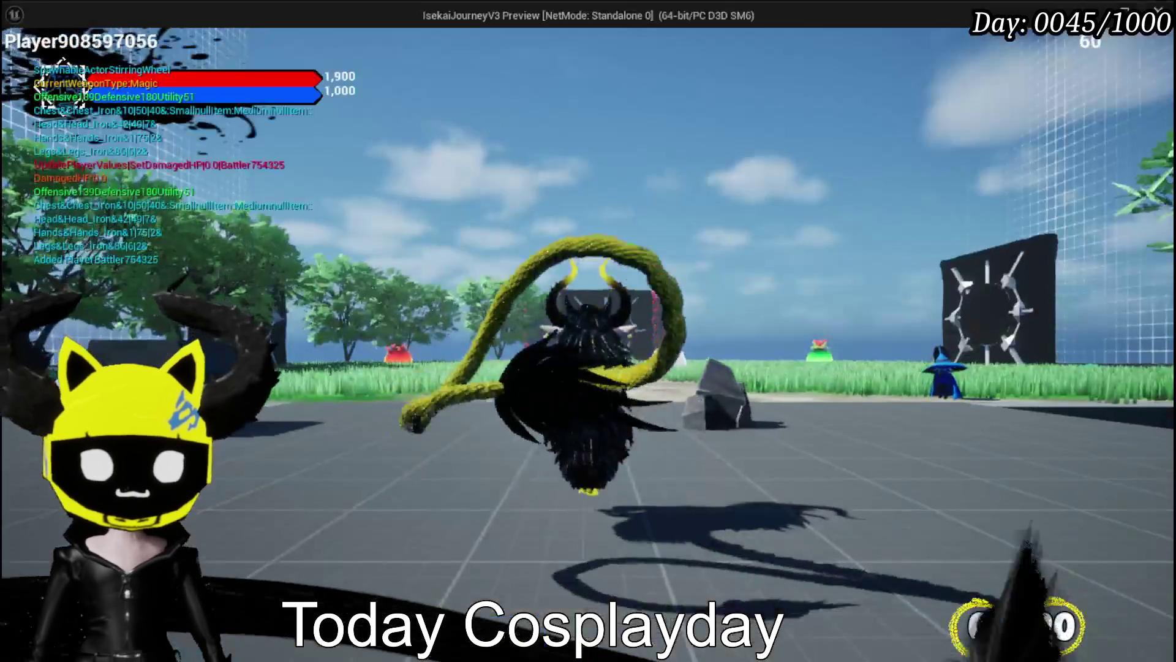
Give the Defence Up card the Ephemeral special effect, then walk into the water slimes to start battle.
key(Tab)
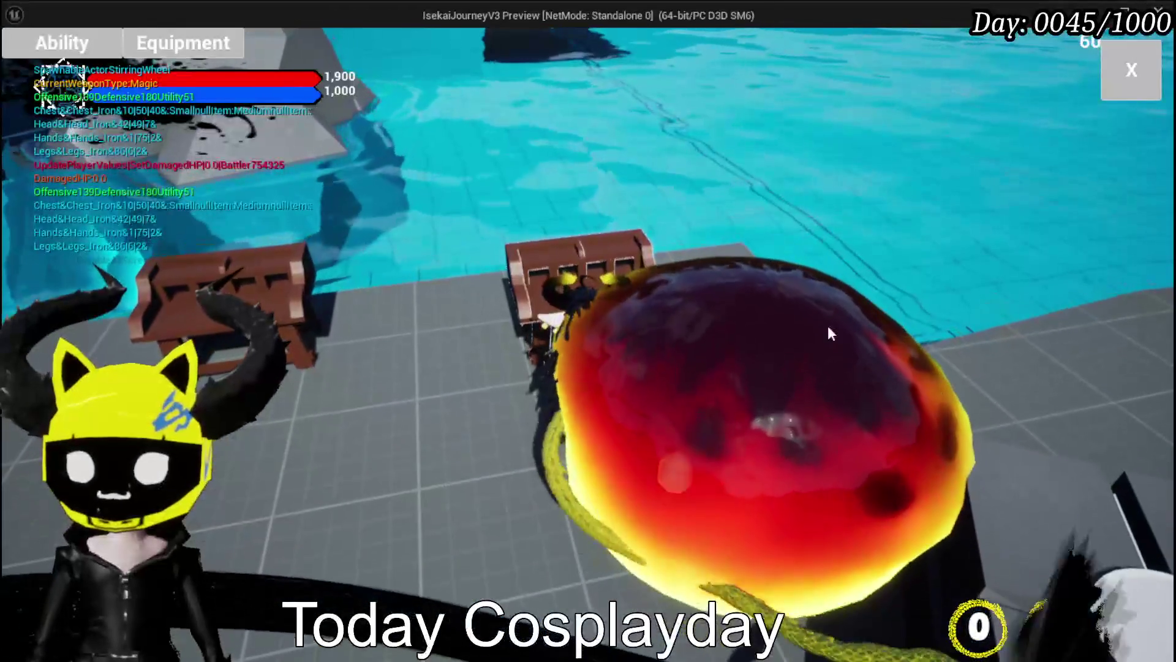
click(61, 42)
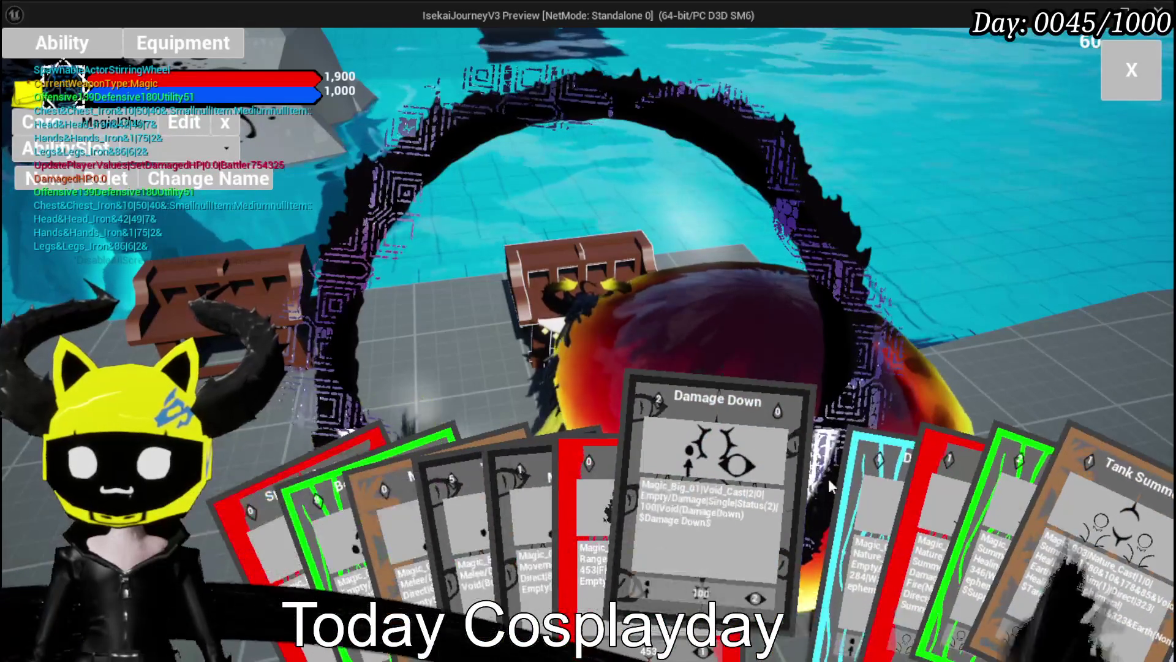
click(847, 478)
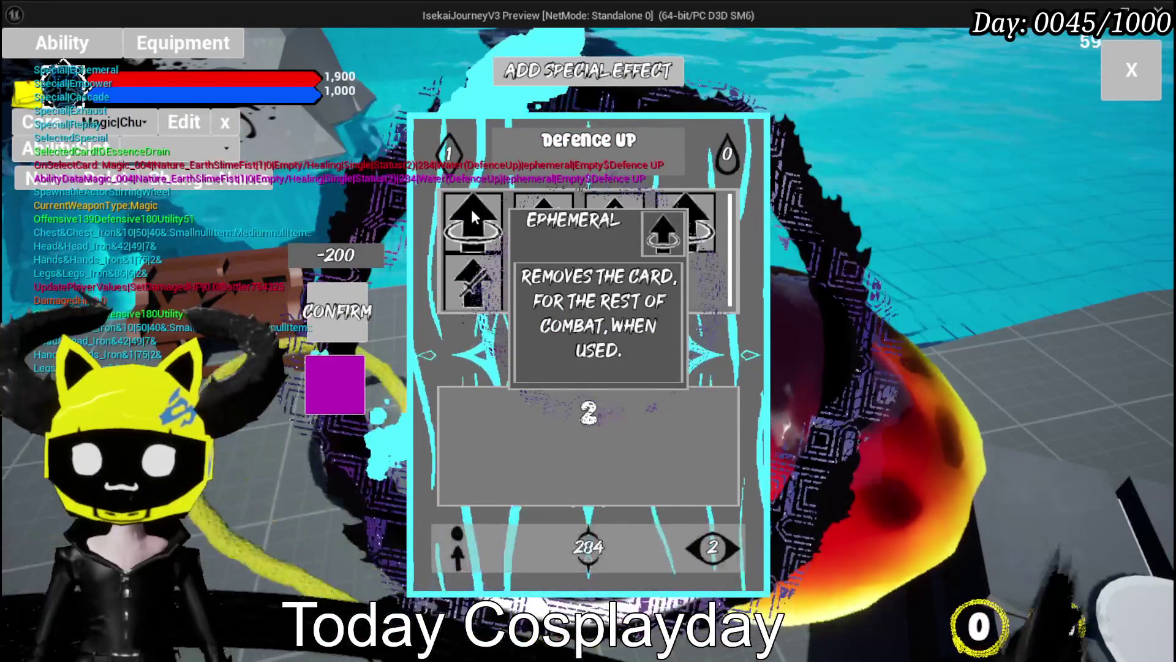
click(472, 208)
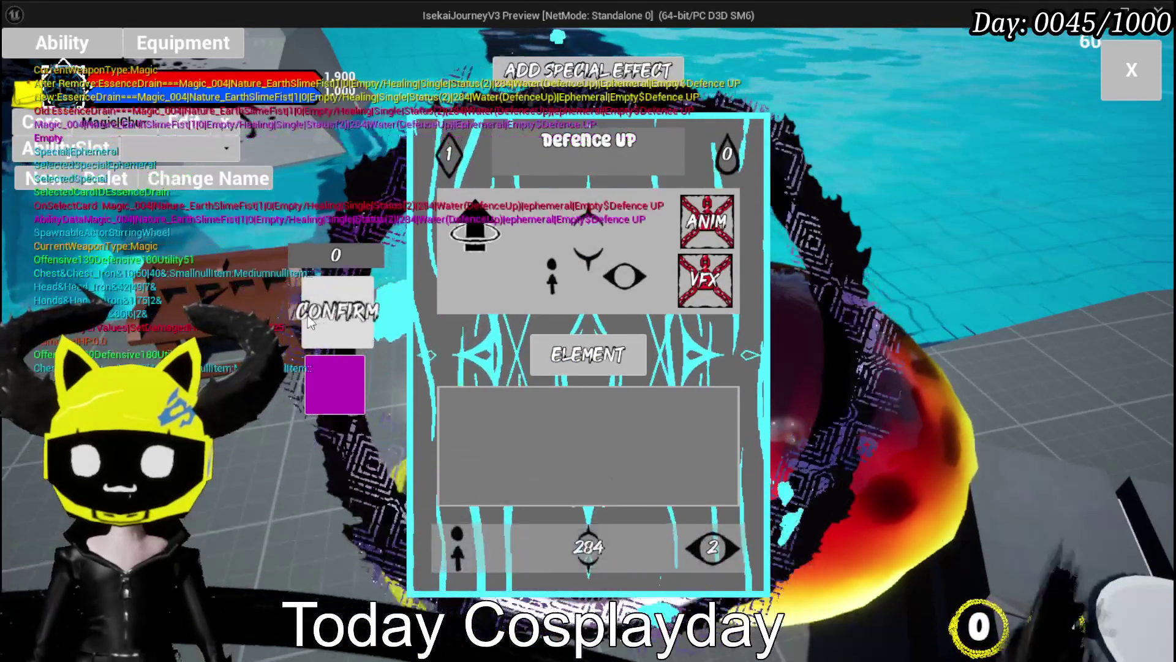
click(315, 316)
click(1132, 86)
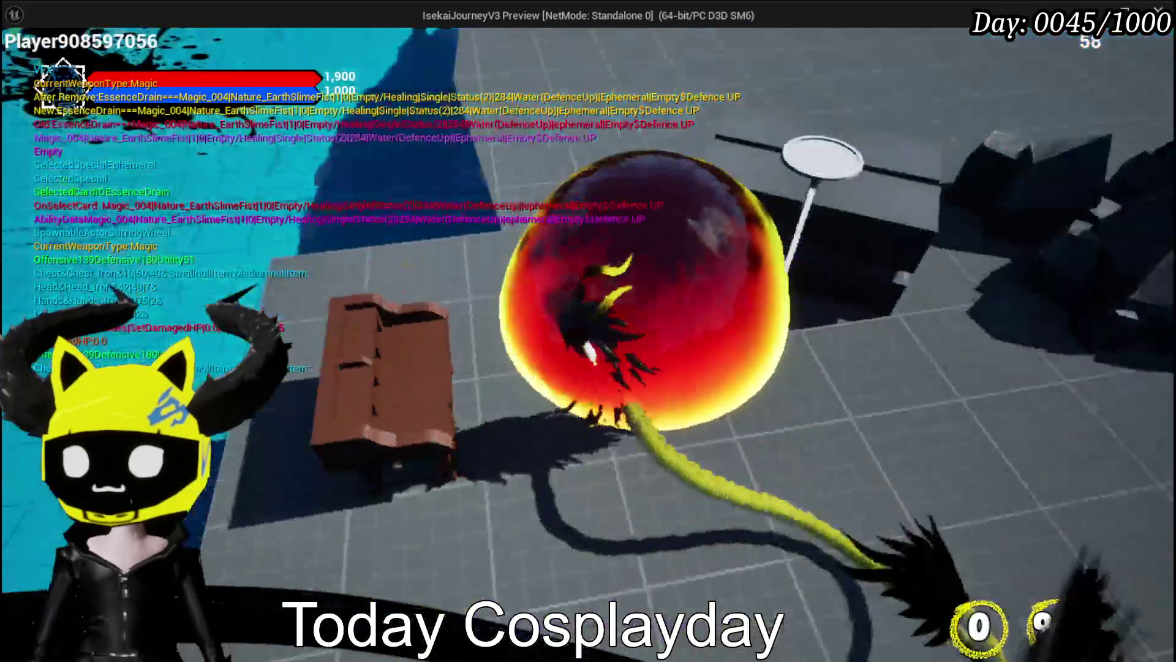
key(w)
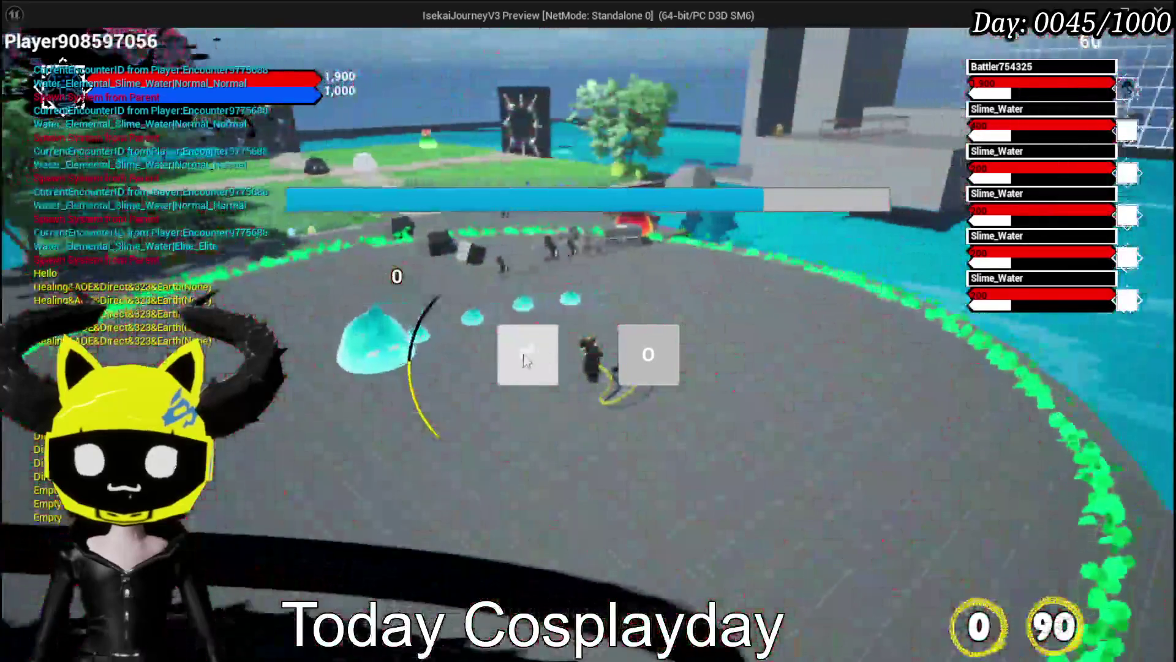
click(525, 361)
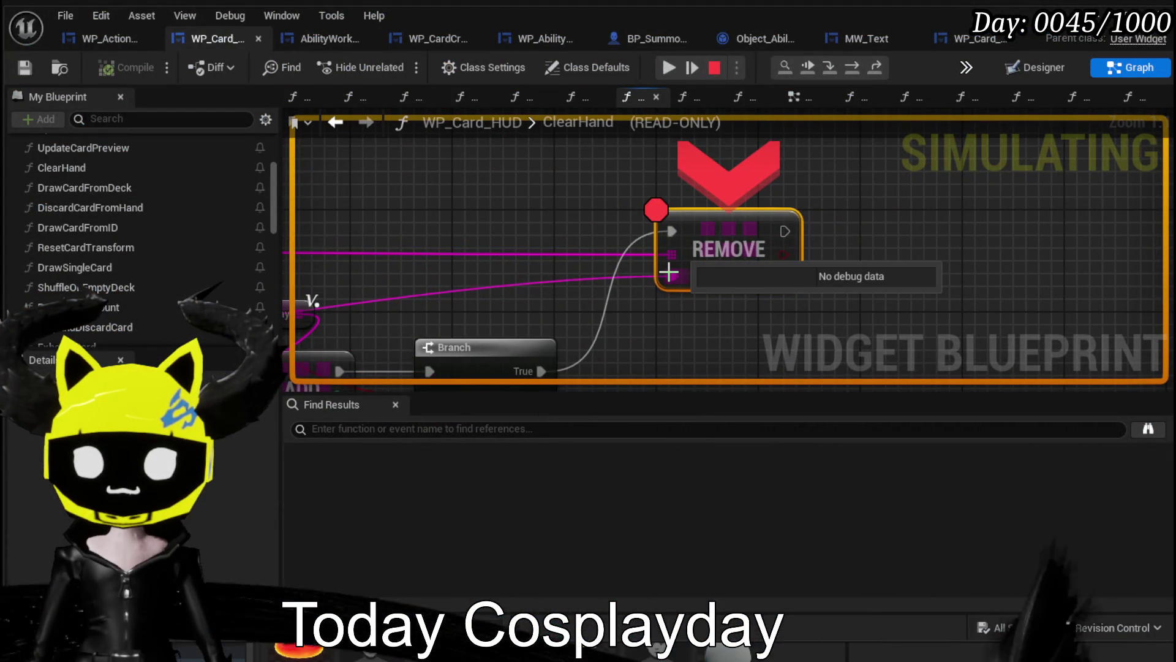
mouse_move(656, 256)
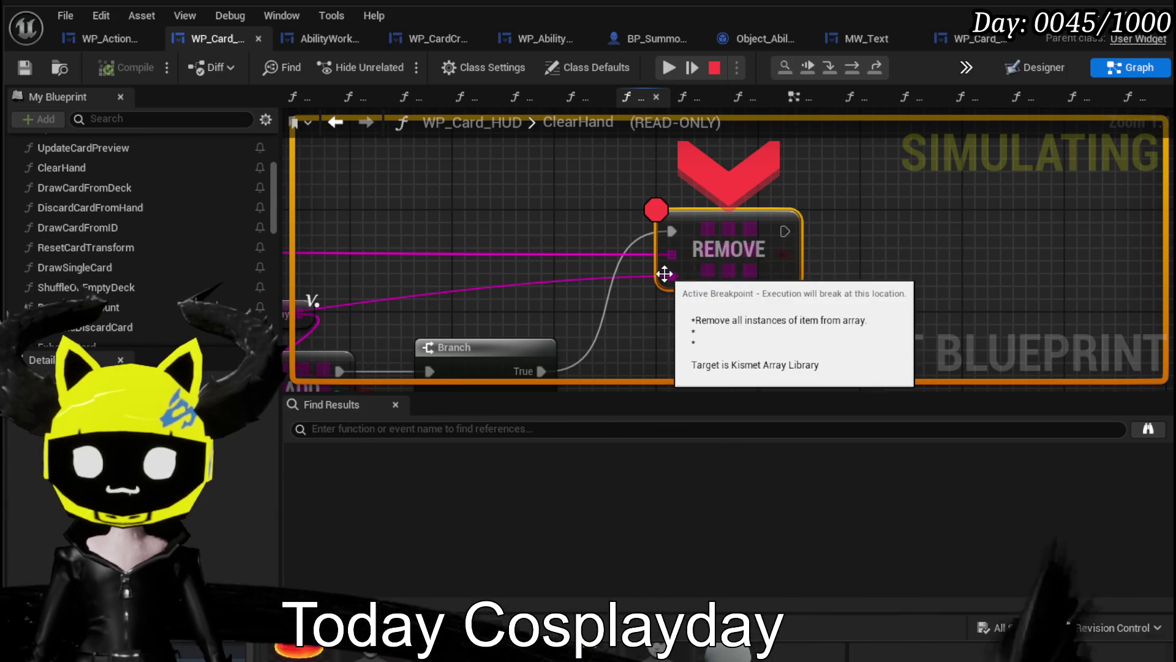
mouse_move(504, 275)
mouse_down()
mouse_move(828, 274)
mouse_move(977, 249)
mouse_up()
drag(577, 275, 741, 251)
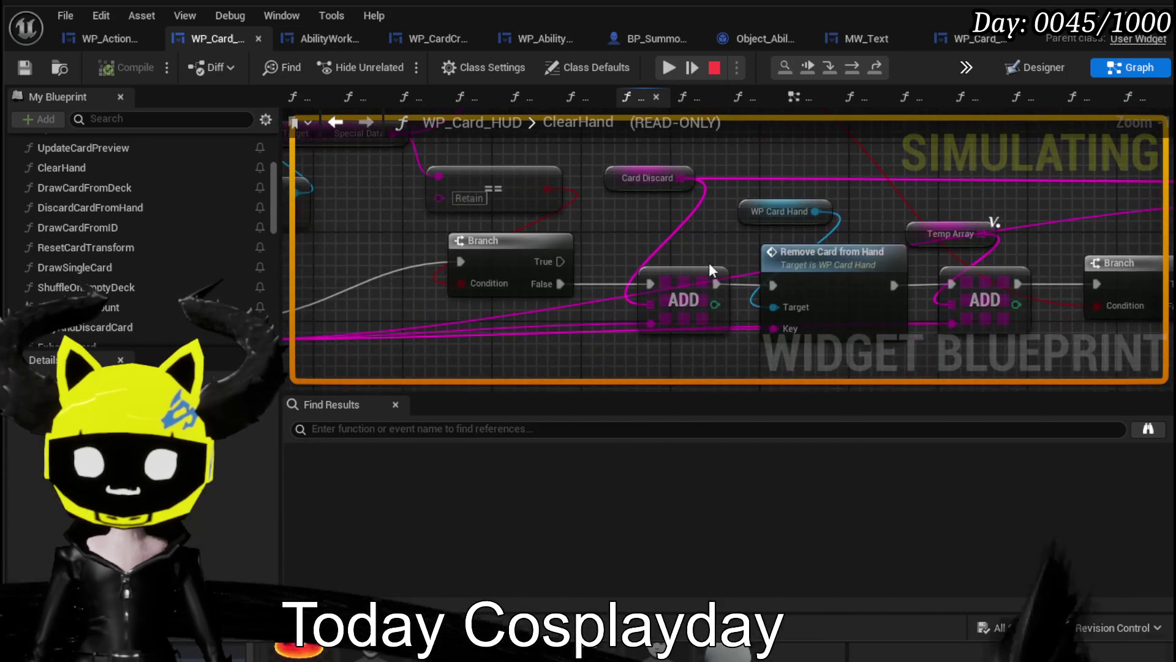
mouse_move(569, 327)
mouse_down()
mouse_move(1130, 263)
mouse_move(673, 319)
mouse_up()
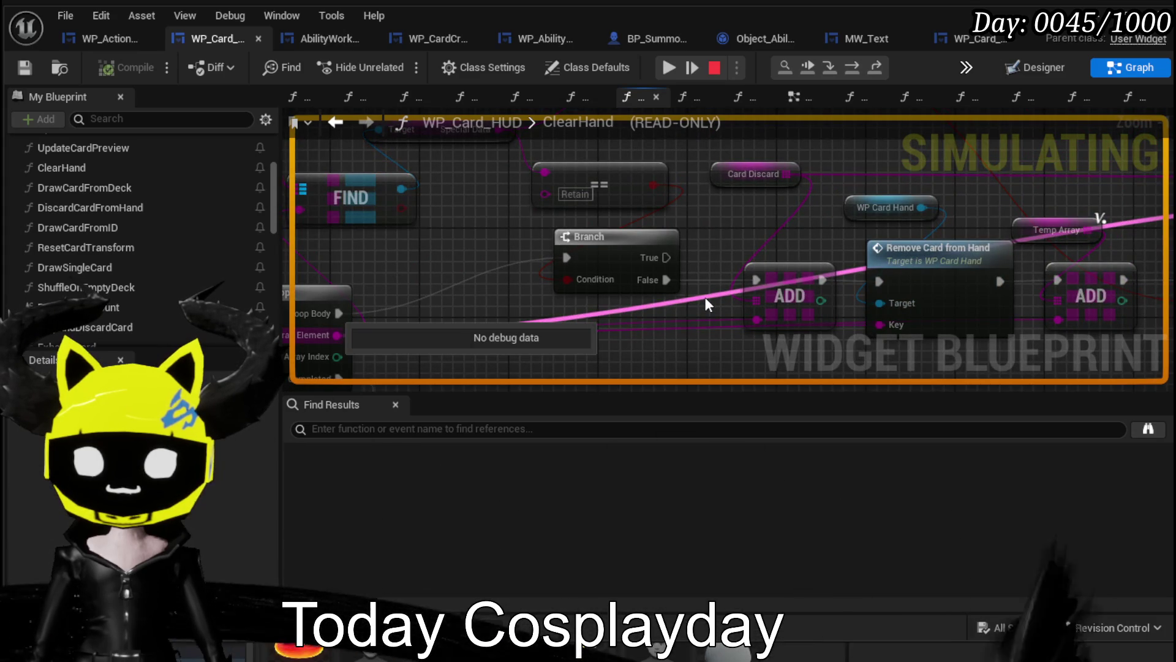
mouse_move(704, 297)
mouse_down()
mouse_move(563, 292)
mouse_move(842, 285)
mouse_up()
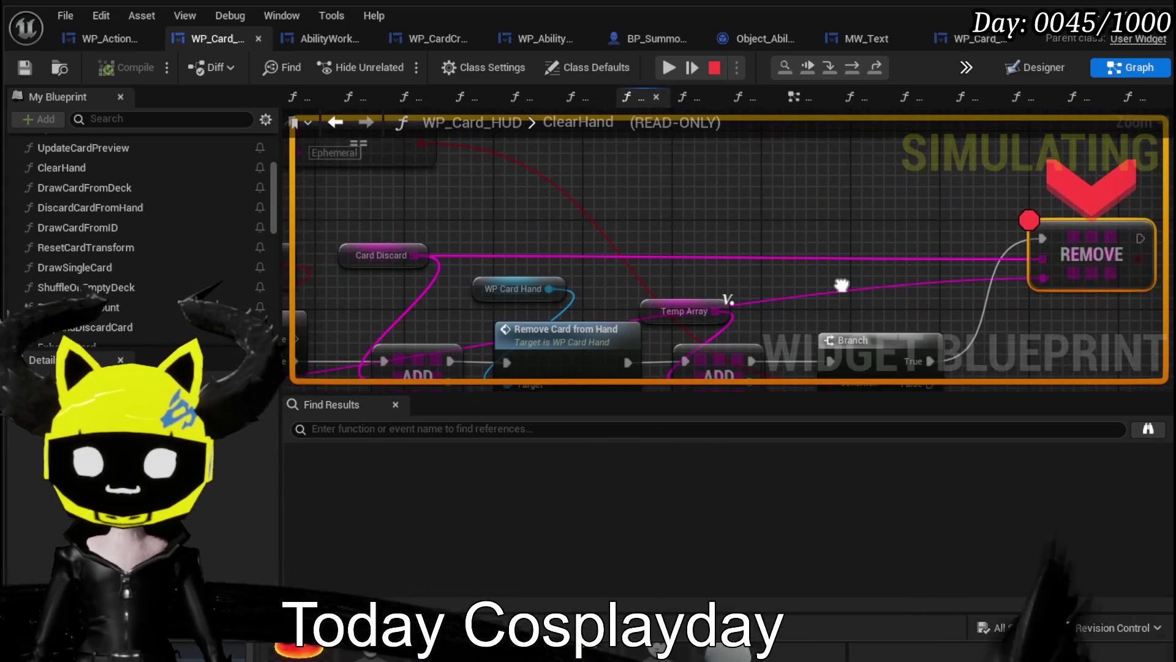
mouse_move(694, 216)
mouse_down()
mouse_move(806, 228)
mouse_move(815, 207)
mouse_move(678, 144)
mouse_up()
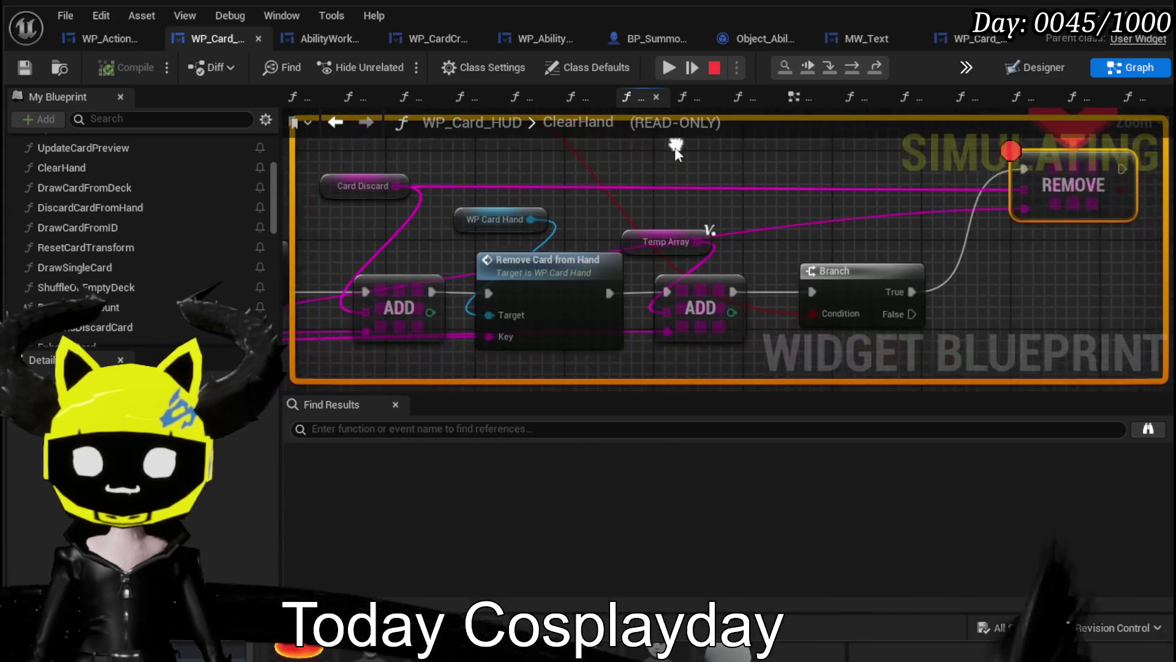
mouse_move(800, 321)
drag(801, 306, 920, 386)
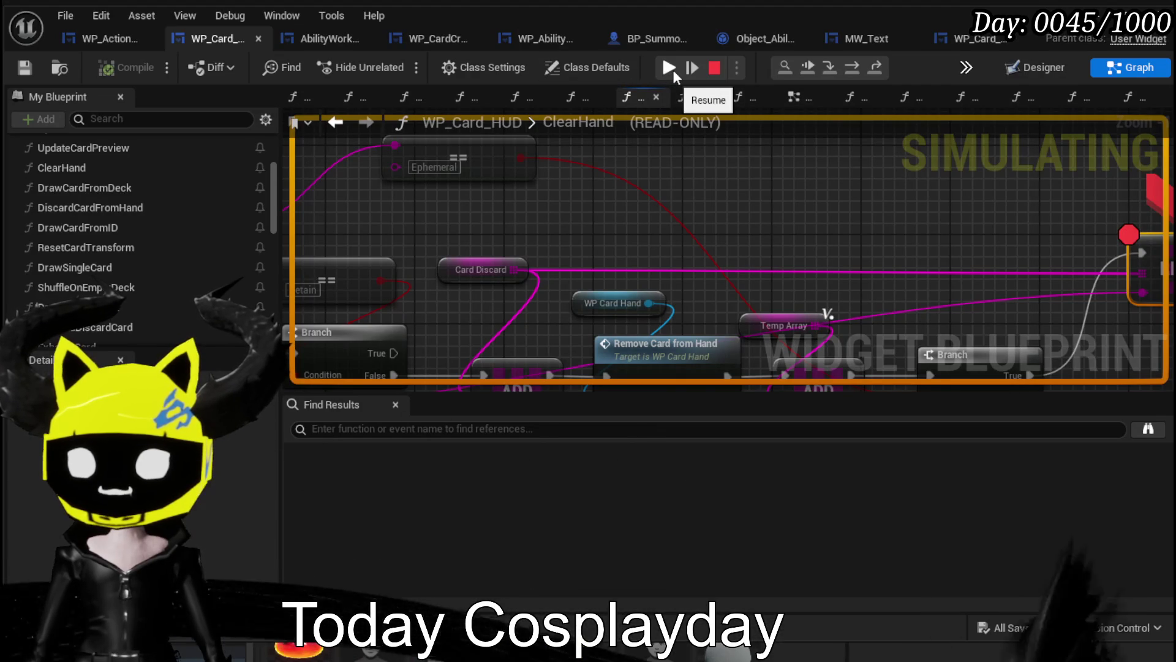
click(674, 68)
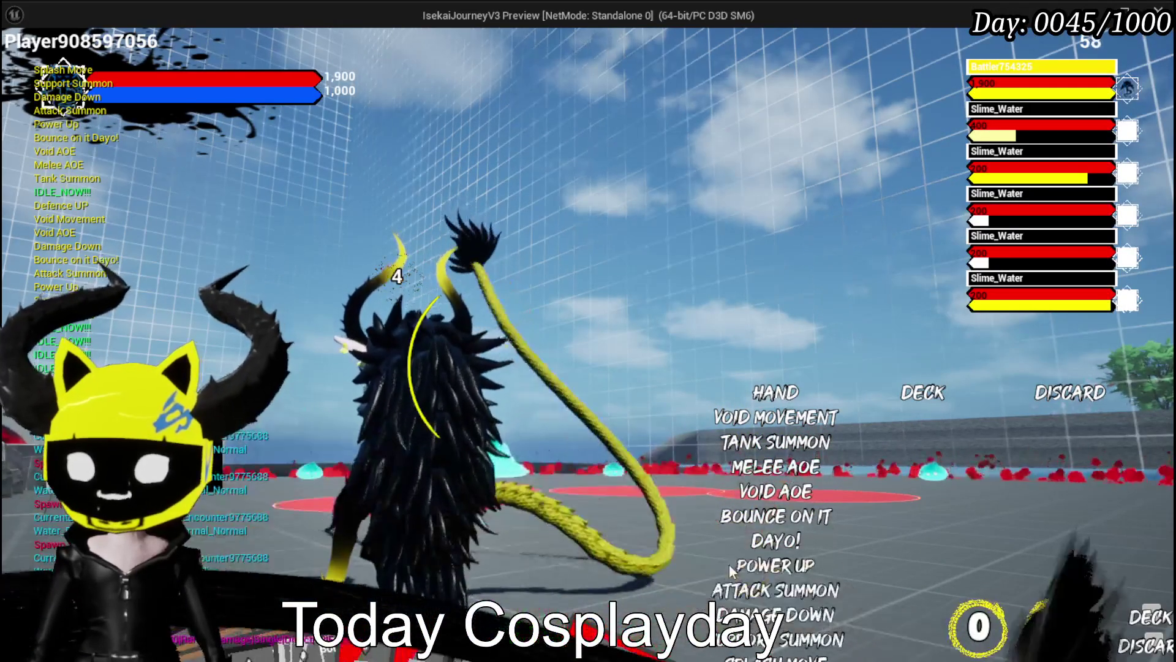
Play the Splash Move card in the slime battle, then stop Play-in-Editor.
click(707, 553)
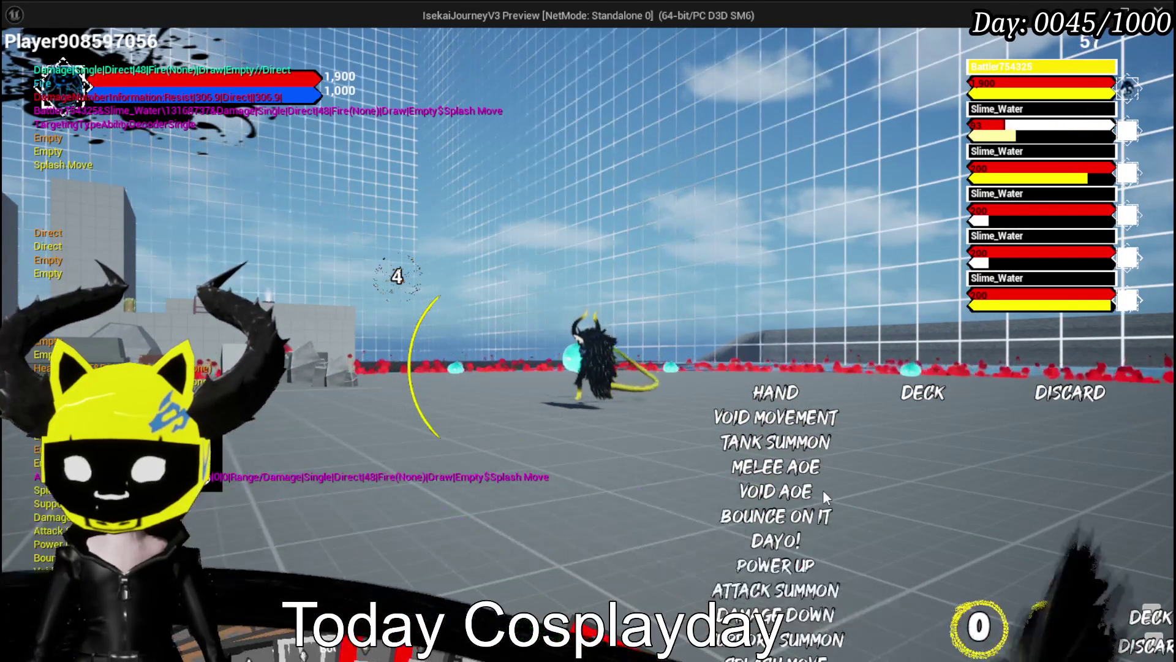
key(Escape)
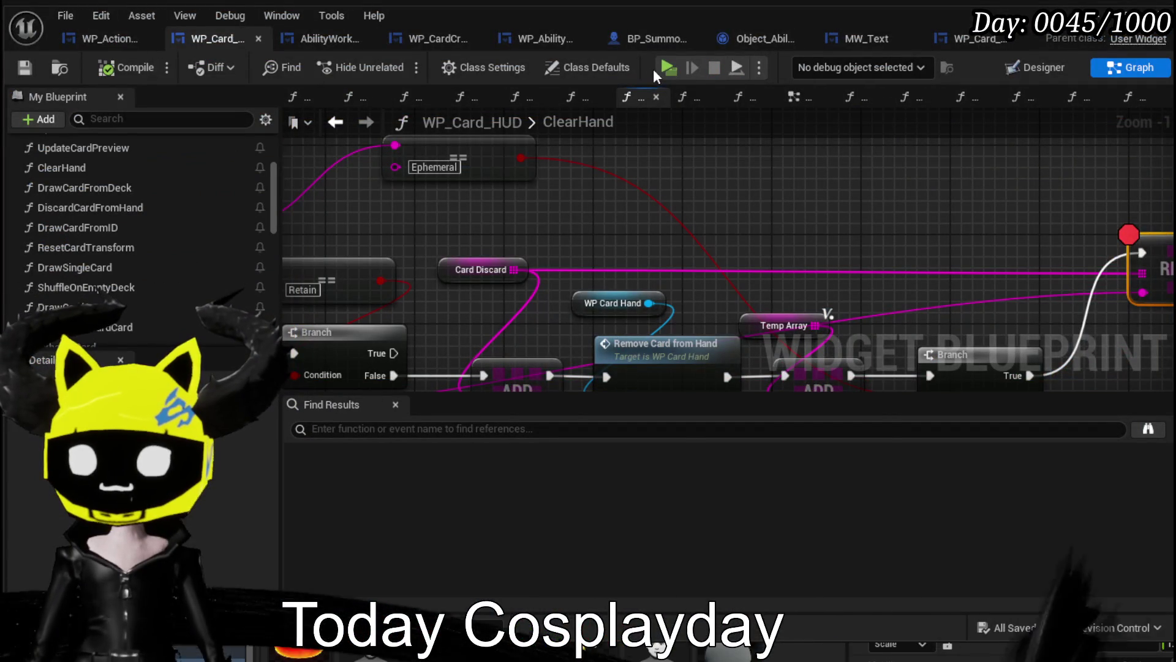
Launch a new test game and walk toward the slimes until the REMOVE breakpoint halts execution.
click(662, 69)
key(w)
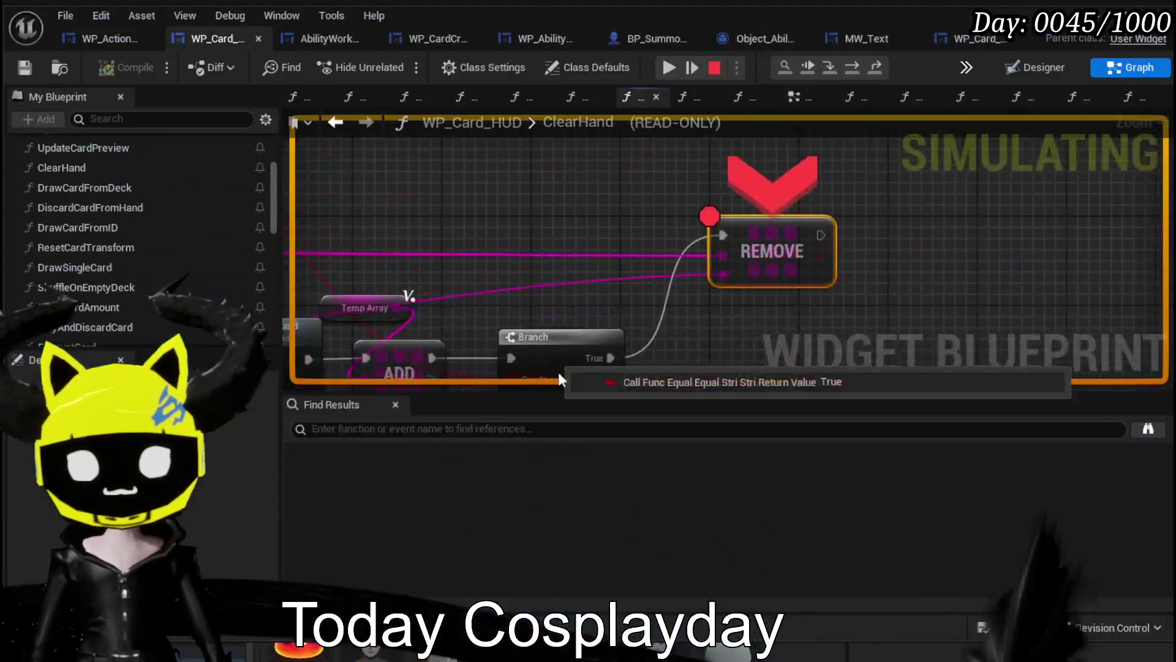
Resume past the REMOVE breakpoint so the full hand from Void Movement to Damage Down returns.
click(669, 67)
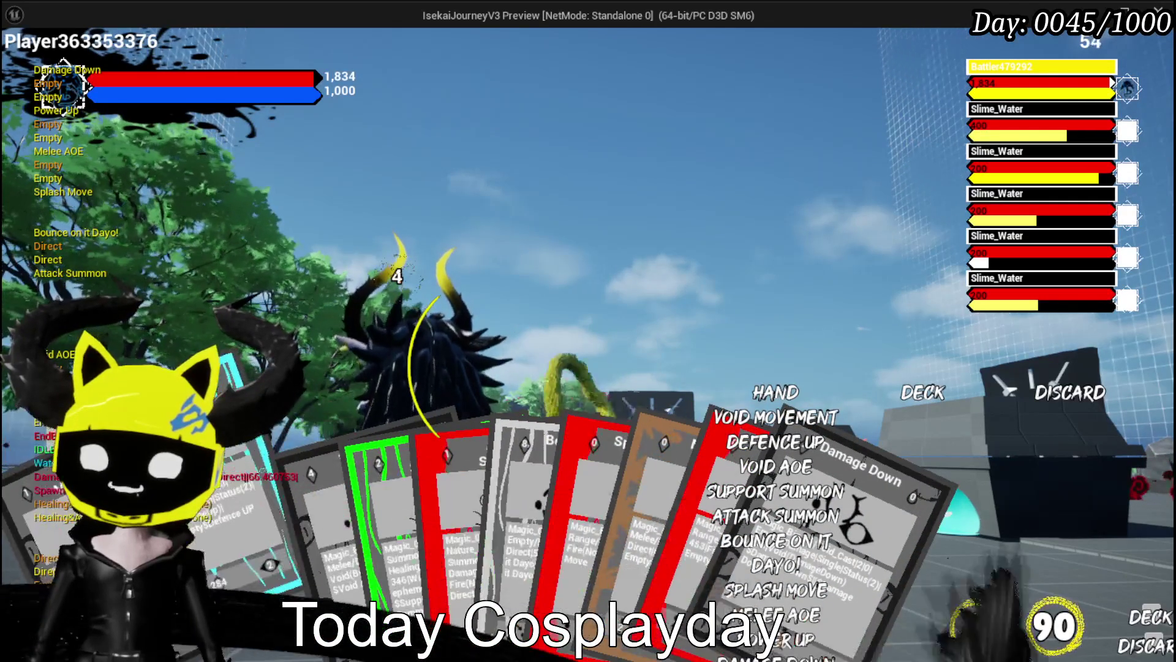
Scroll through the card hand in the battle, then stop the session back at the ClearHand graph.
scroll(454, 591, down, 2)
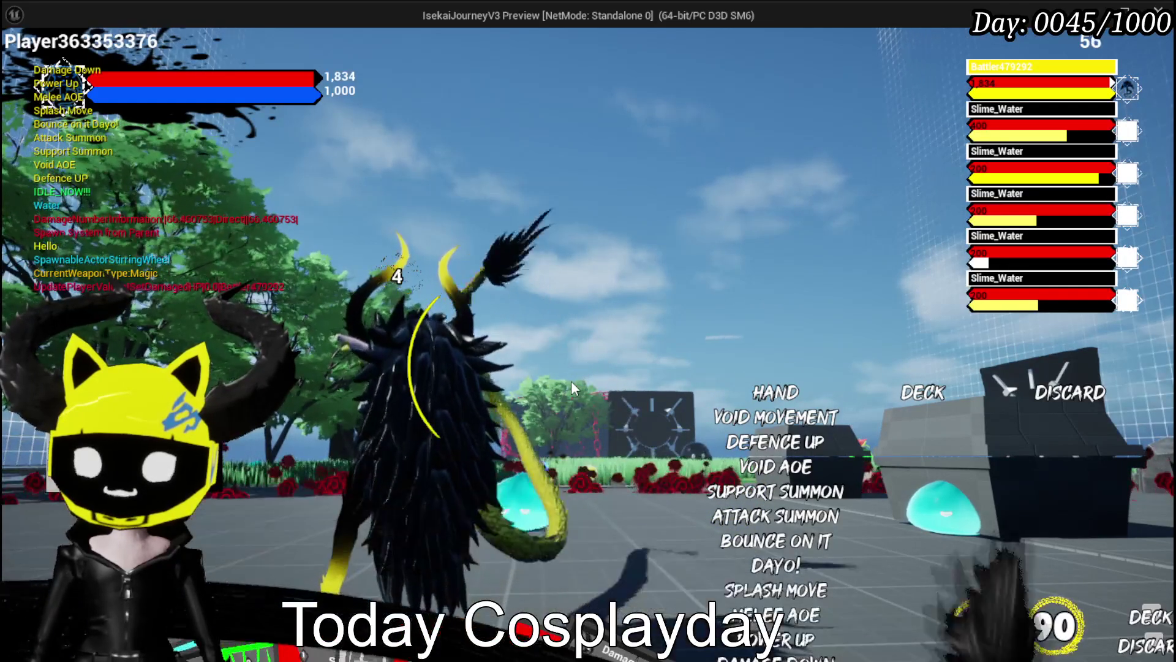
key(Escape)
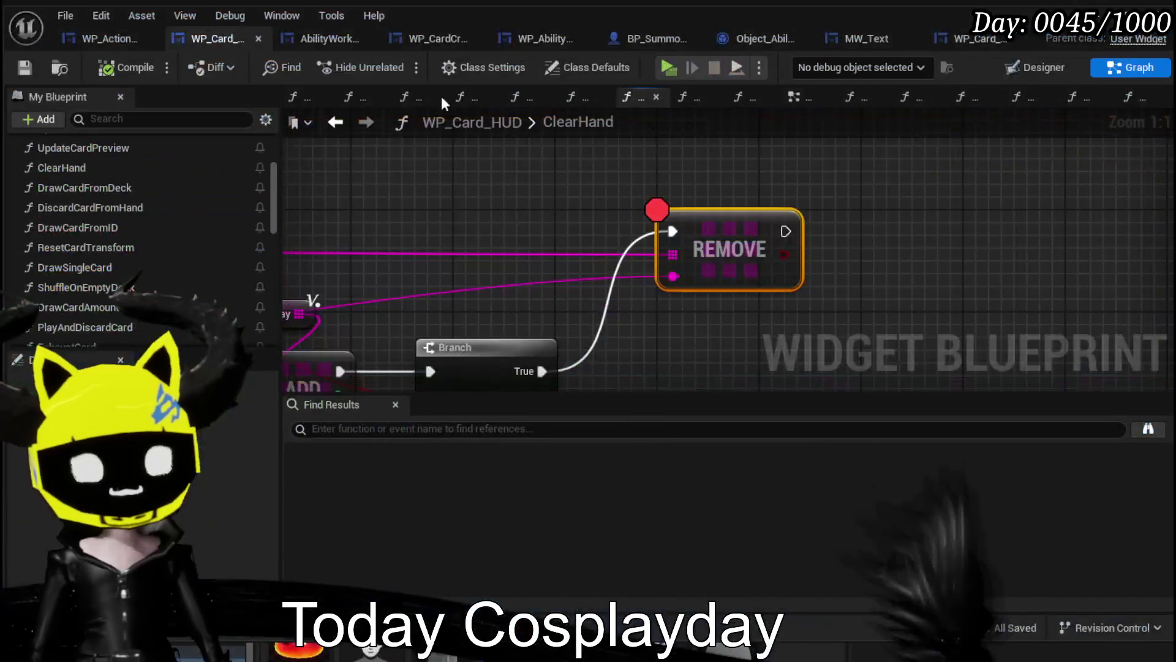
Start a new game, attack the cyan slime, play the Defence Up card, then stop the session.
click(665, 68)
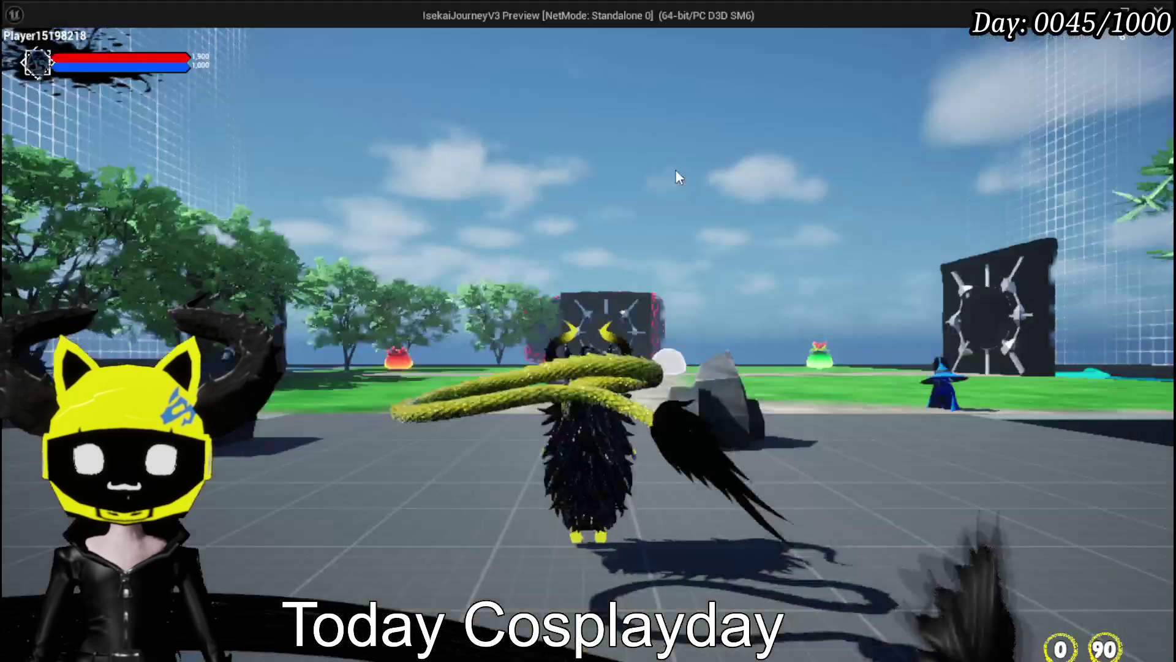
key(w)
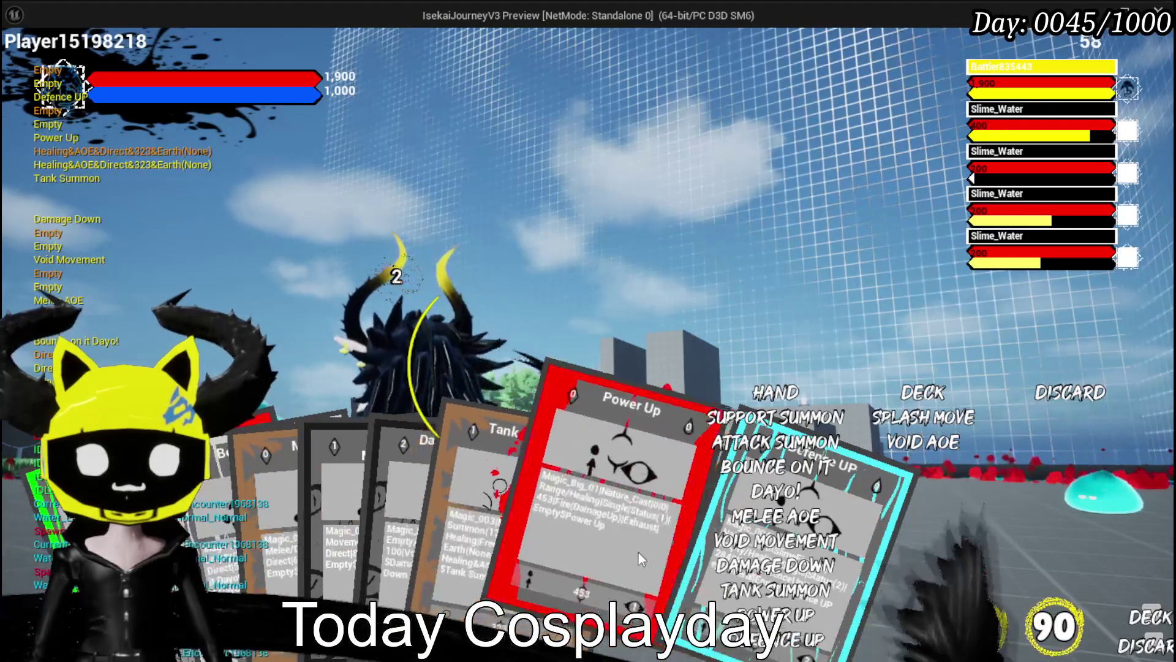
click(620, 655)
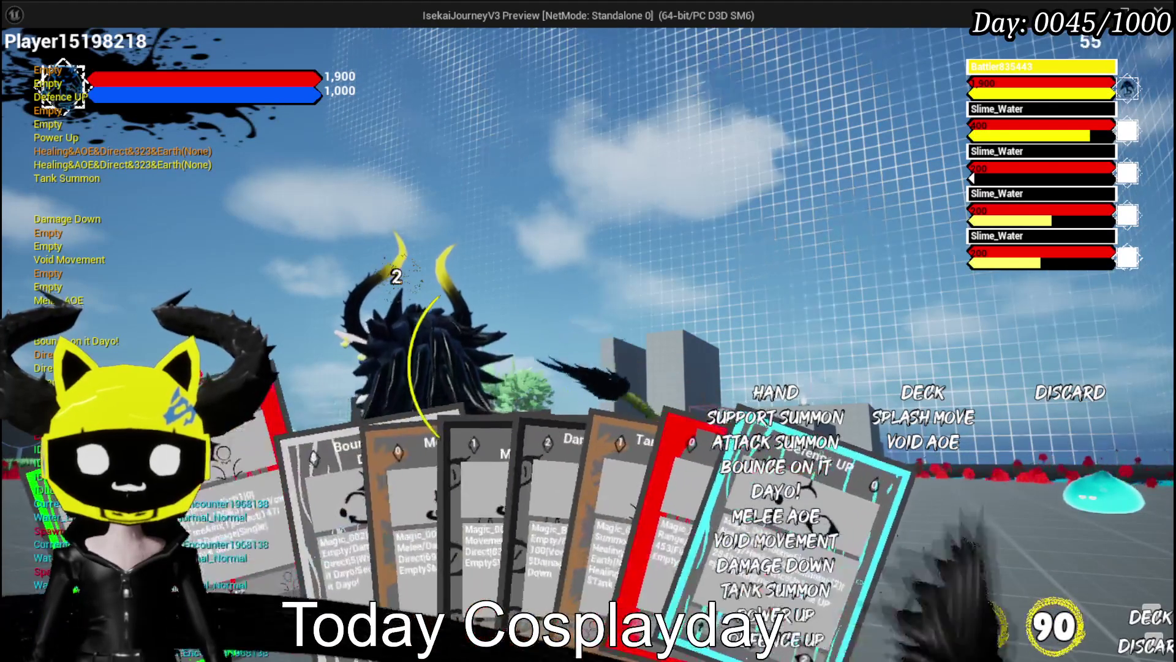
key(Escape)
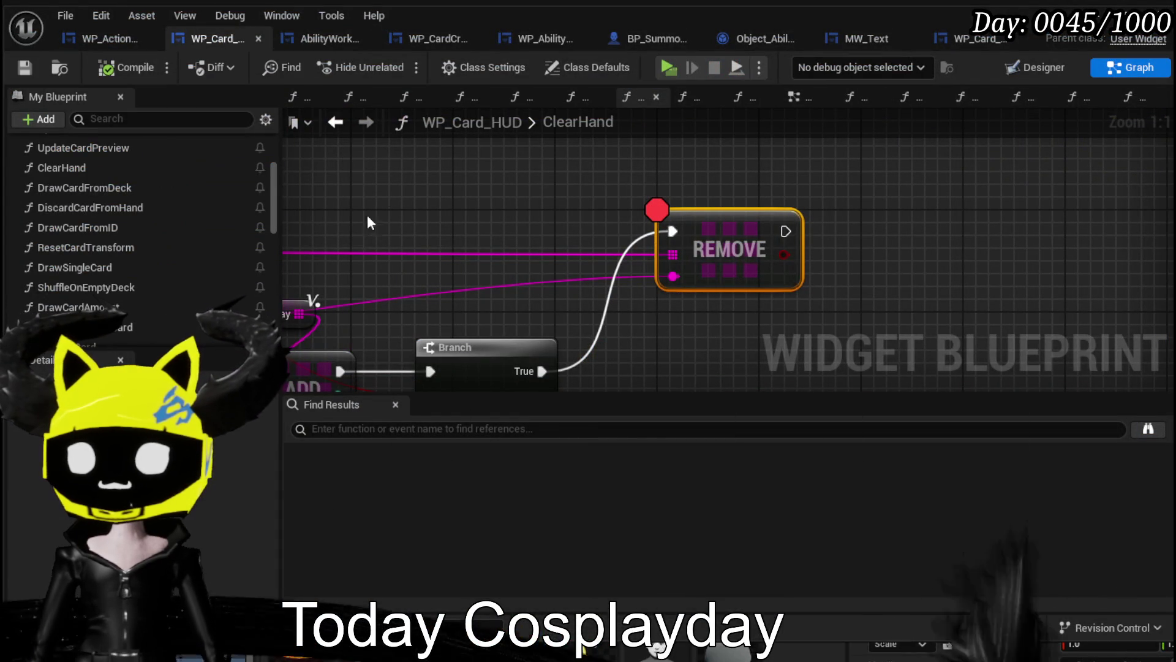
scroll(130, 229, down, 6)
scroll(137, 230, down, 5)
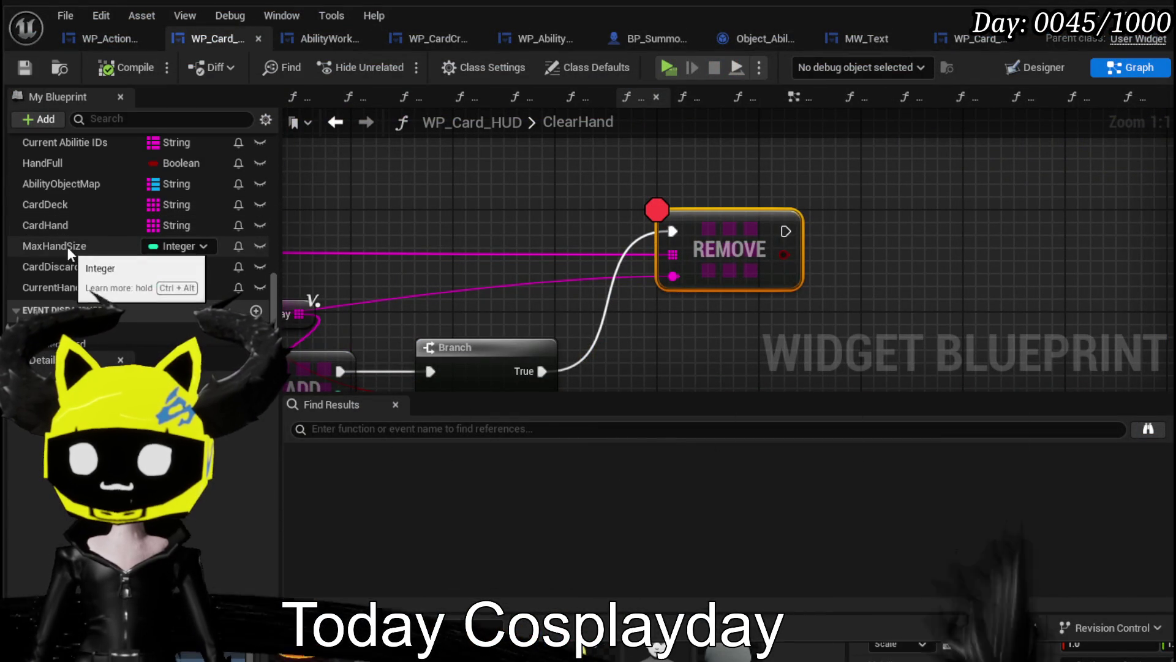
click(67, 246)
scroll(216, 471, down, 8)
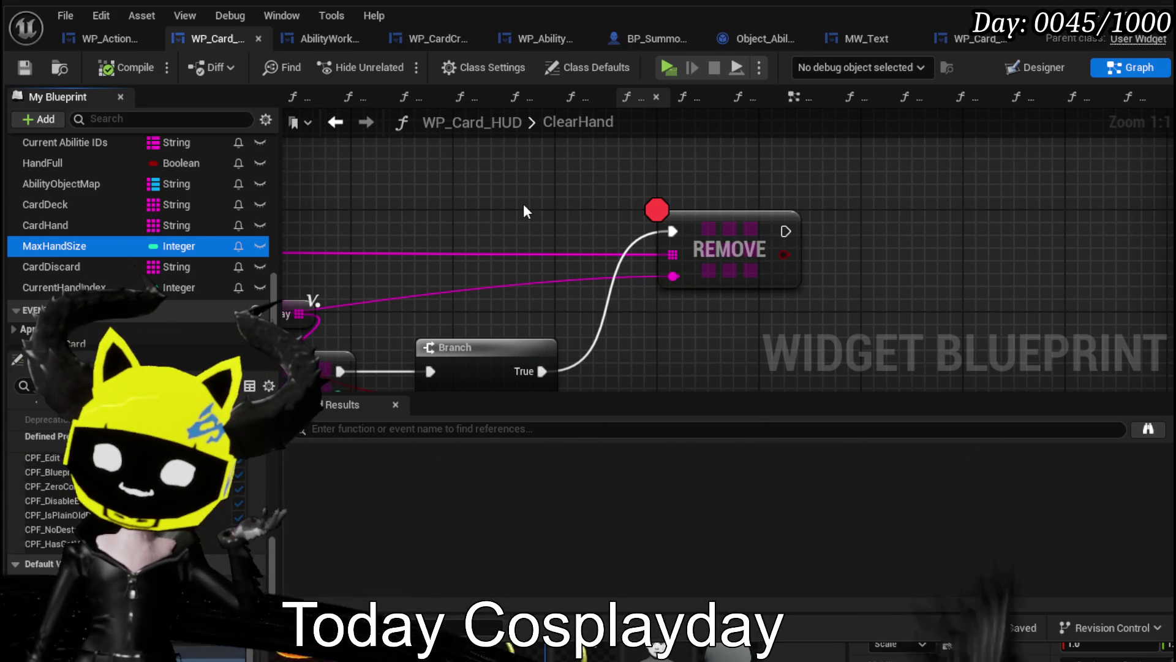
scroll(523, 203, down, 1)
scroll(827, 200, down, 3)
mouse_move(821, 197)
mouse_down()
mouse_move(872, 236)
mouse_move(704, 227)
mouse_up()
scroll(123, 226, up, 6)
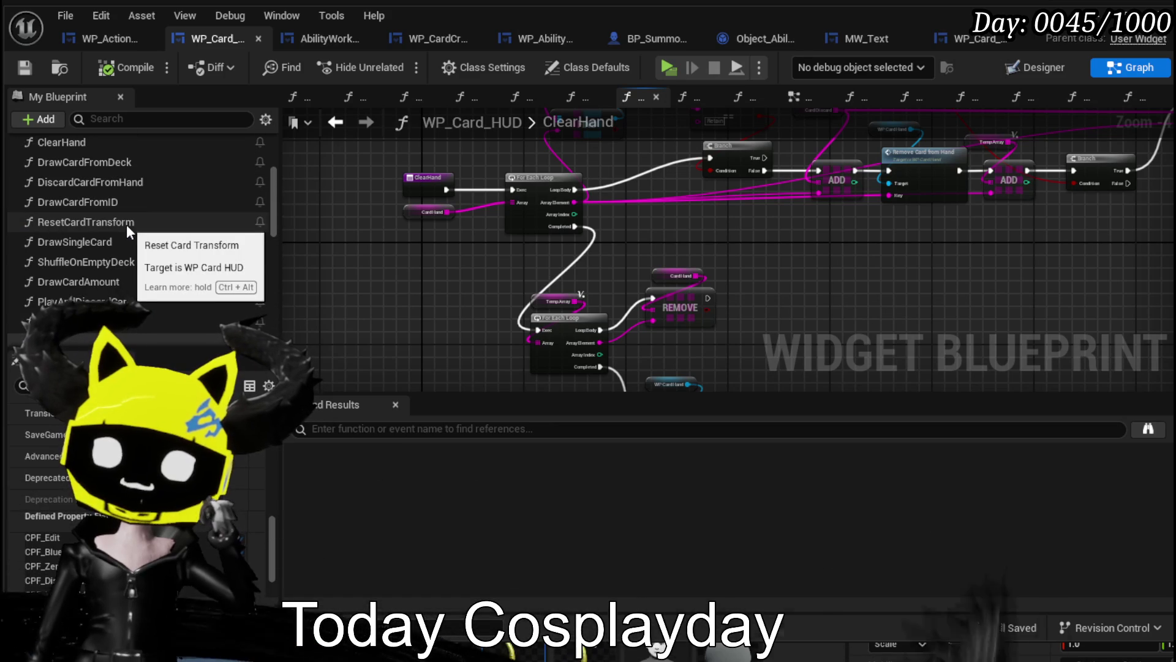
scroll(126, 224, up, 3)
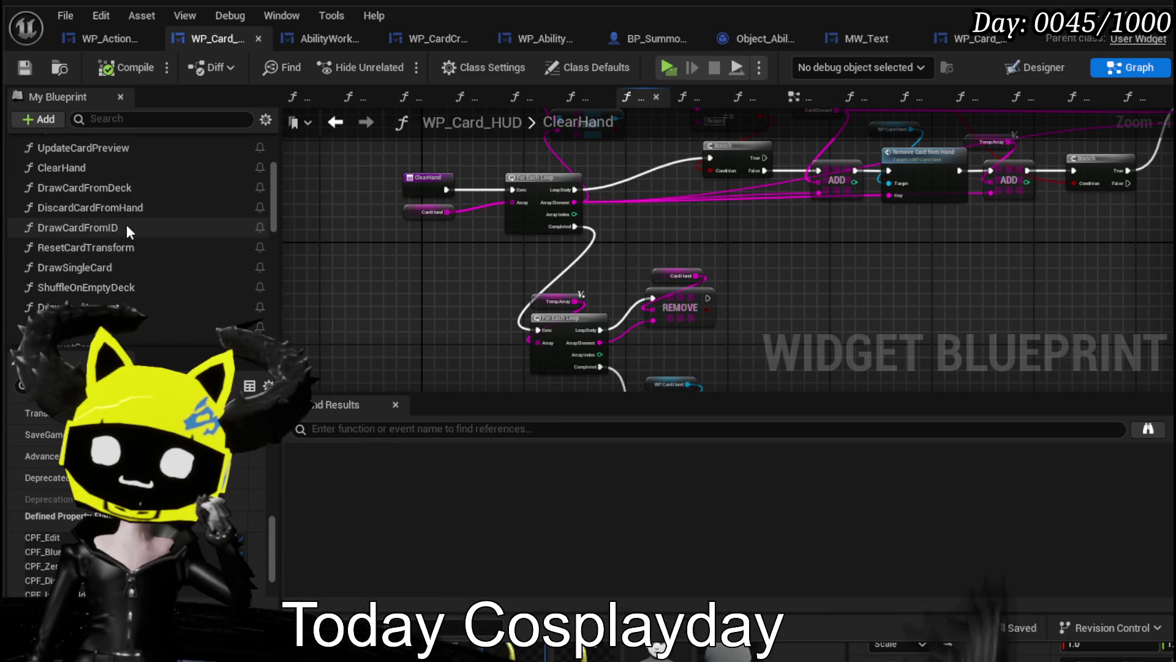
scroll(125, 227, up, 3)
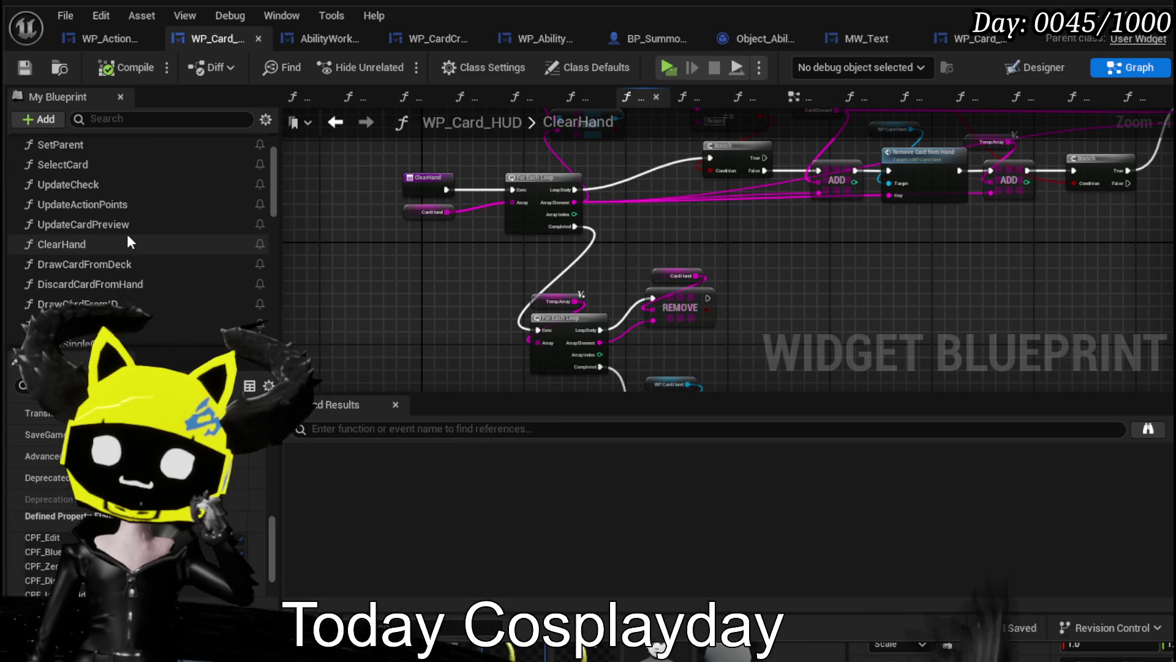
double_click(152, 263)
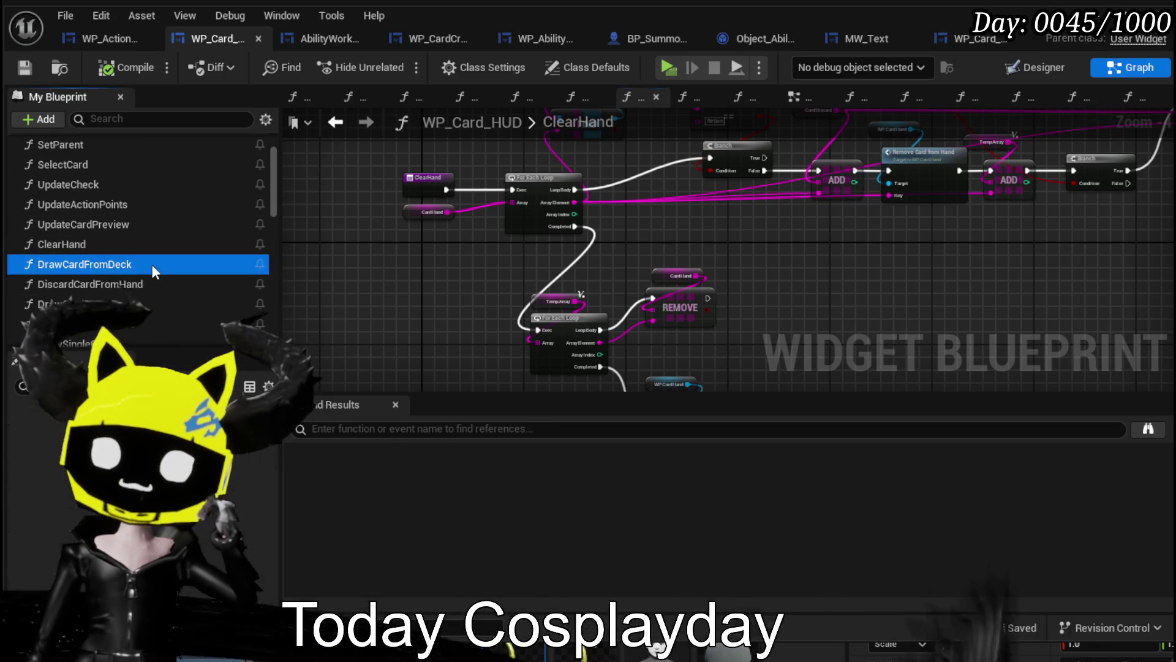
scroll(582, 291, down, 3)
scroll(541, 293, up, 3)
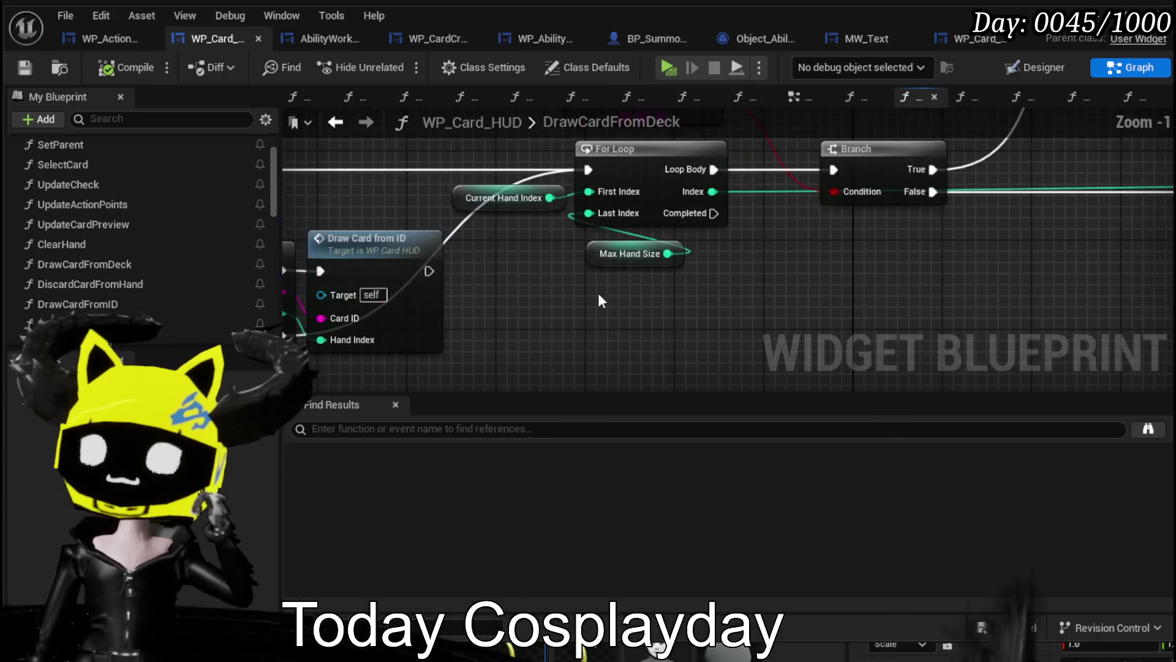
mouse_move(481, 282)
mouse_down()
mouse_move(495, 262)
mouse_move(624, 245)
mouse_up()
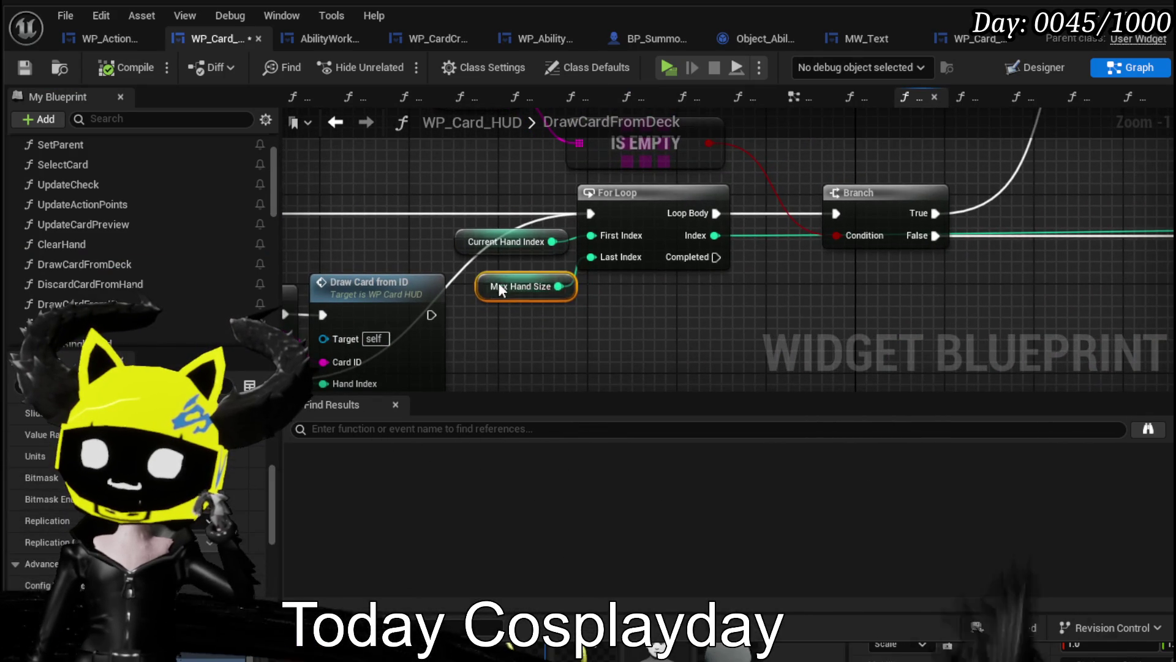
scroll(562, 307, down, 3)
mouse_move(562, 308)
mouse_down()
mouse_move(431, 343)
mouse_move(510, 301)
mouse_move(613, 299)
mouse_up()
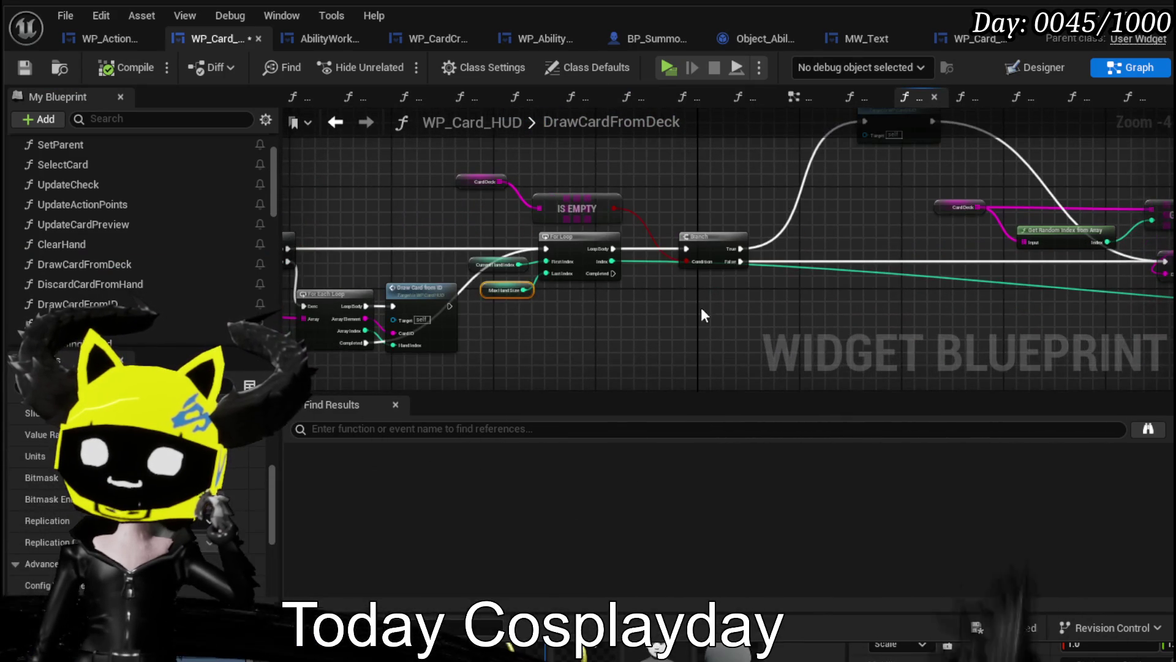
scroll(579, 297, up, 2)
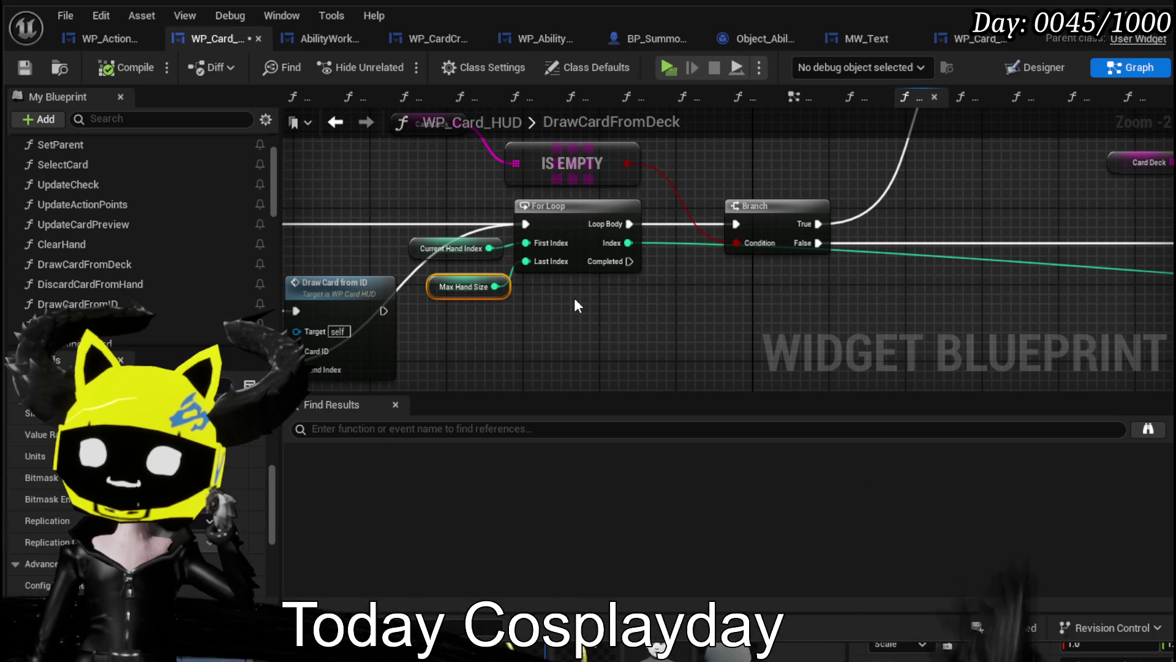
drag(575, 298, 751, 267)
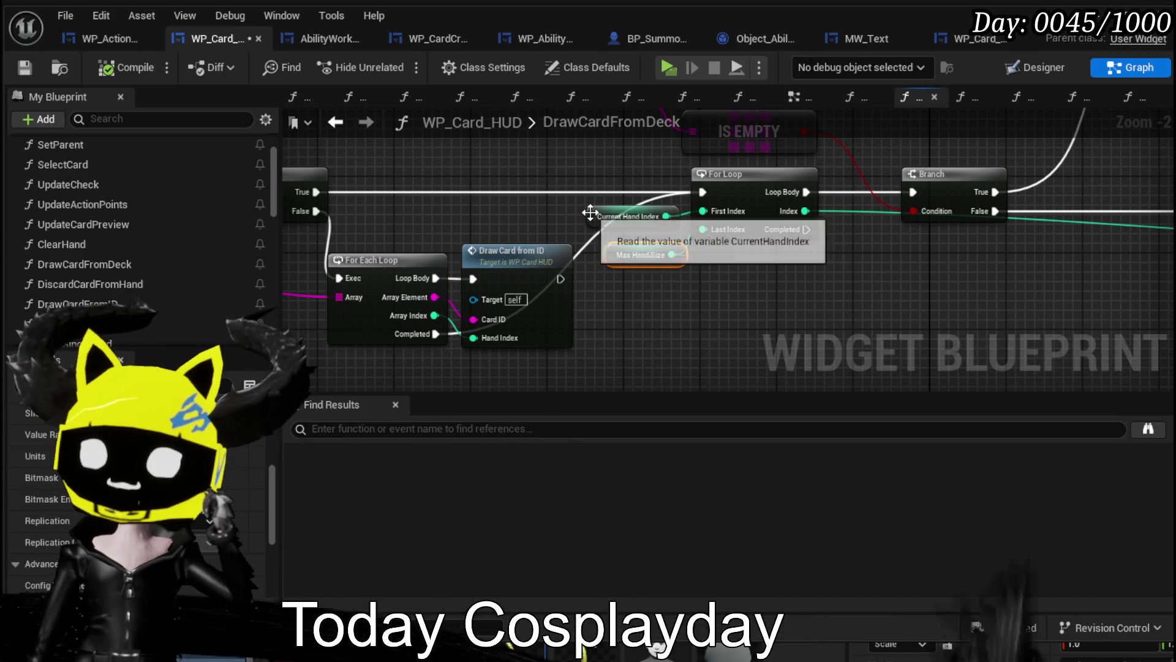
drag(600, 220, 591, 210)
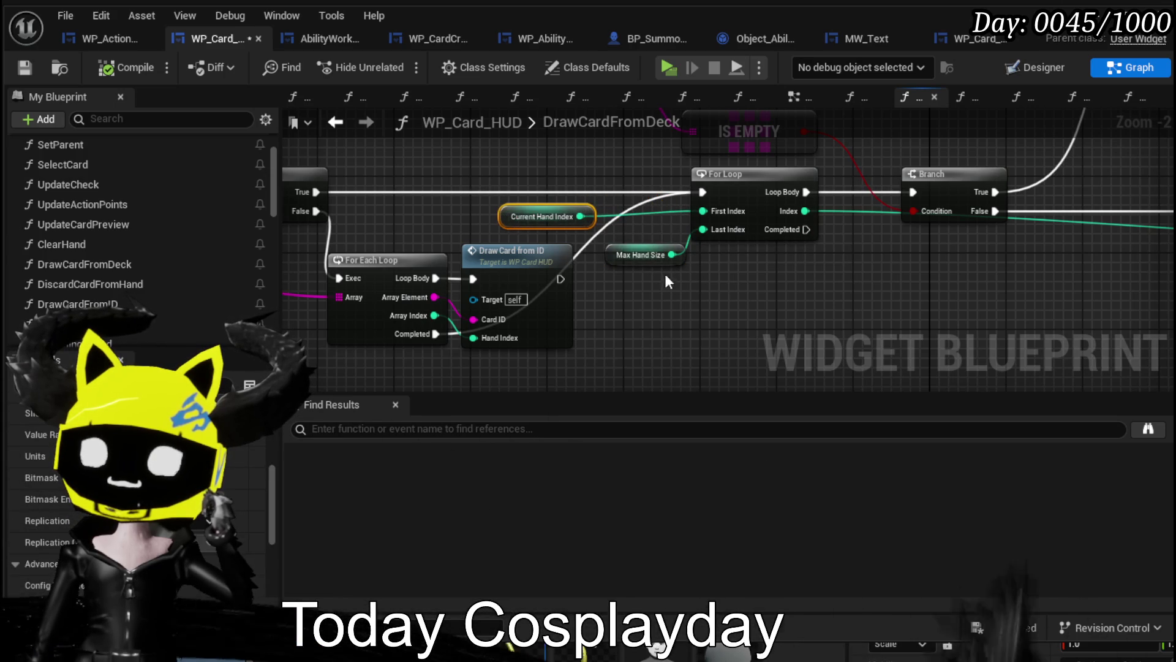
drag(670, 284, 640, 353)
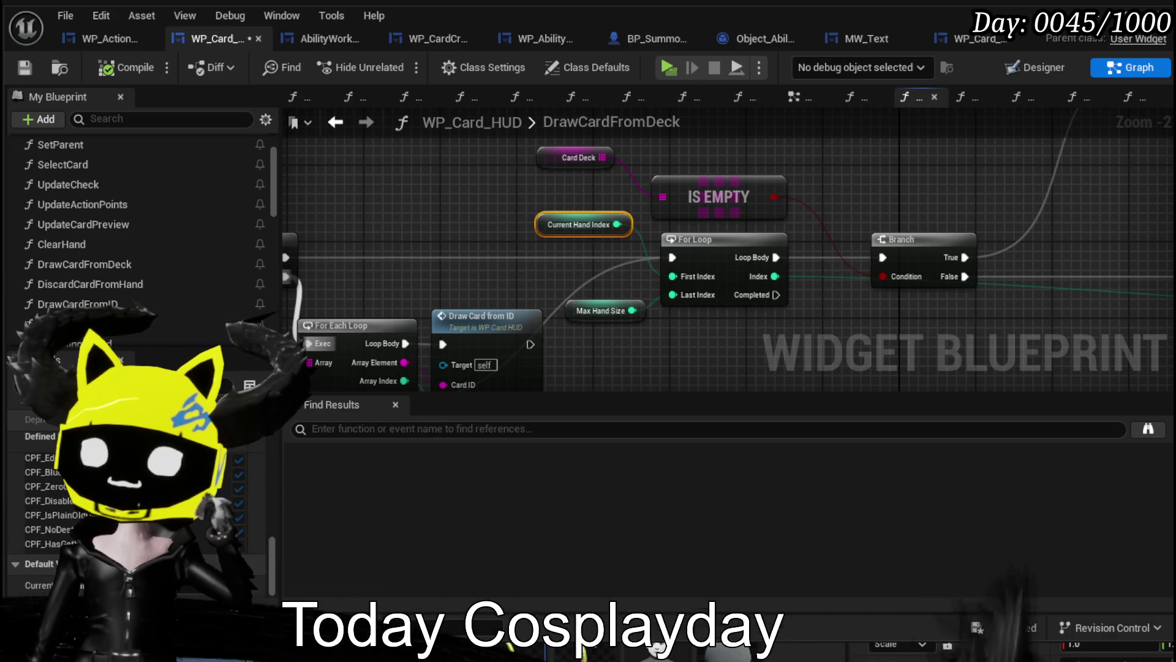
drag(516, 310, 600, 214)
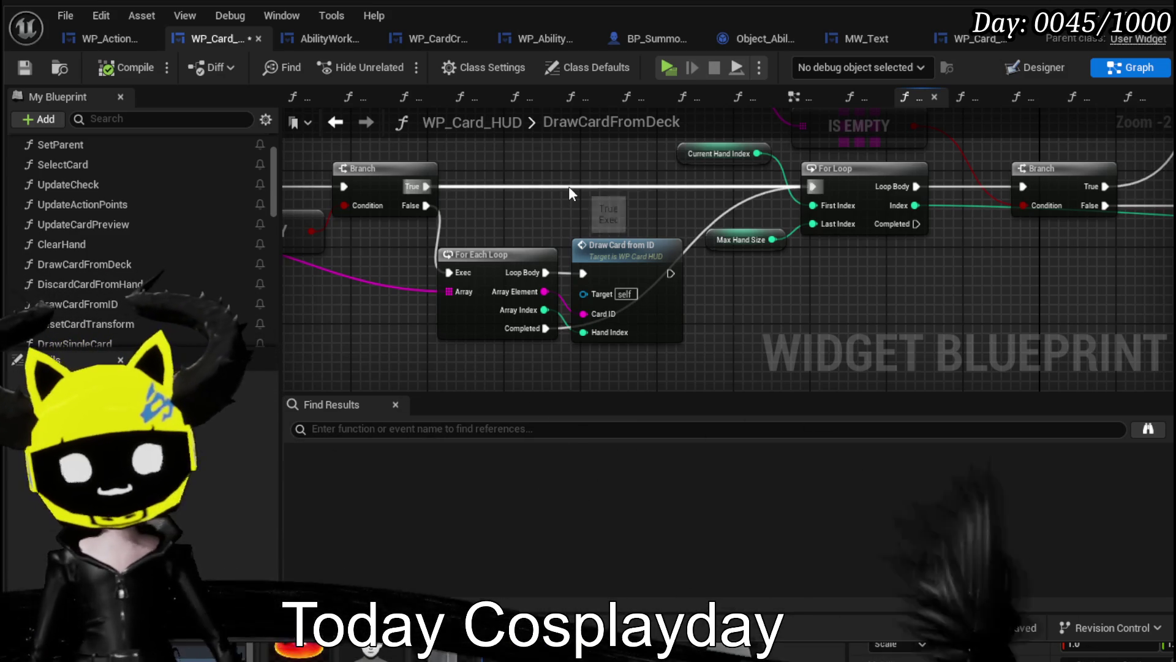
mouse_move(955, 333)
mouse_down()
mouse_move(594, 277)
mouse_move(566, 306)
mouse_up()
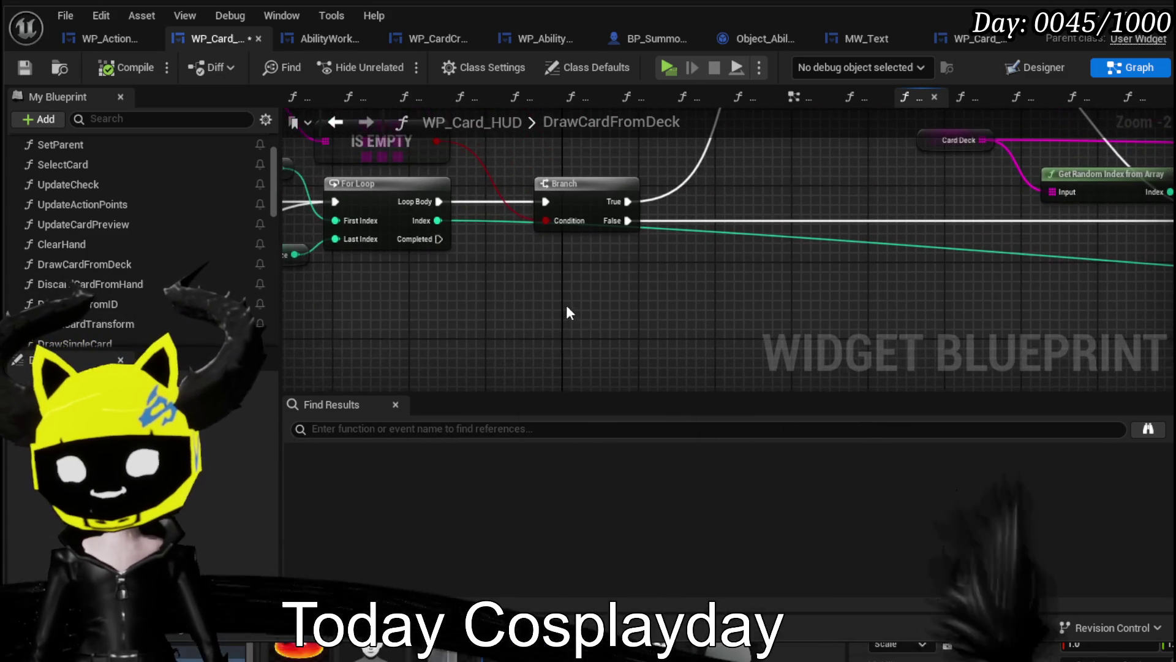
scroll(695, 285, down, 1)
scroll(695, 285, down, 1)
drag(695, 286, 337, 294)
scroll(804, 230, up, 1)
scroll(727, 208, up, 1)
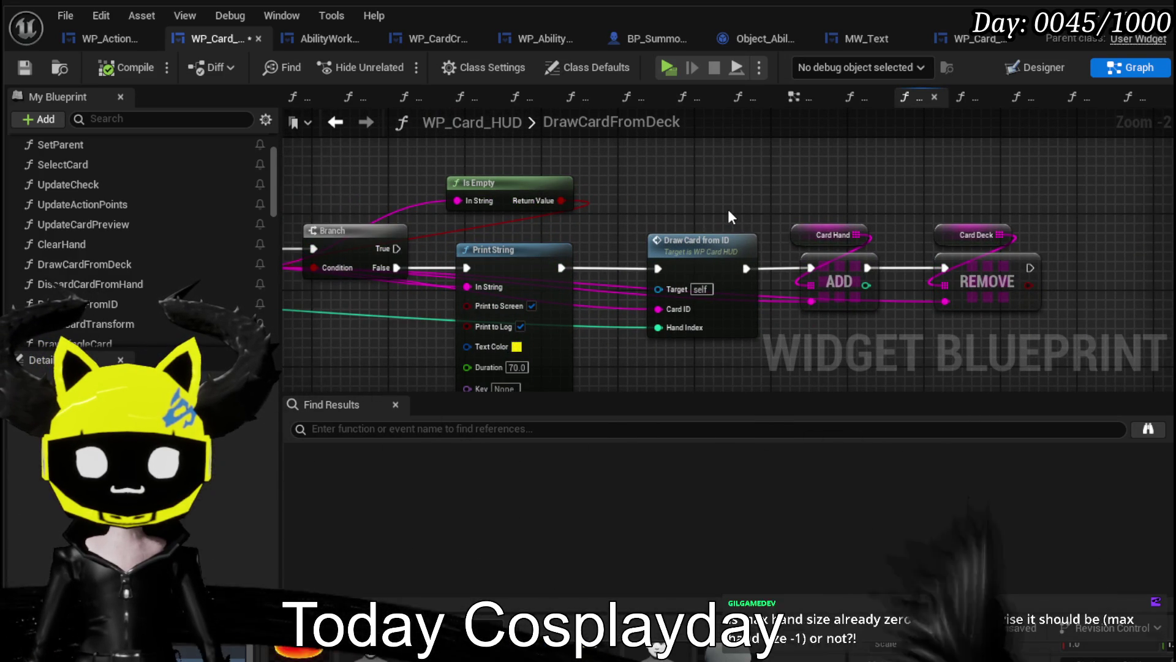
Shift a group of DrawCardFromDeck nodes left around the IS EMPTY and For Loop area.
mouse_move(730, 208)
mouse_down()
mouse_move(801, 285)
mouse_move(1117, 306)
mouse_up()
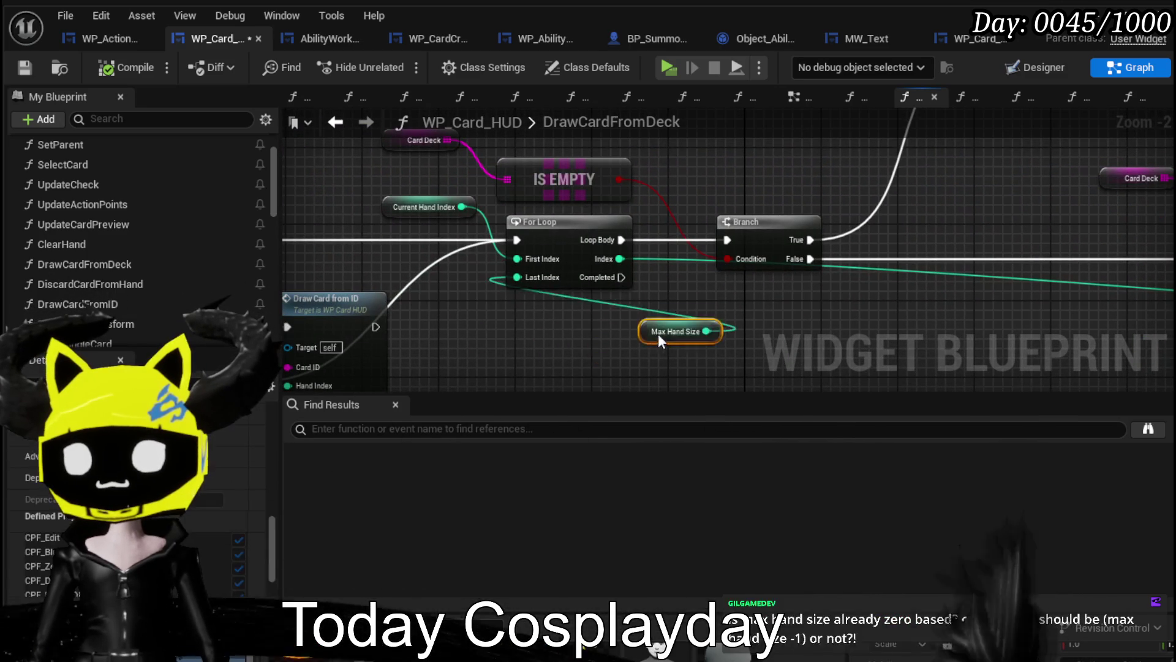
drag(438, 292, 754, 258)
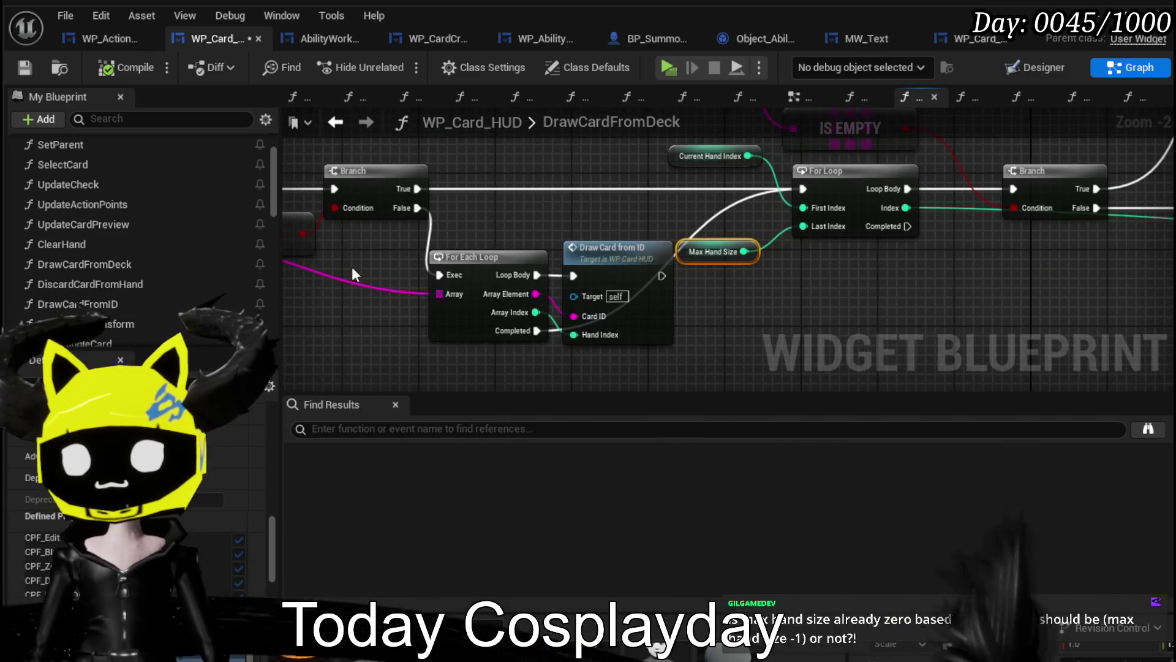
scroll(462, 300, down, 2)
drag(735, 208, 736, 212)
drag(753, 294, 640, 300)
mouse_move(530, 258)
mouse_down()
mouse_move(575, 305)
mouse_move(692, 282)
mouse_move(563, 314)
mouse_move(559, 332)
mouse_up()
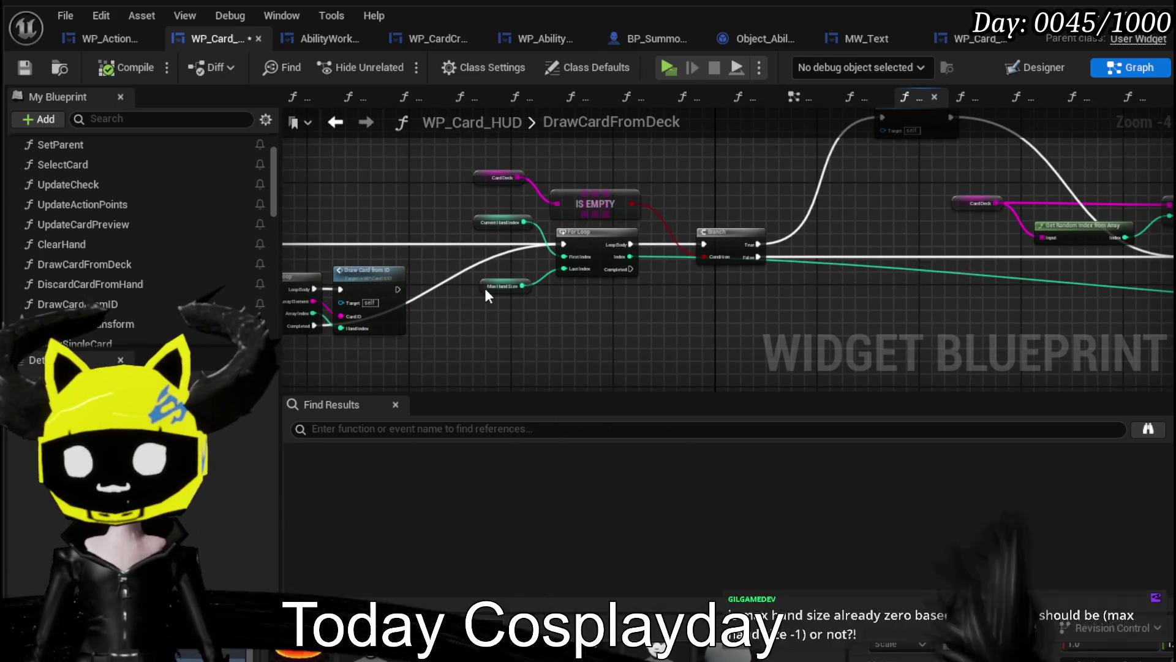
scroll(596, 309, up, 3)
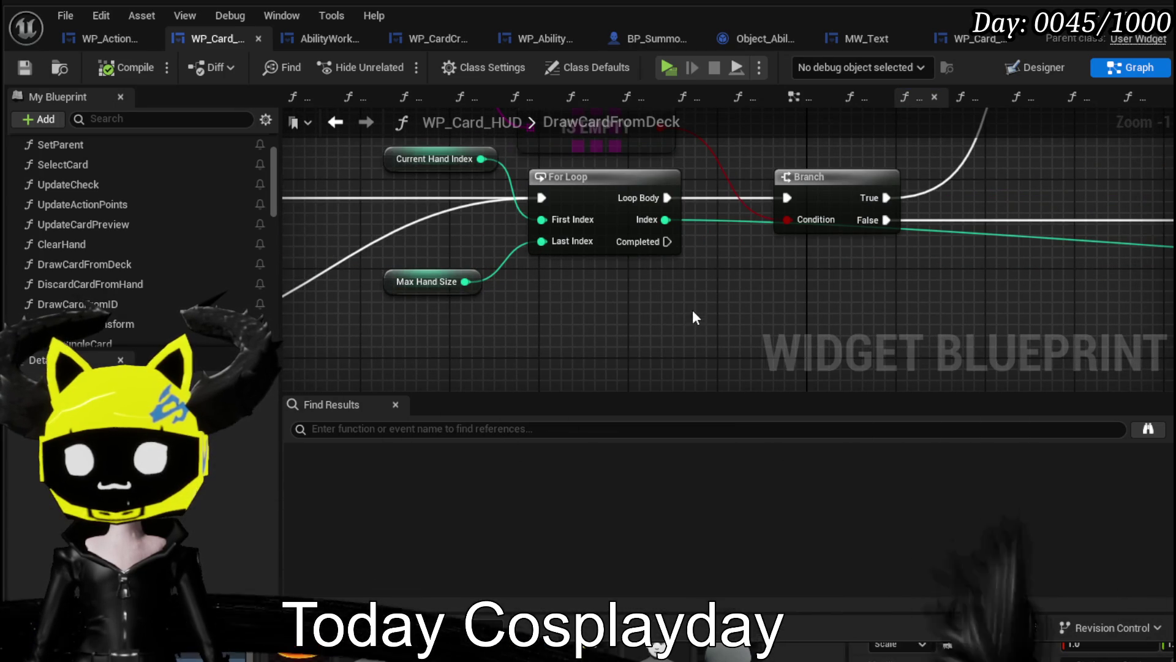
scroll(567, 323, down, 2)
Drag the Max Hand Size getter just below the For Loop, still wired to Last Index.
click(359, 311)
drag(359, 311, 466, 277)
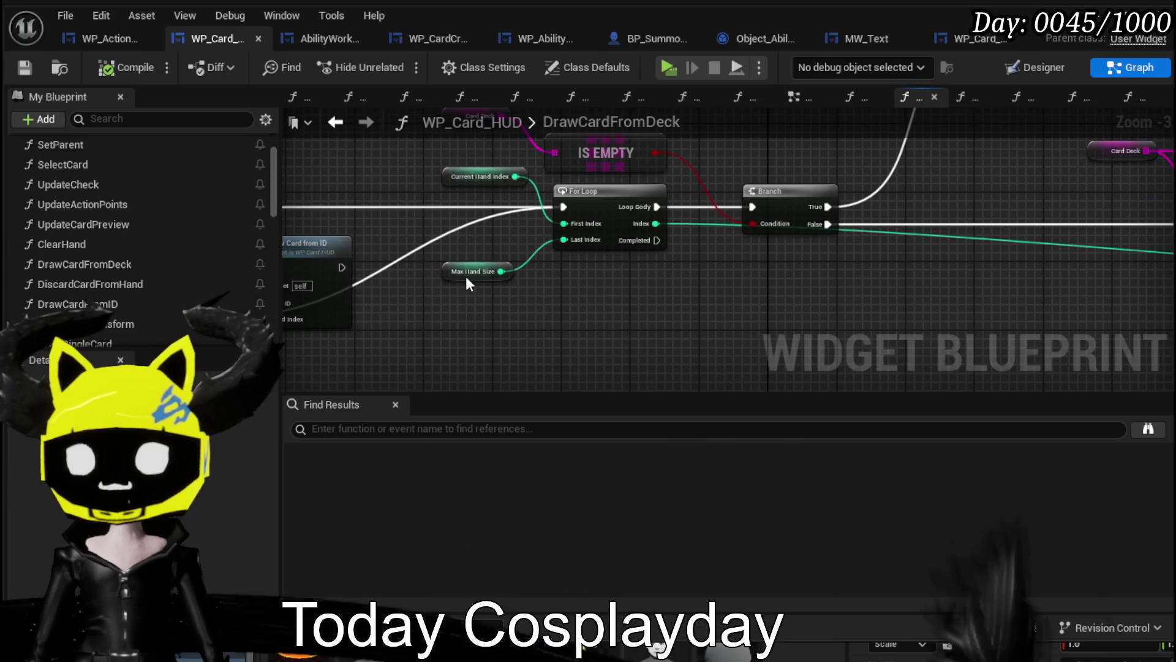
scroll(135, 491, down, 5)
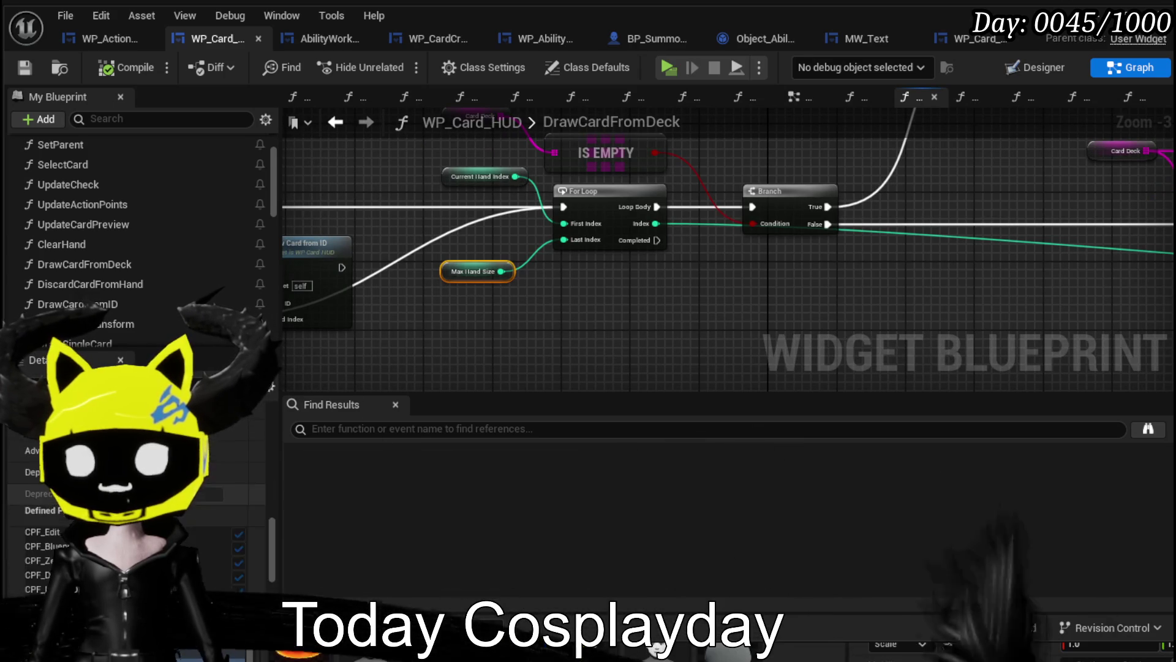
mouse_move(534, 249)
mouse_down()
mouse_move(724, 349)
mouse_move(494, 344)
mouse_move(743, 325)
mouse_up()
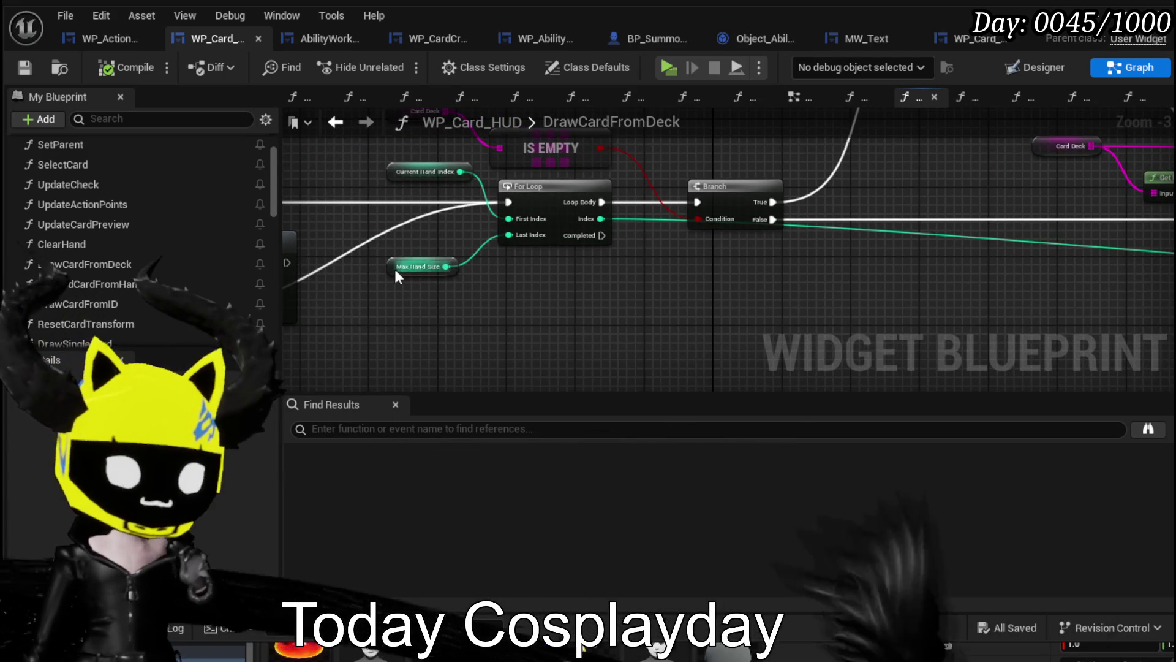
click(397, 268)
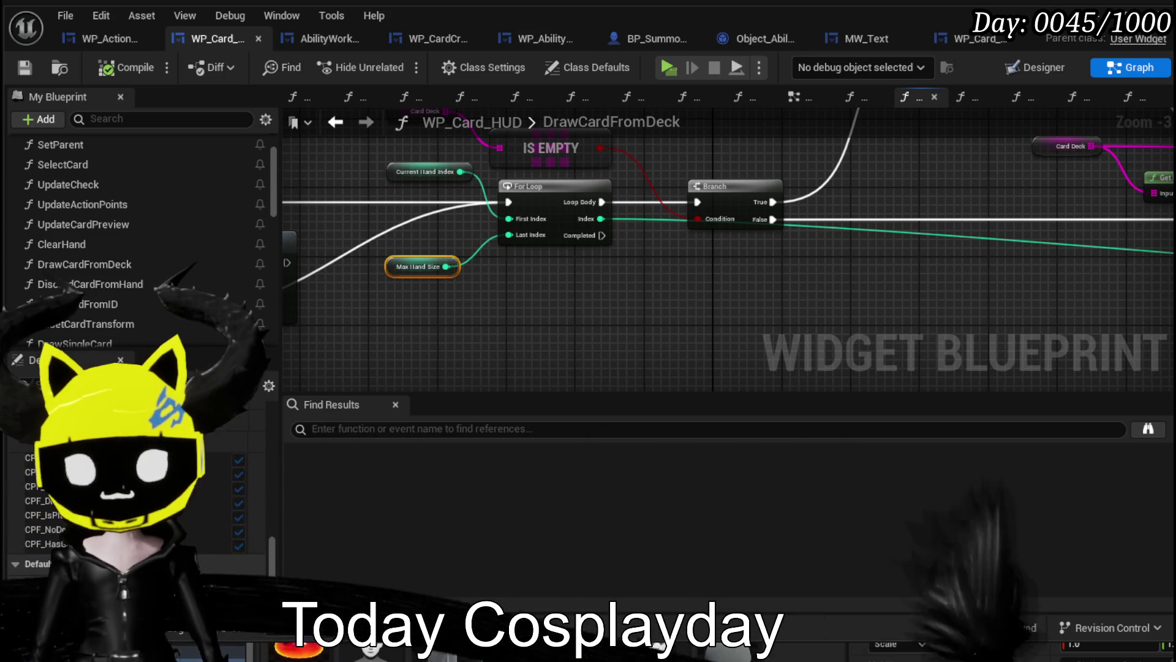
mouse_move(402, 272)
mouse_down()
mouse_move(474, 274)
mouse_move(437, 278)
mouse_up()
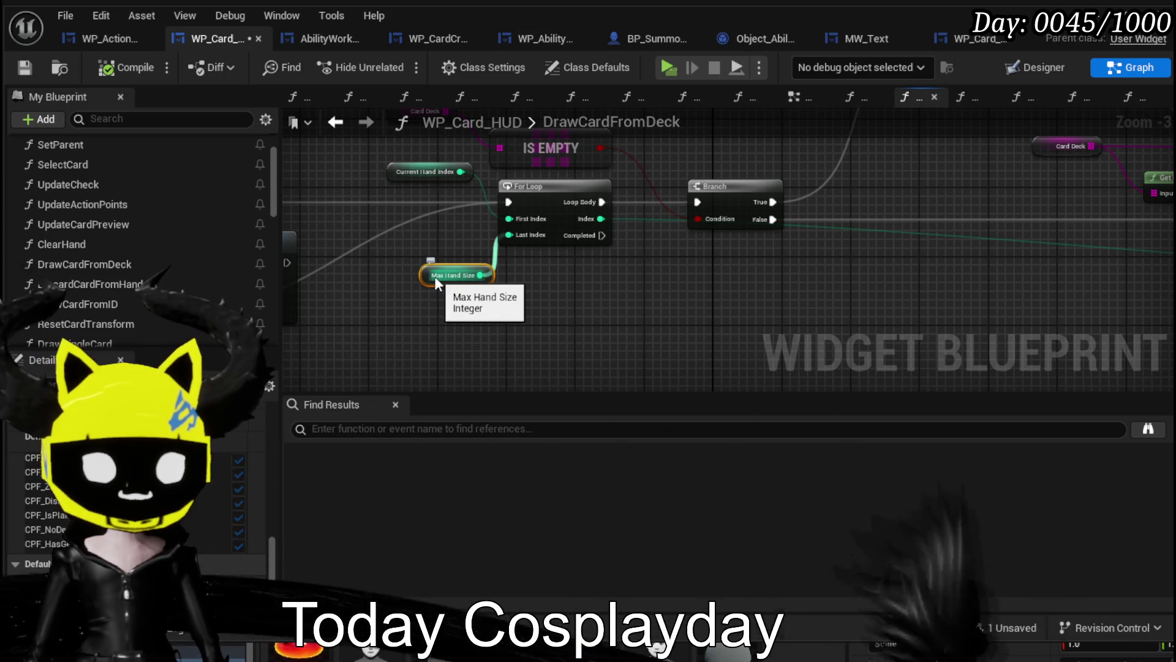
mouse_move(419, 274)
mouse_down()
mouse_move(479, 309)
mouse_move(626, 302)
mouse_up()
drag(462, 282, 594, 287)
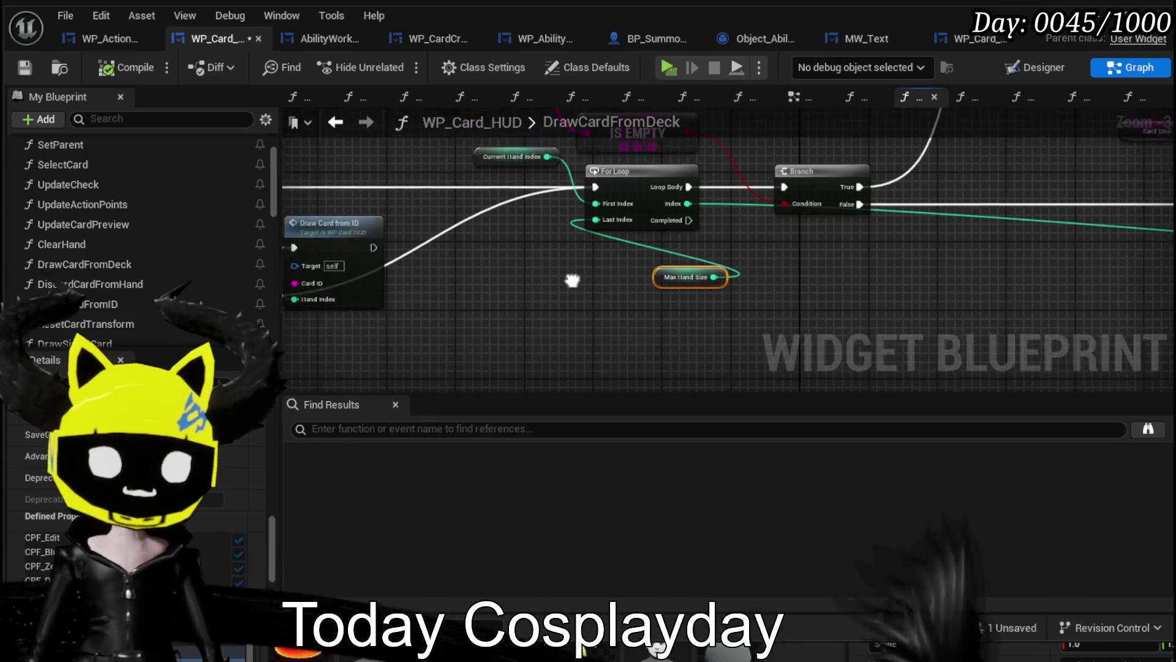
drag(623, 240, 626, 217)
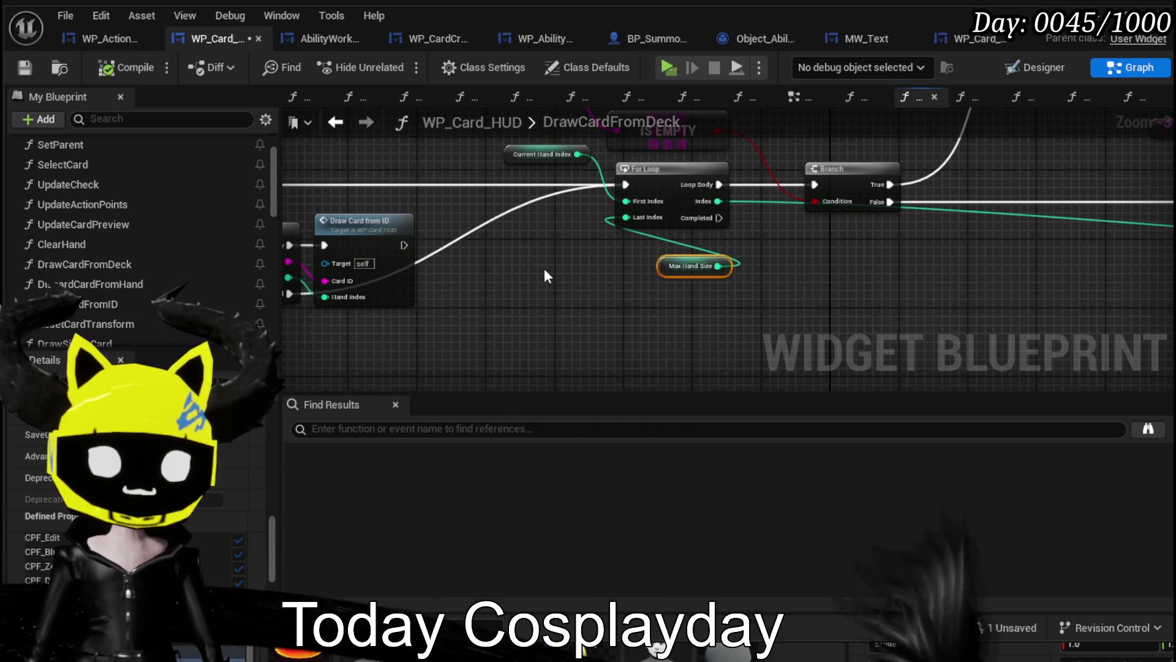
drag(544, 269, 479, 272)
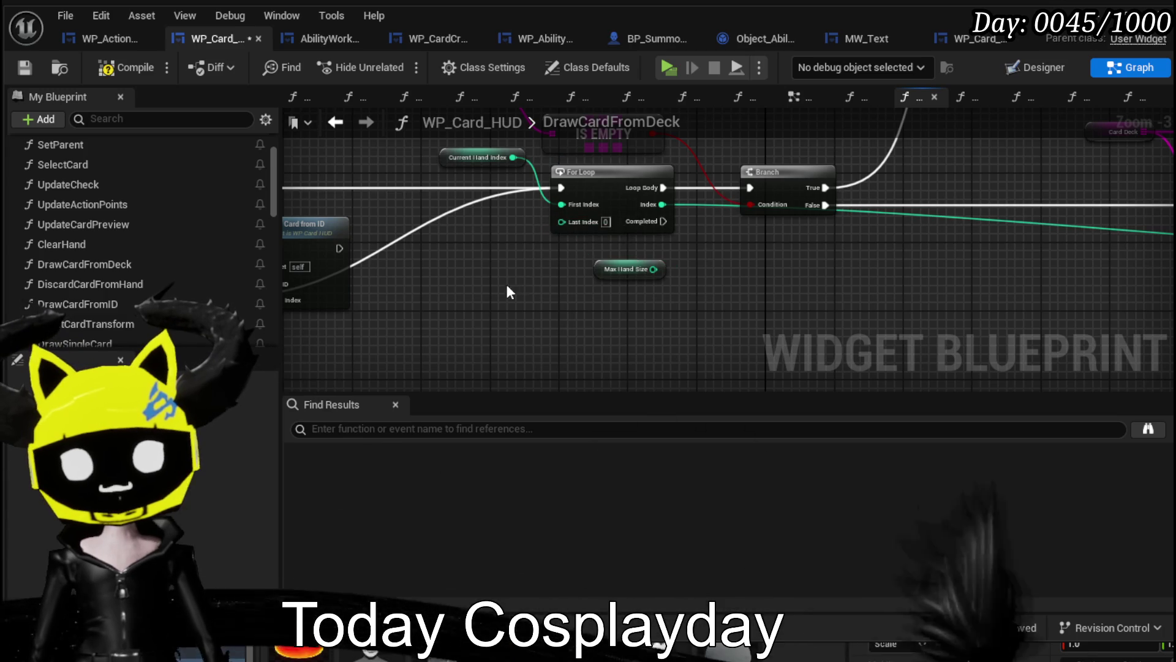
Promote the For Loop's Last Index to a new StartTurnDraw variable and compile the blueprint.
right_click(565, 222)
click(615, 281)
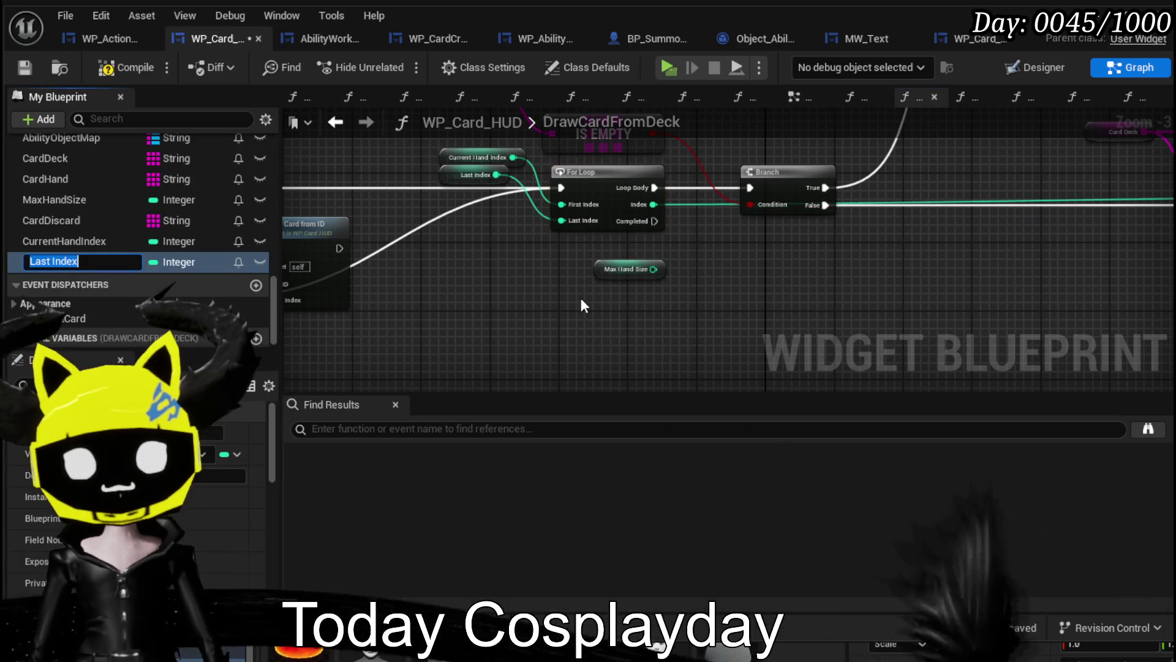
text(Start)
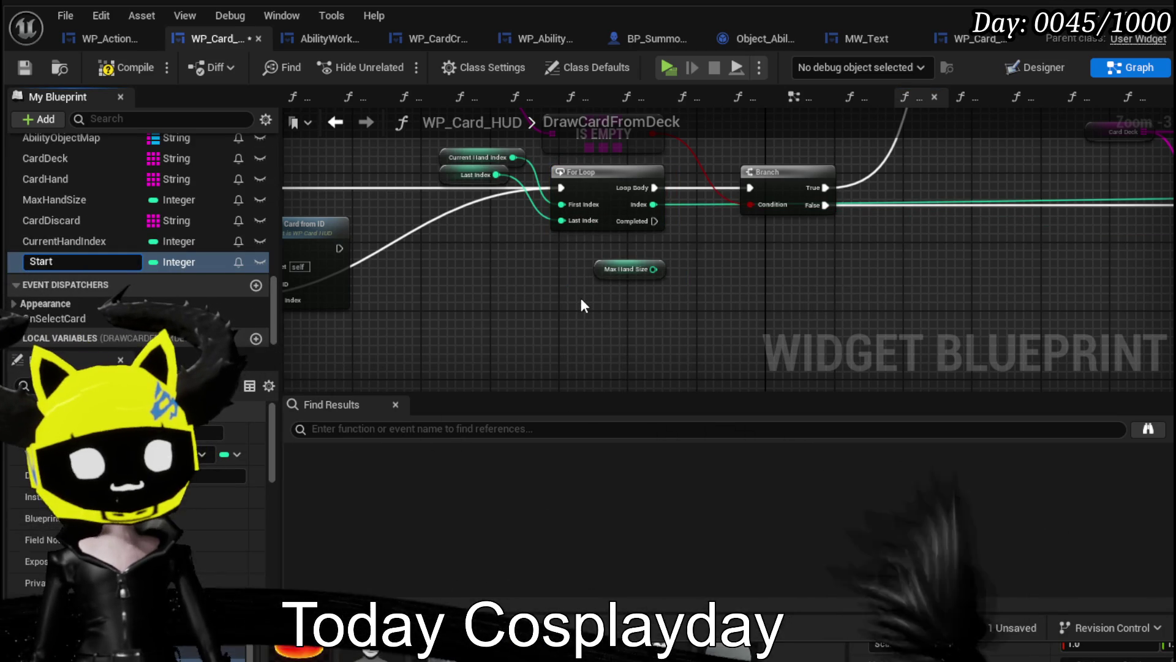
text(TurnDraw)
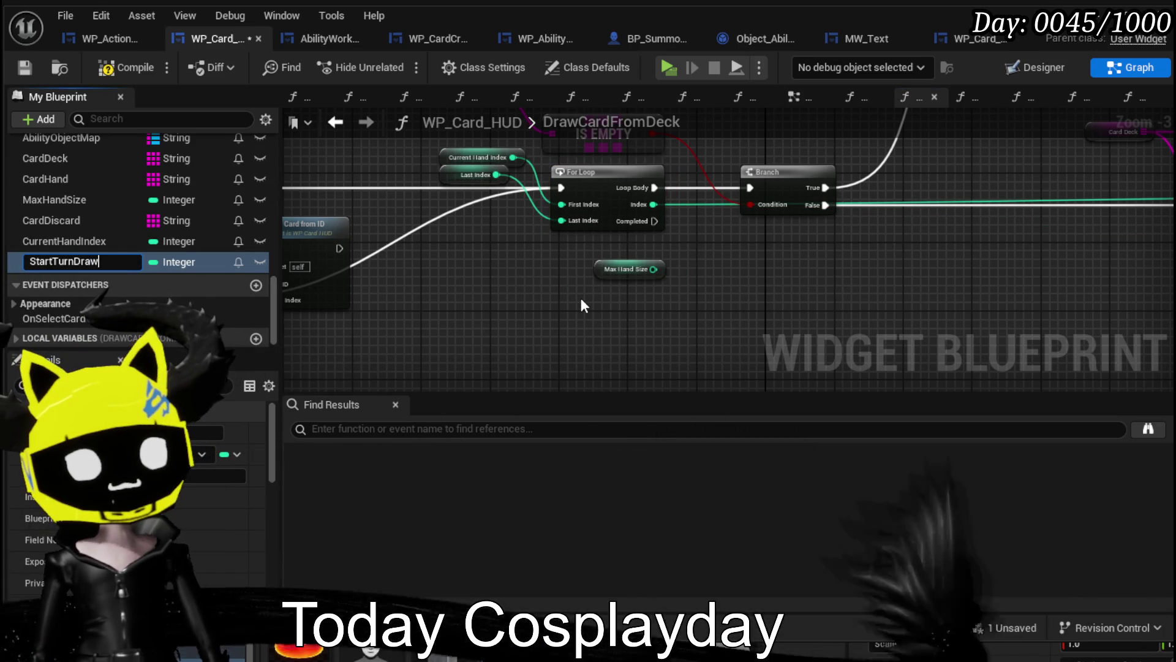
key(Return)
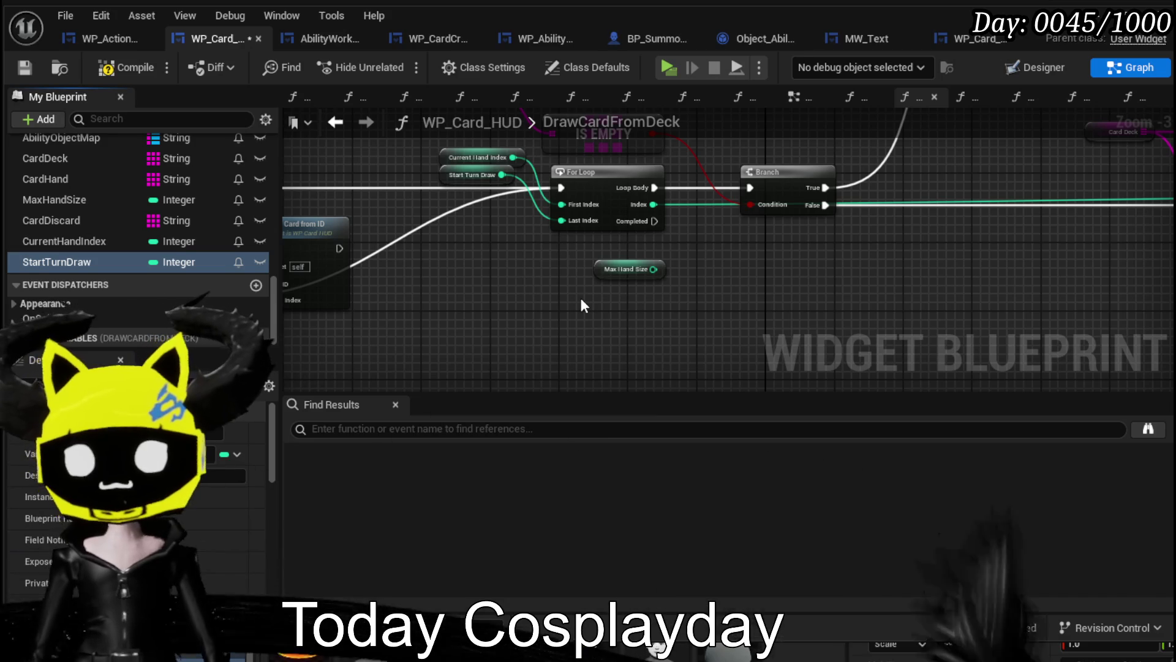
drag(472, 176, 475, 202)
click(392, 172)
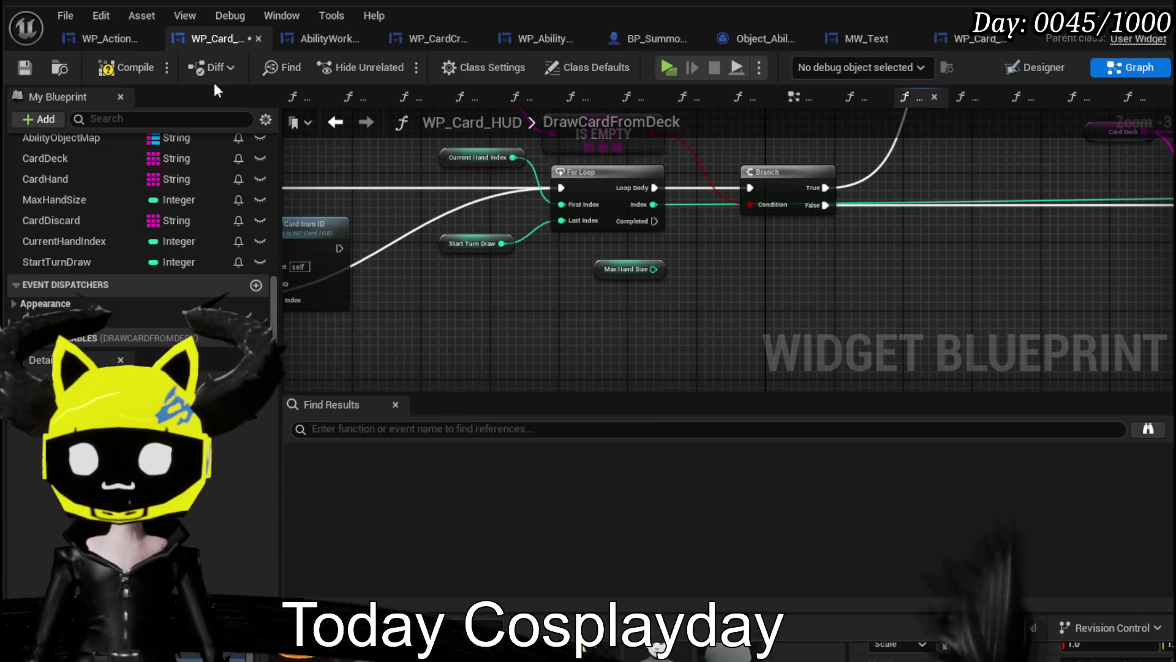
click(24, 68)
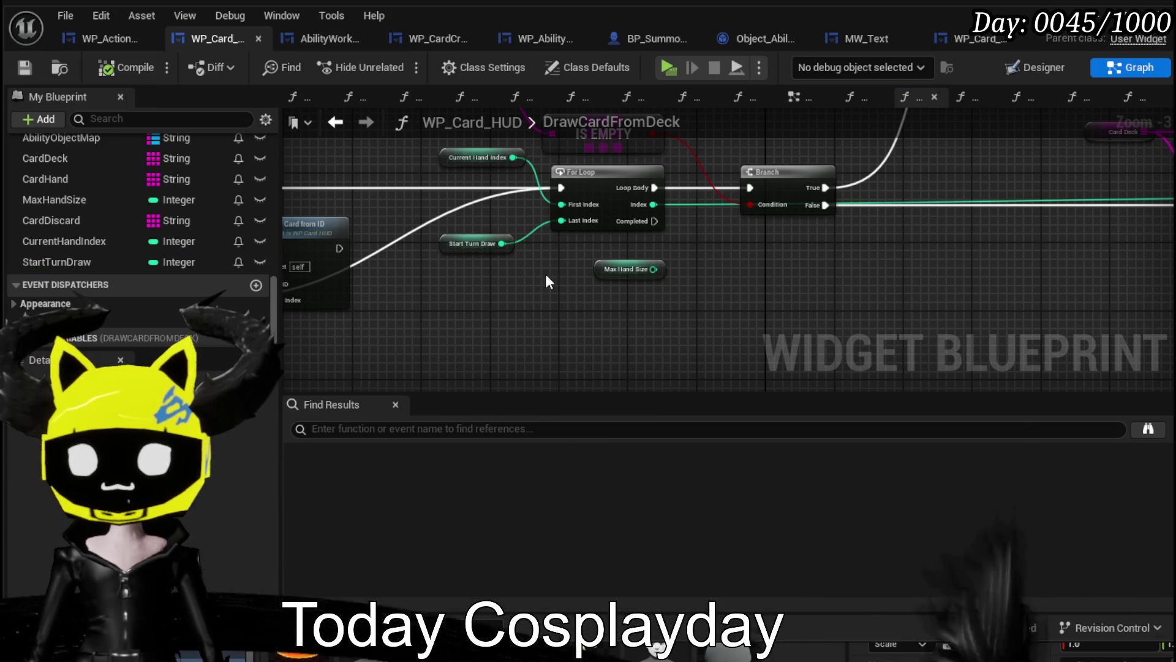
Arrange getters: Max Hand Size lower, Start Turn Draw by Last Index, Current Hand Index by First Index.
mouse_move(604, 275)
mouse_down()
mouse_move(456, 337)
mouse_move(465, 345)
mouse_up()
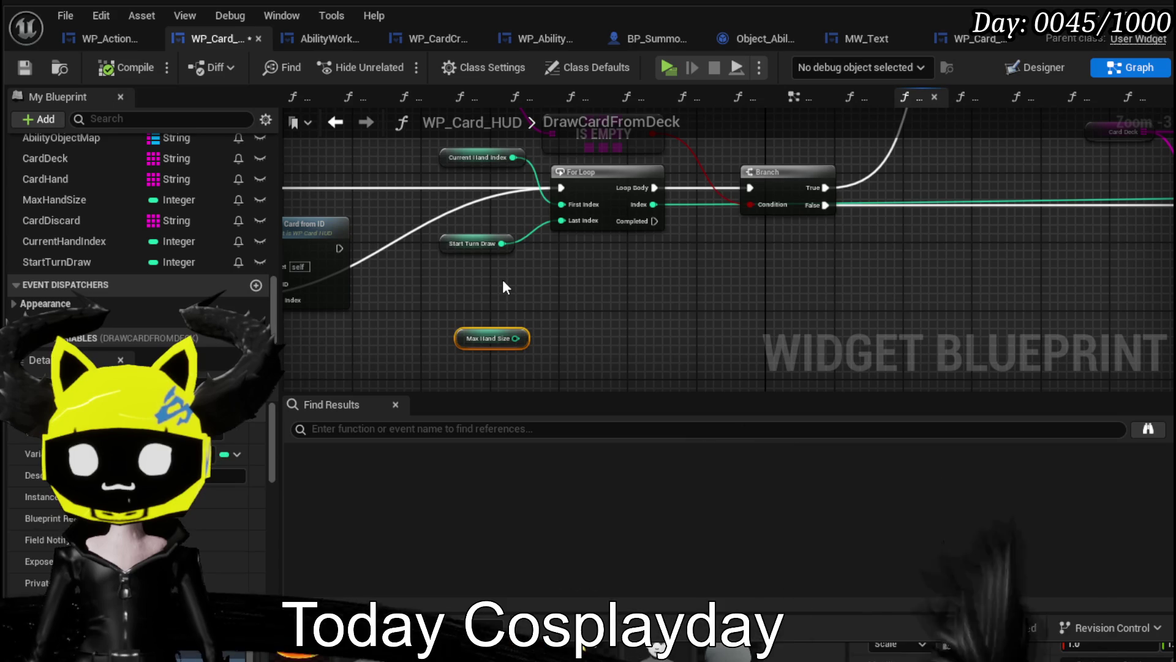
drag(452, 249, 495, 240)
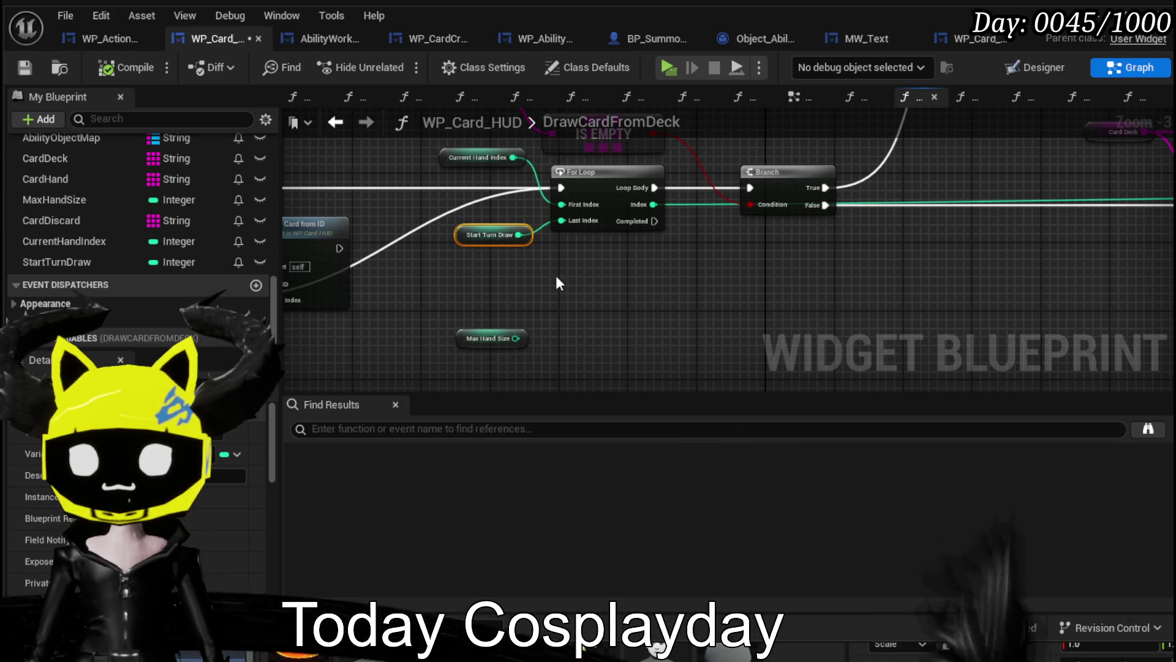
mouse_move(466, 165)
mouse_down()
mouse_move(484, 251)
mouse_move(439, 270)
mouse_up()
Clear the selection in DrawCardFromDeck, then compile and save the WP_Card_HUD blueprint.
click(465, 285)
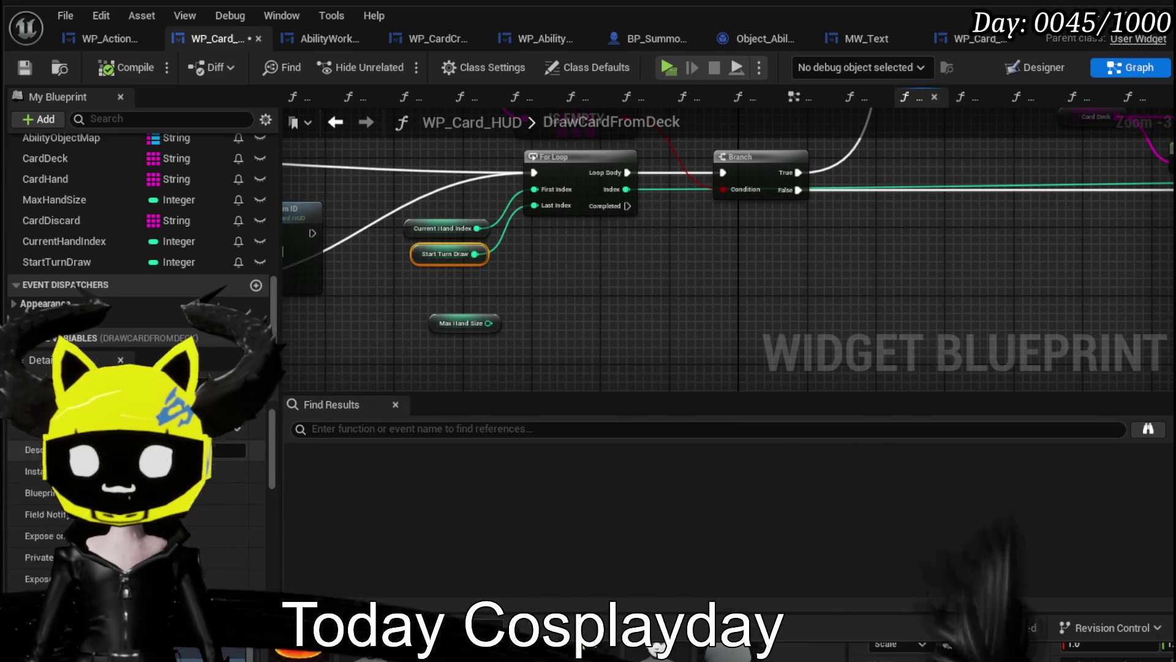
scroll(135, 478, down, 3)
scroll(135, 478, down, 2)
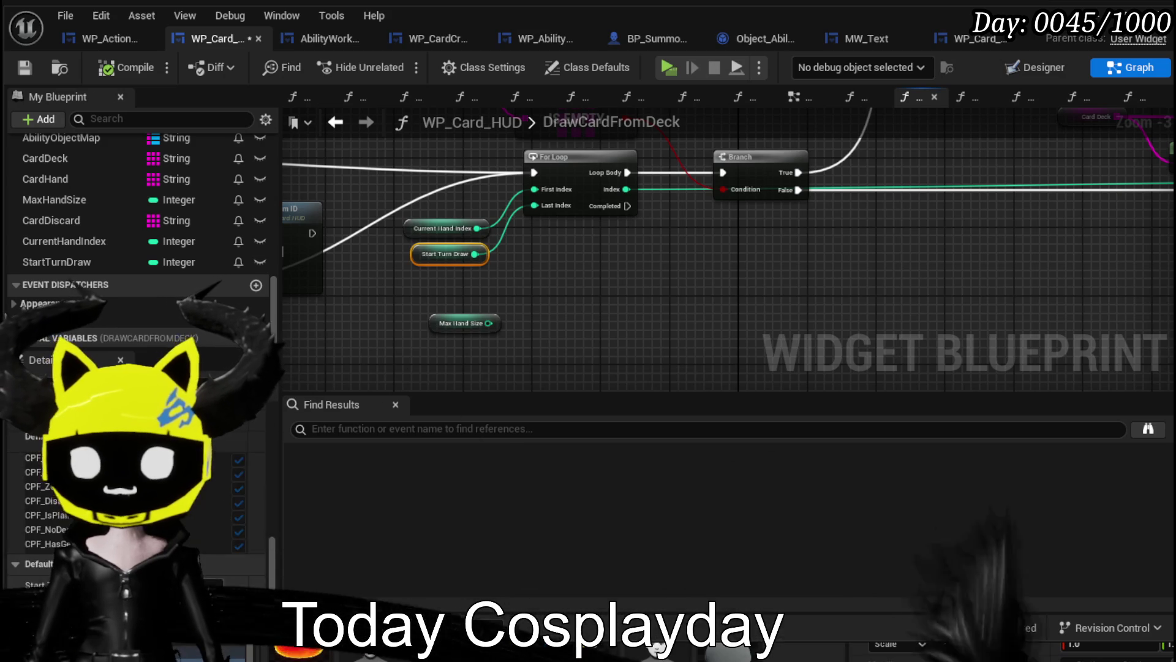
click(739, 291)
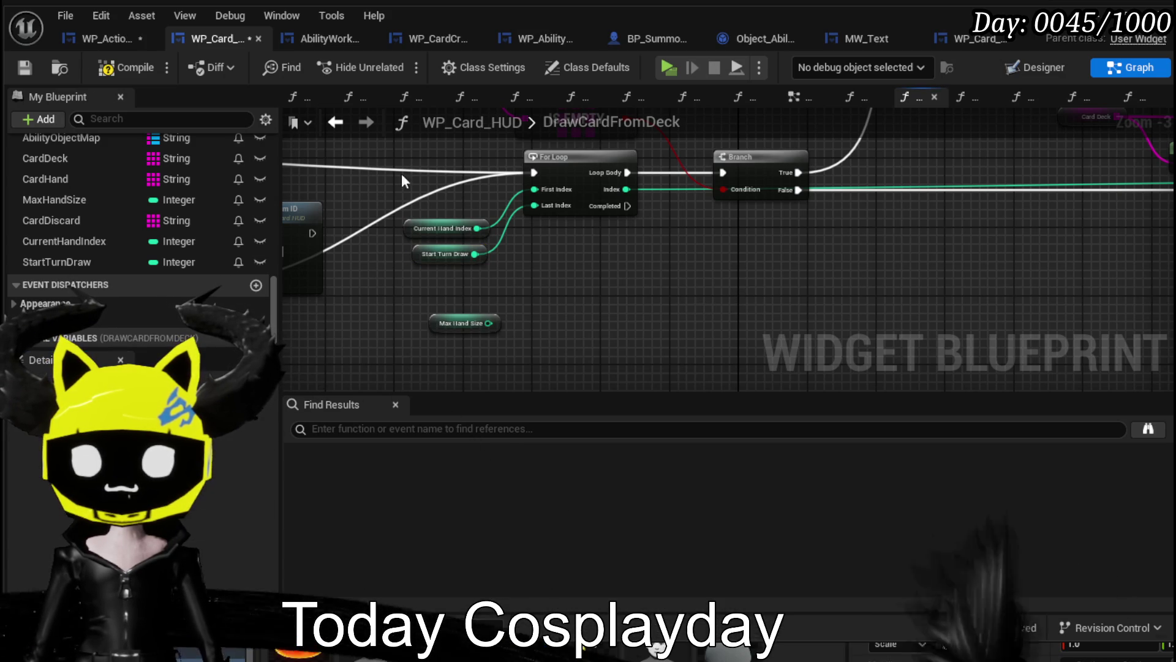
click(25, 67)
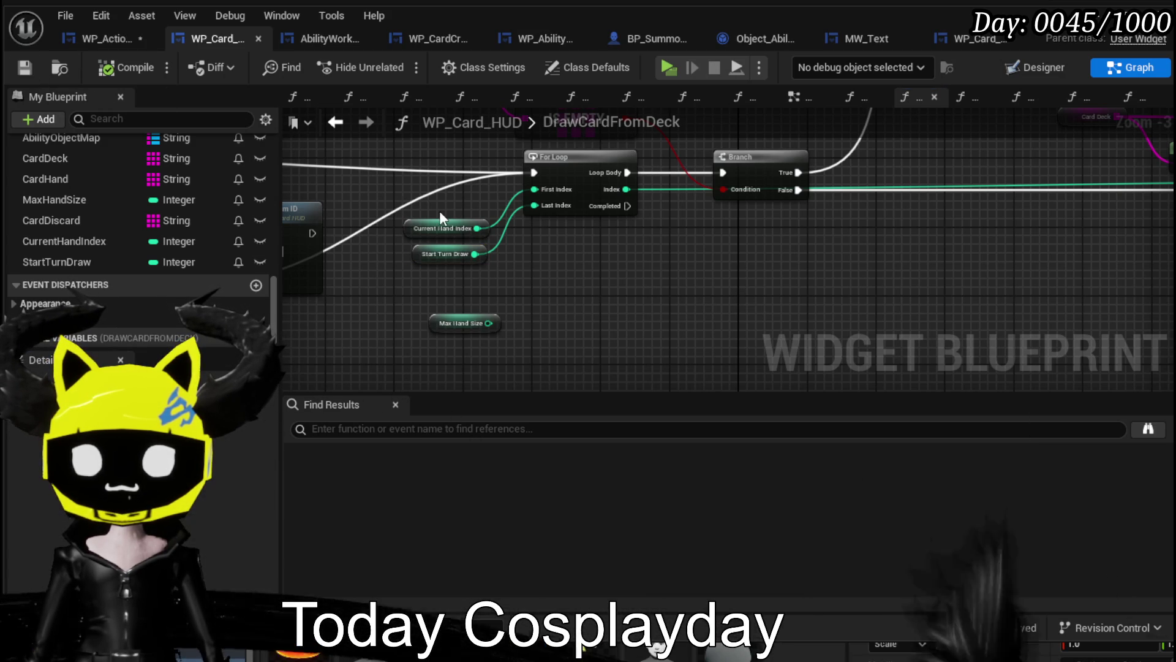
Move the Max Hand Size getter away from the For Loop's input getters.
drag(715, 262, 1009, 257)
click(702, 223)
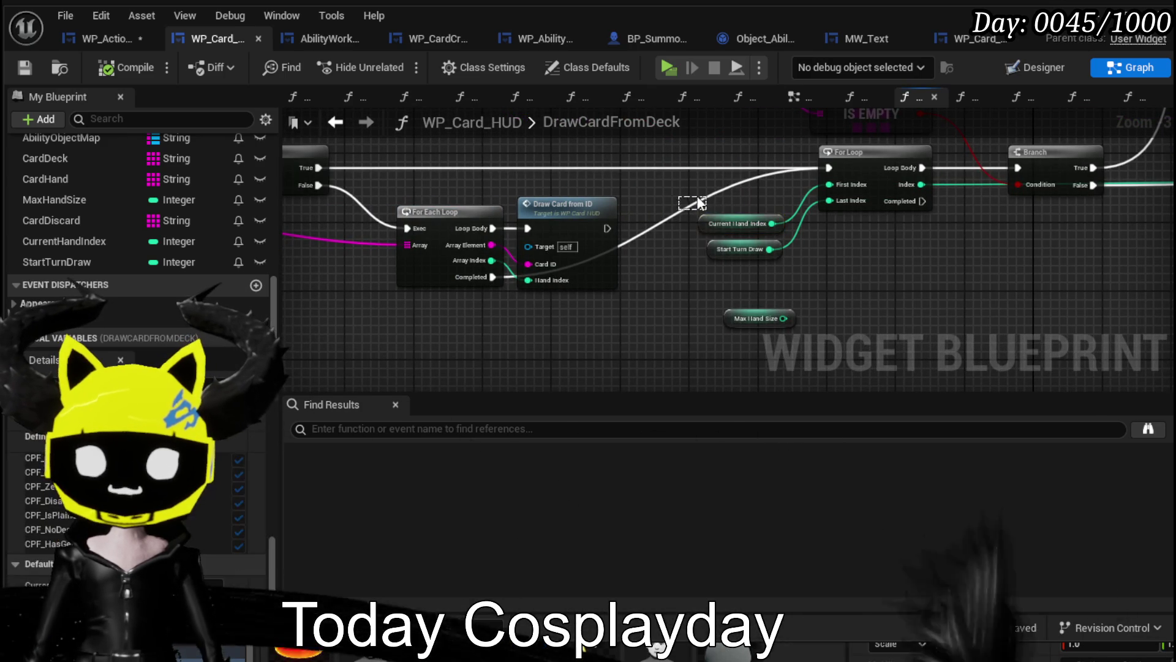
drag(729, 211, 555, 229)
drag(595, 272, 461, 256)
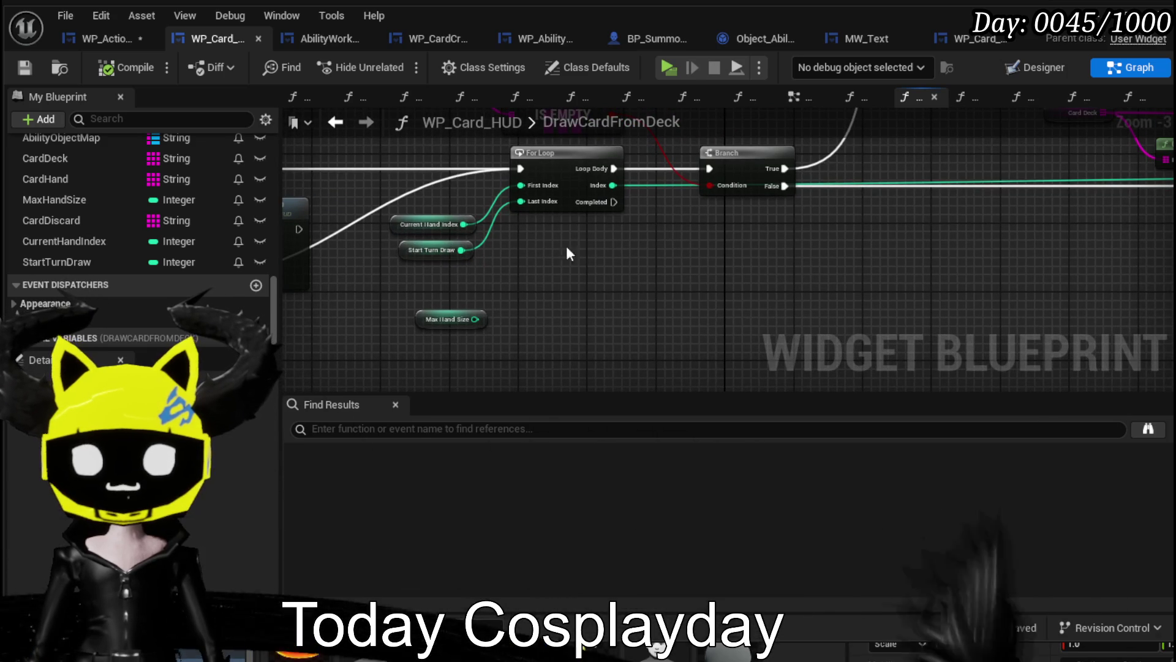
mouse_move(429, 320)
mouse_down()
mouse_move(667, 301)
mouse_move(1158, 294)
mouse_move(495, 293)
mouse_move(800, 304)
mouse_up()
mouse_move(473, 223)
mouse_down()
mouse_move(664, 307)
mouse_move(834, 313)
mouse_move(288, 321)
mouse_move(665, 306)
mouse_up()
drag(588, 318, 476, 331)
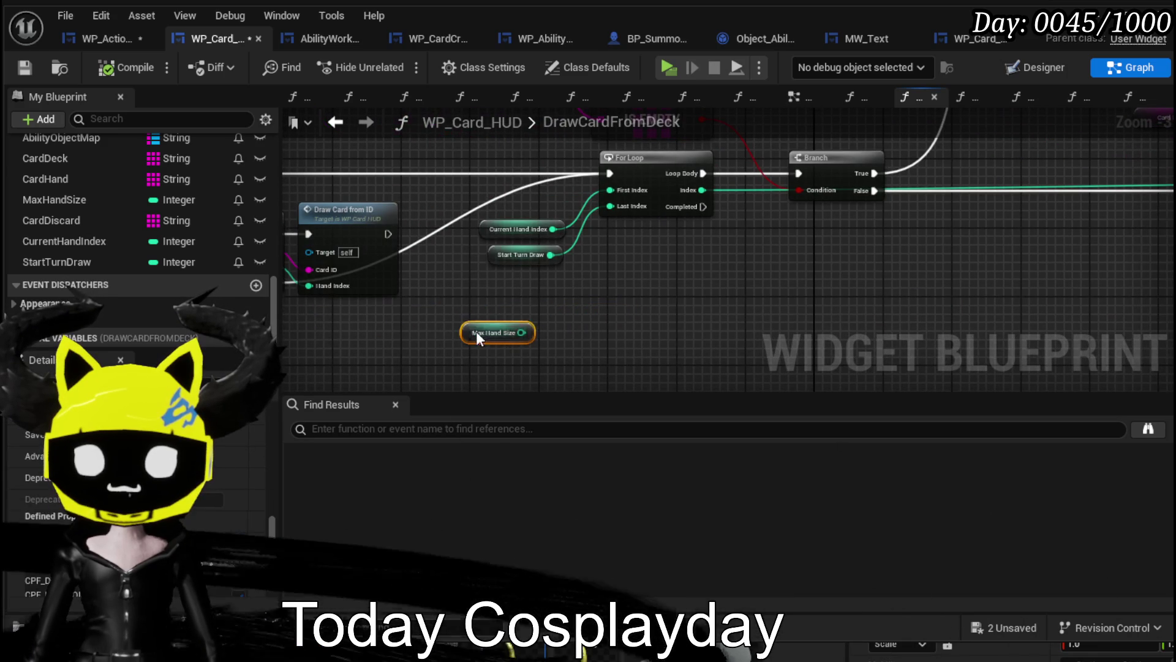
click(617, 300)
drag(620, 300, 493, 343)
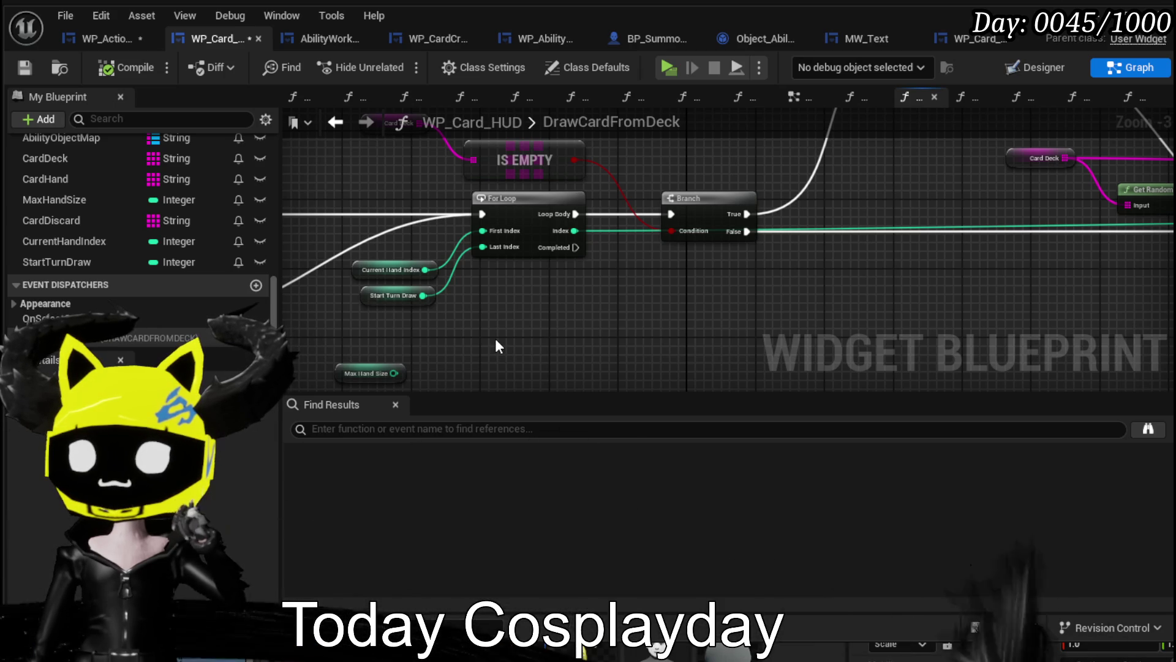
mouse_move(496, 341)
mouse_down()
mouse_move(678, 336)
mouse_move(436, 328)
mouse_up()
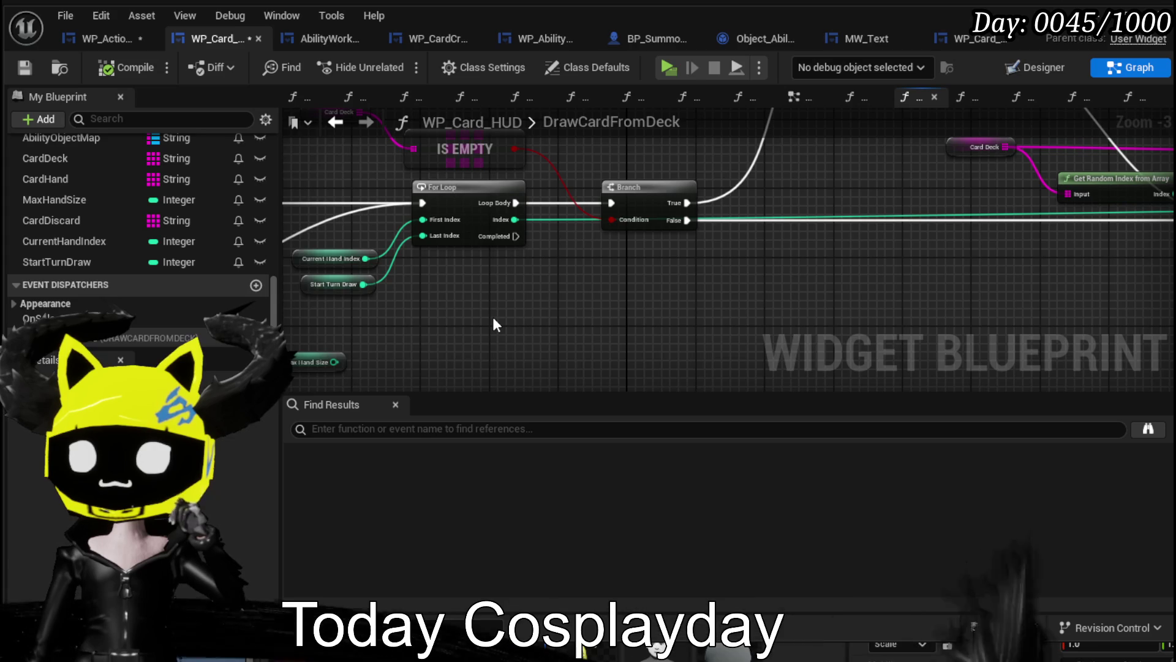
Shift the card-drawing nodes and Shuffle on Empty Deck right, then copy the Current Hand Index getter.
scroll(494, 319, down, 2)
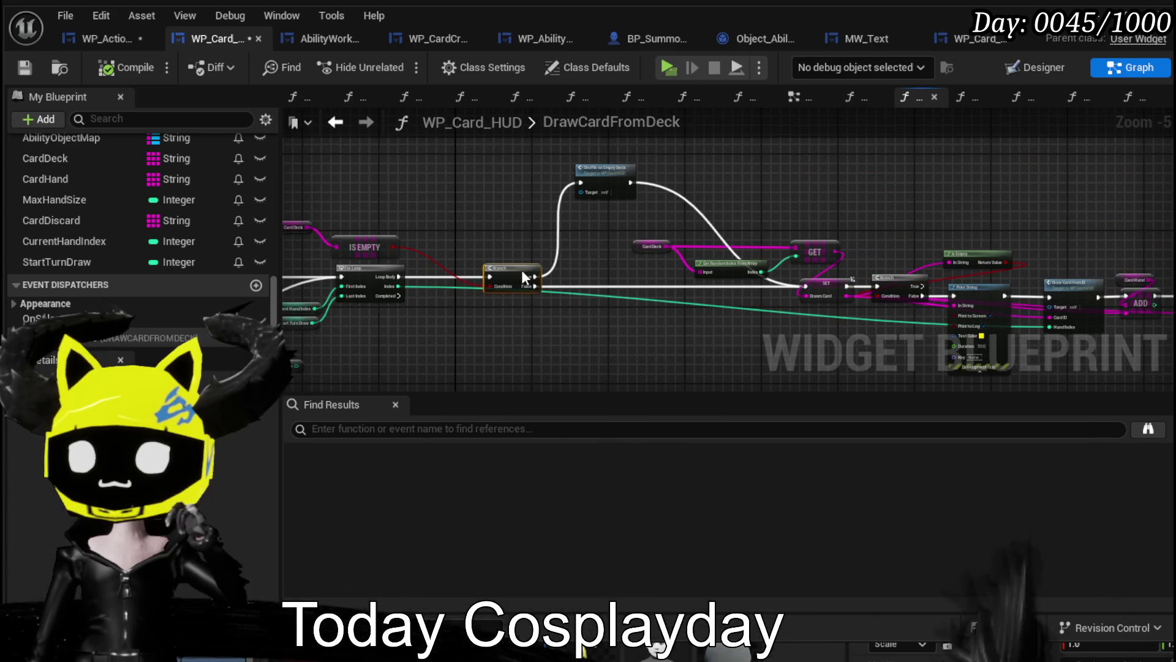
mouse_move(521, 269)
mouse_down()
mouse_move(433, 276)
mouse_move(925, 265)
mouse_move(993, 251)
mouse_up()
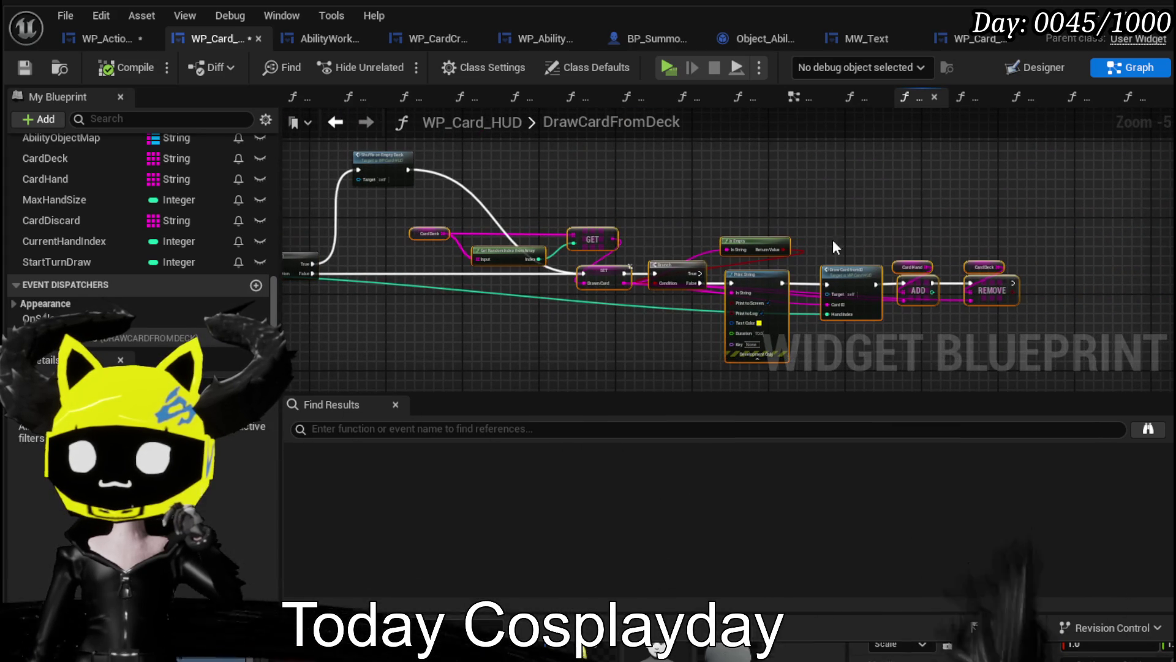
drag(608, 268, 707, 269)
drag(525, 166, 687, 190)
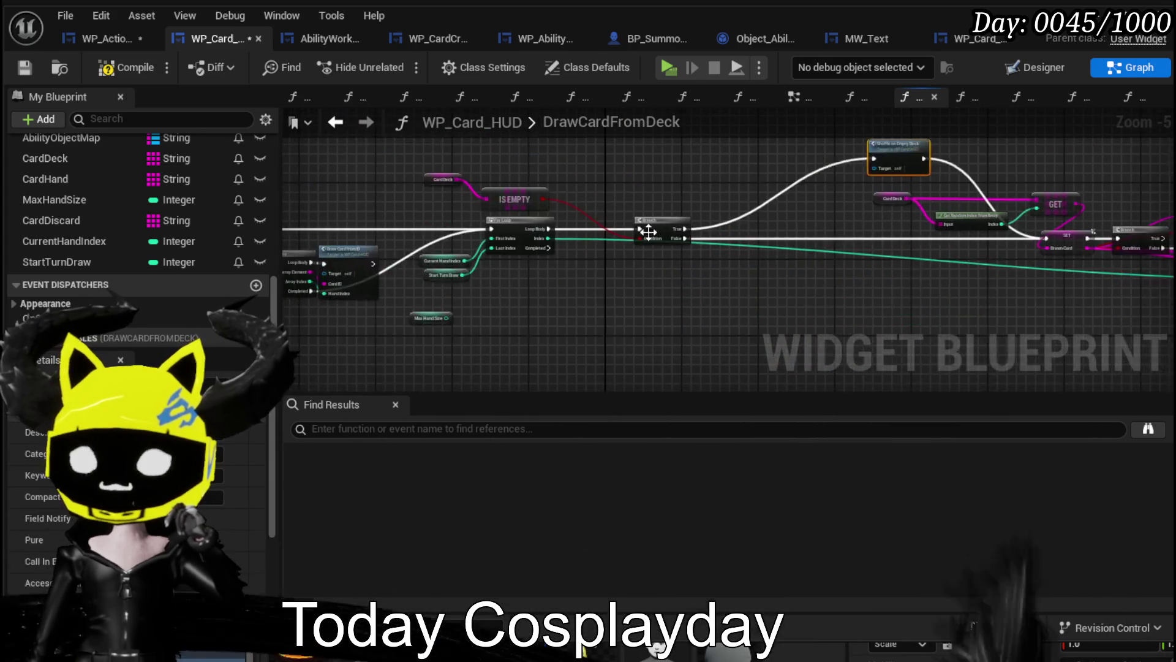
scroll(442, 240, up, 3)
key(ctrl+c)
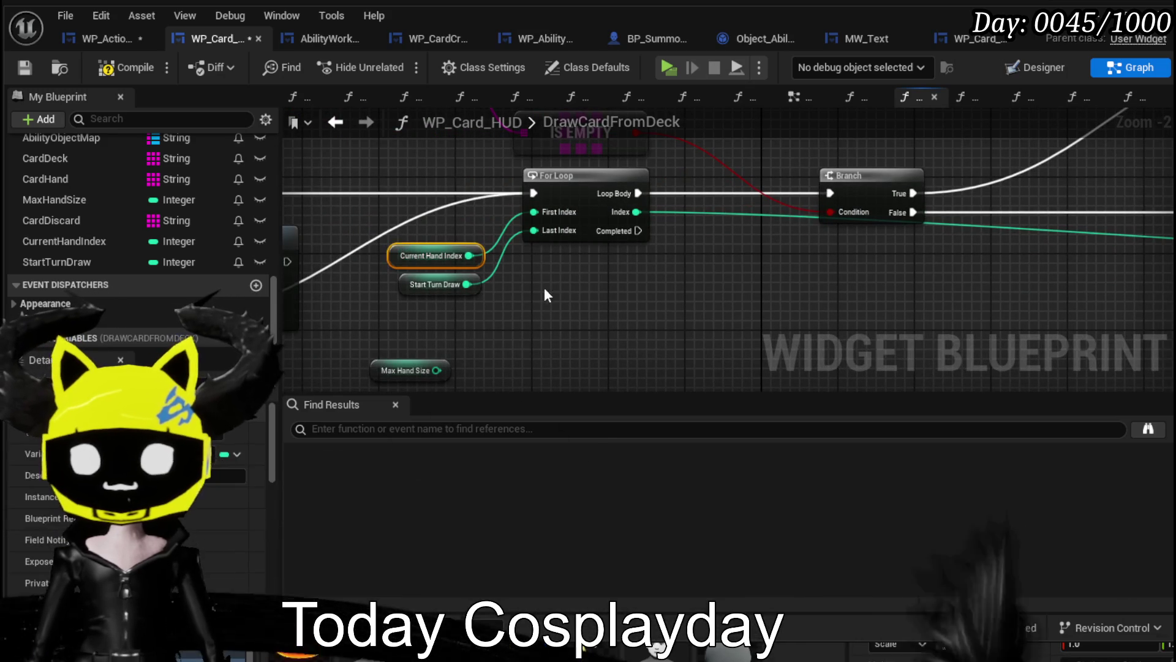
Compare a pasted Current Hand Index getter against Max Hand Size with a >= node.
key(ctrl+v)
drag(464, 244, 581, 273)
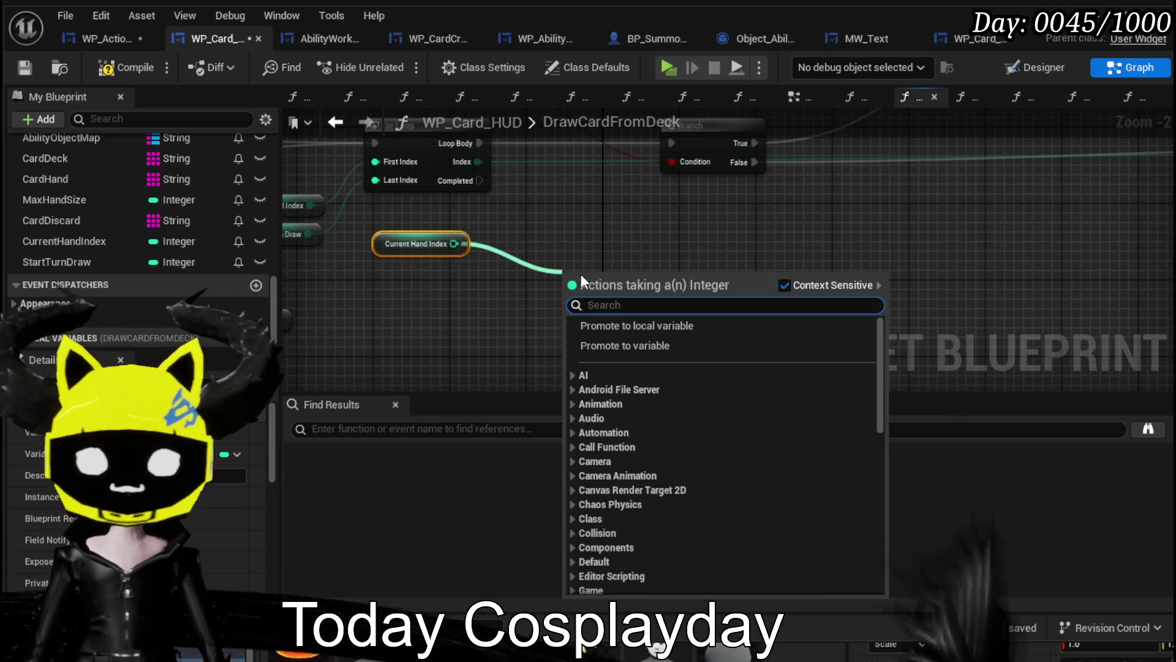
text(=gre)
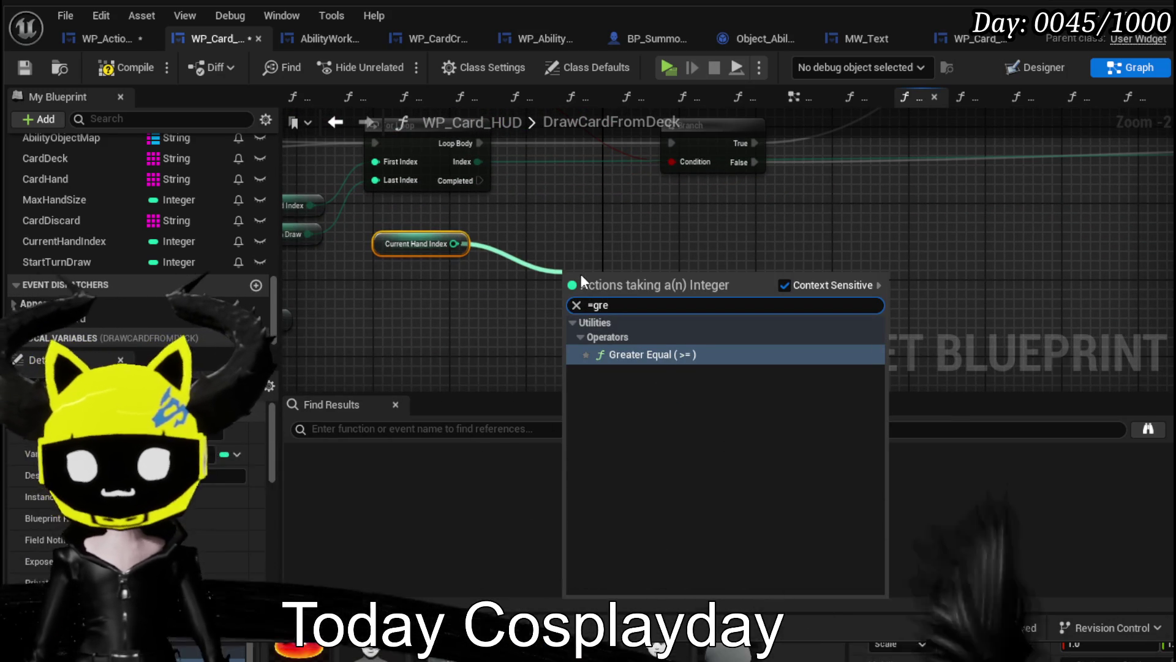
click(634, 354)
mouse_move(378, 310)
mouse_down()
mouse_move(680, 294)
mouse_move(670, 289)
mouse_up()
drag(337, 311, 585, 304)
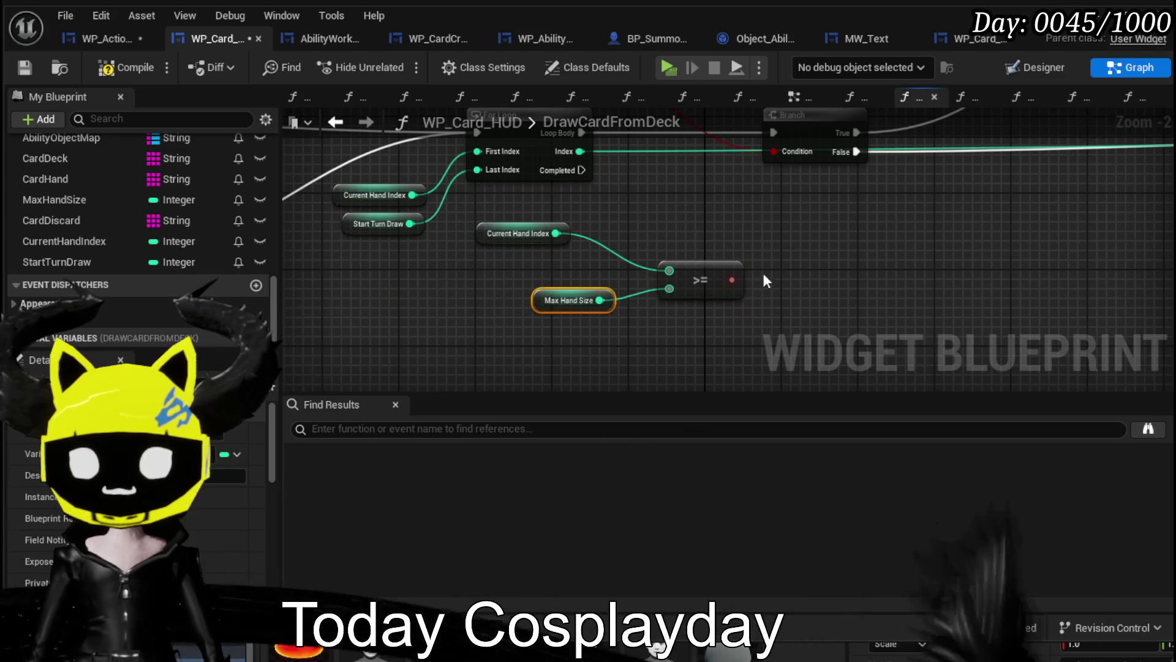
Route the loop body through a new Branch on that comparison, continuing to the old Branch when the hand isn't full.
mouse_move(732, 280)
mouse_down()
mouse_move(711, 221)
mouse_move(677, 284)
mouse_move(643, 242)
mouse_up()
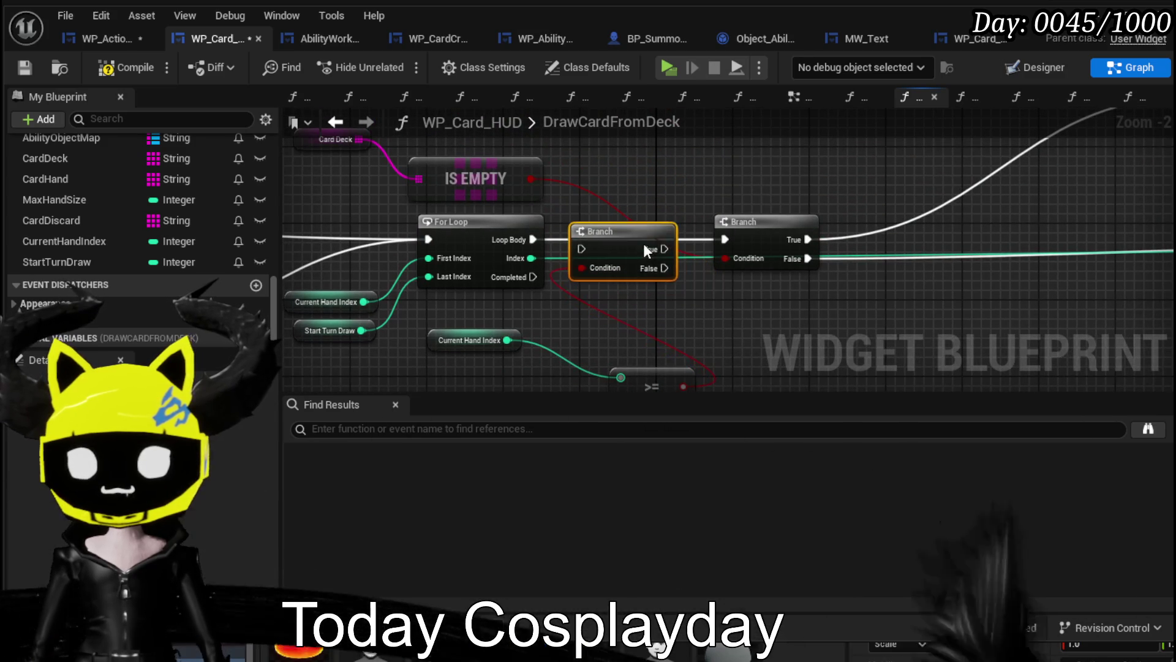
drag(532, 240, 581, 239)
drag(664, 257, 725, 240)
drag(637, 237, 640, 209)
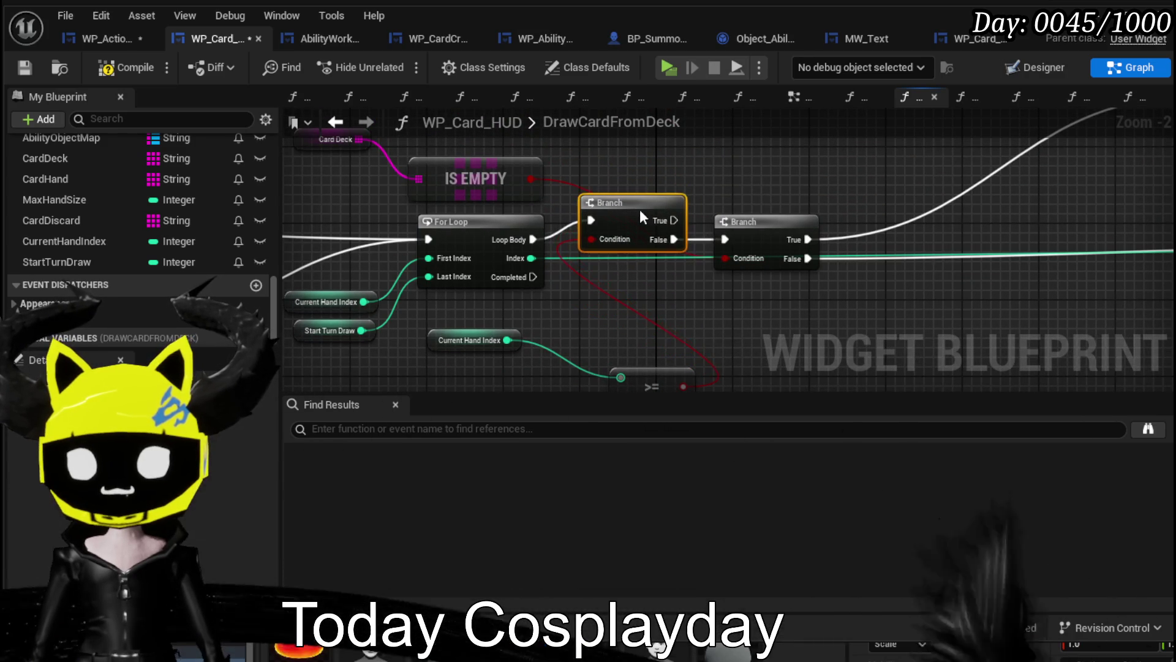
mouse_move(646, 380)
mouse_down()
mouse_move(690, 310)
mouse_move(644, 283)
mouse_up()
drag(565, 331, 520, 296)
Compile and save WP_Card_HUD, and save WP_ActionSelection as well.
click(122, 69)
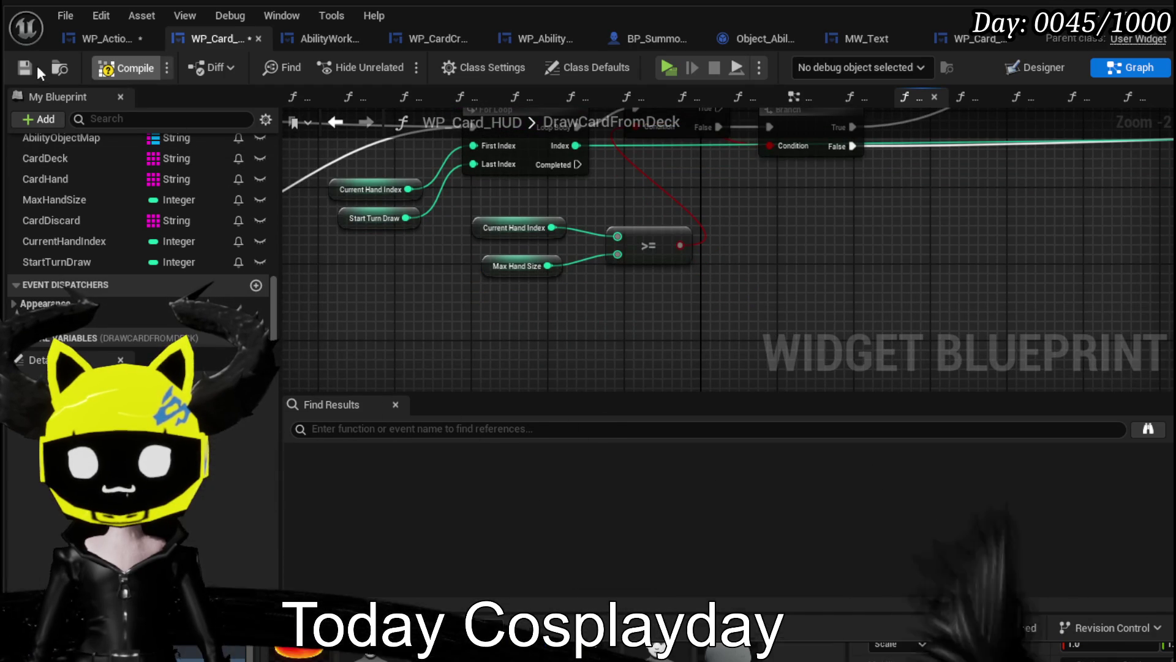
click(17, 68)
click(108, 42)
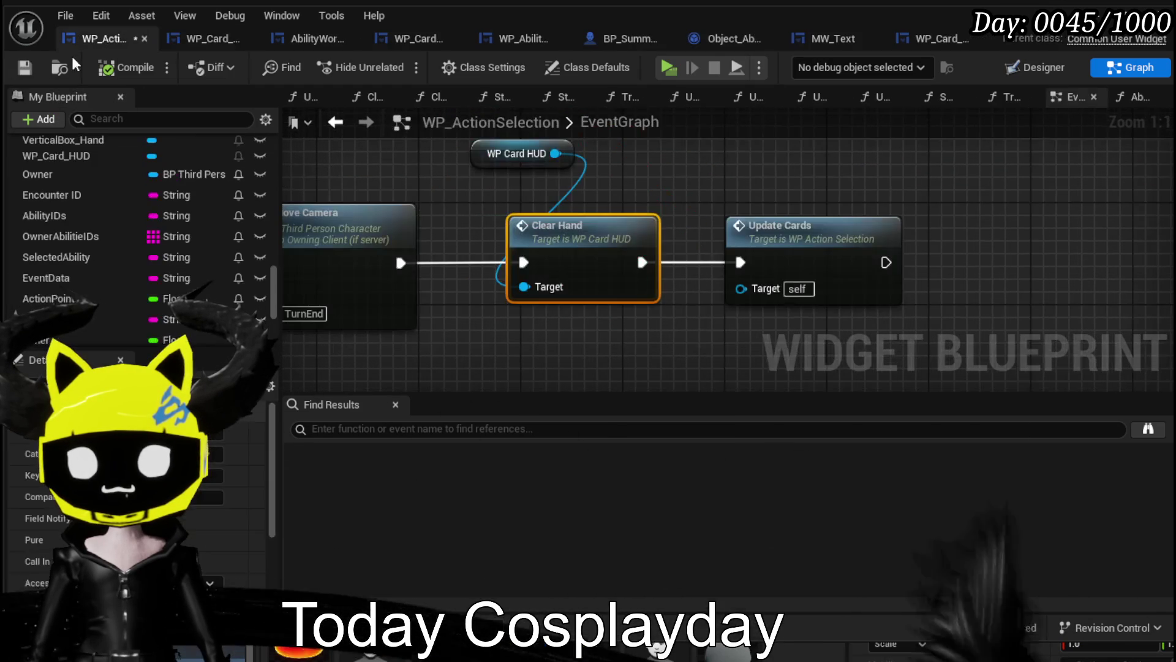
click(25, 68)
click(211, 39)
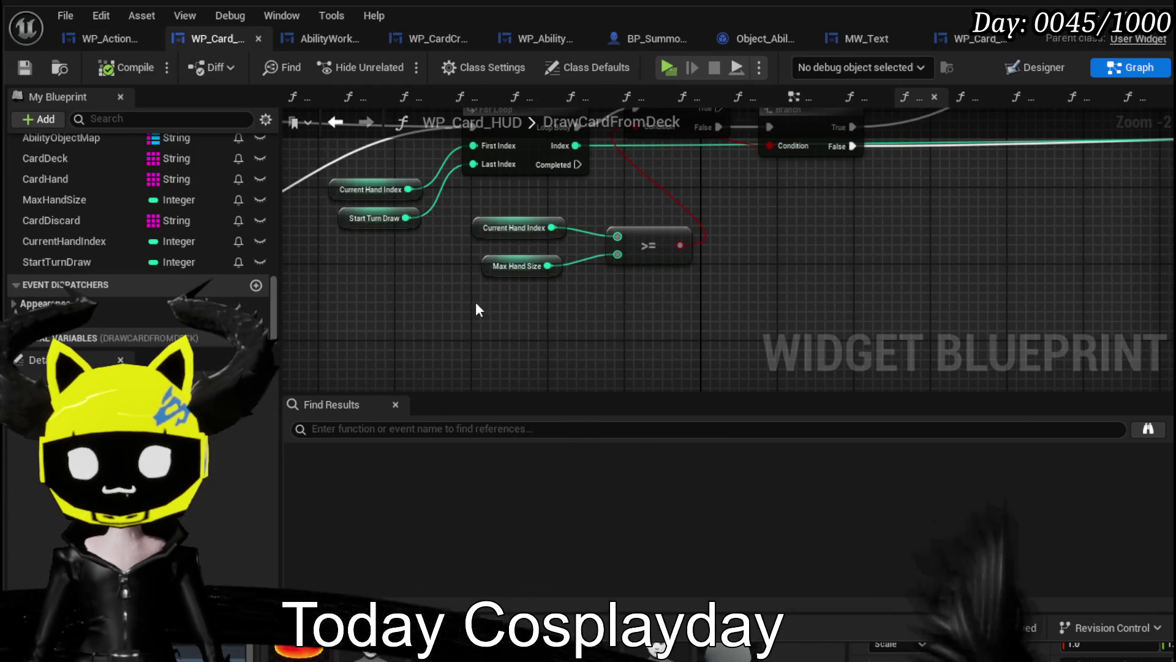
Select the hand-size check nodes together with Current Hand Index.
drag(465, 288, 625, 233)
drag(362, 279, 506, 314)
ctrl+click(517, 223)
ctrl+click(518, 253)
ctrl+click(510, 222)
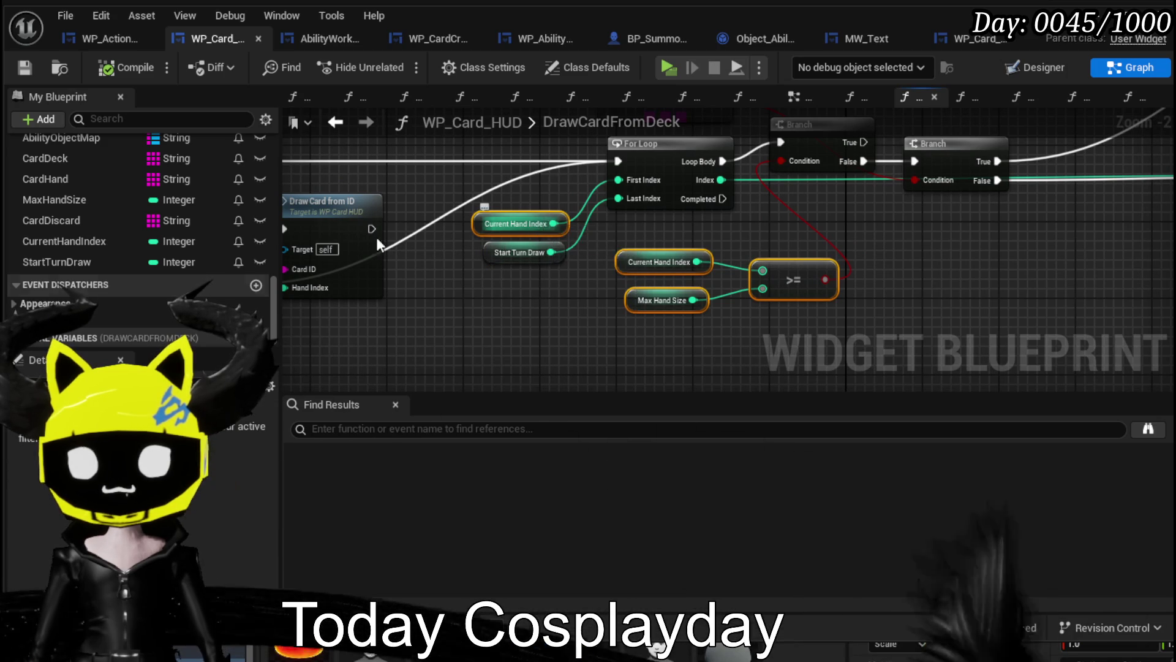
scroll(83, 285, up, 4)
Open the DrawSingleCard function and paste the copied hand-size check into it.
scroll(86, 282, down, 8)
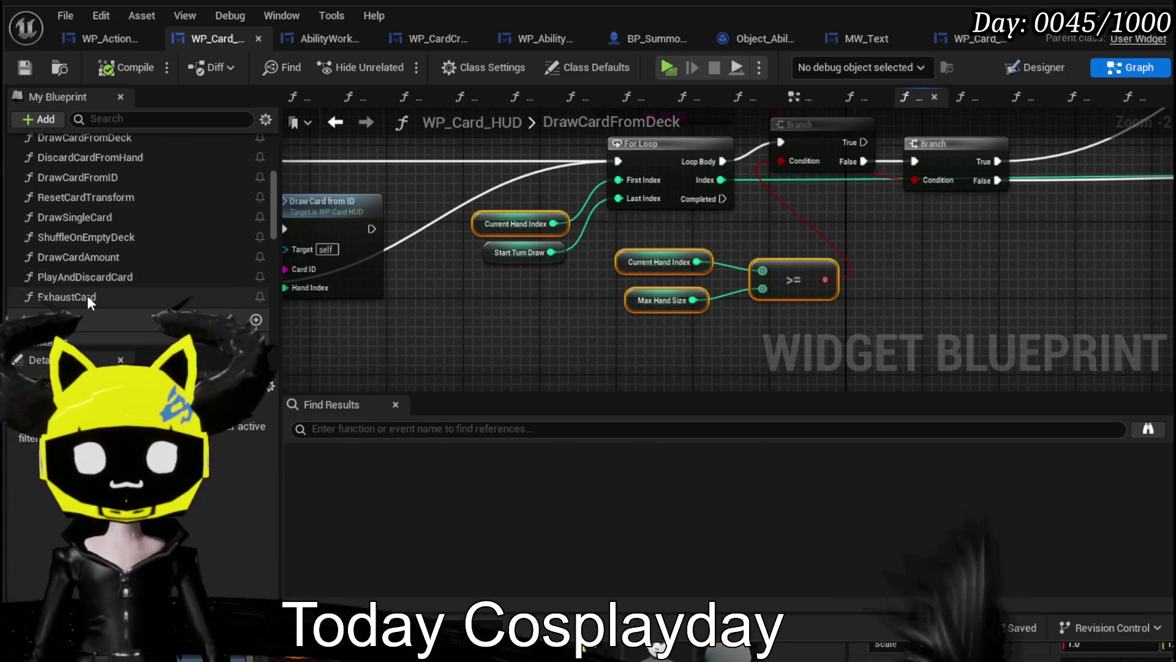
double_click(79, 258)
mouse_move(537, 330)
mouse_down()
mouse_move(368, 294)
mouse_move(415, 255)
mouse_up()
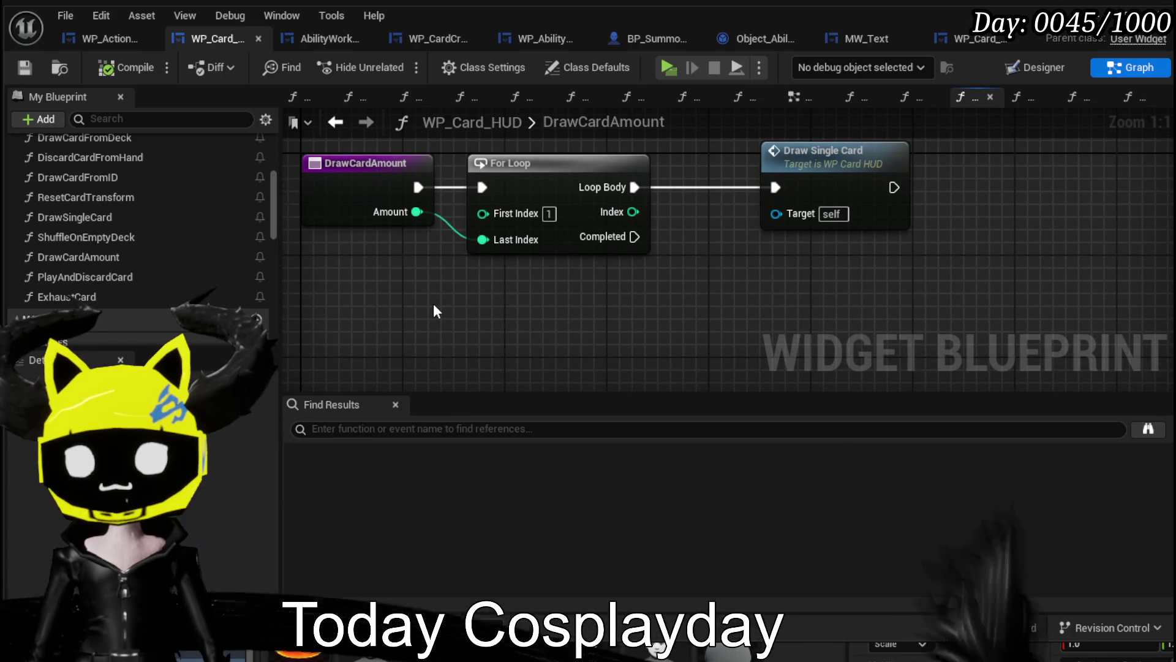
double_click(817, 194)
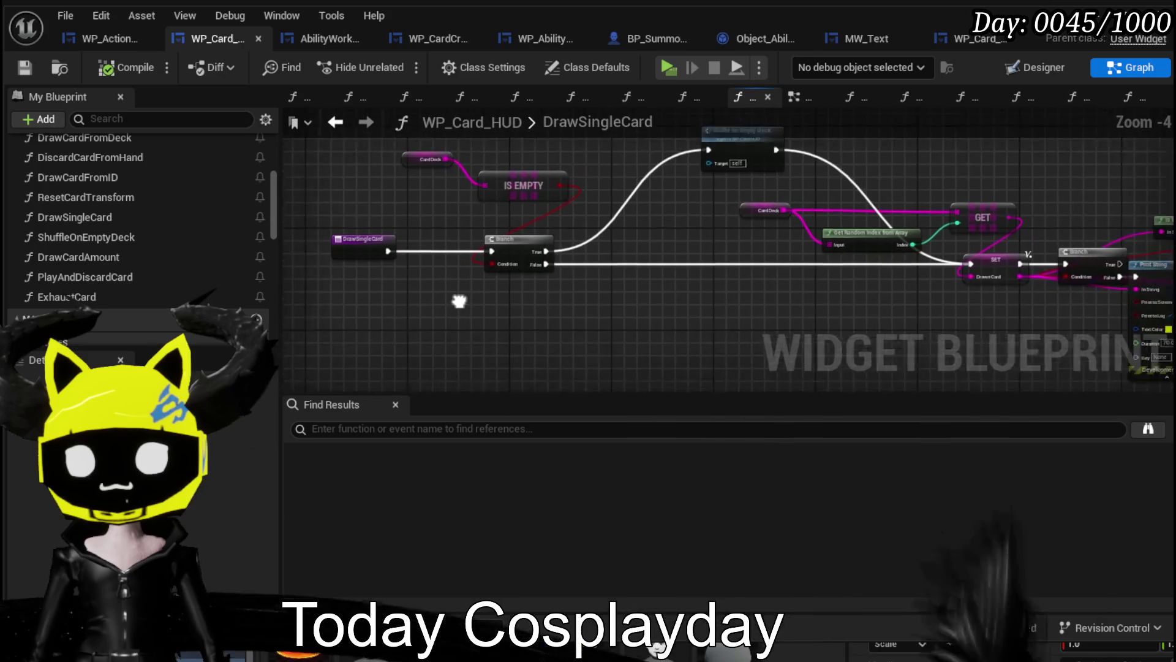
key(ctrl+v)
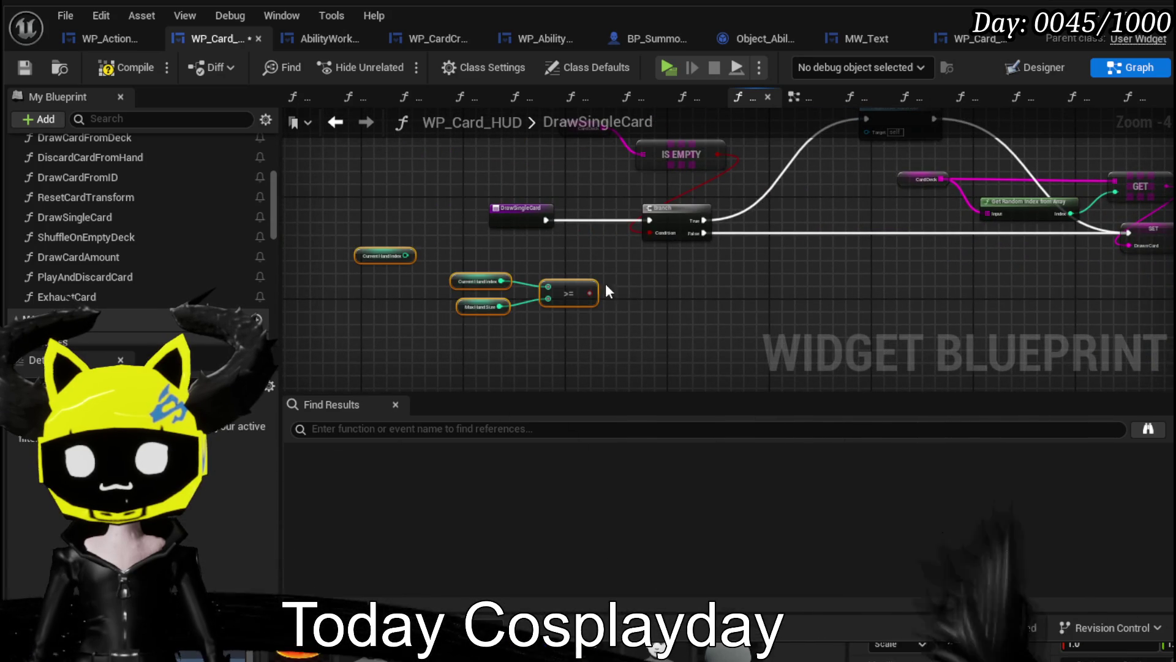
Add a Branch on the comparison ahead of DrawSingleCard's existing Branch and wire them together.
scroll(567, 276, up, 3)
drag(607, 304, 558, 202)
drag(501, 266, 552, 289)
drag(533, 236, 455, 236)
drag(664, 286, 599, 226)
Remove the extra True link and stray Current Hand Index getter, then compile.
scroll(745, 253, down, 4)
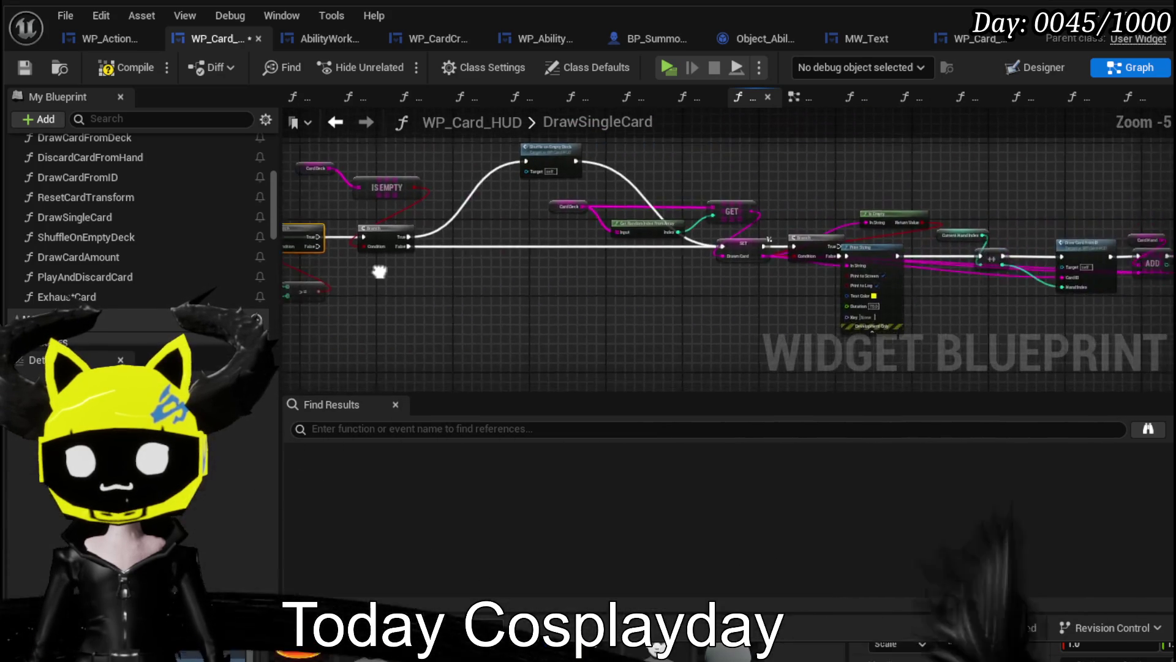
drag(520, 351, 599, 304)
scroll(591, 313, up, 3)
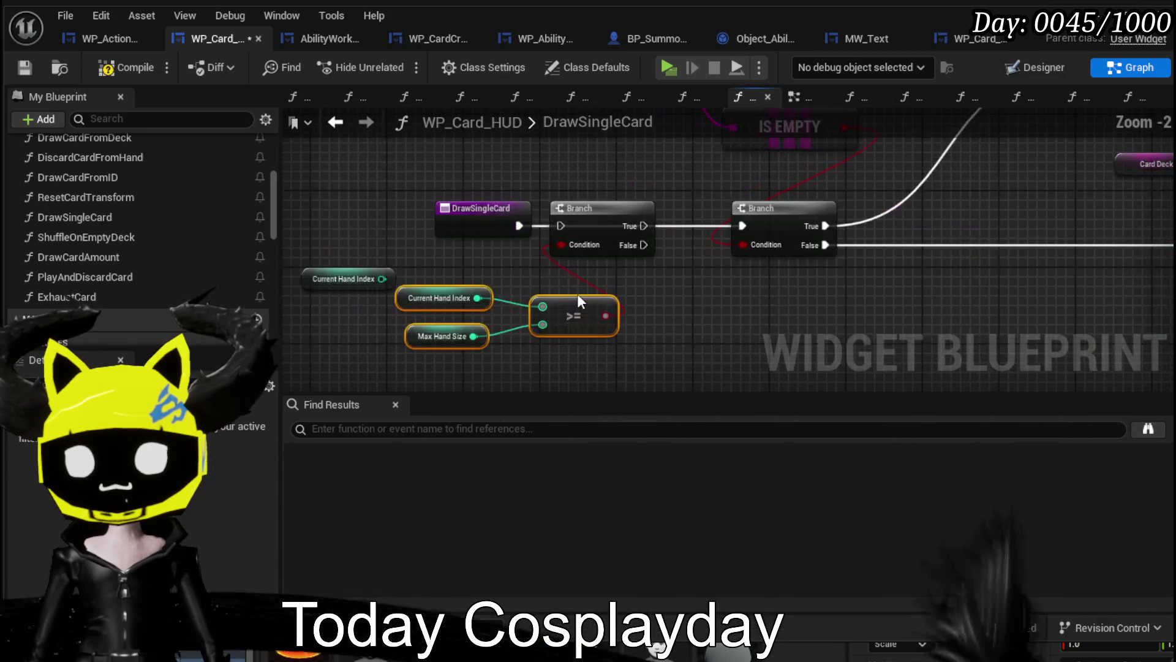
mouse_move(643, 225)
mouse_down()
mouse_move(569, 226)
mouse_move(669, 245)
mouse_move(742, 225)
mouse_up()
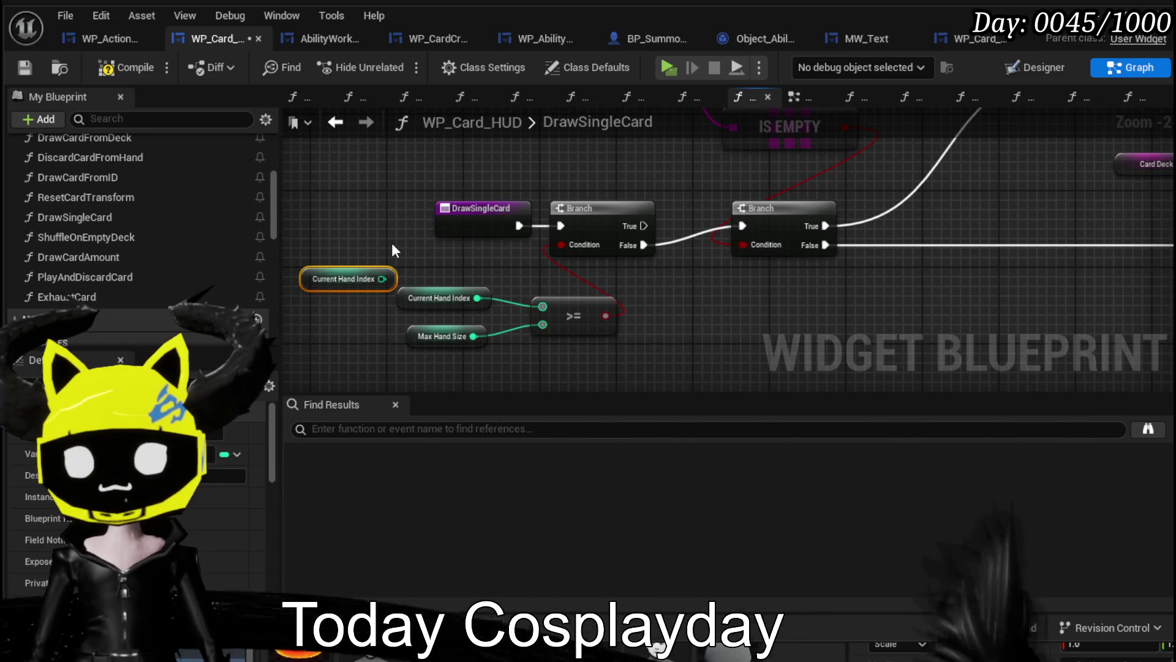
key(ctrl+z)
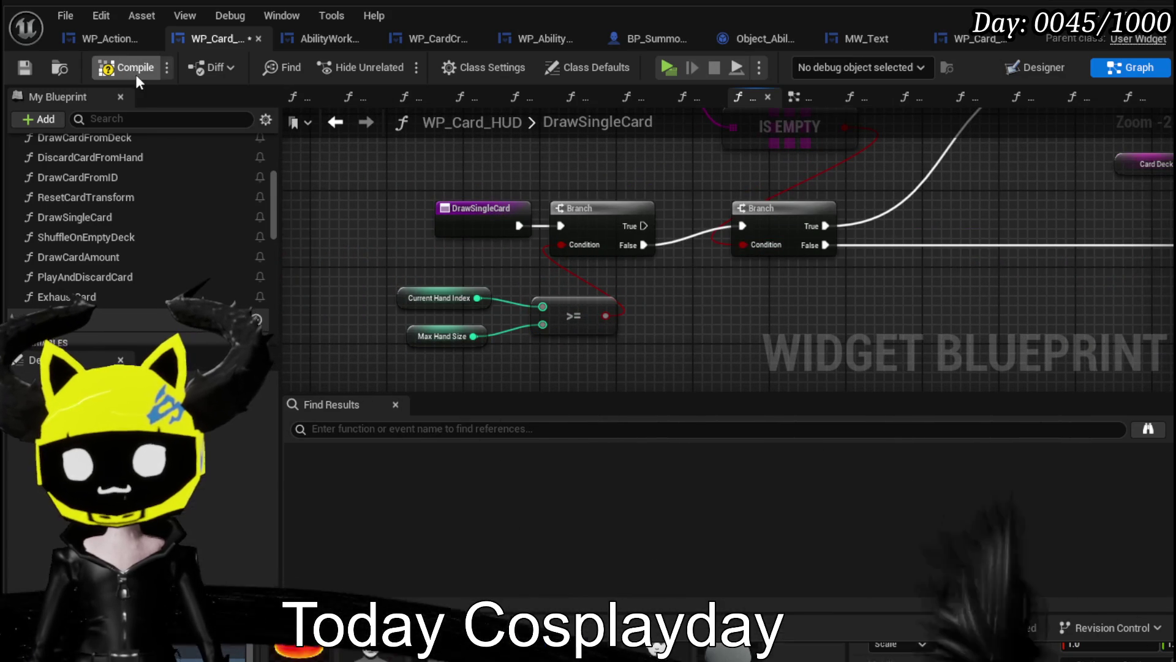
click(127, 67)
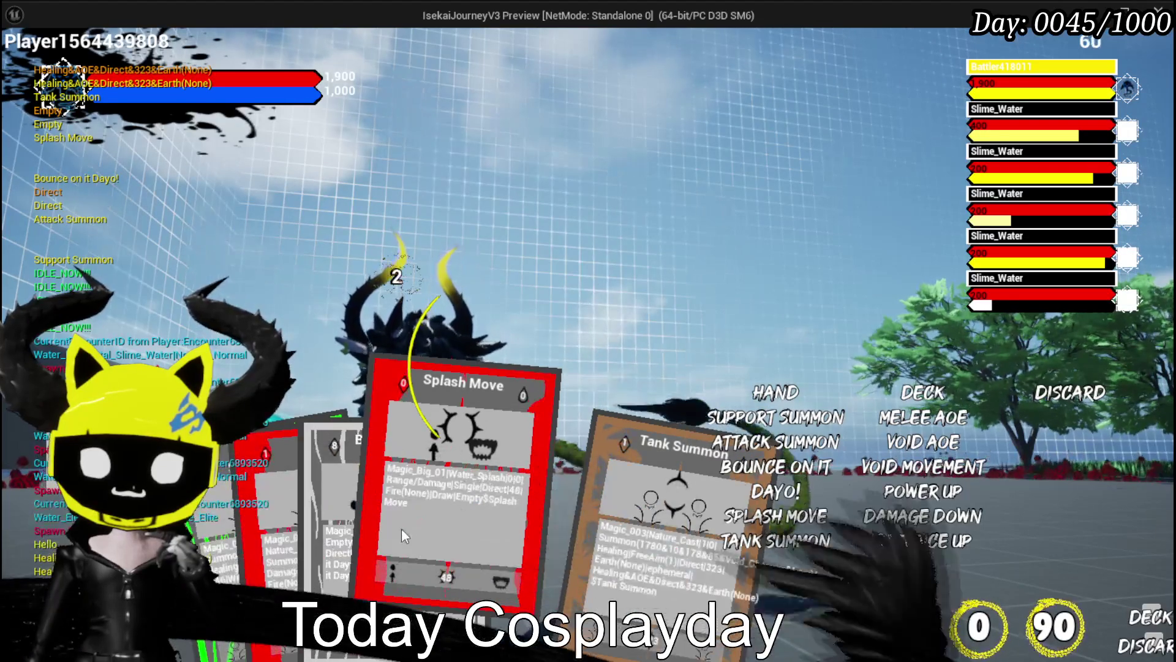
Play the Splash Move and Void AOE cards from the hand in the game preview.
click(402, 528)
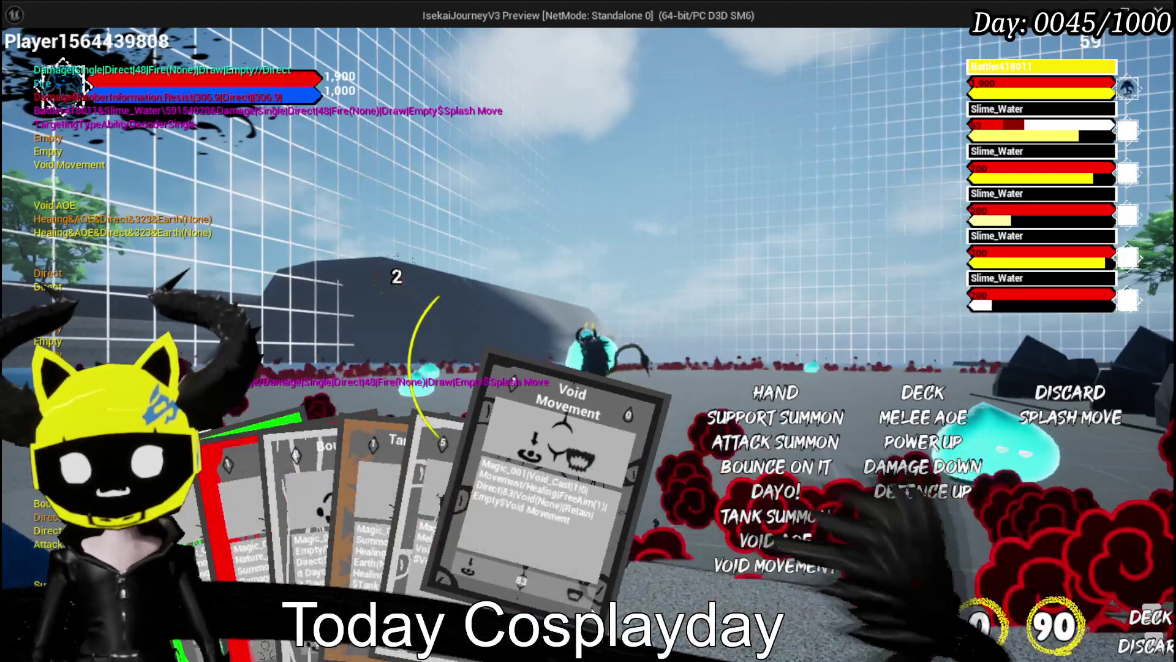
scroll(554, 579, up, 1)
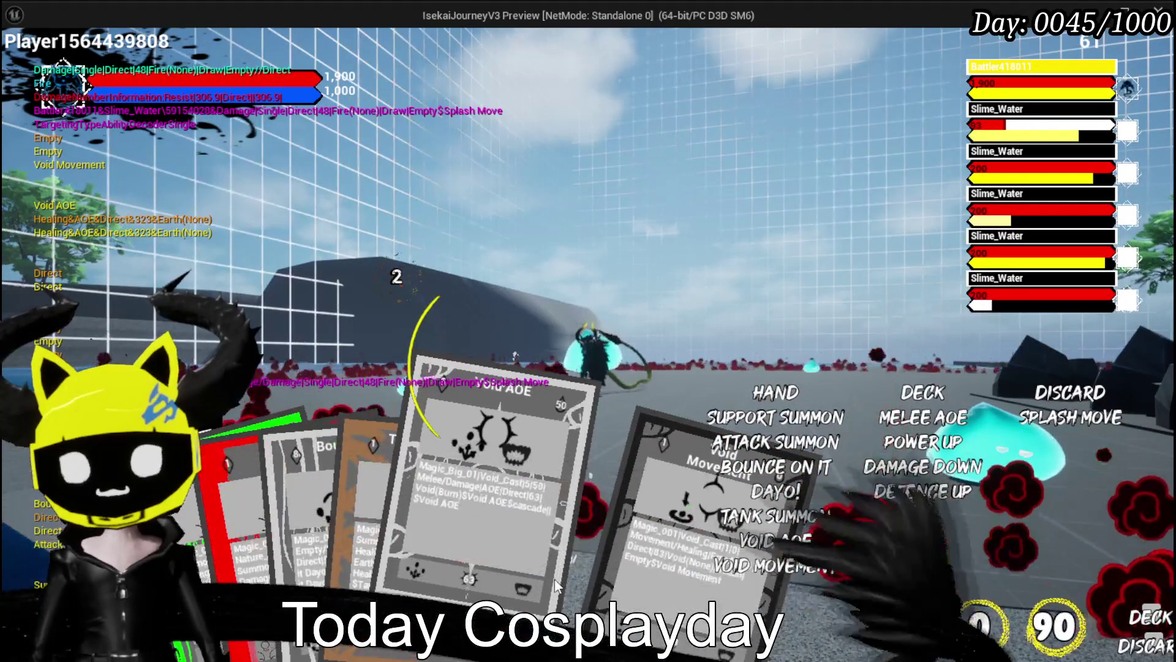
click(555, 585)
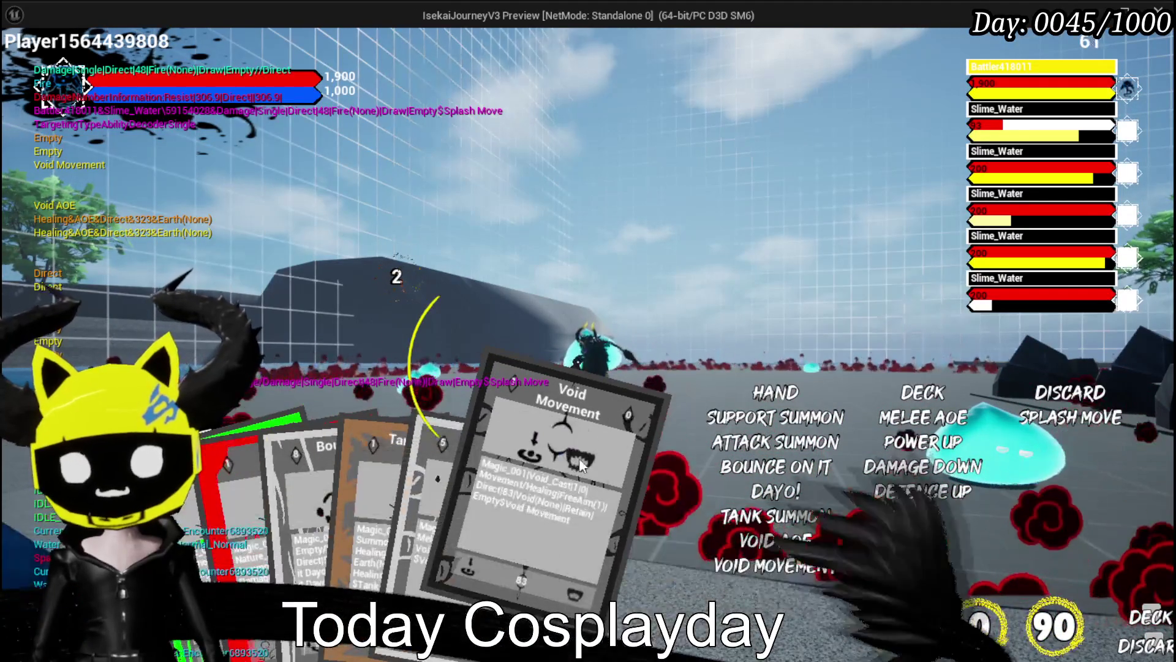
mouse_move(291, 544)
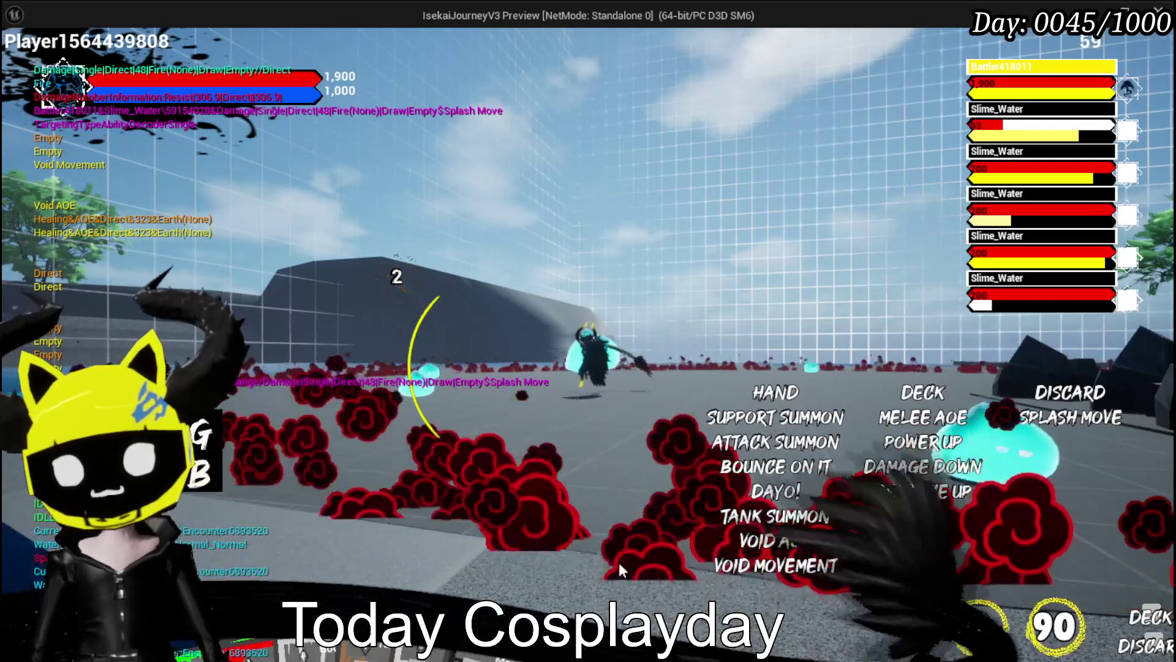
mouse_move(585, 490)
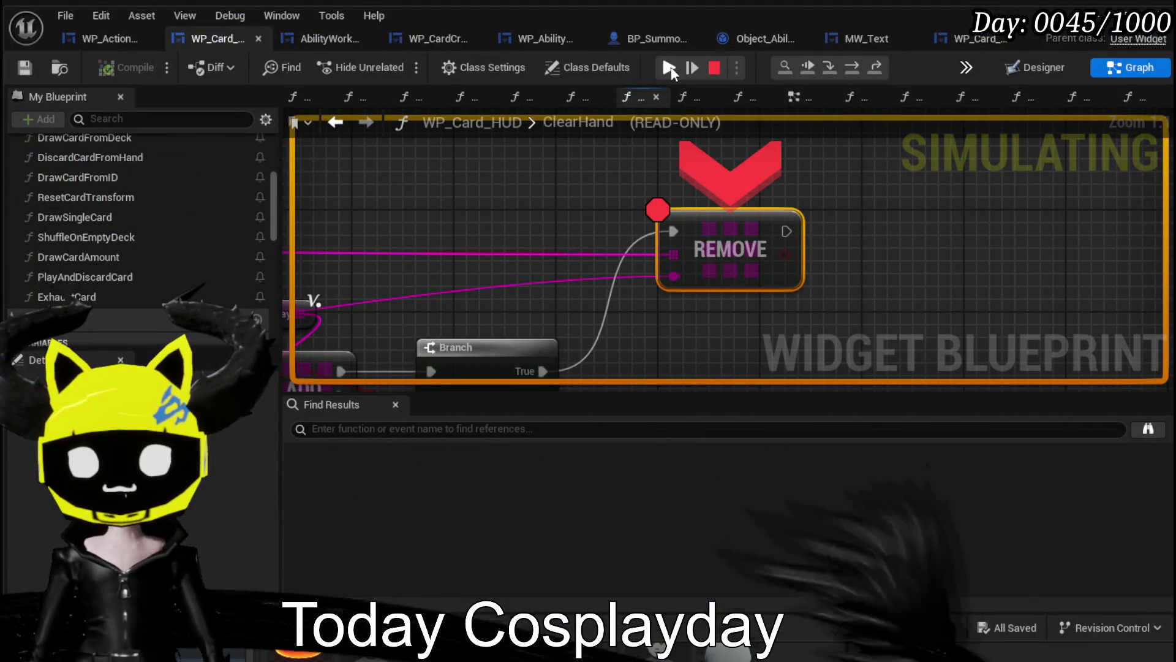
Resume play past the ClearHand REMOVE breakpoint until a new turn deals a hand.
click(672, 67)
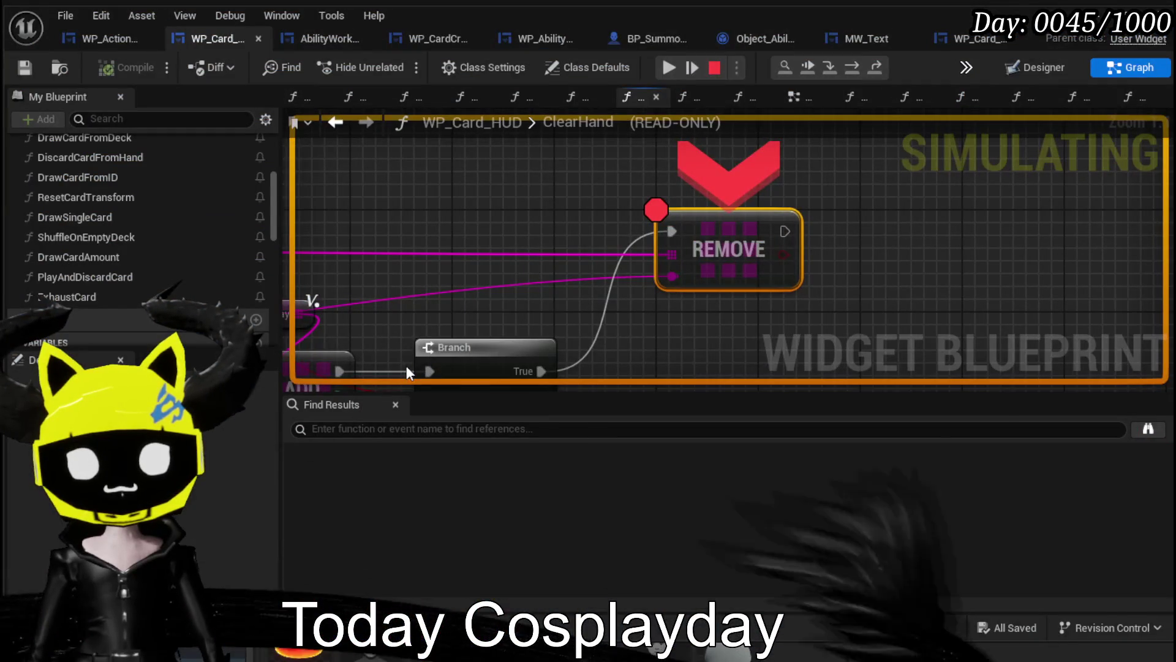
click(669, 68)
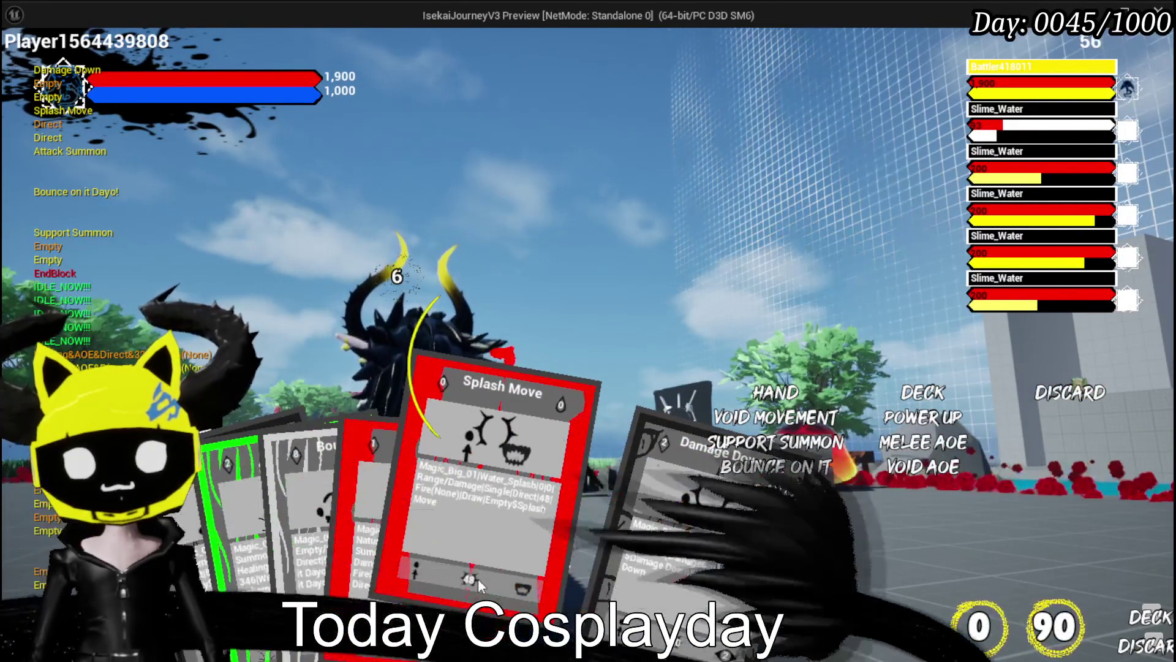
Play the Splash Move card, then cast Void Movement from the hand.
click(478, 578)
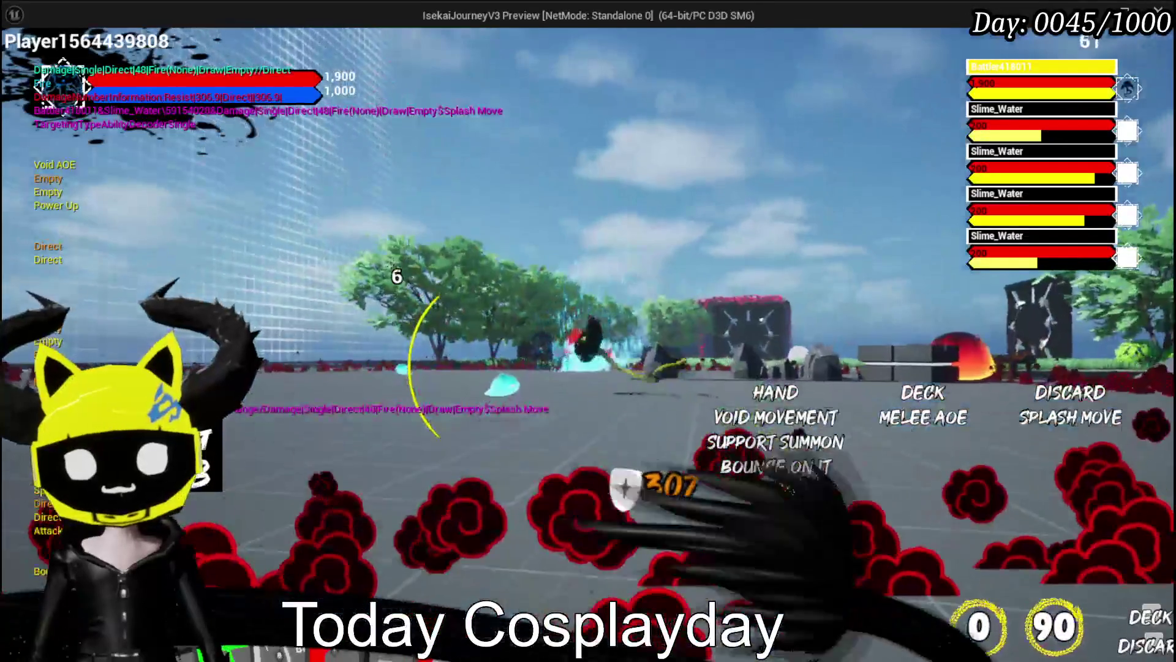
mouse_move(457, 580)
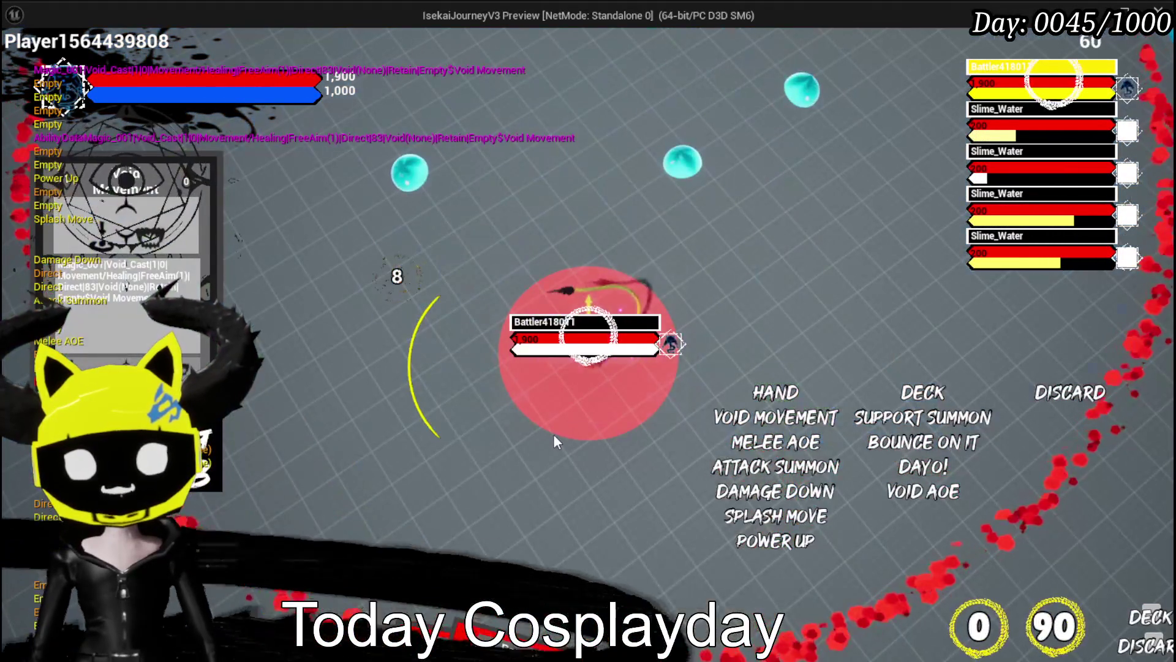
click(554, 434)
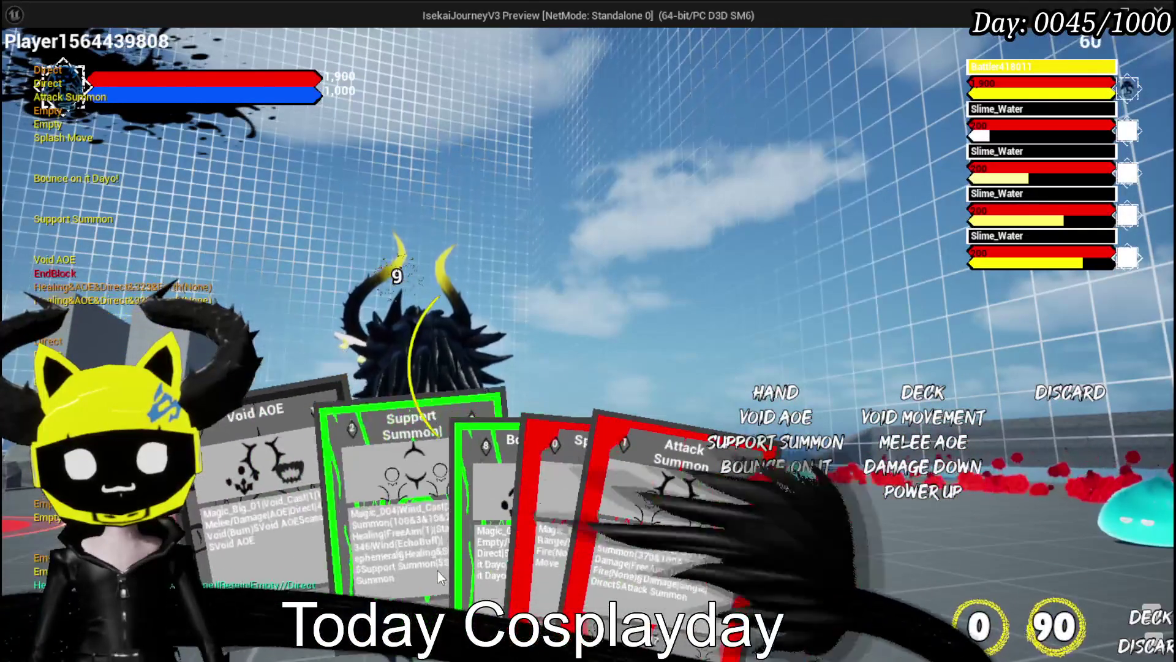
scroll(490, 573, down, 1)
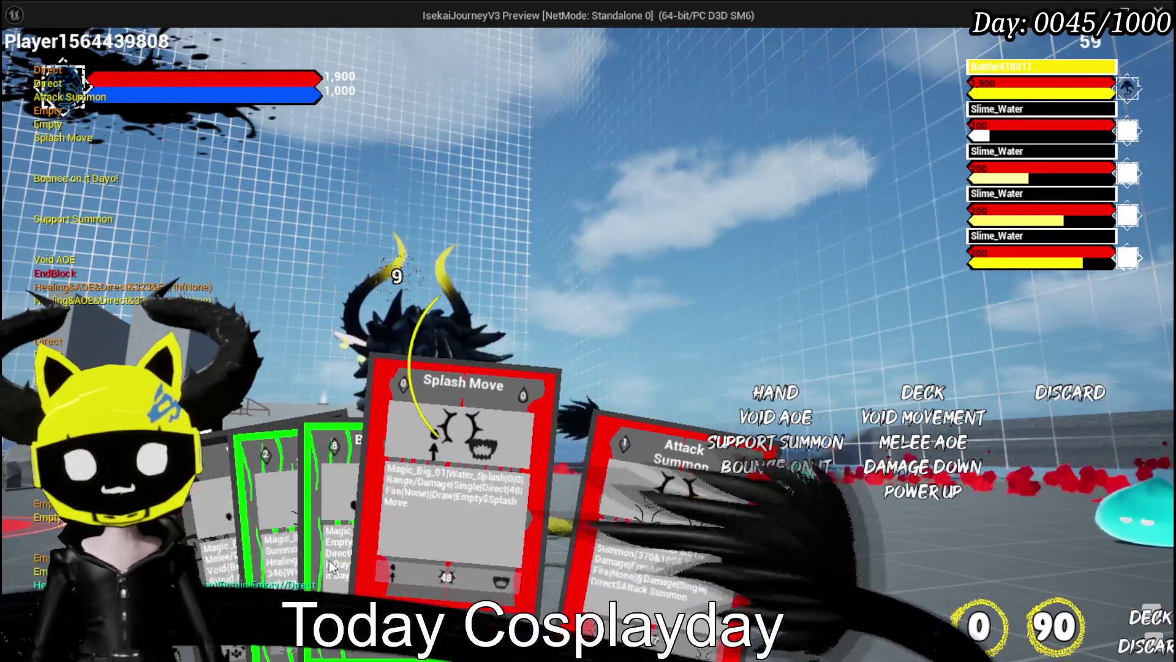
Browse the hand, play Splash Move again and cast it at the enemy.
scroll(429, 490, up, 1)
scroll(429, 490, up, 1)
scroll(539, 564, down, 5)
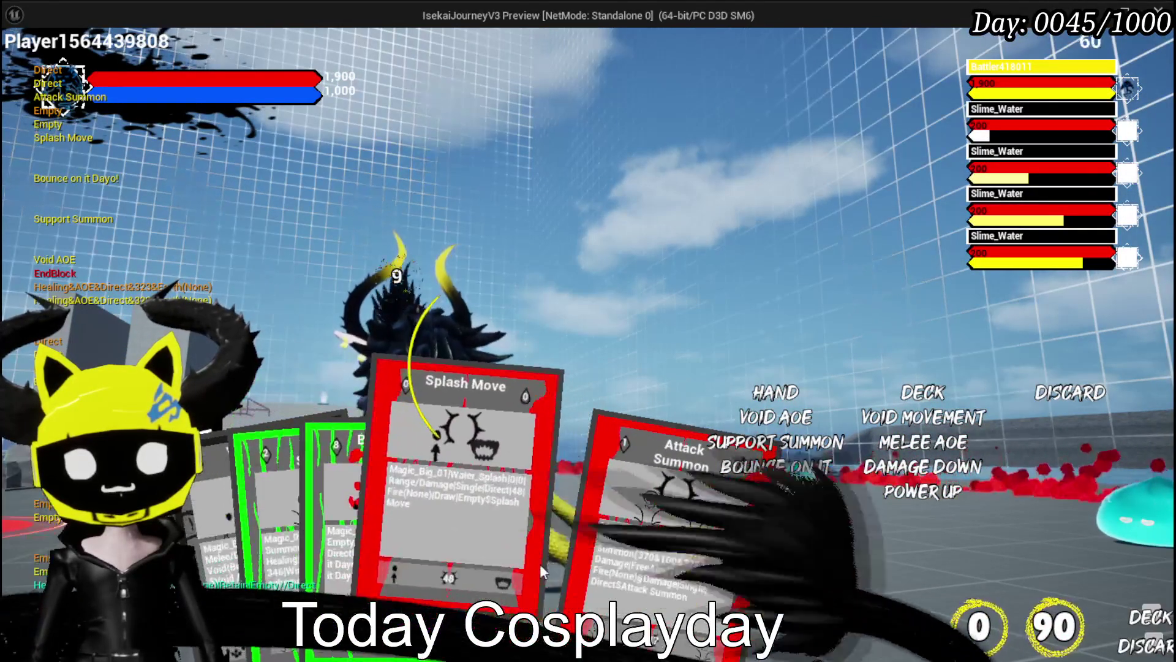
scroll(429, 490, down, 3)
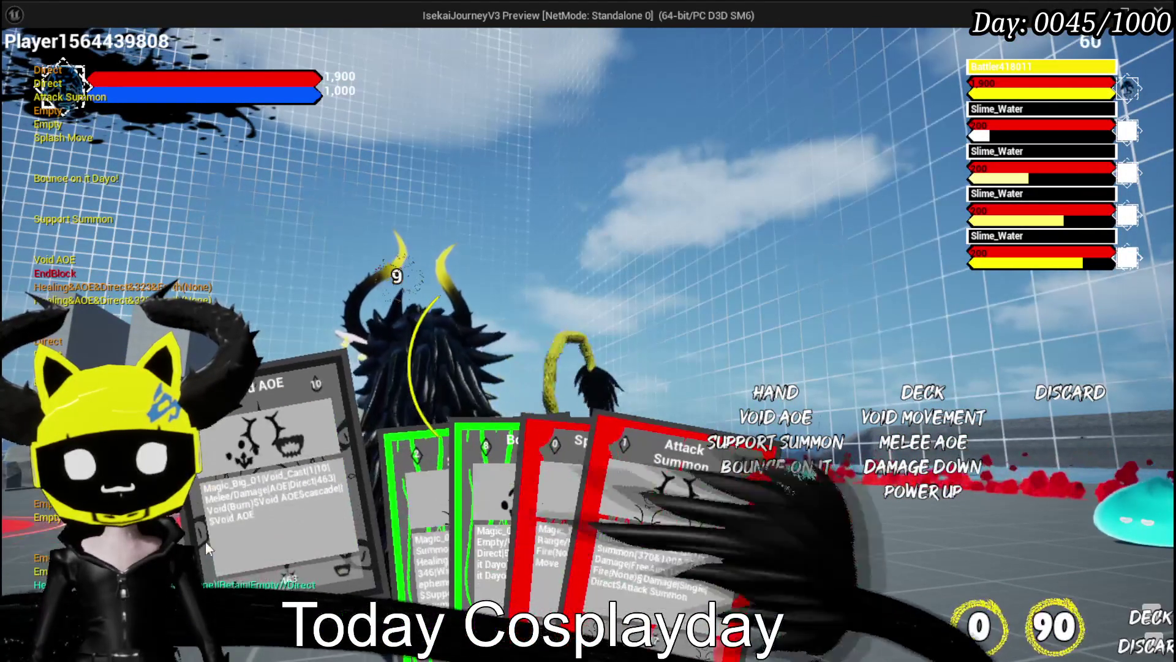
scroll(514, 553, down, 4)
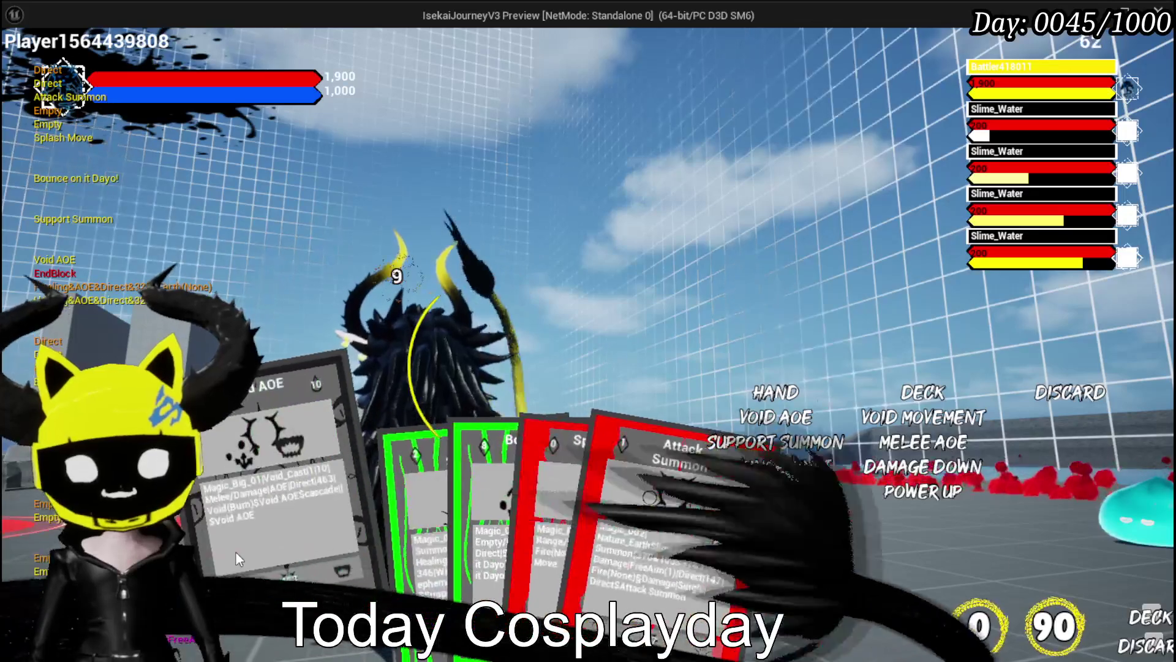
scroll(513, 554, up, 1)
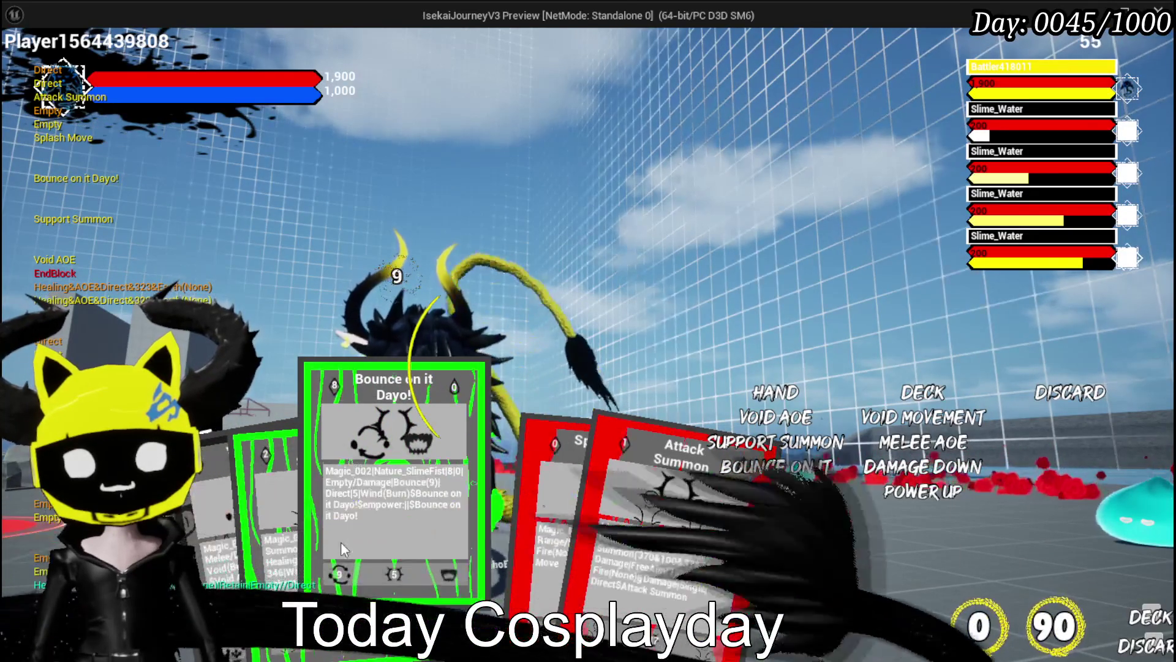
scroll(536, 546, down, 1)
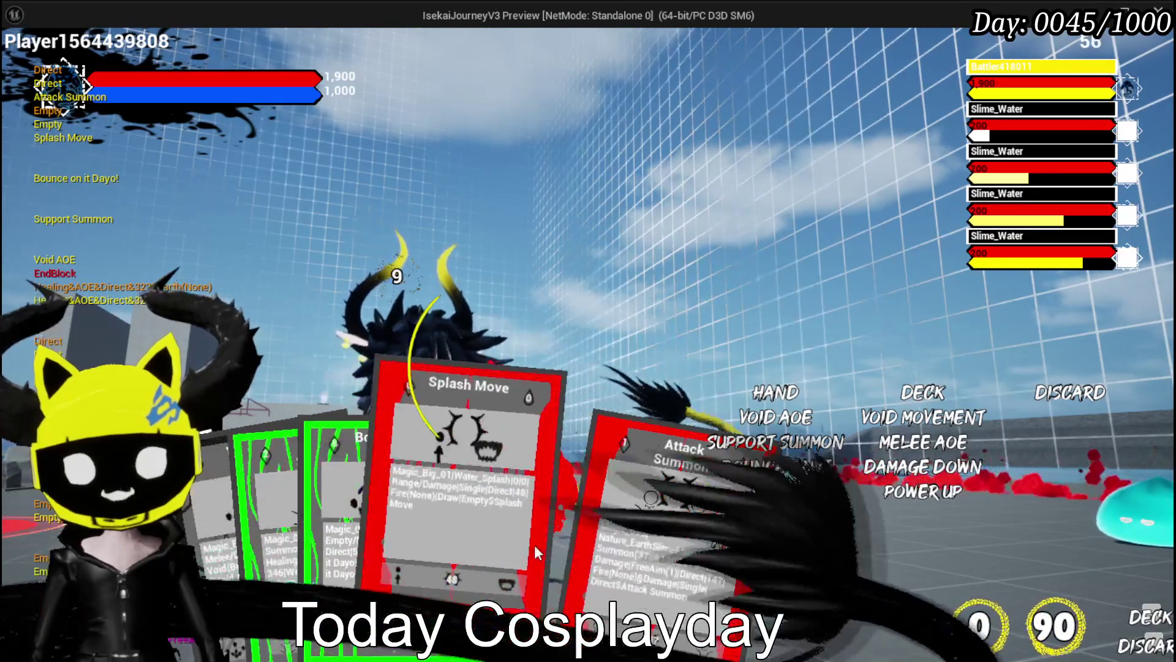
click(481, 541)
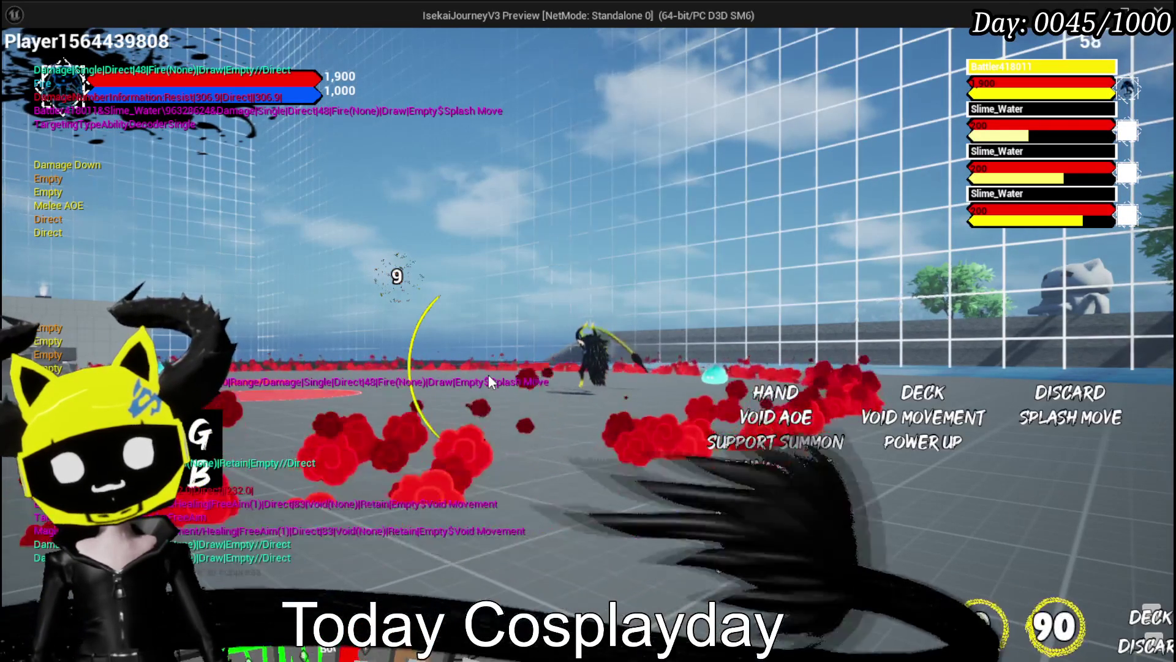
click(487, 373)
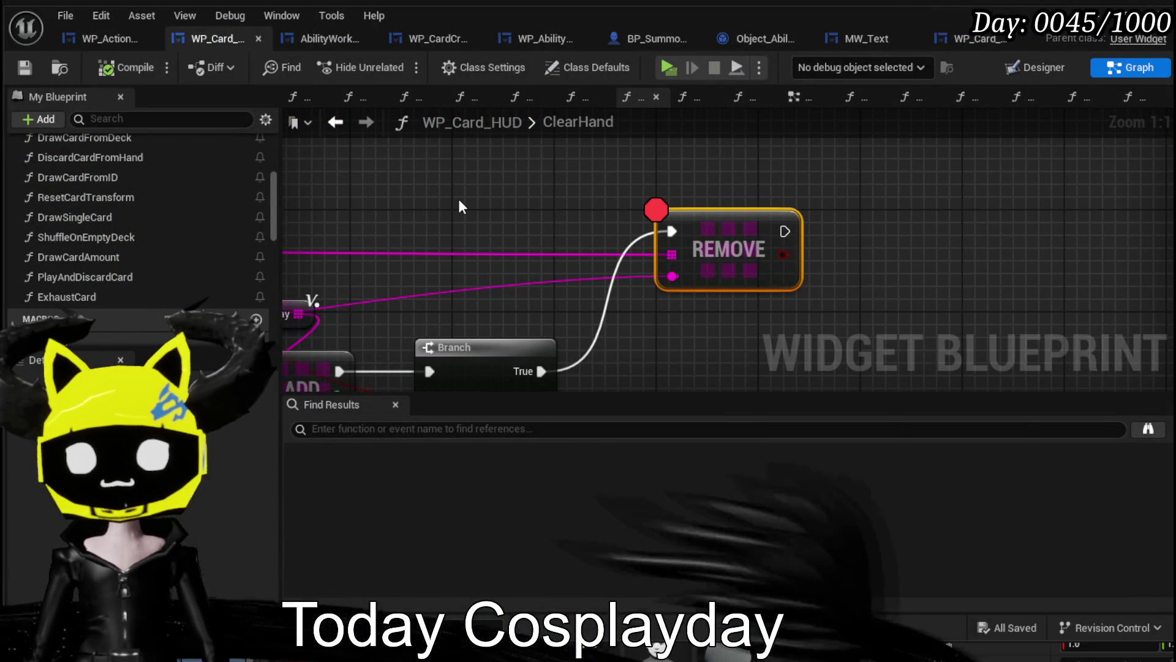
Look over ClearHand's REMOVE, Branch and ADD nodes, then switch to WP_ActionSelection.
scroll(458, 198, down, 3)
drag(458, 199, 611, 187)
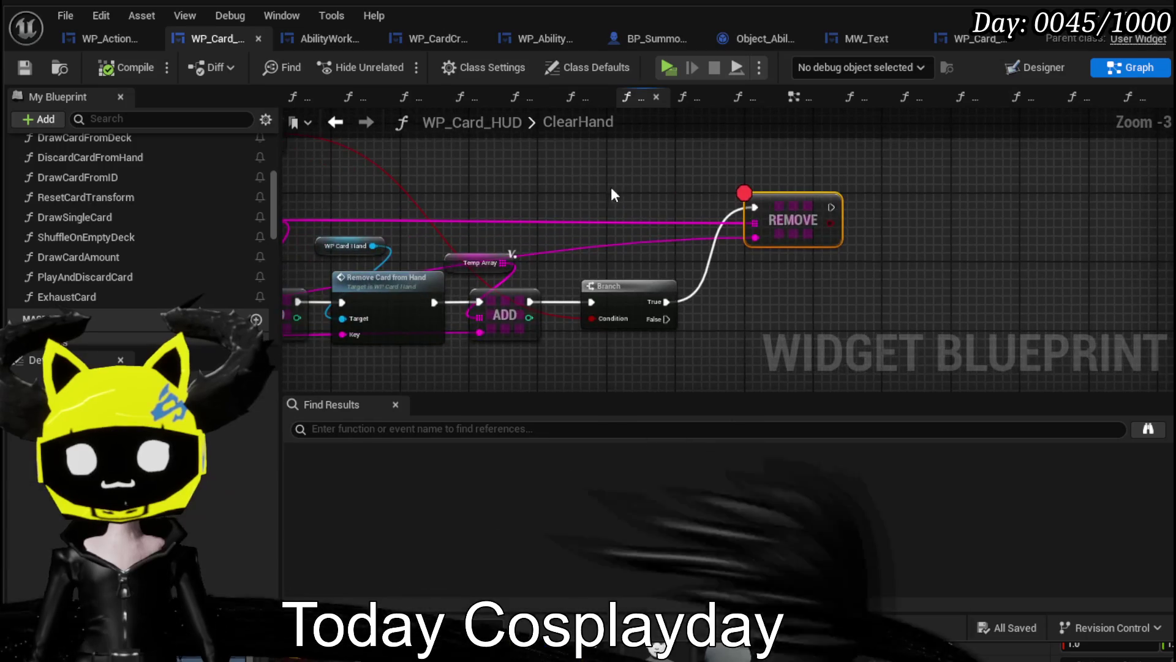
click(119, 46)
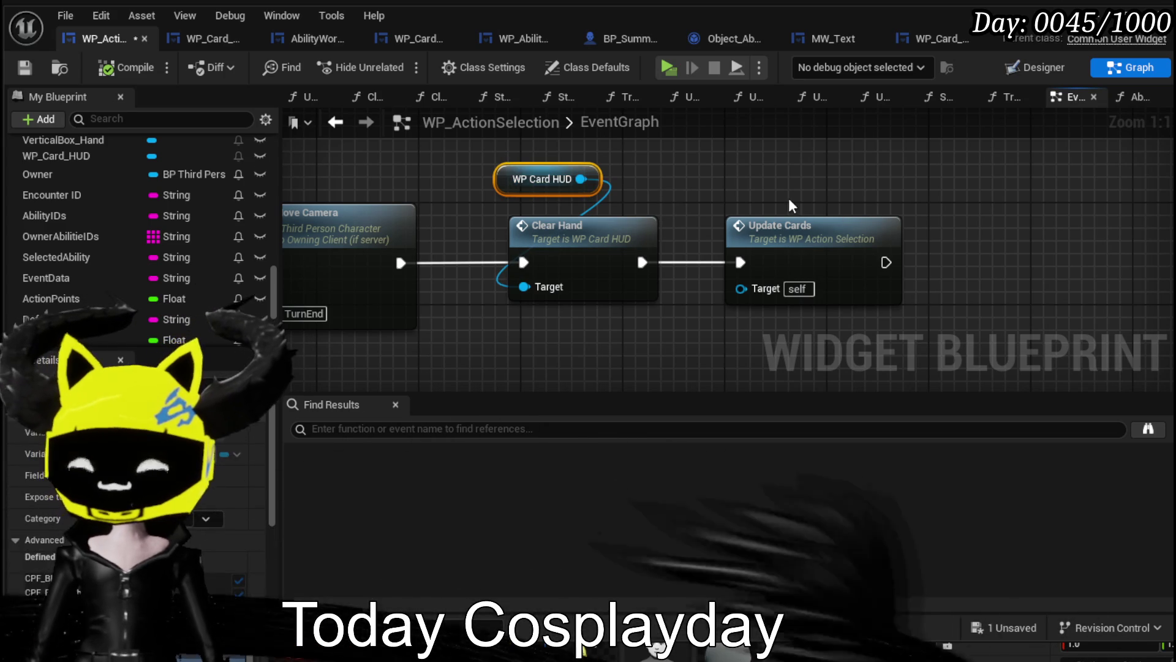
Save WP_ActionSelection and review its whole turn-end chain.
mouse_move(716, 186)
mouse_down()
mouse_move(599, 201)
mouse_move(745, 209)
mouse_up()
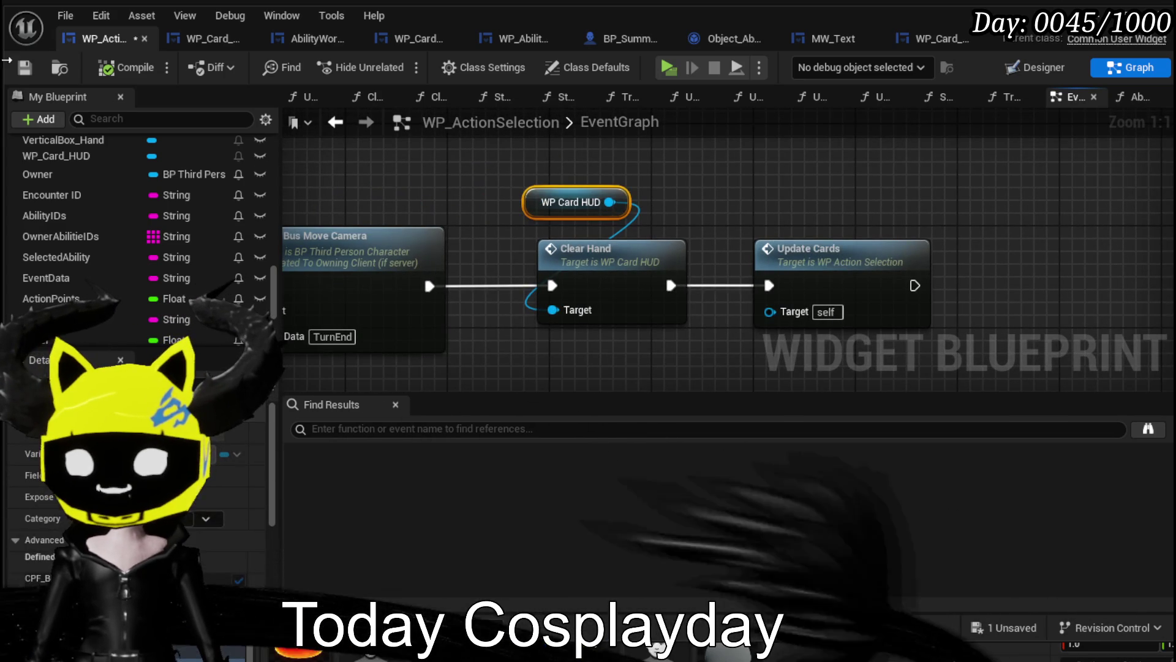
click(24, 68)
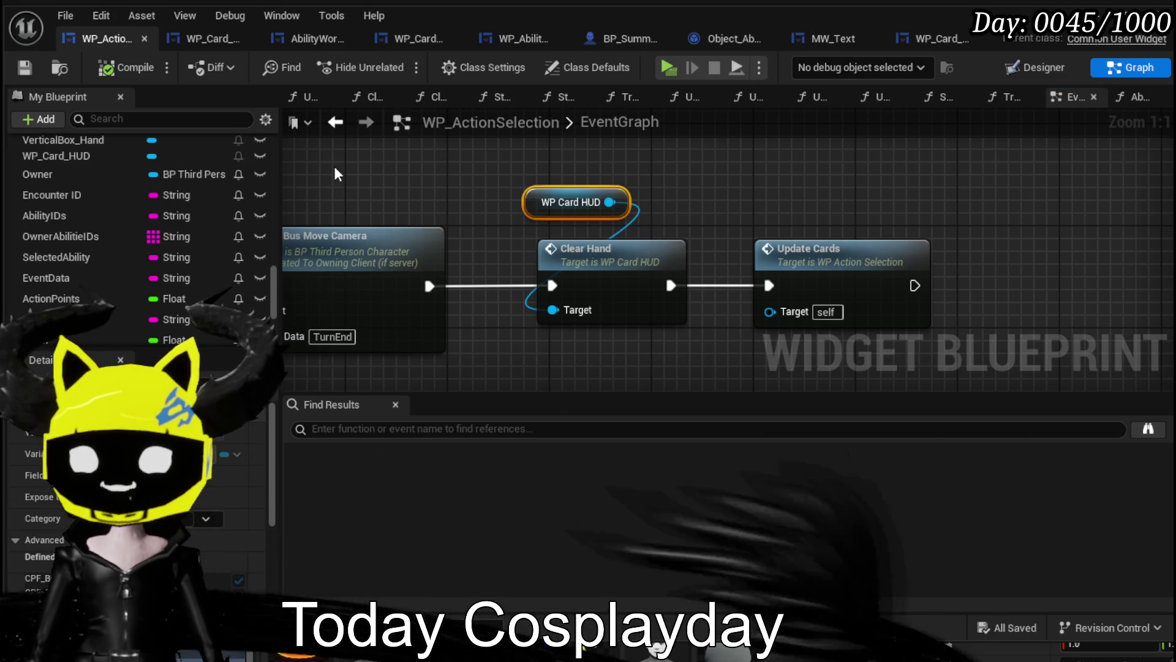
scroll(678, 163, down, 3)
drag(379, 161, 626, 163)
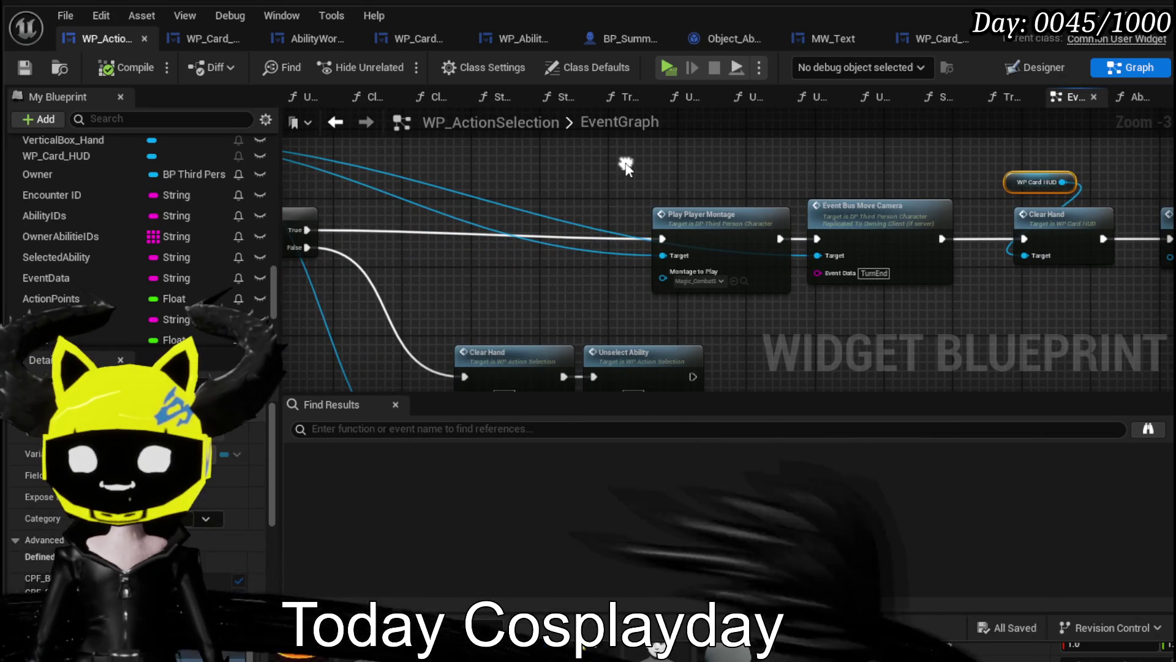
Open WP_Card_HUD's ExhaustCard function graph.
click(192, 40)
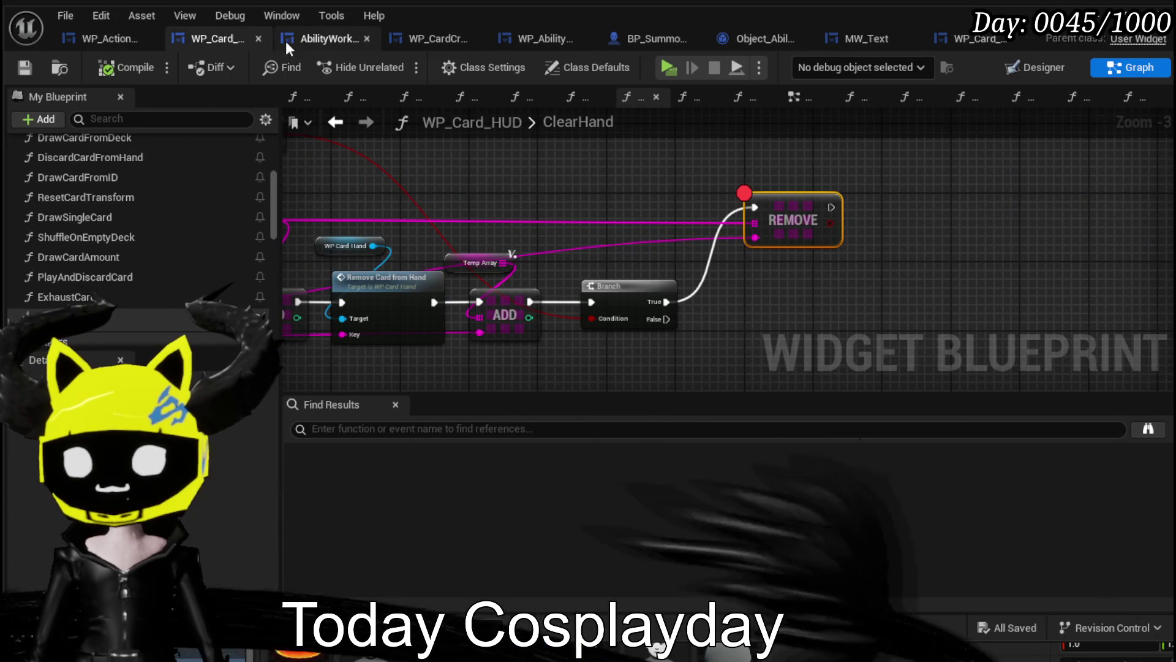
click(331, 40)
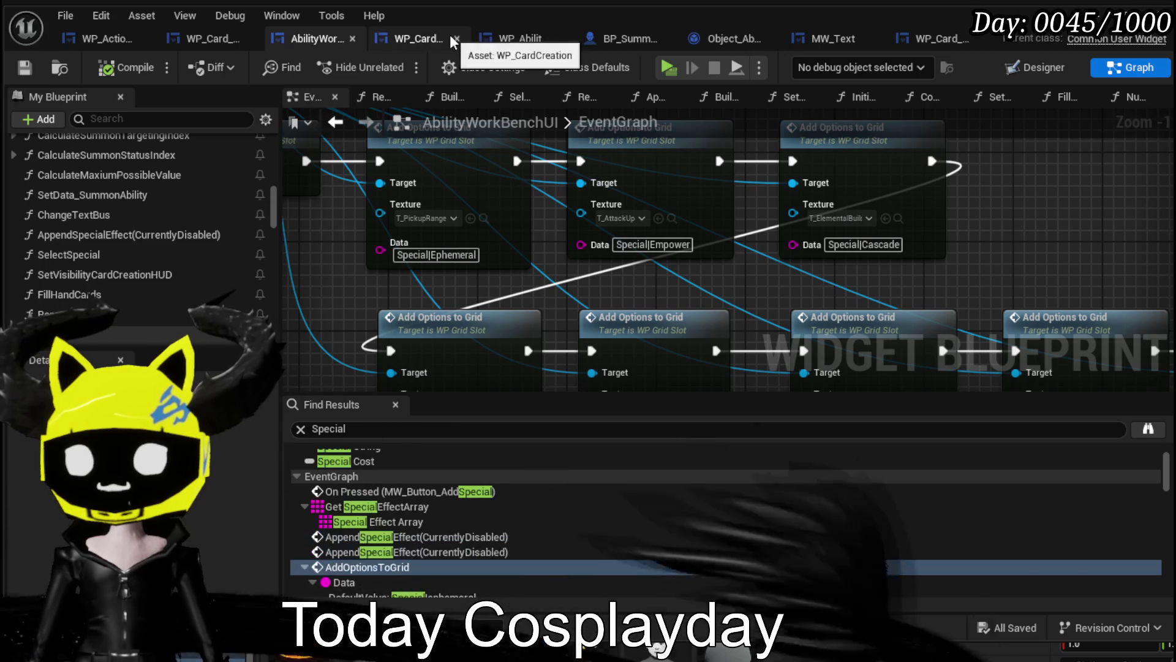
click(219, 40)
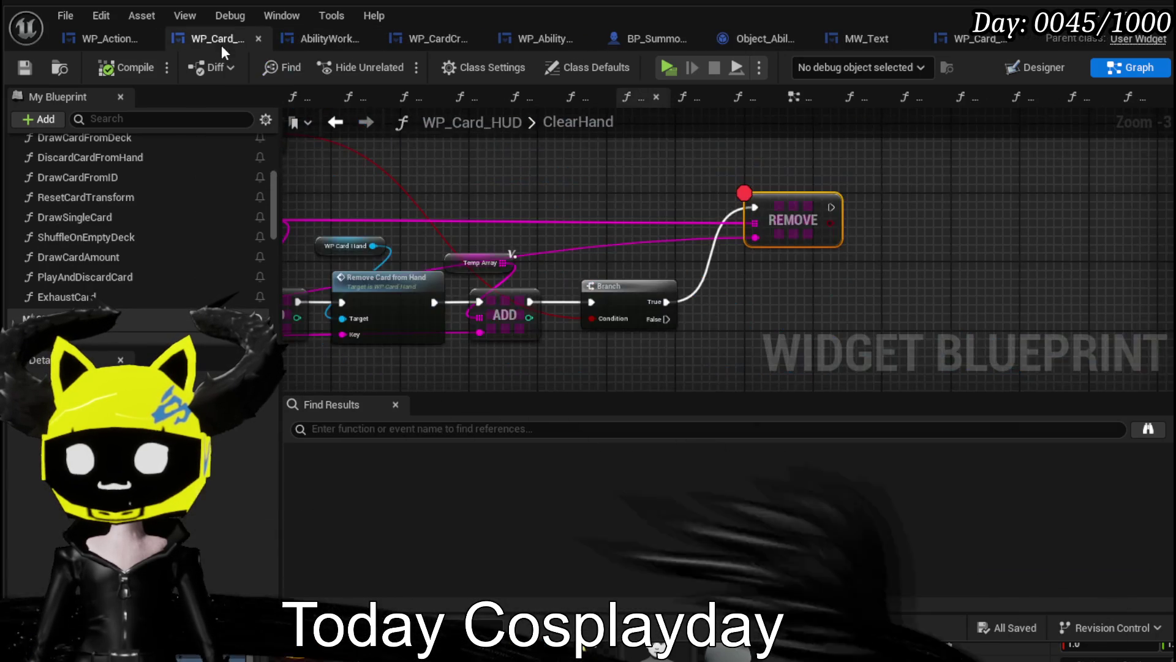
double_click(66, 296)
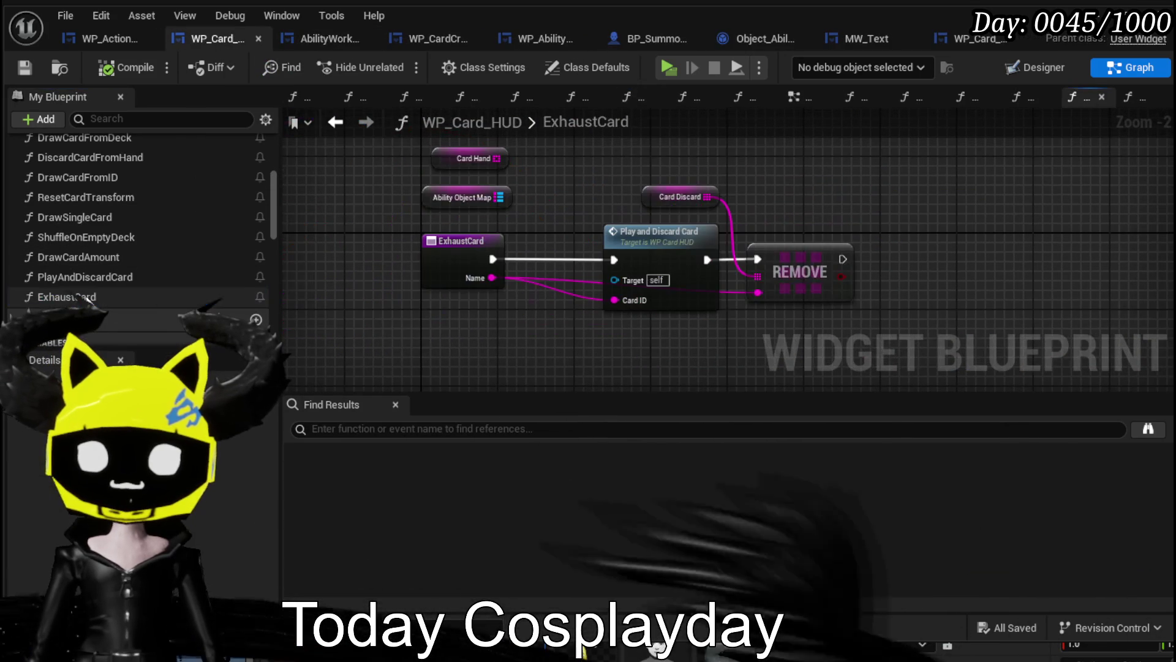
Shift the Play and Discard Card and REMOVE nodes left to make room.
click(547, 194)
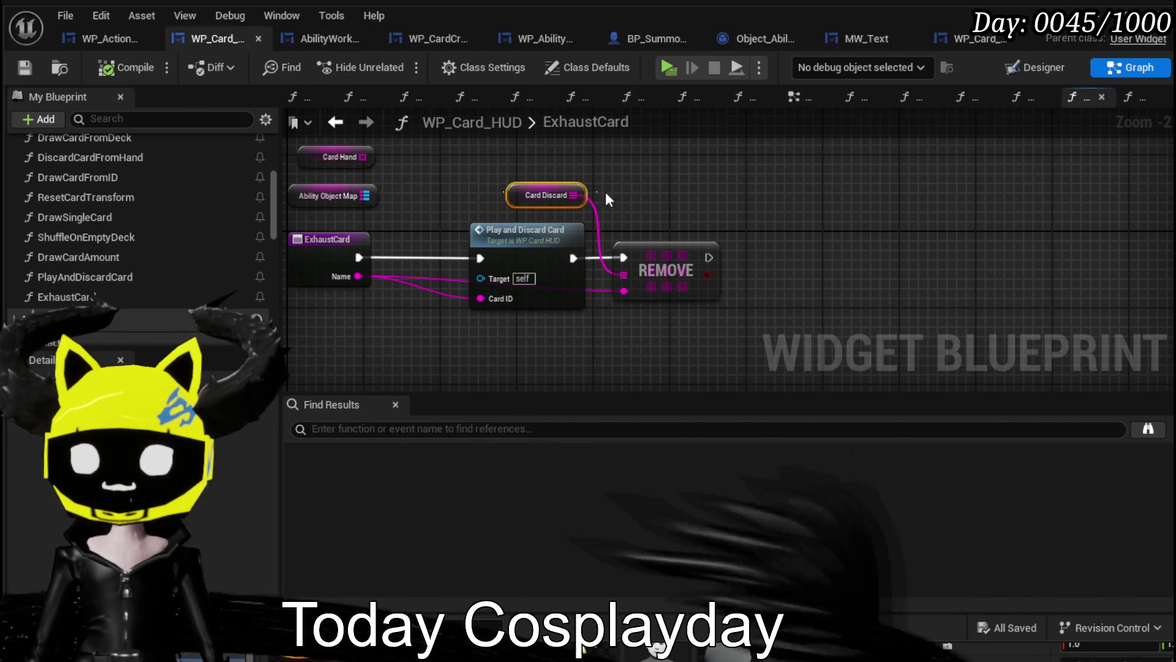
drag(511, 253, 547, 251)
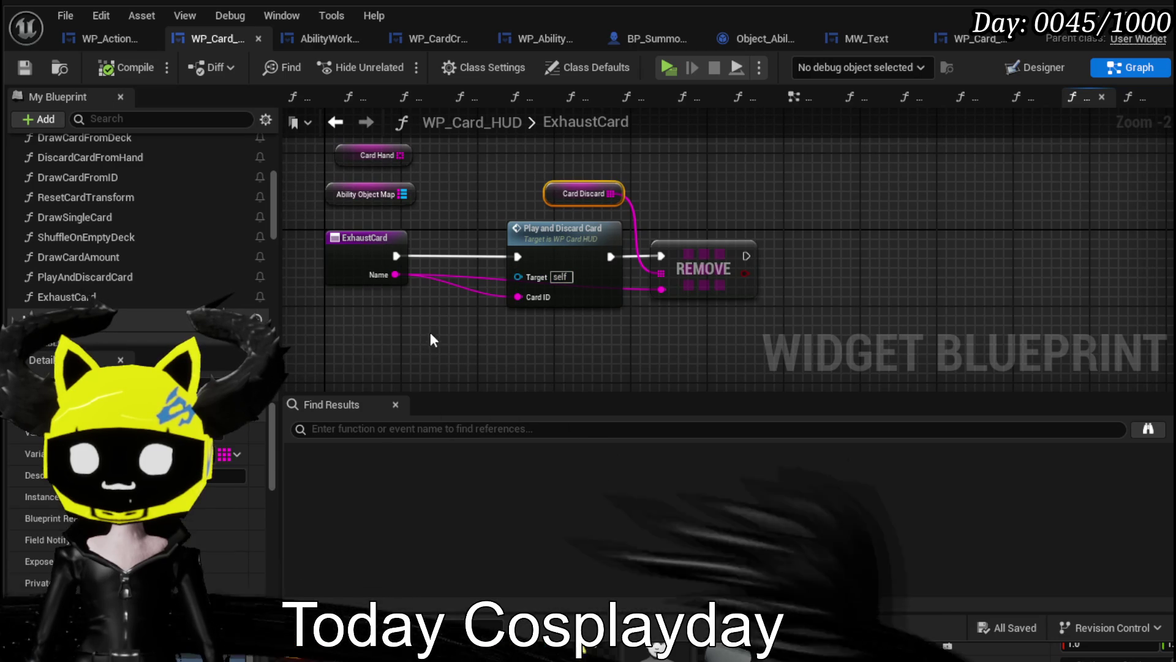
click(564, 239)
drag(564, 235, 511, 237)
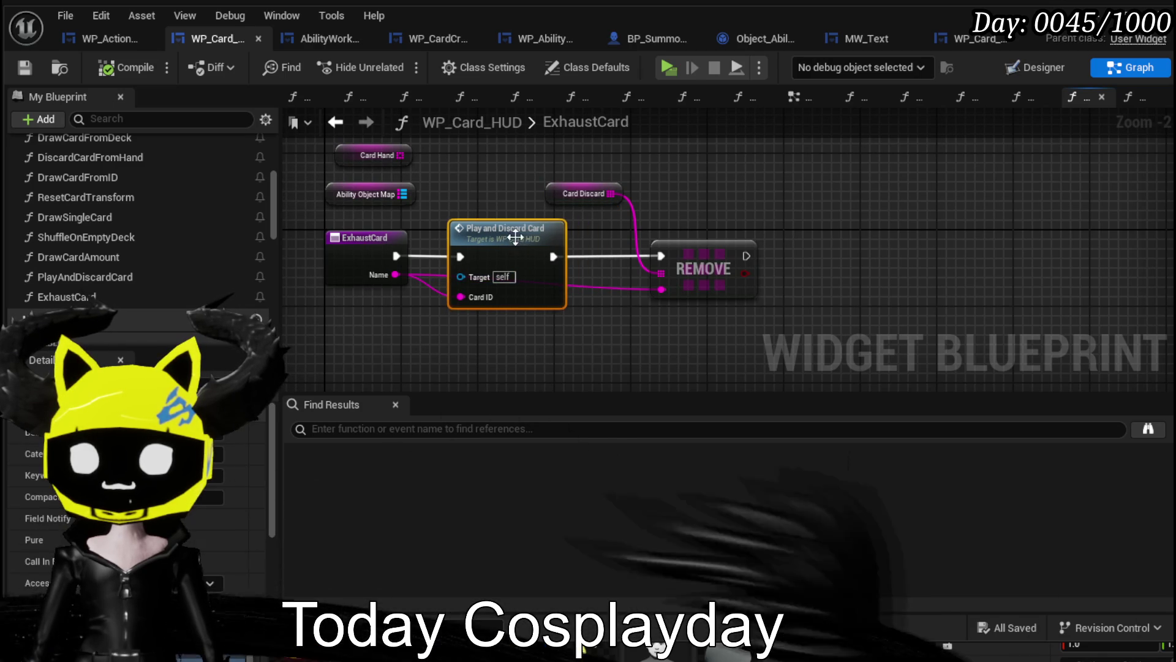
drag(696, 254, 674, 253)
Add a Play Sound 2D node after REMOVE.
right_click(793, 246)
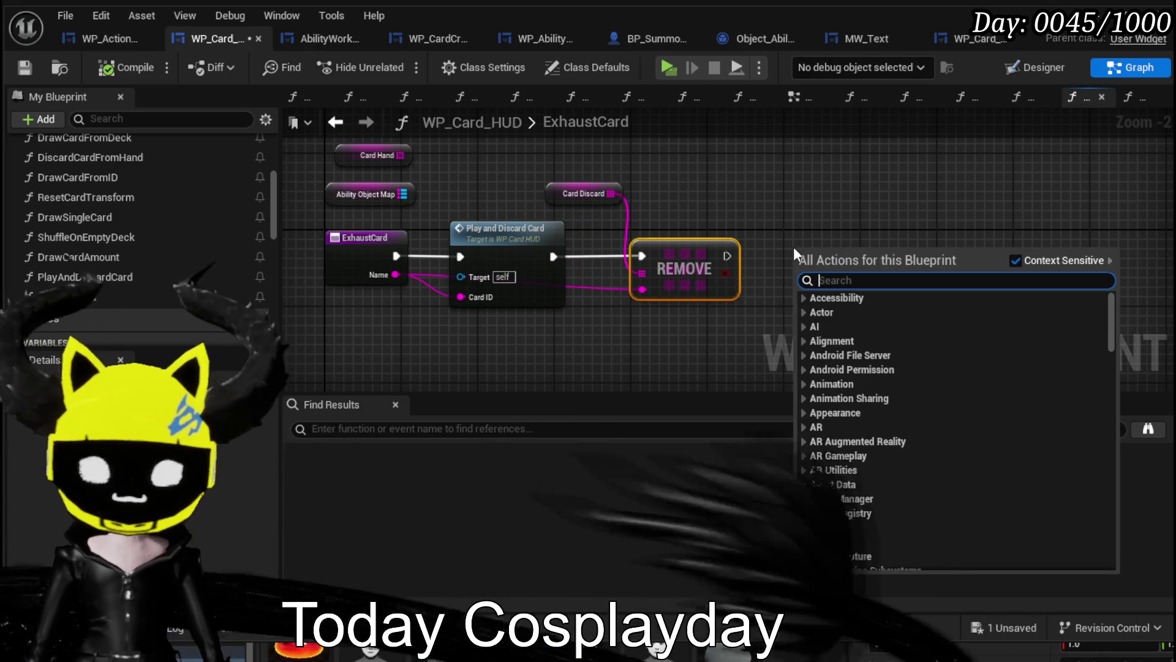
text(Sound)
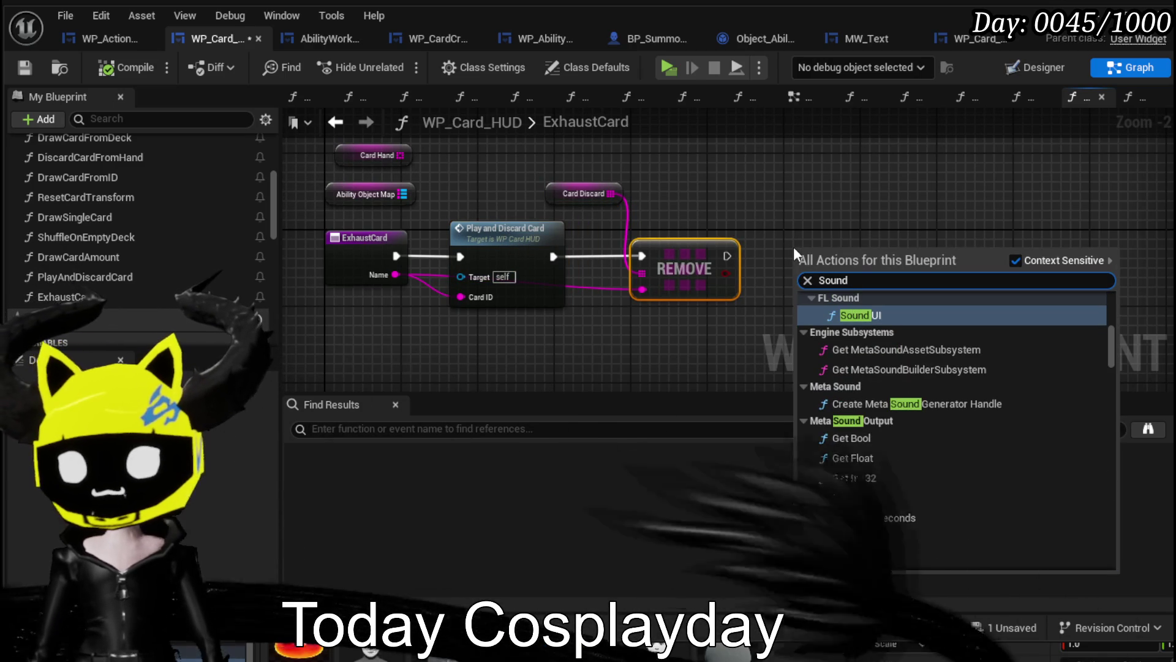
text( 2d)
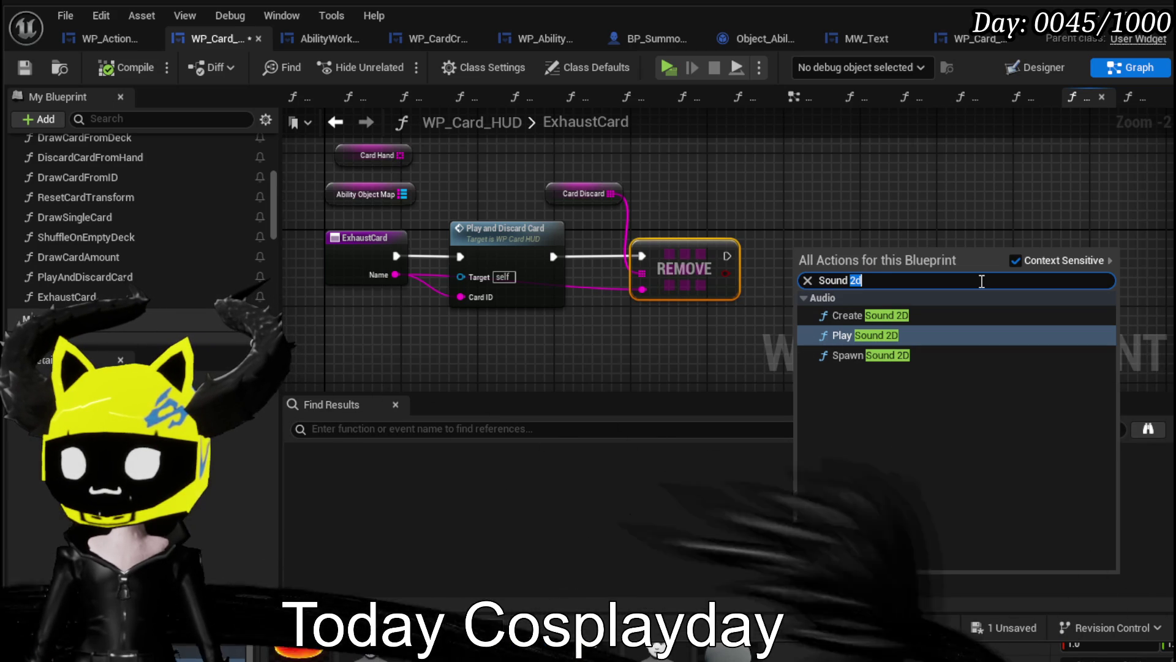
click(970, 282)
scroll(134, 268, down, 10)
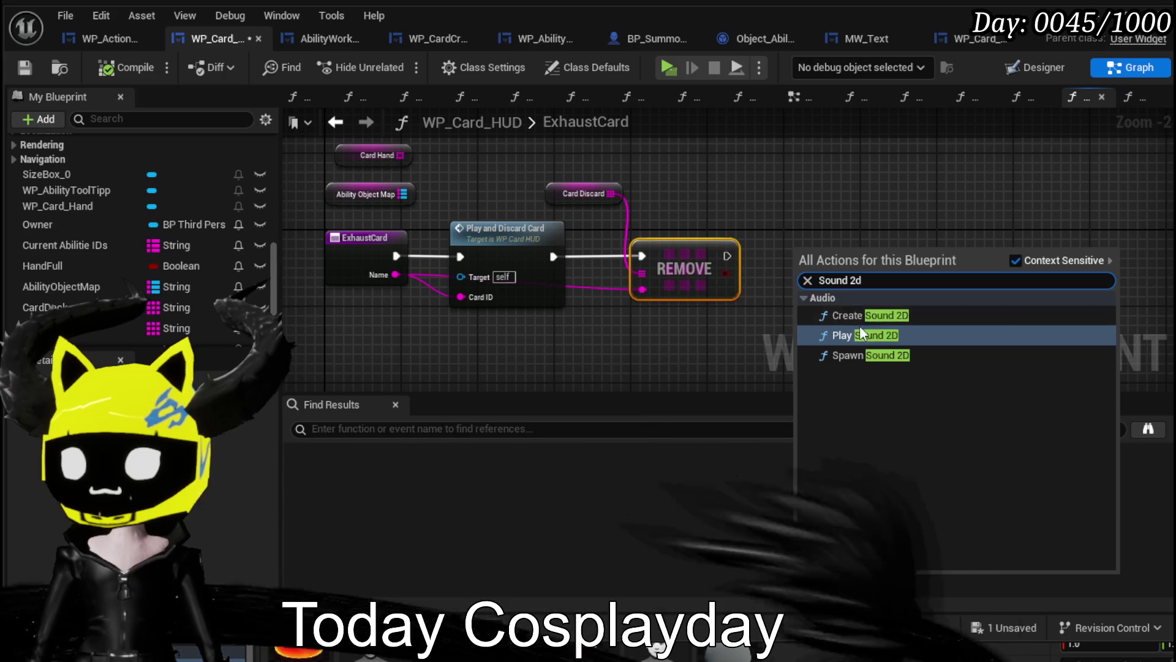
click(859, 334)
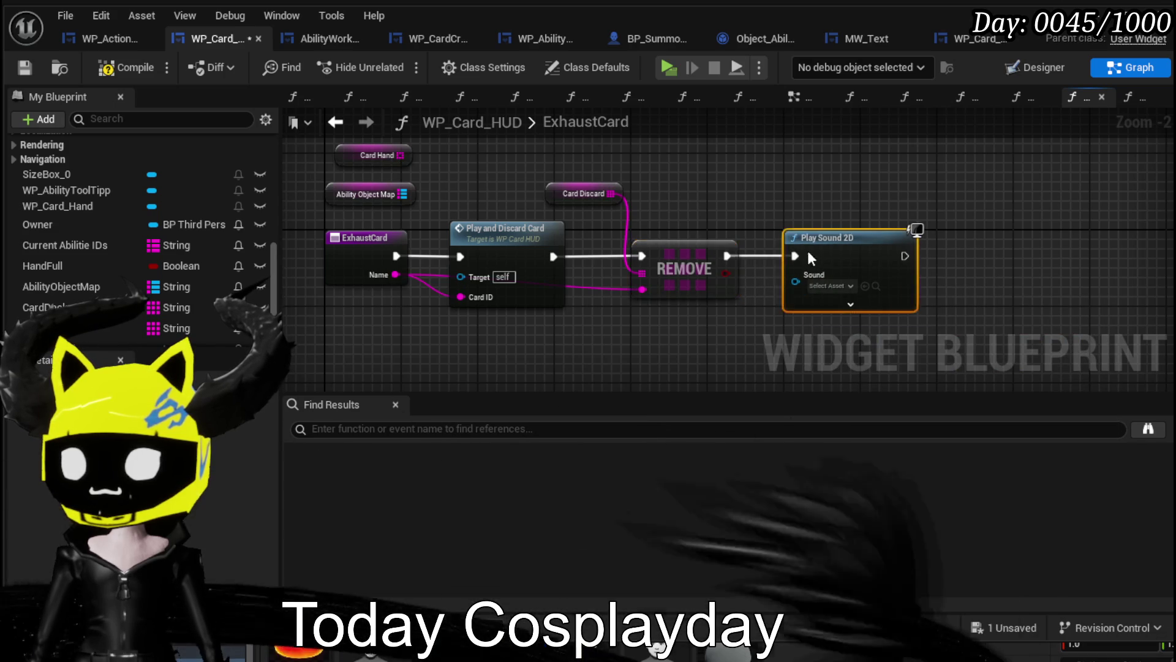
scroll(1011, 274, up, 2)
drag(722, 288, 601, 277)
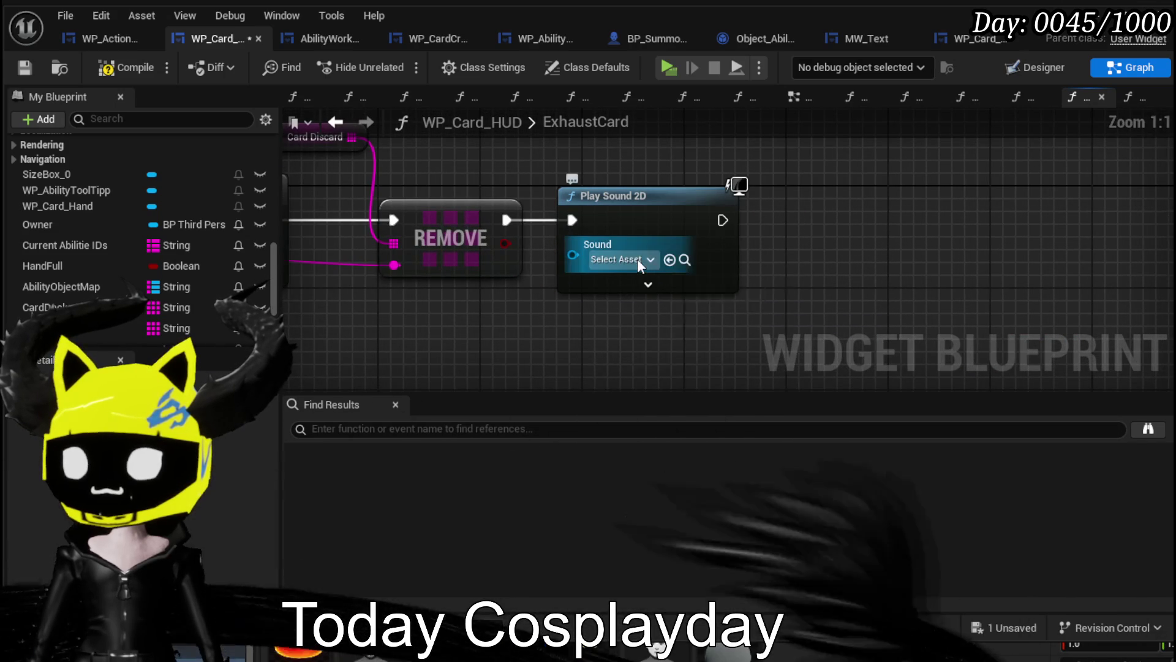
Set the Play Sound 2D sound to SC_Card_Exhaust and compile WP_Card_HUD.
click(637, 259)
text(ex)
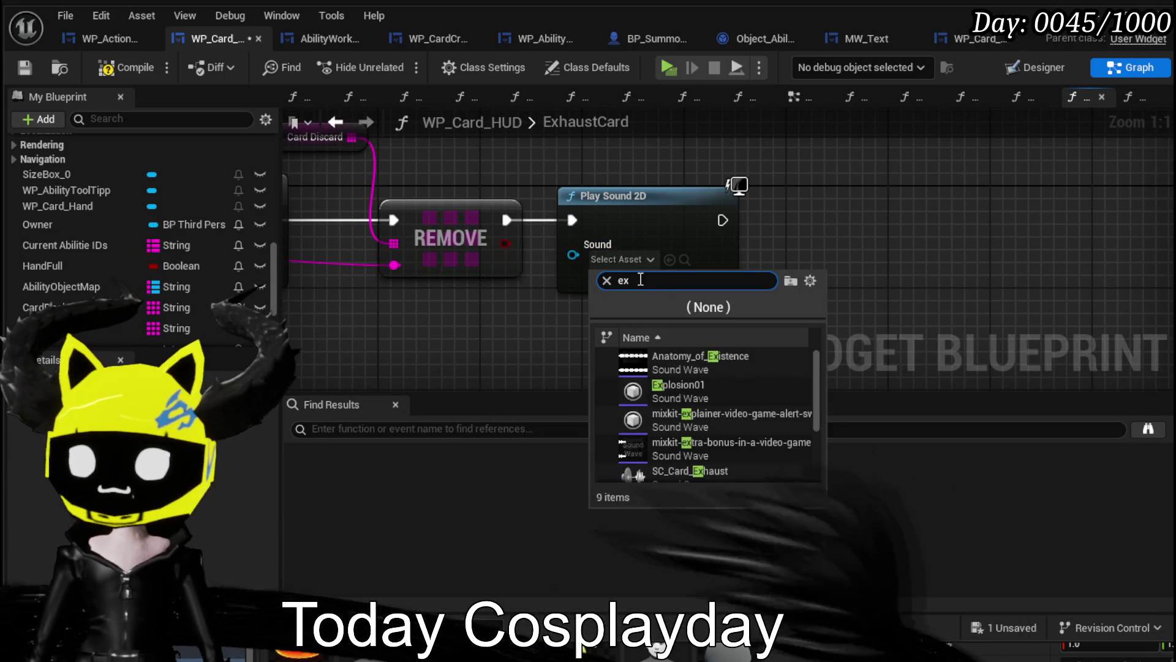
text(haus)
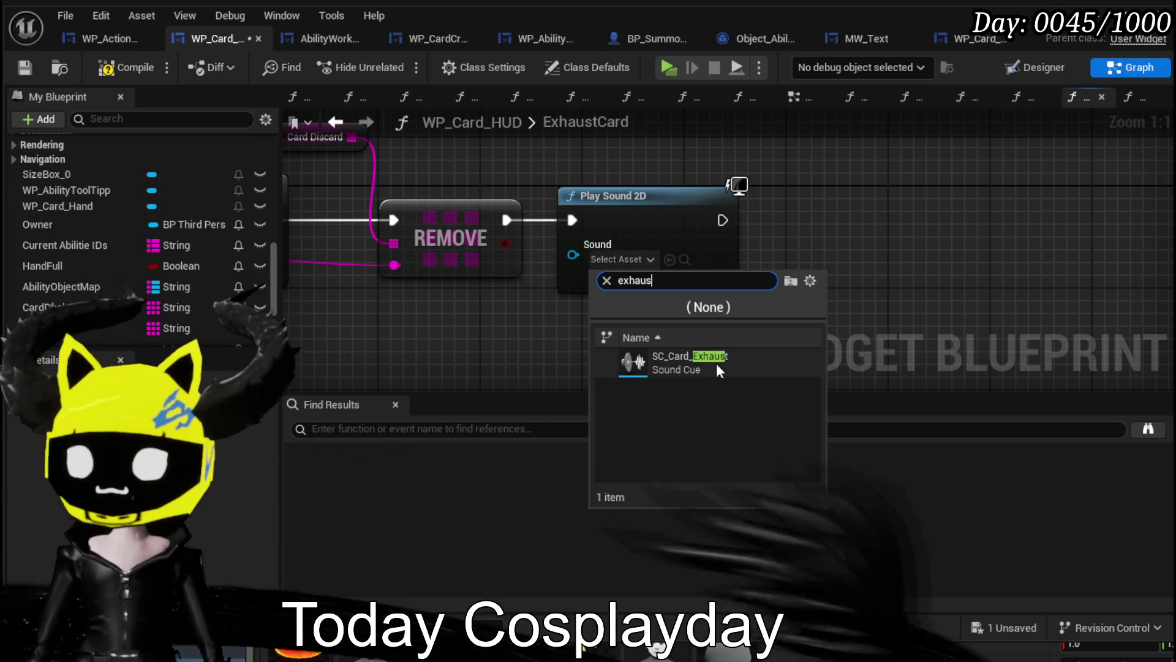
click(714, 358)
click(109, 68)
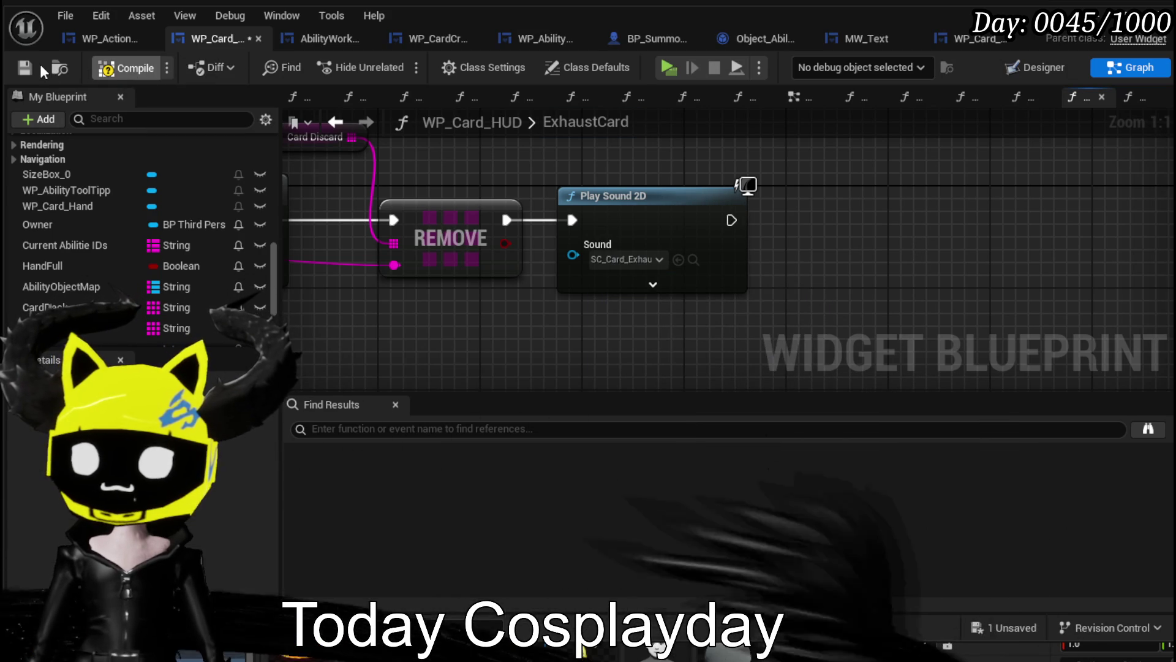
scroll(146, 239, up, 6)
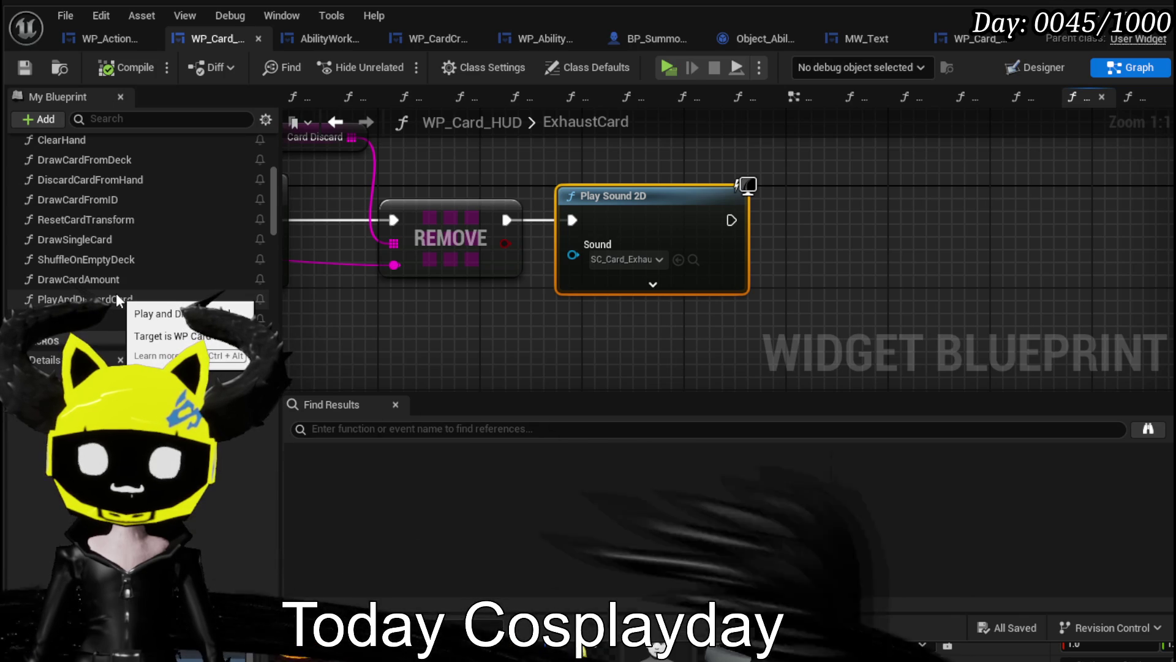
Open the ClearHand function graph from its call in the WP_ActionSelection event graph.
click(92, 43)
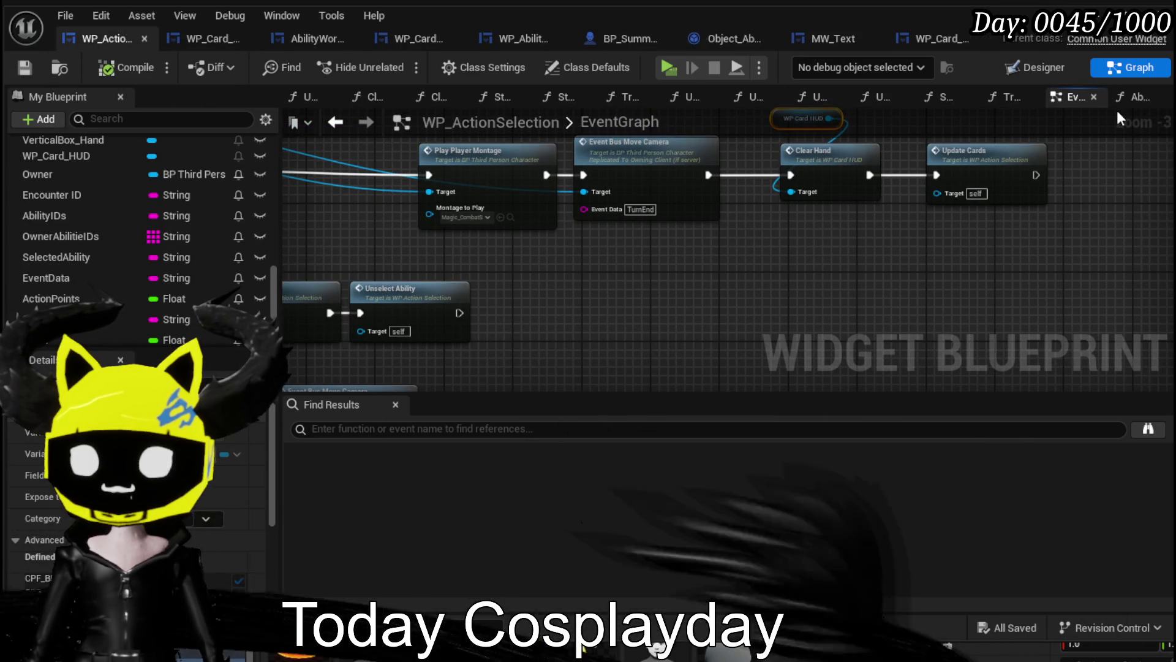
scroll(924, 162, down, 3)
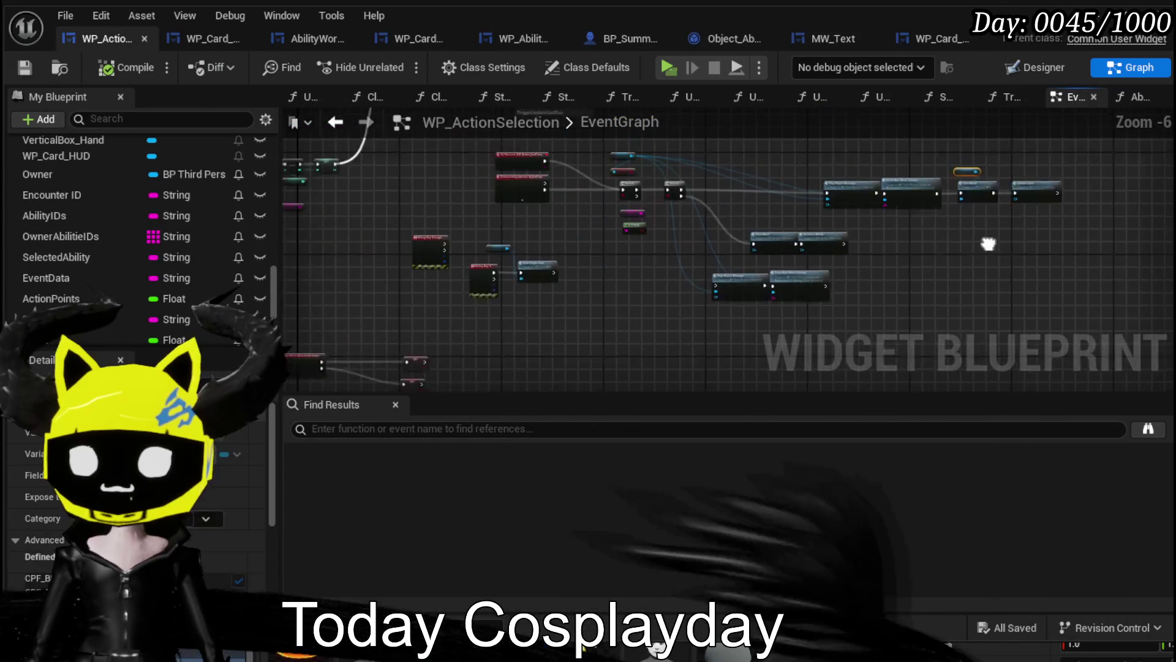
scroll(707, 299, up, 4)
drag(707, 299, 671, 305)
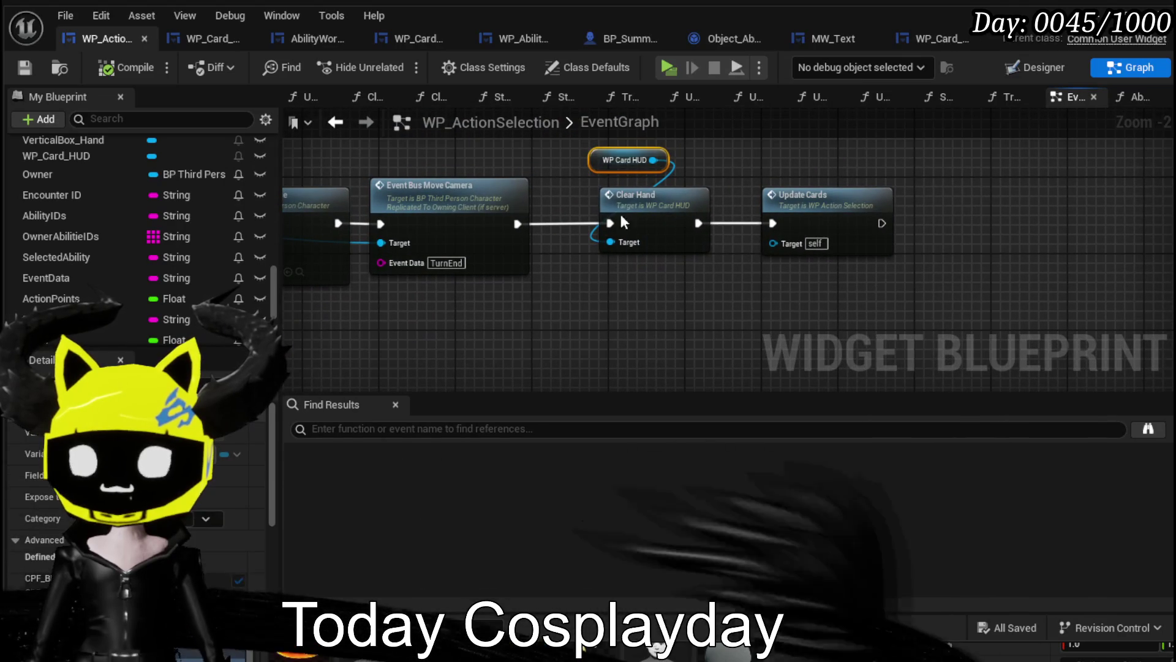
click(552, 186)
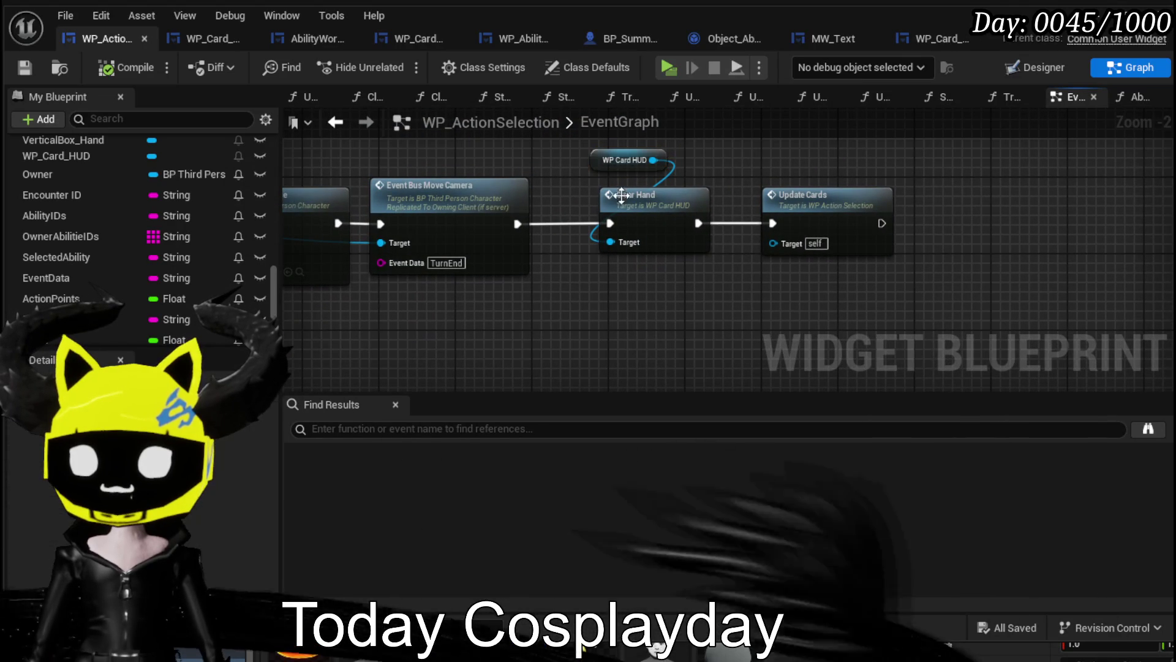
double_click(669, 223)
Rename the ClearHand function to EndTurnSequence, then compile and save.
scroll(602, 306, down, 4)
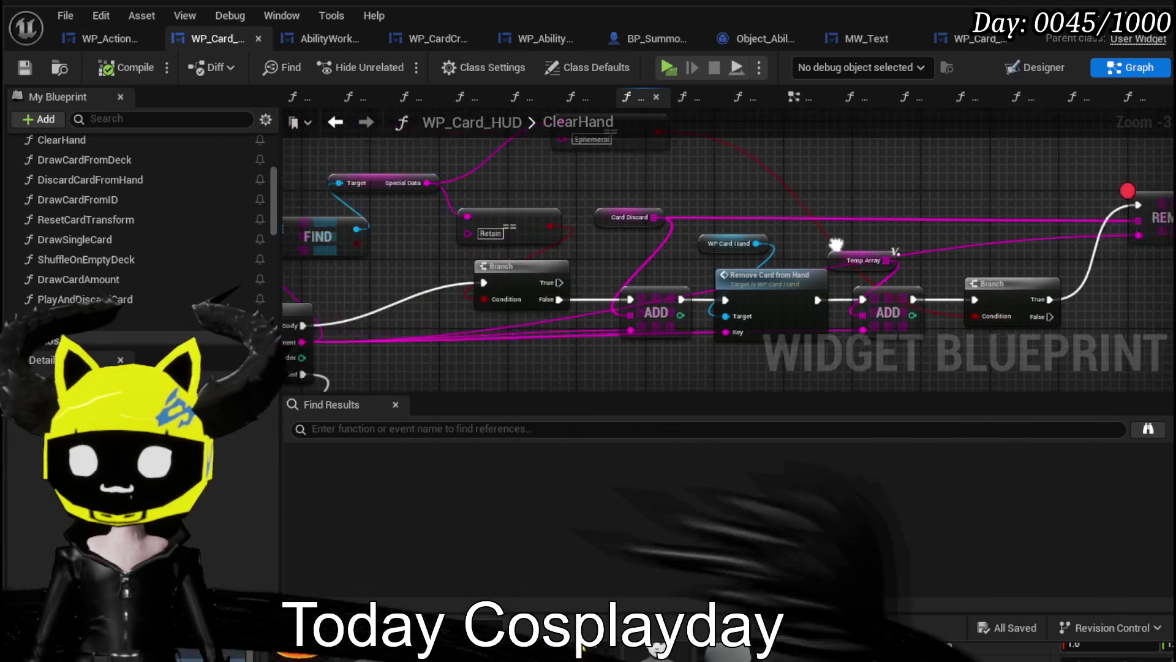
scroll(601, 300, up, 4)
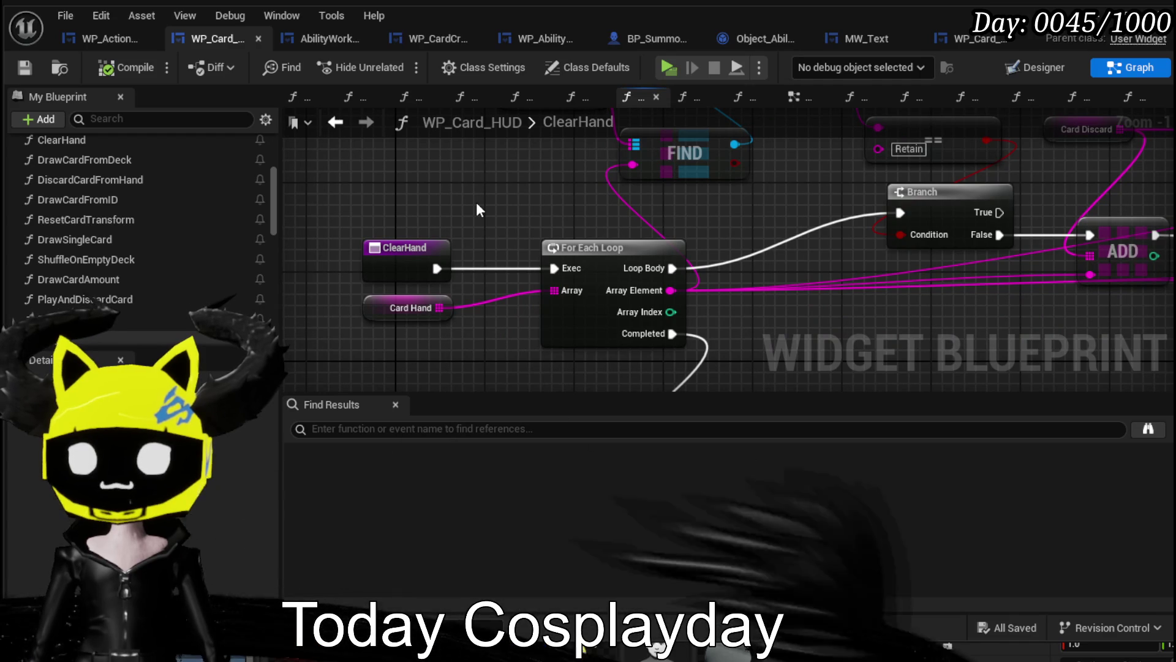
click(397, 248)
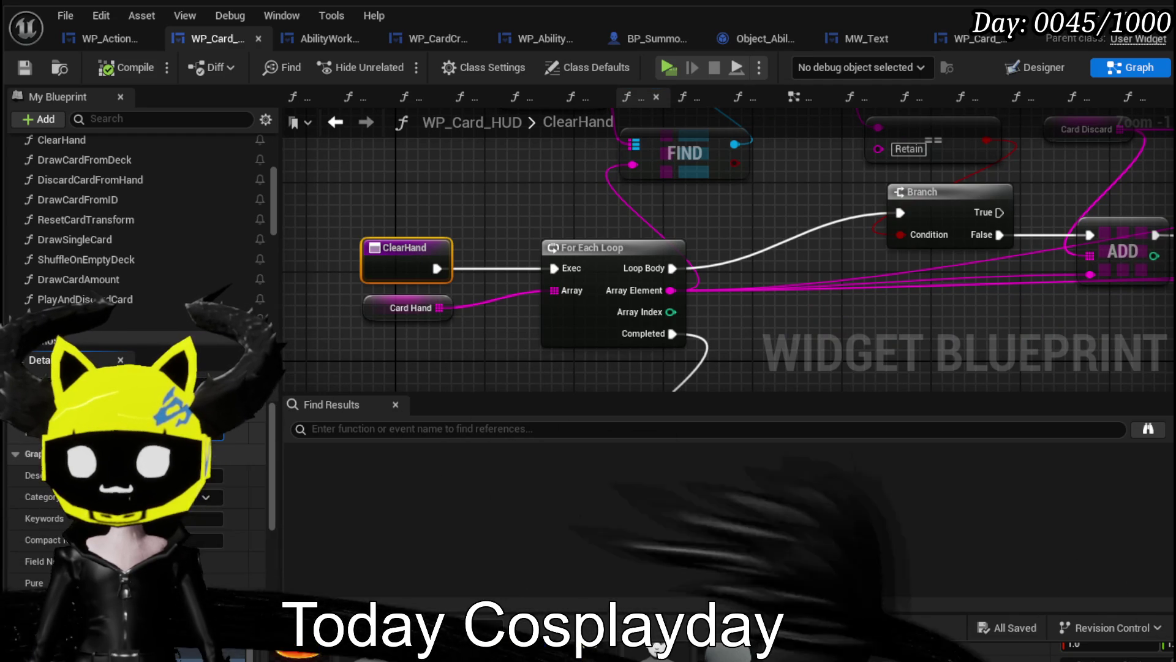
scroll(626, 141, down, 2)
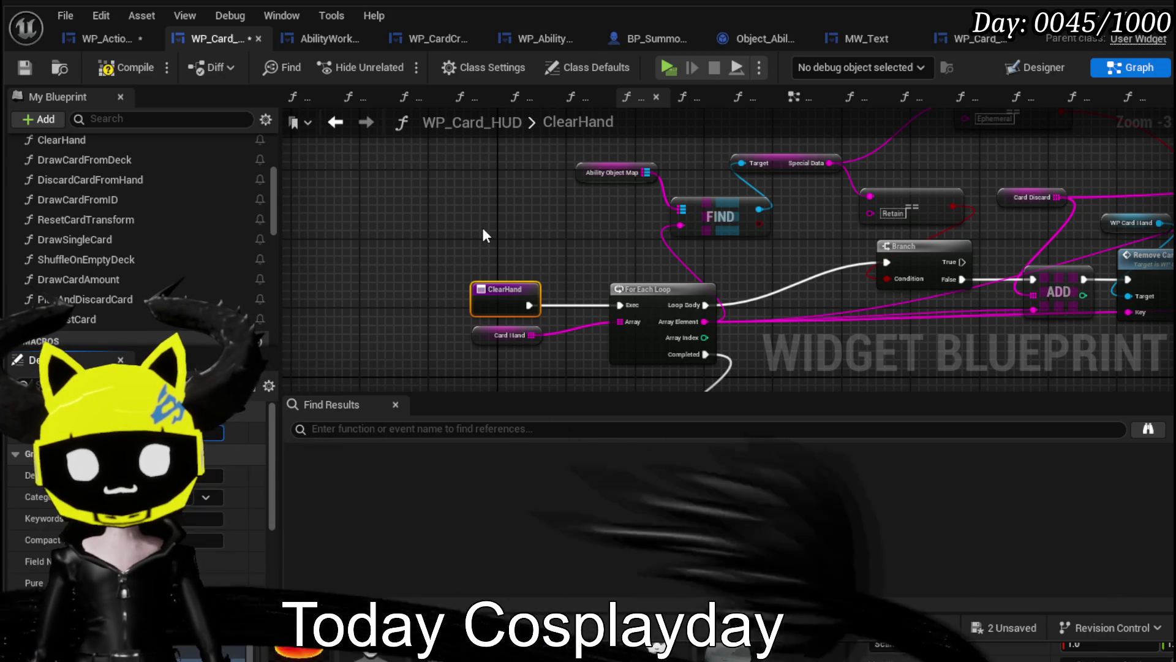
key(Return)
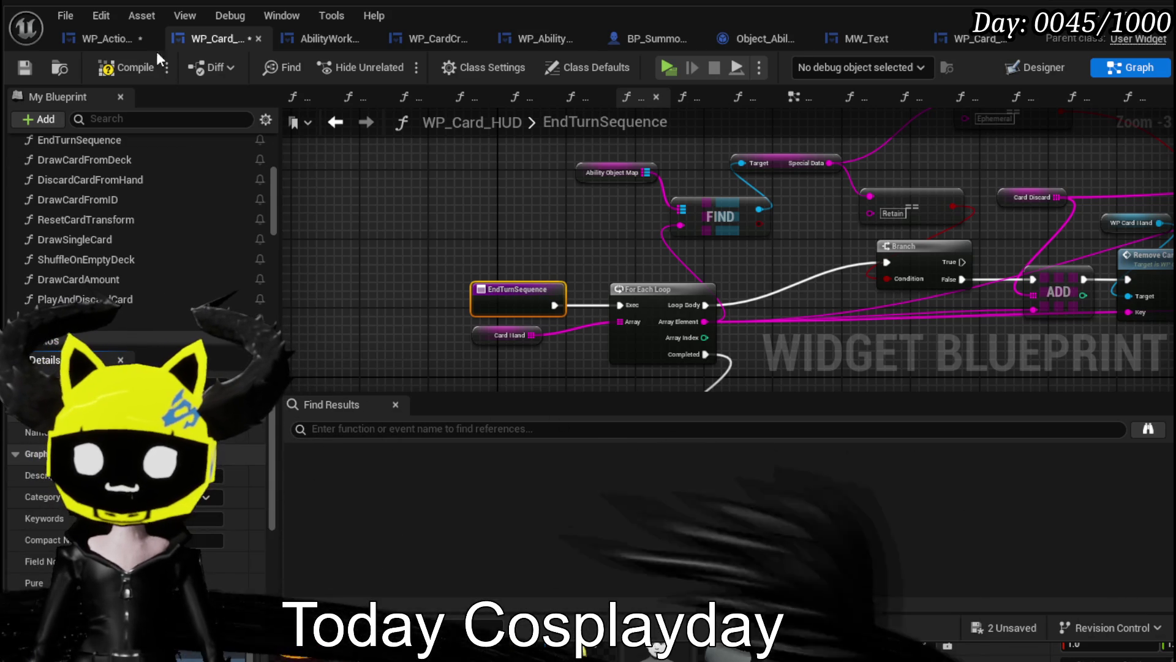
click(136, 66)
click(24, 71)
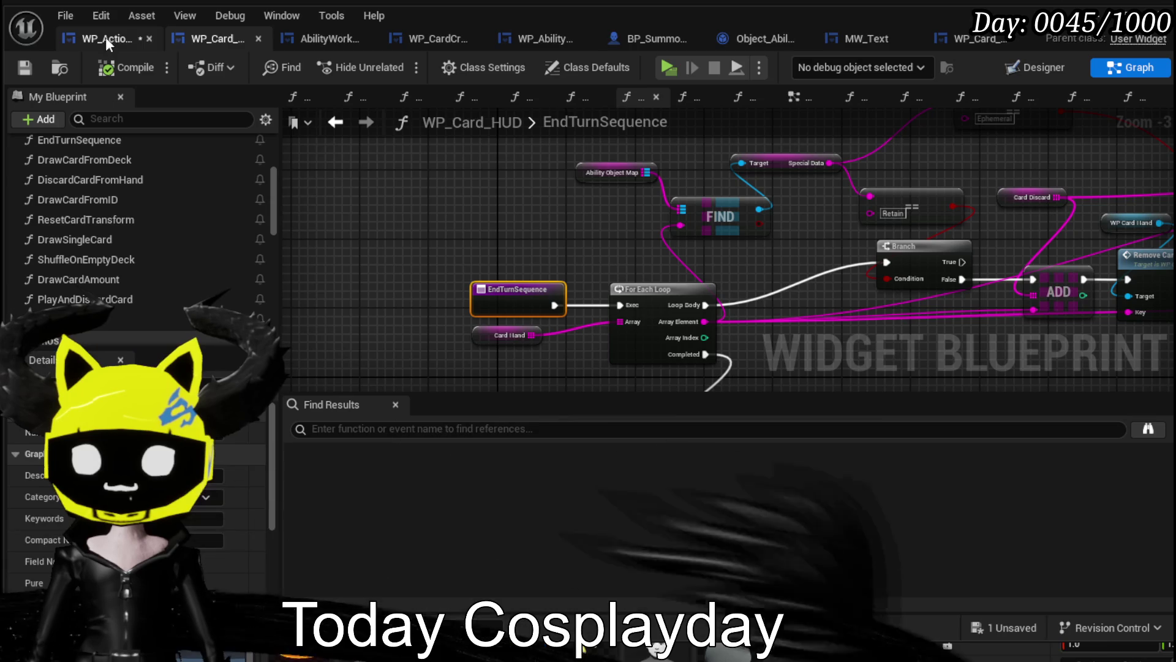
Paste a Play Sound 2D node after the final REMOVE node and wire REMOVE into it.
click(105, 37)
click(202, 39)
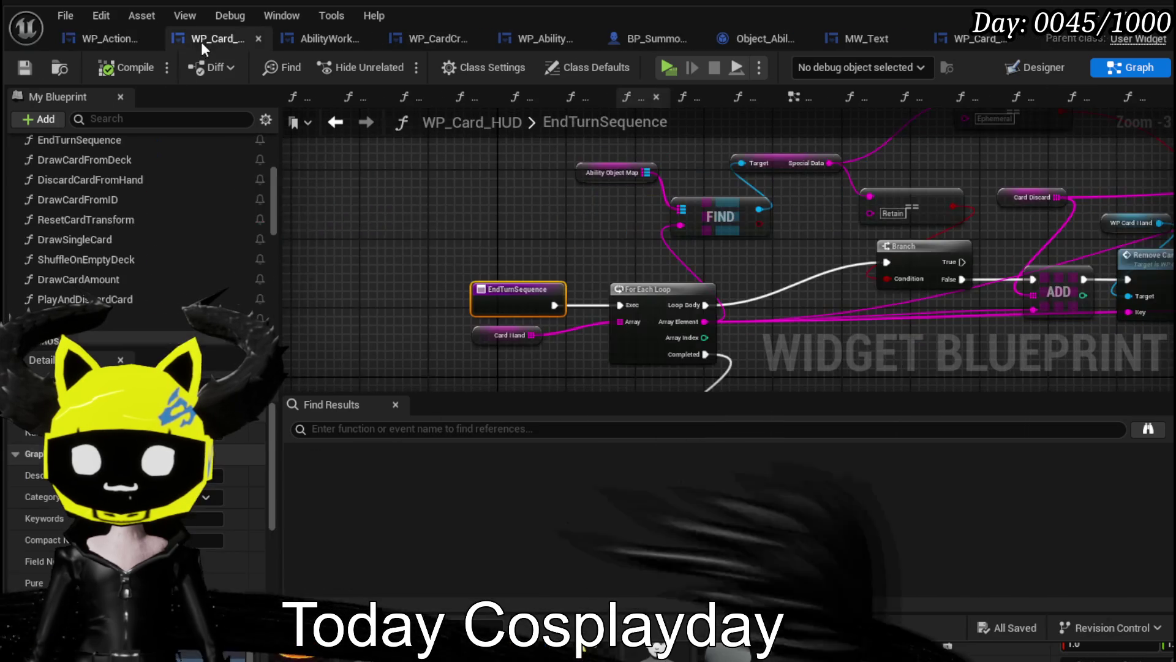
drag(799, 234, 416, 246)
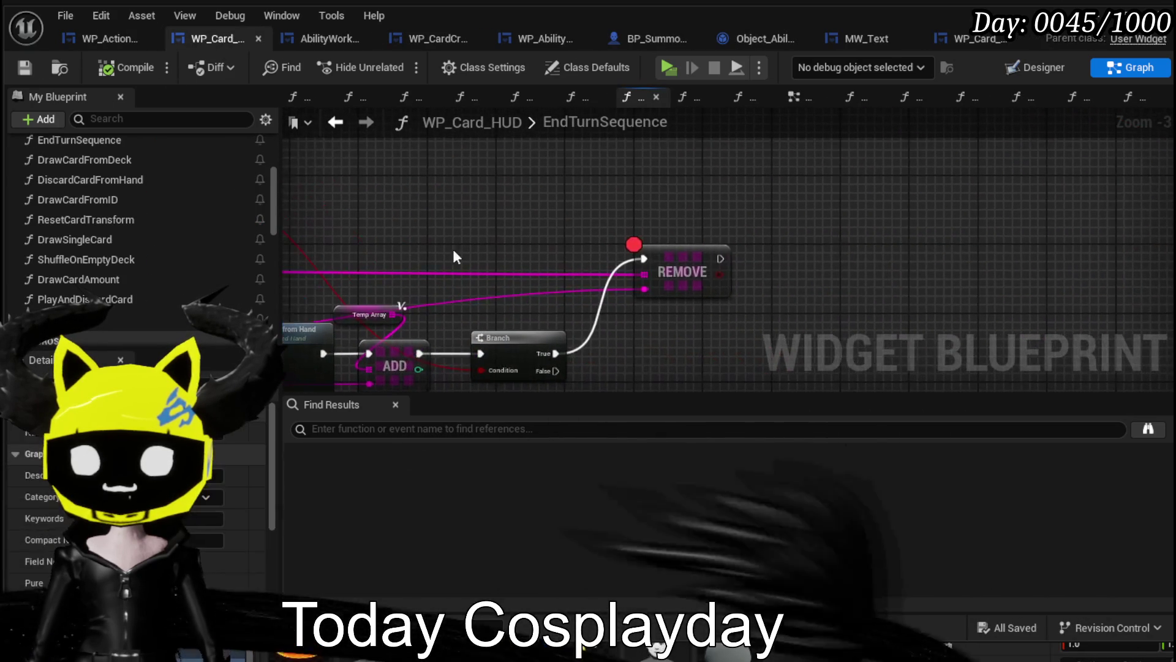
key(ctrl+v)
click(715, 261)
mouse_move(718, 259)
mouse_down()
mouse_move(825, 242)
mouse_move(763, 227)
mouse_up()
Move the Ephemeral comparison node left to tidy the graph, and save EndTurnSequence.
mouse_move(434, 247)
mouse_down()
mouse_move(616, 183)
mouse_move(790, 199)
mouse_move(921, 235)
mouse_up()
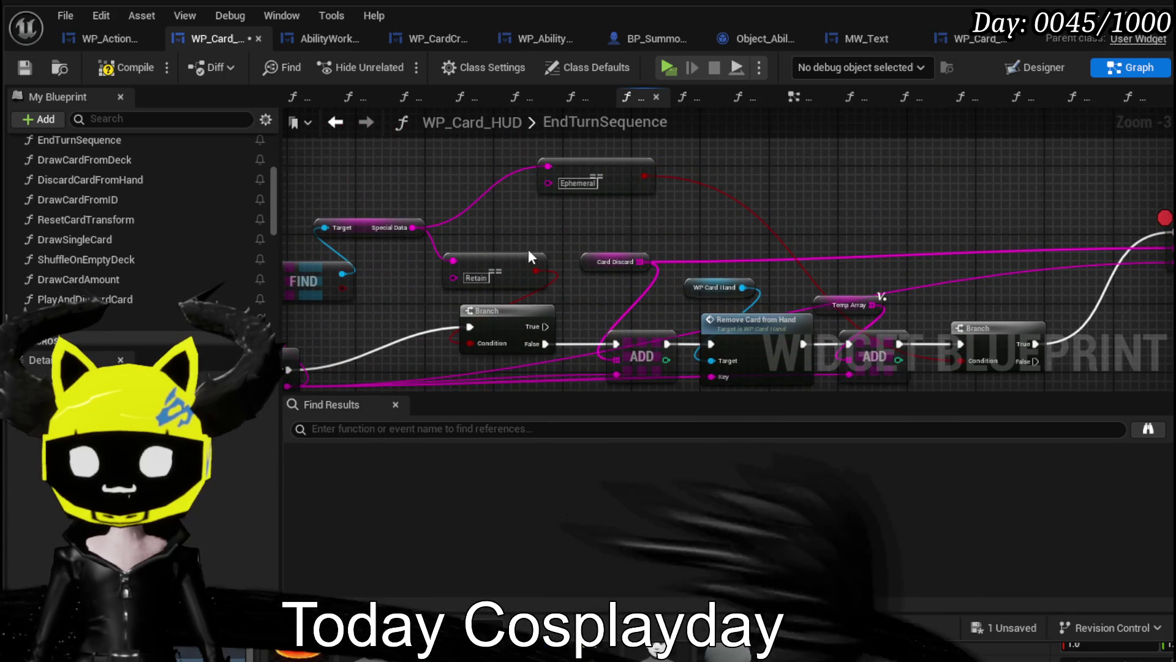
mouse_move(594, 174)
mouse_down()
mouse_move(534, 167)
mouse_move(506, 181)
mouse_up()
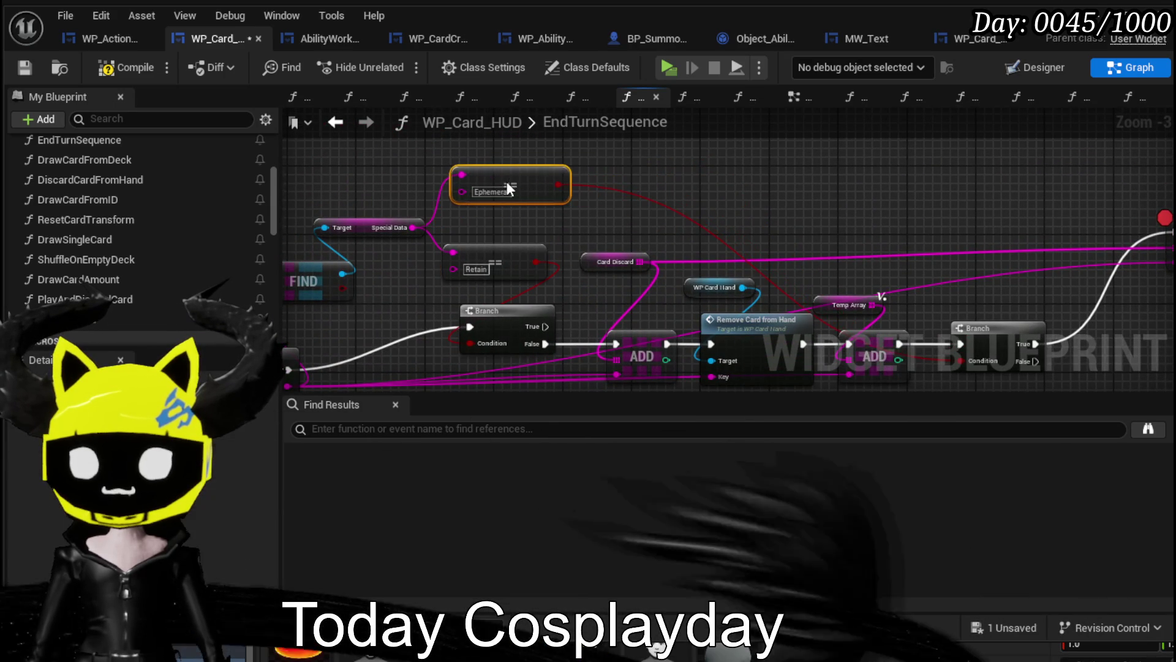
drag(661, 189, 747, 218)
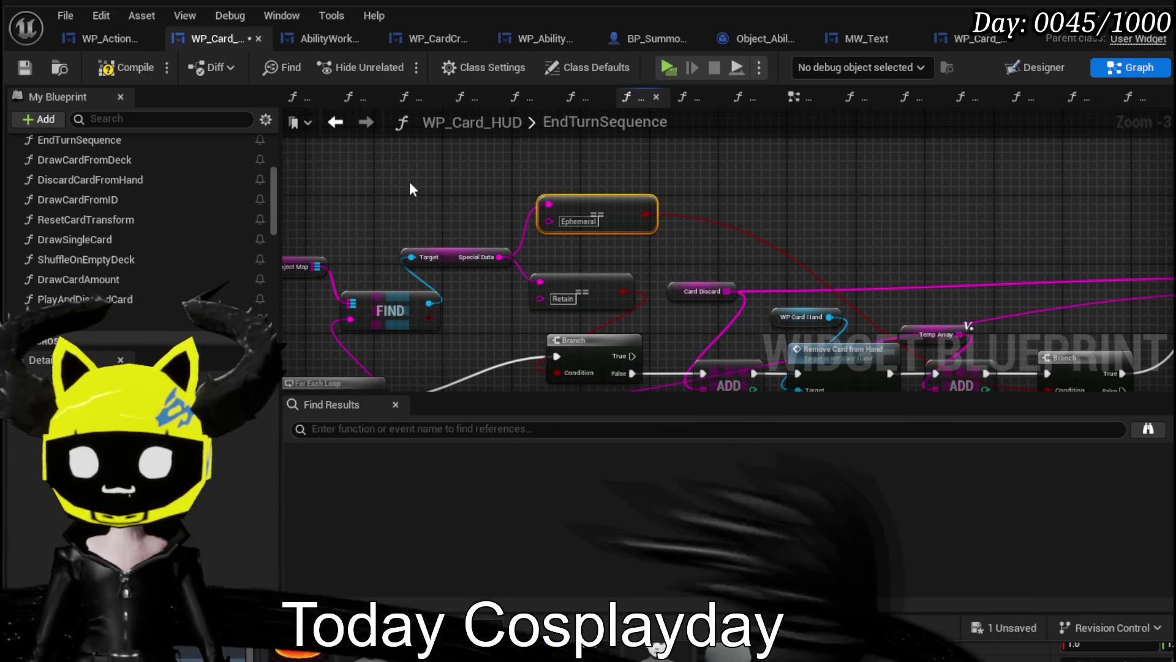
click(438, 184)
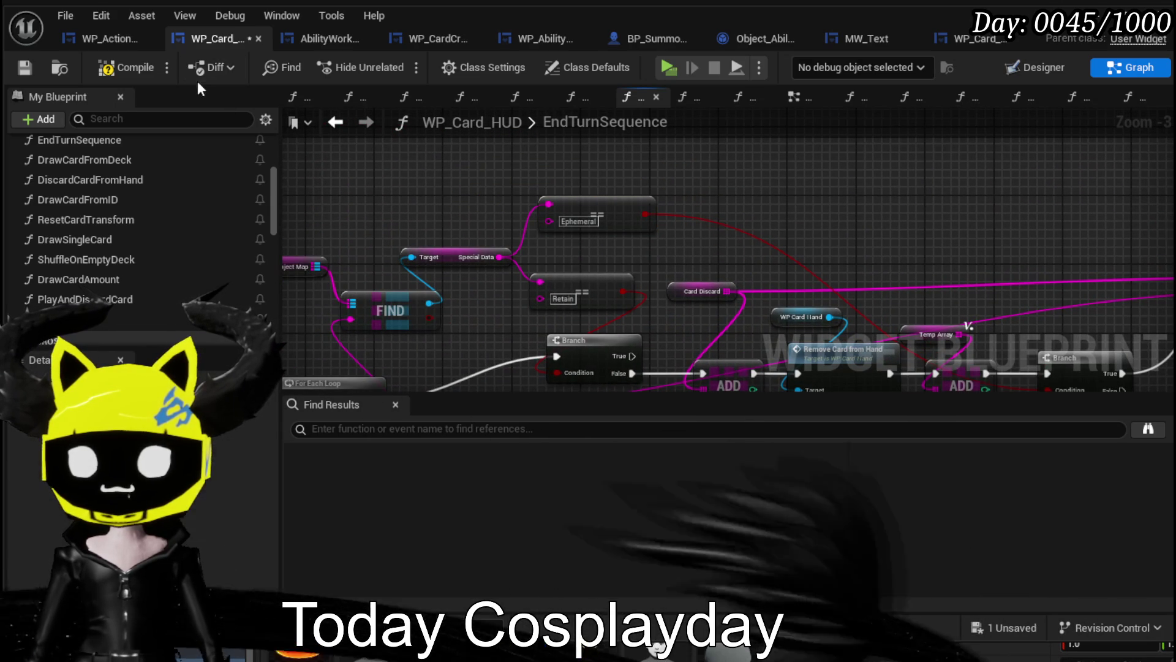
click(24, 67)
mouse_move(398, 272)
mouse_down()
mouse_move(581, 150)
mouse_move(483, 289)
mouse_move(467, 274)
mouse_move(474, 244)
mouse_move(495, 266)
mouse_up()
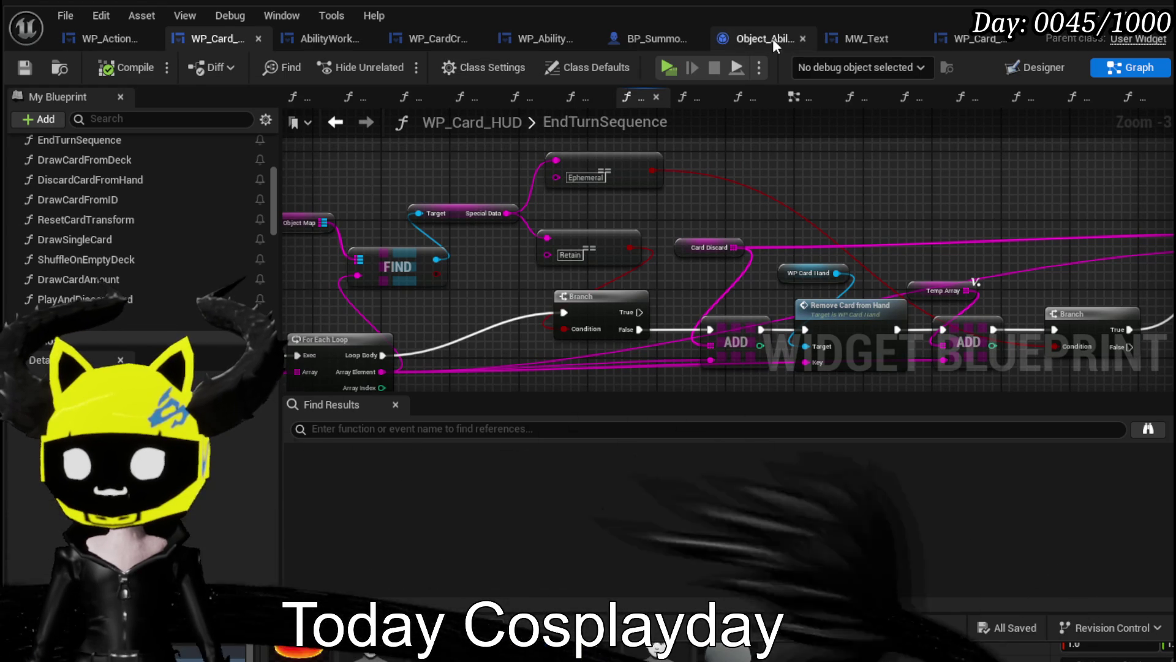
Select Object_Ability's TriggerSpecial entry node and change its Details name to OnPlaySpecial.
click(766, 38)
drag(423, 306, 568, 306)
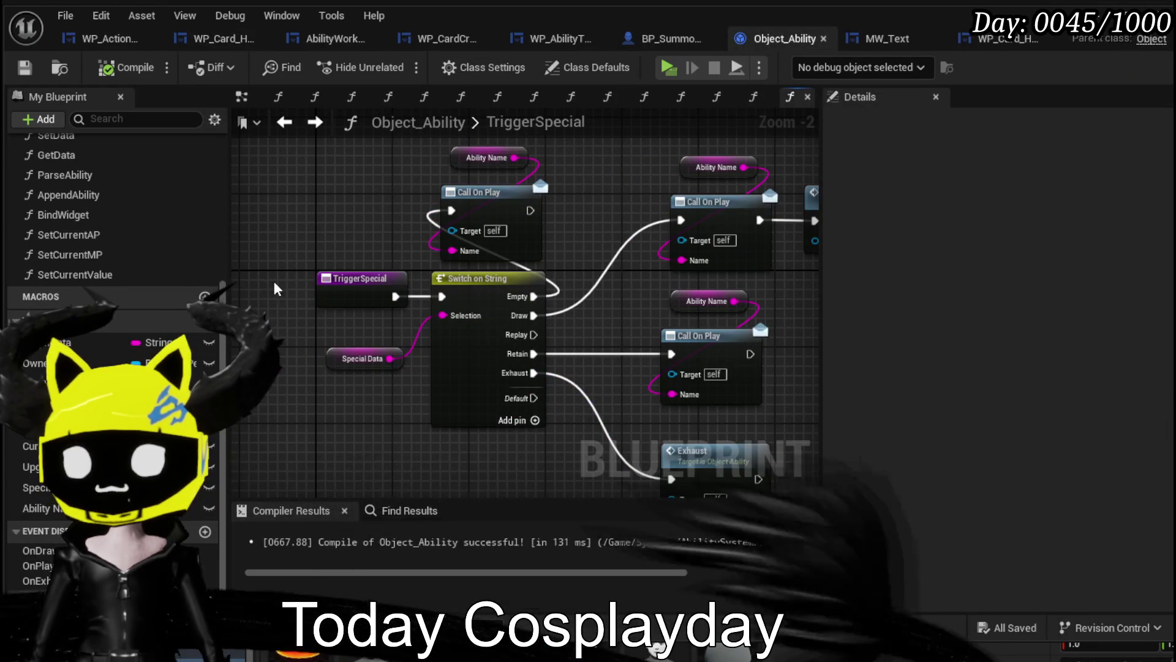
click(360, 283)
click(1062, 168)
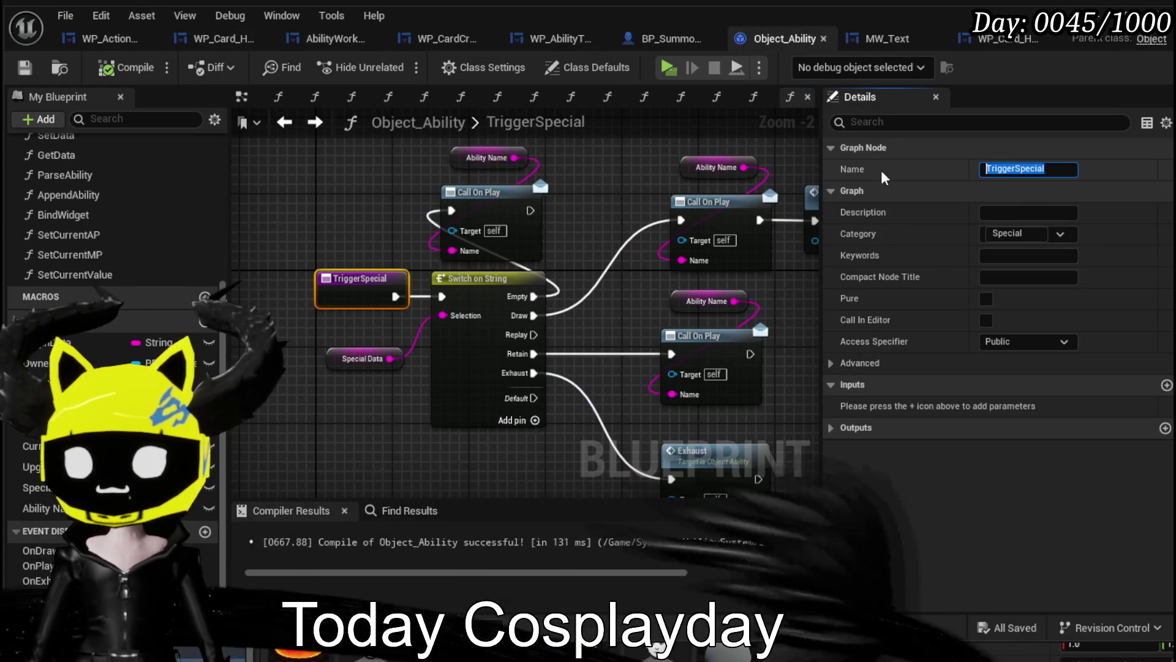
text(On)
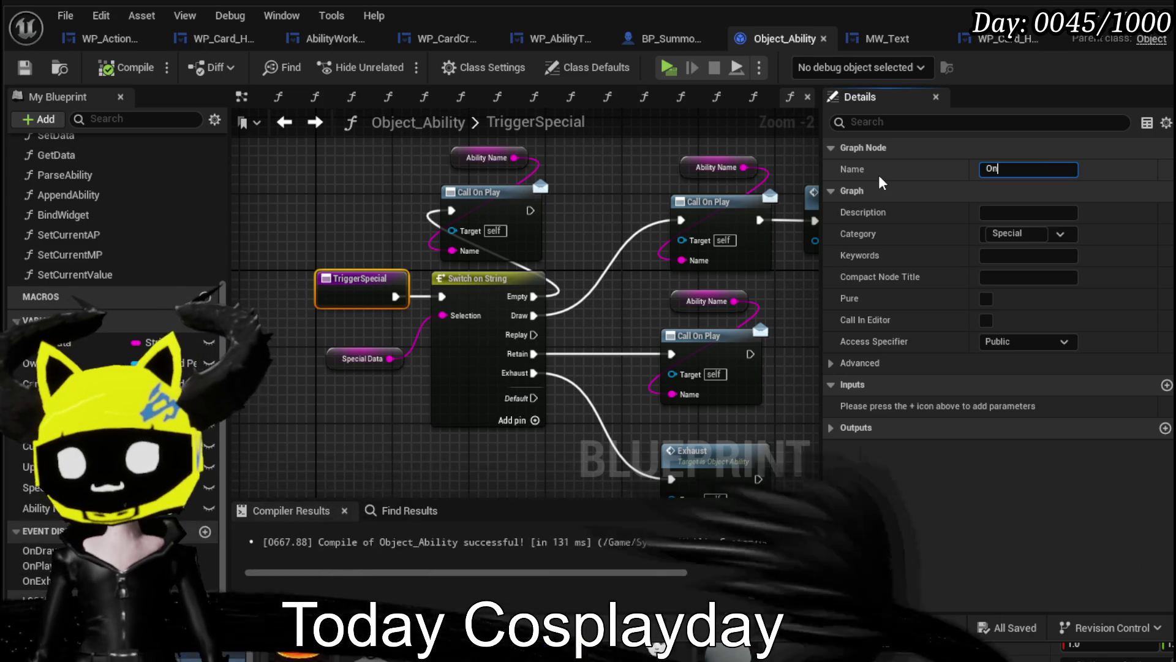
text(PlaySpecial)
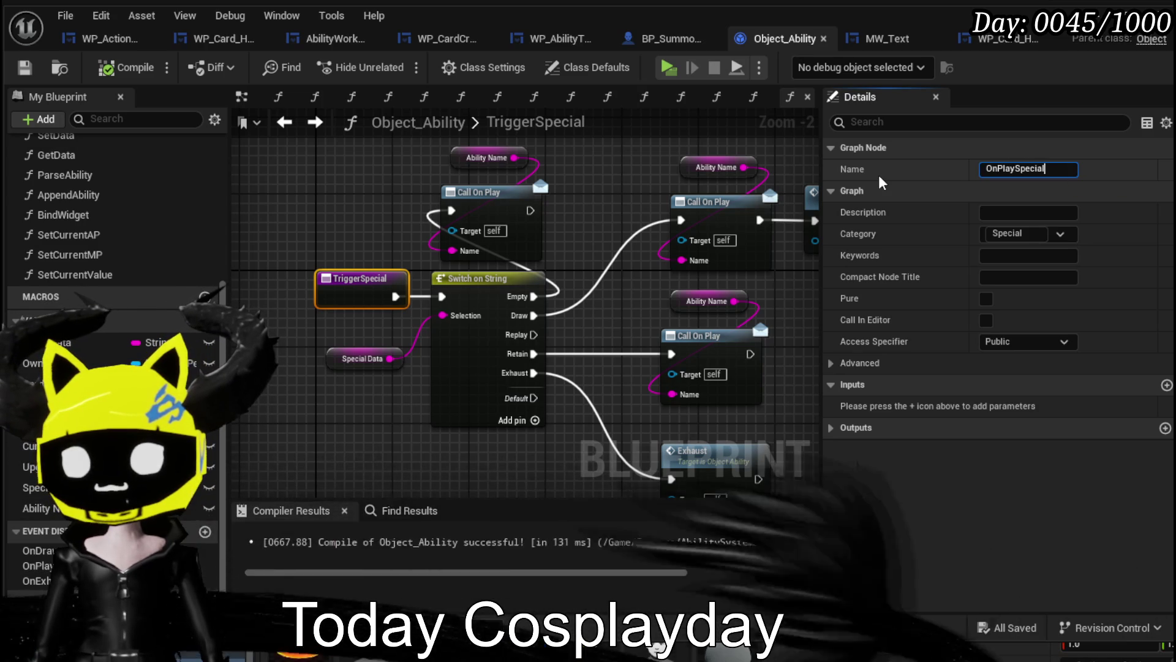
key(Return)
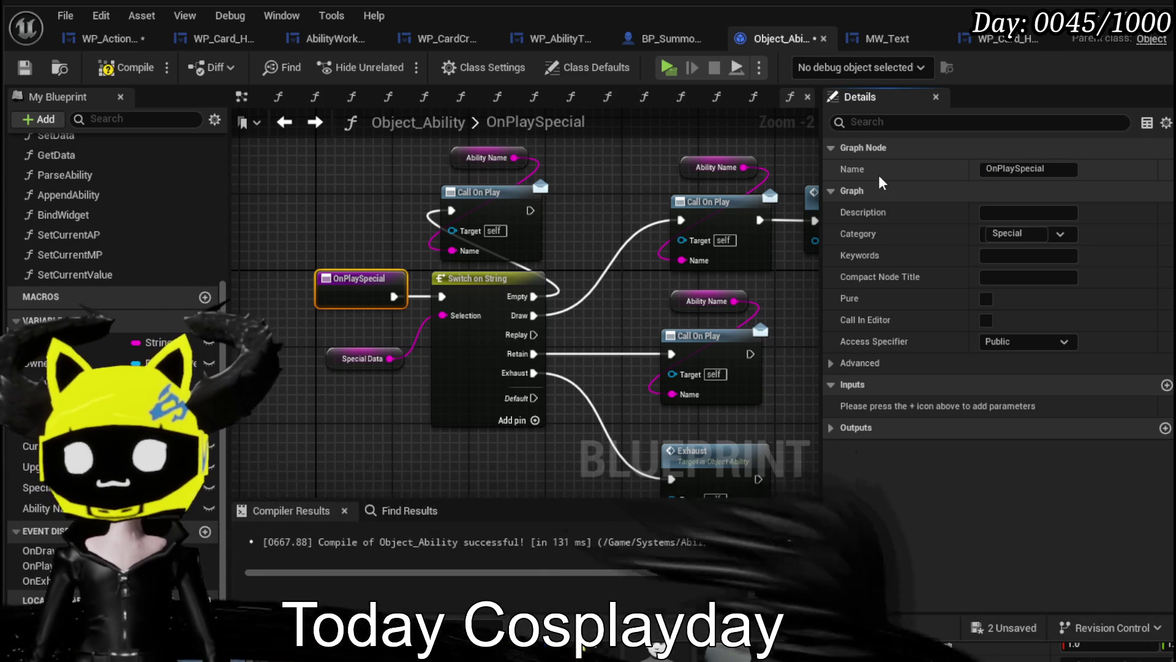
scroll(140, 222, up, 5)
scroll(140, 221, up, 1)
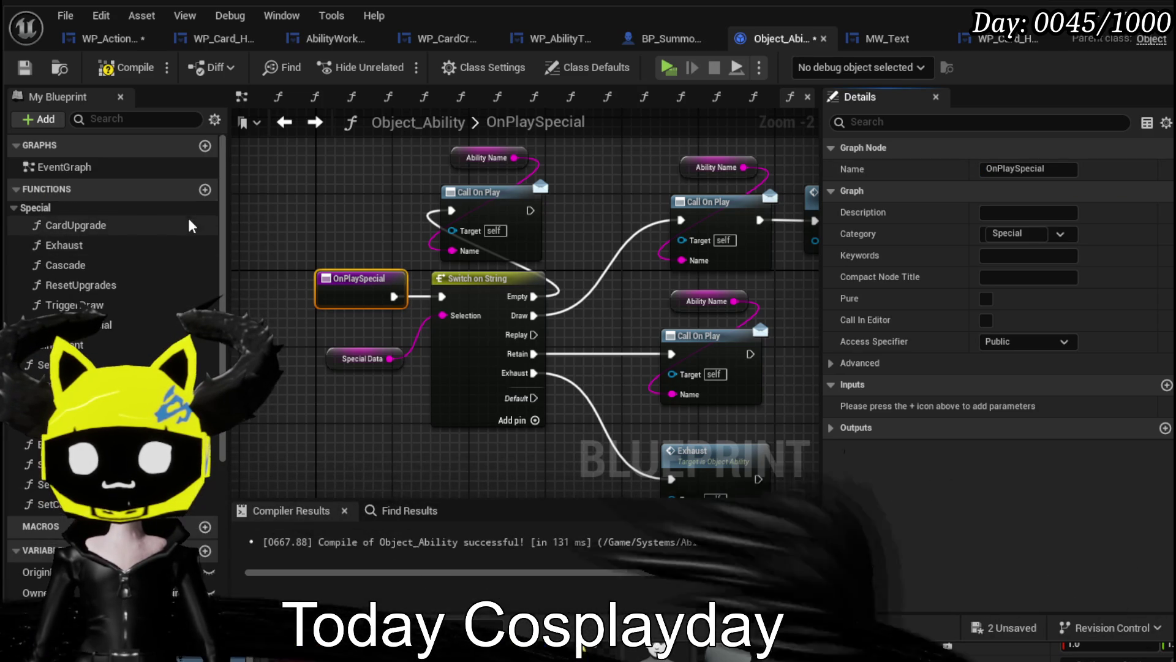
Add a new OnEndTurnSpecial function, file it under the Special category, and compile.
click(205, 190)
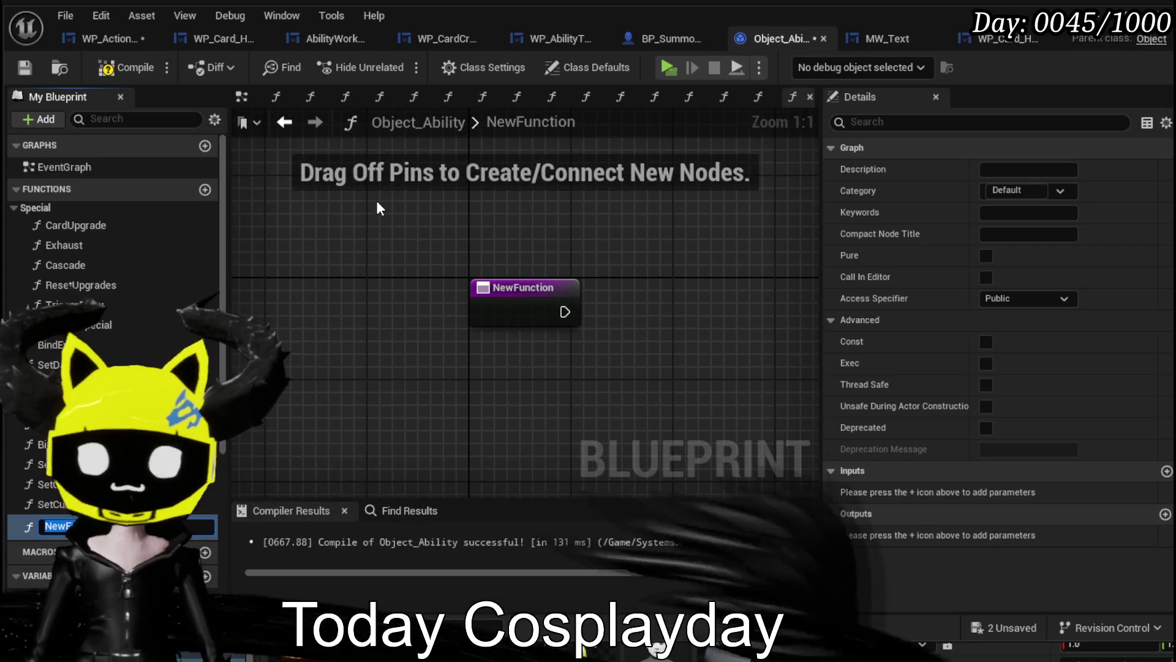
text(OnEn)
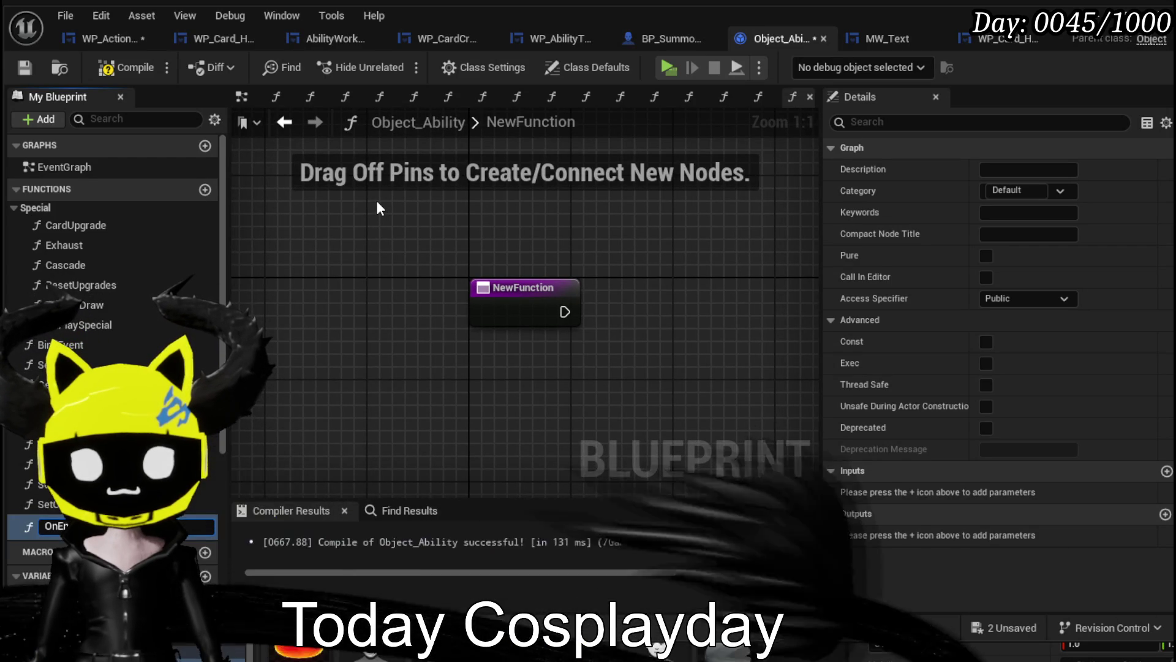
key(Return)
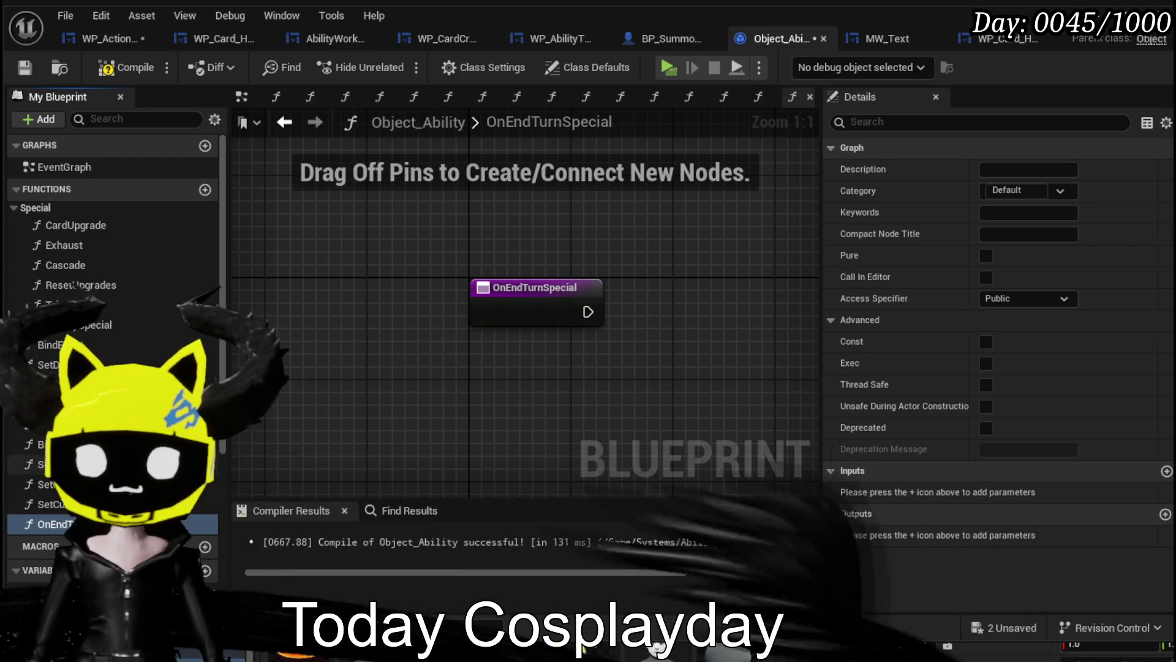
drag(34, 212, 34, 212)
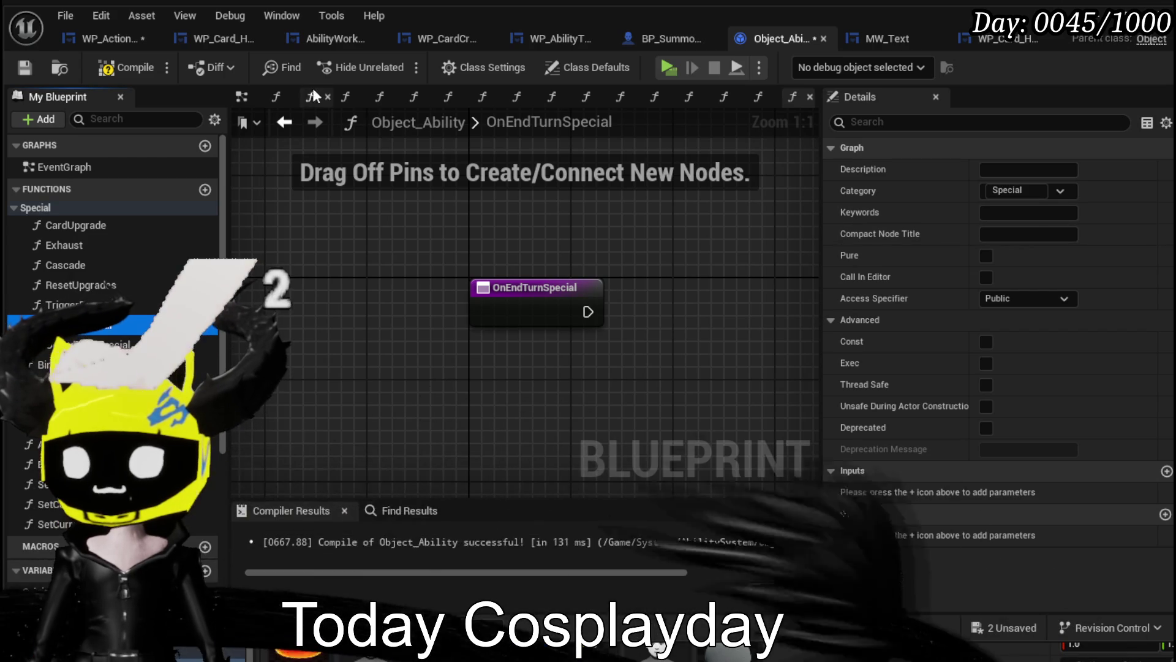
click(17, 65)
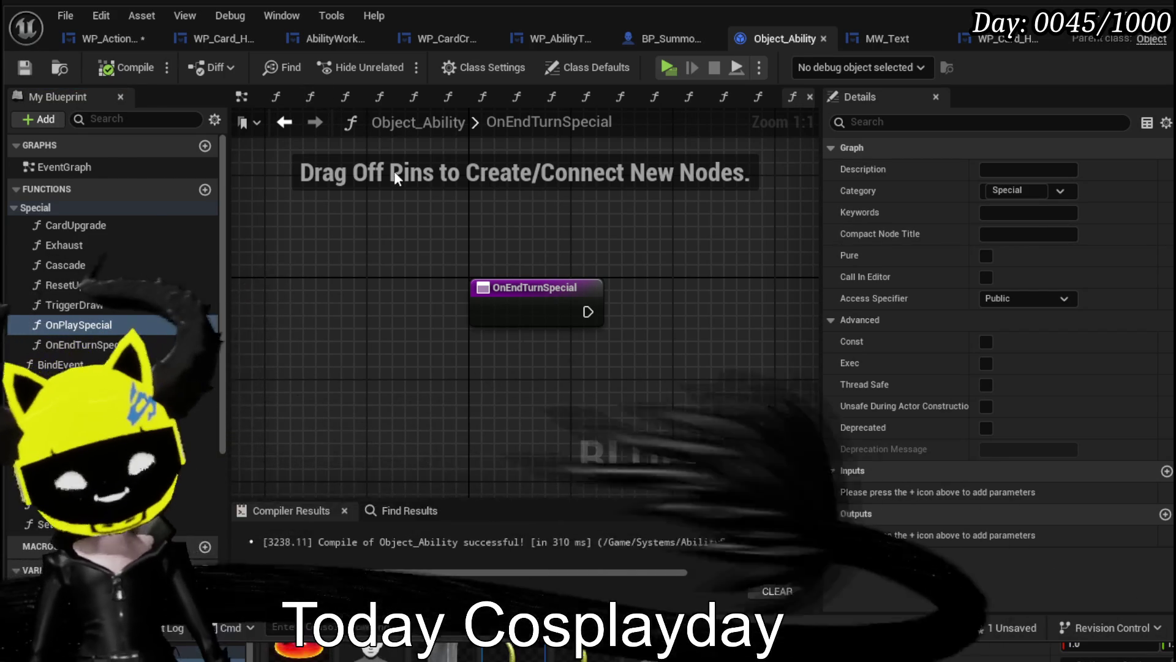
Save WP_ActionSelection, then return to Object_Ability and select the OnPlaySpecial function.
click(105, 39)
click(27, 67)
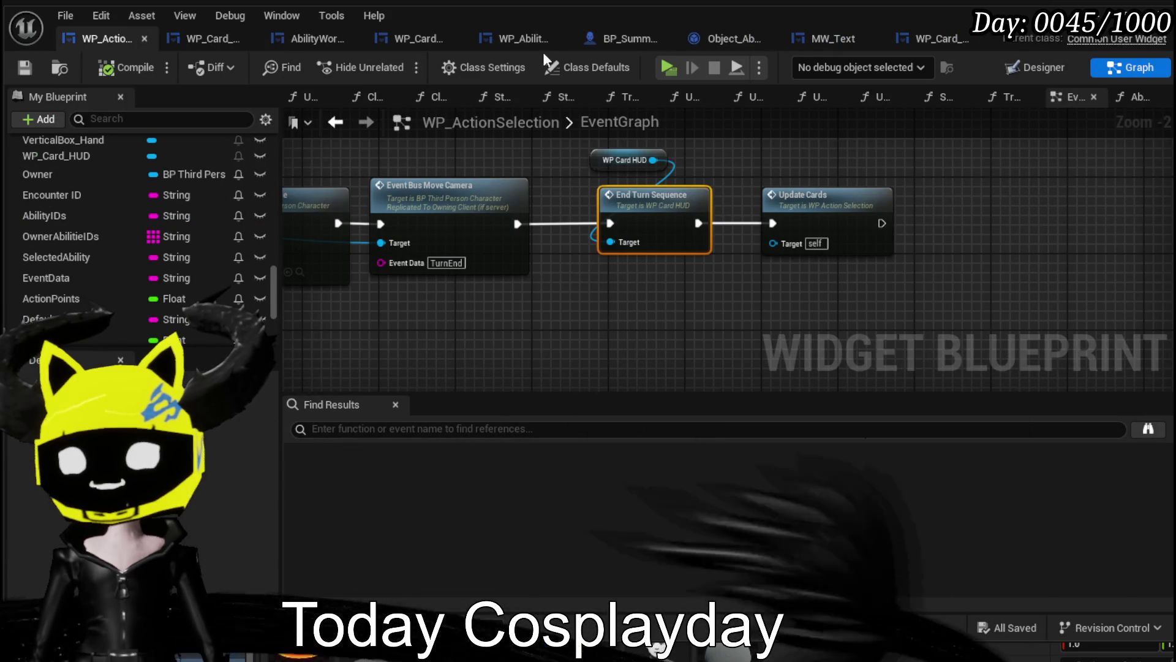
click(713, 40)
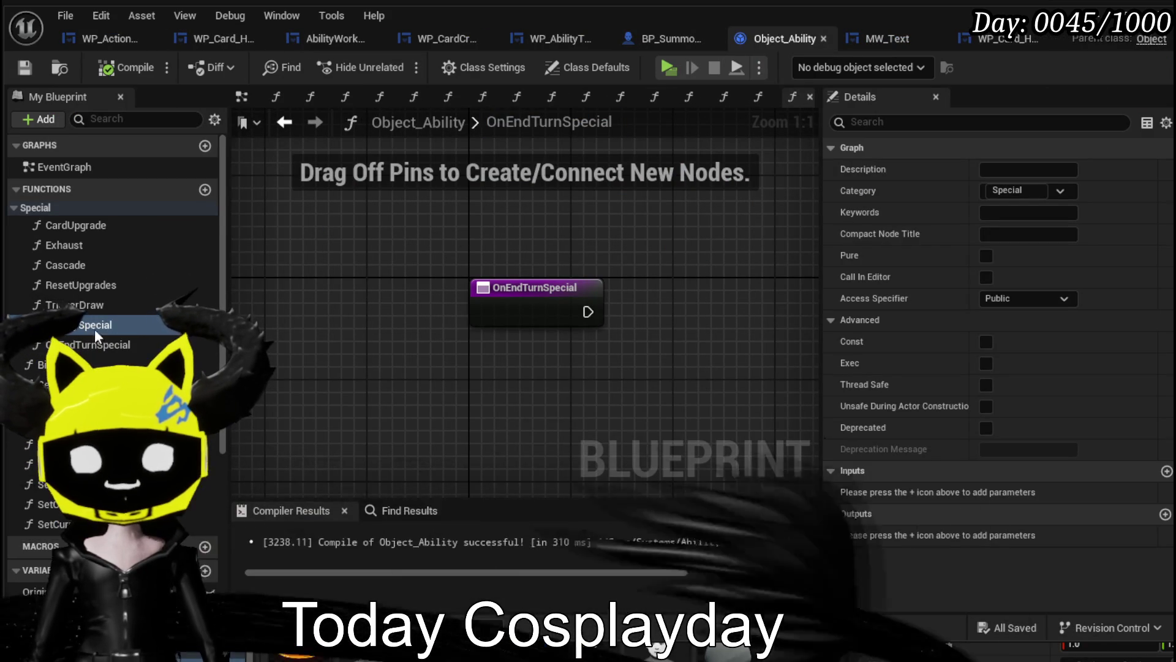
click(539, 320)
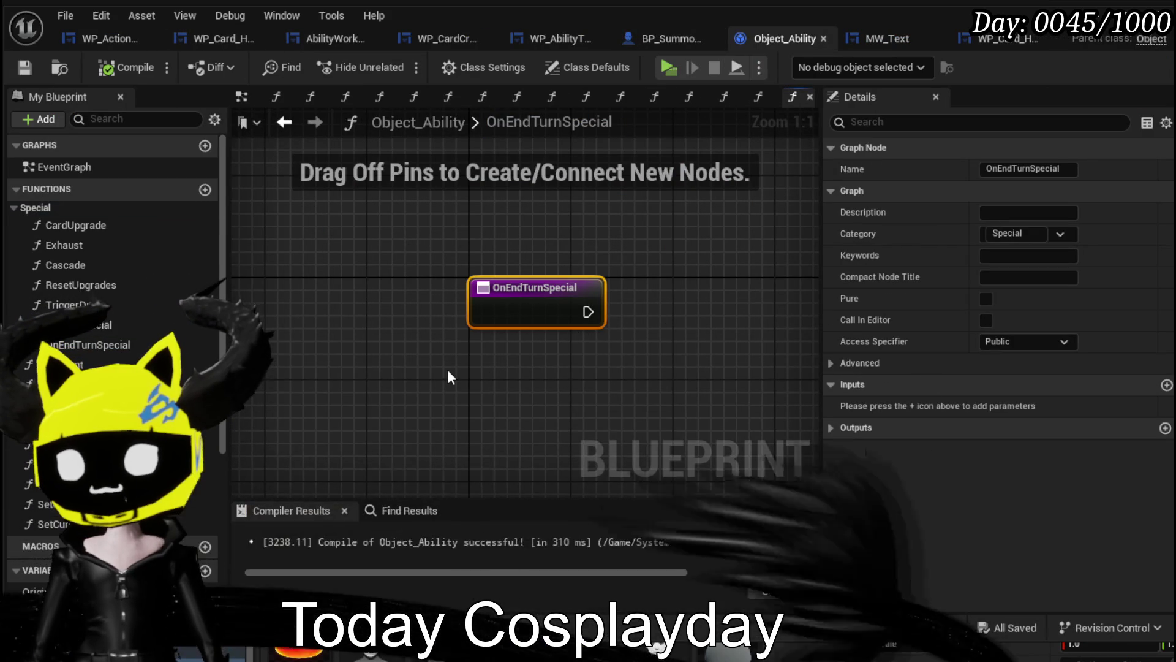
click(92, 324)
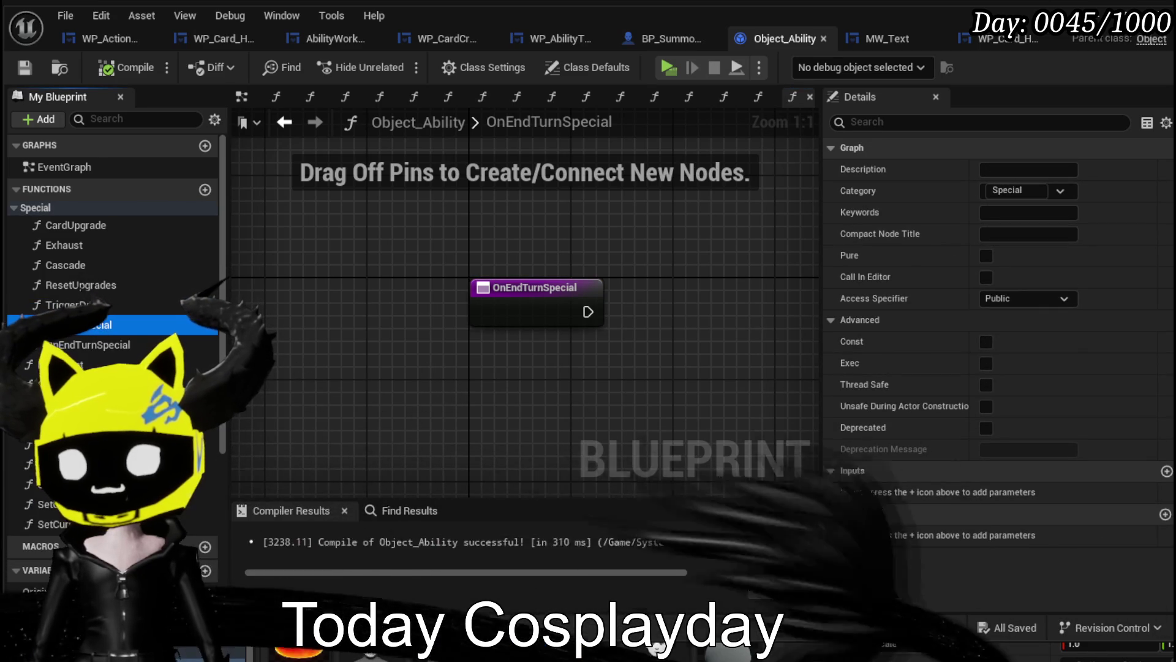
Rename the OnPlaySpecial function to TriggerPlaySpecial.
right_click(74, 325)
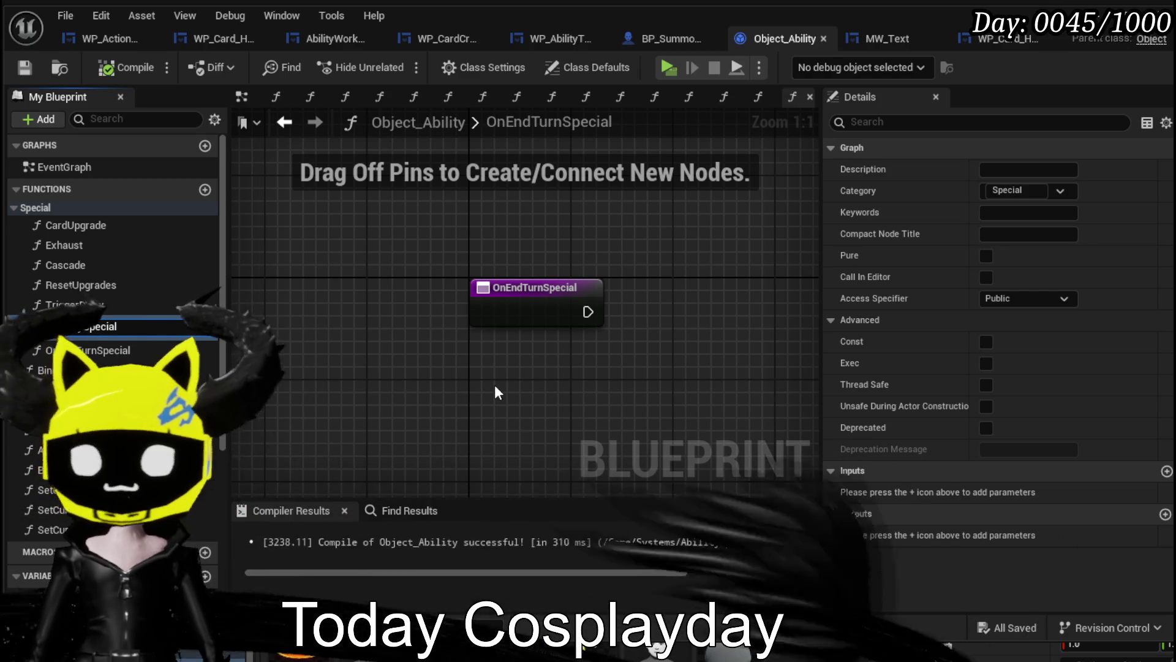
text(Trigg)
key(Return)
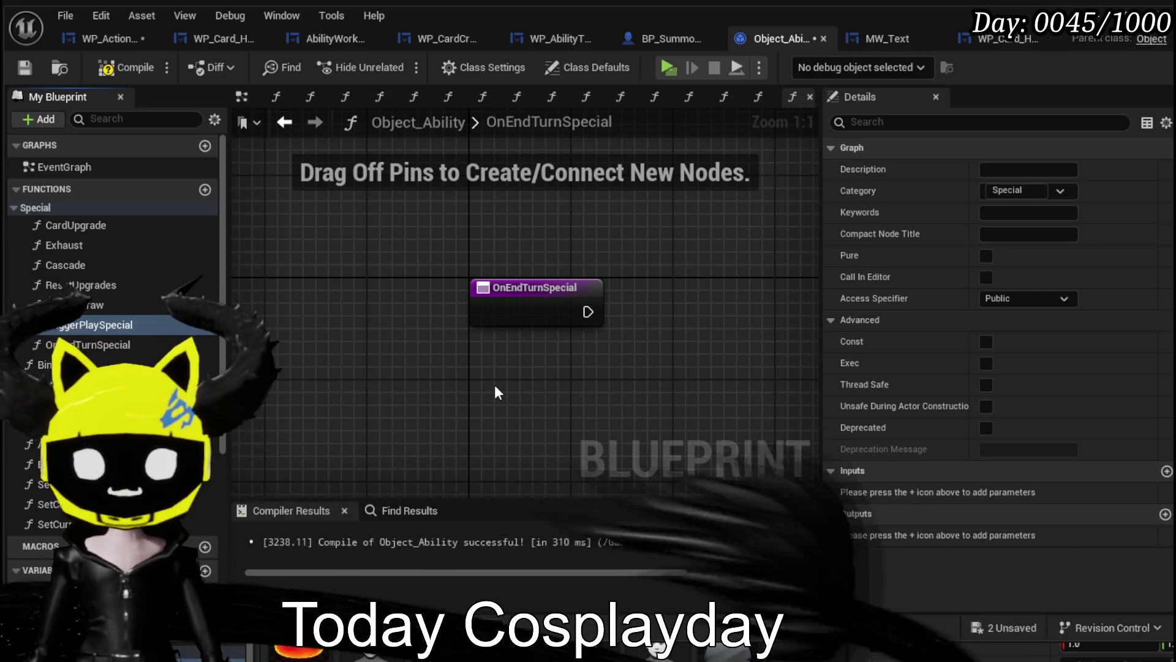
Rename the OnEndTurnSpecial function to TriggerEndTurnSpecial.
right_click(61, 344)
key(F2)
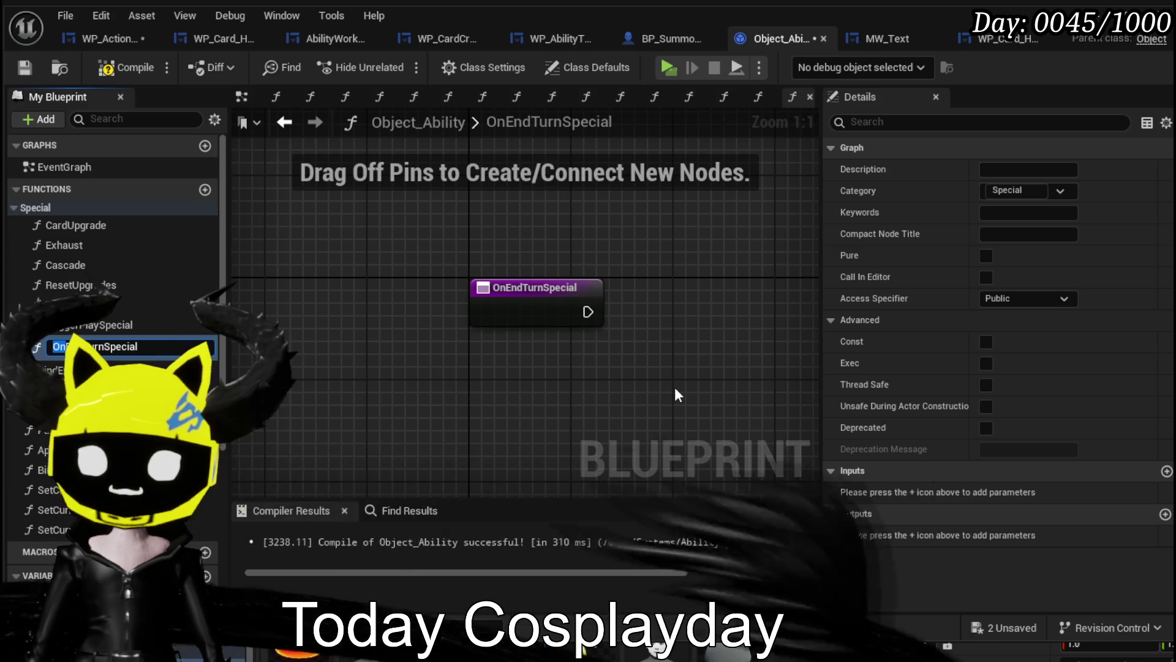
key(Home)
key(Delete)
key(Delete)
text(Trigger)
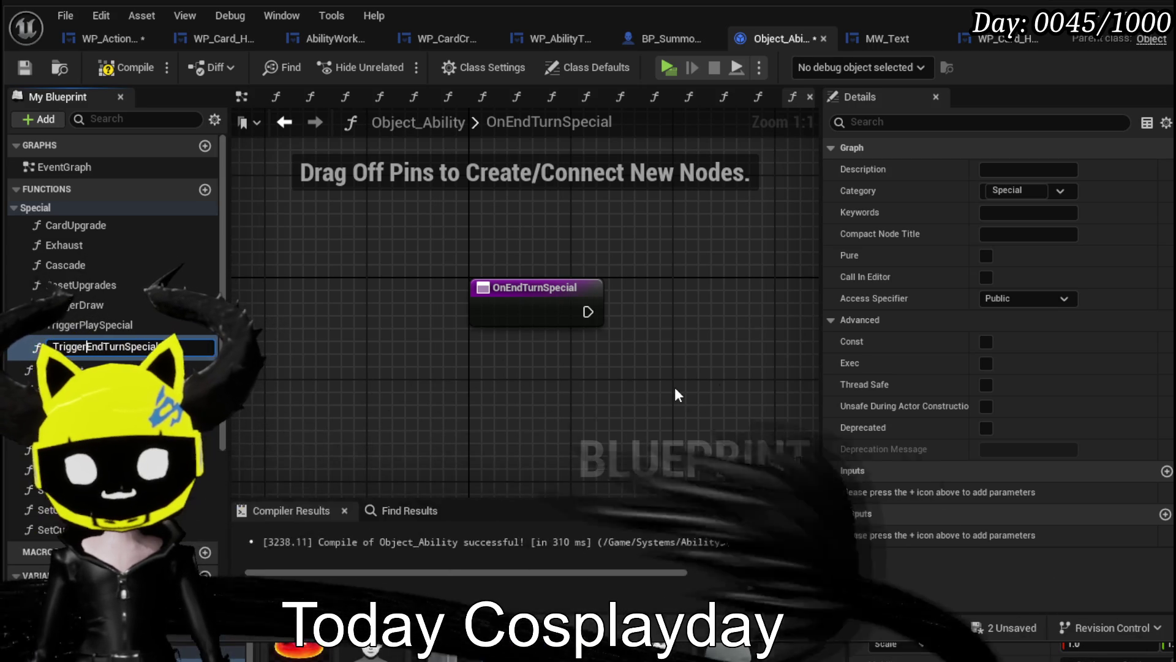
key(Return)
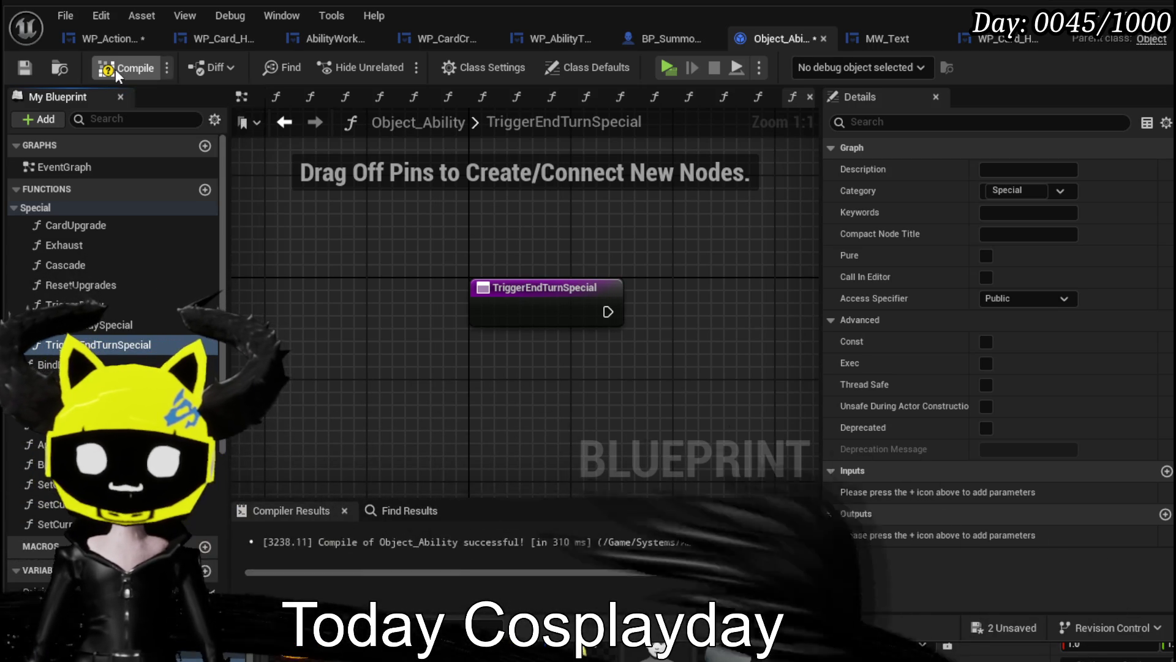
Save all open blueprints, check EndTurnSequence in WP_Card_HUD, then return to TriggerPlaySpecial.
click(82, 39)
click(31, 68)
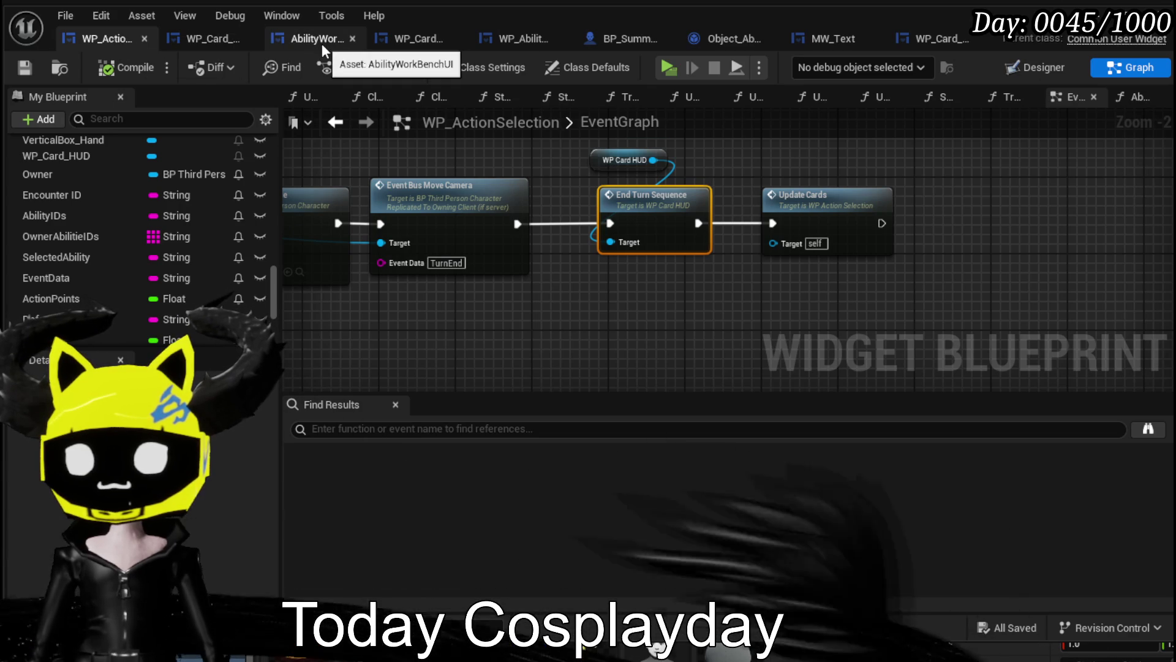
click(194, 35)
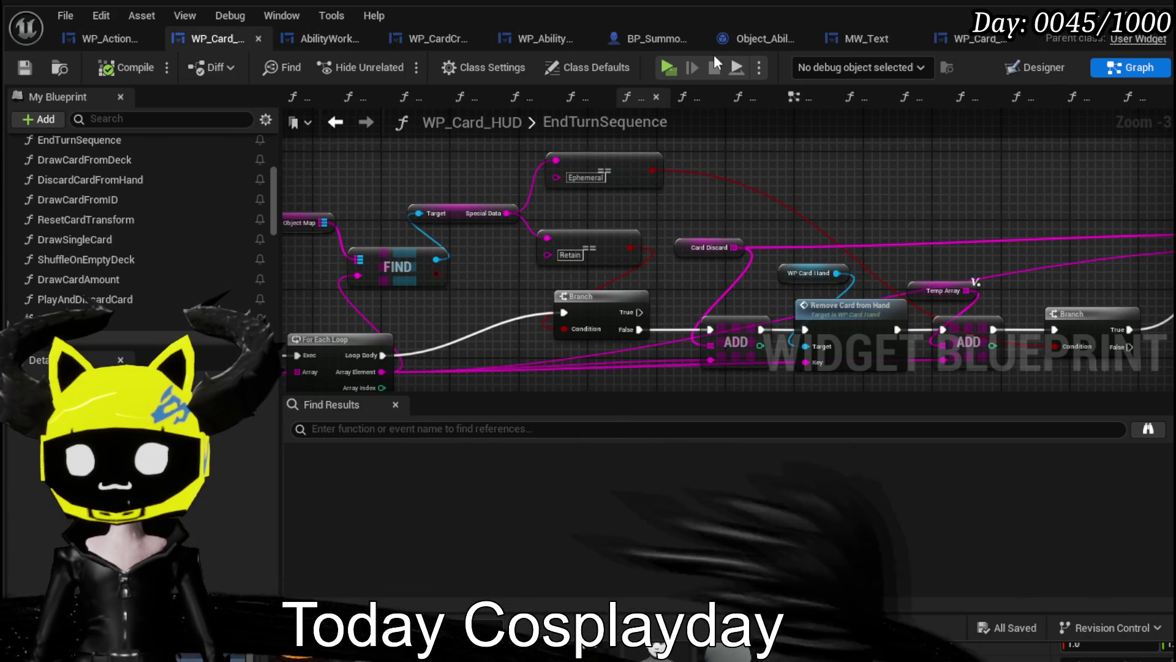
click(761, 40)
click(95, 325)
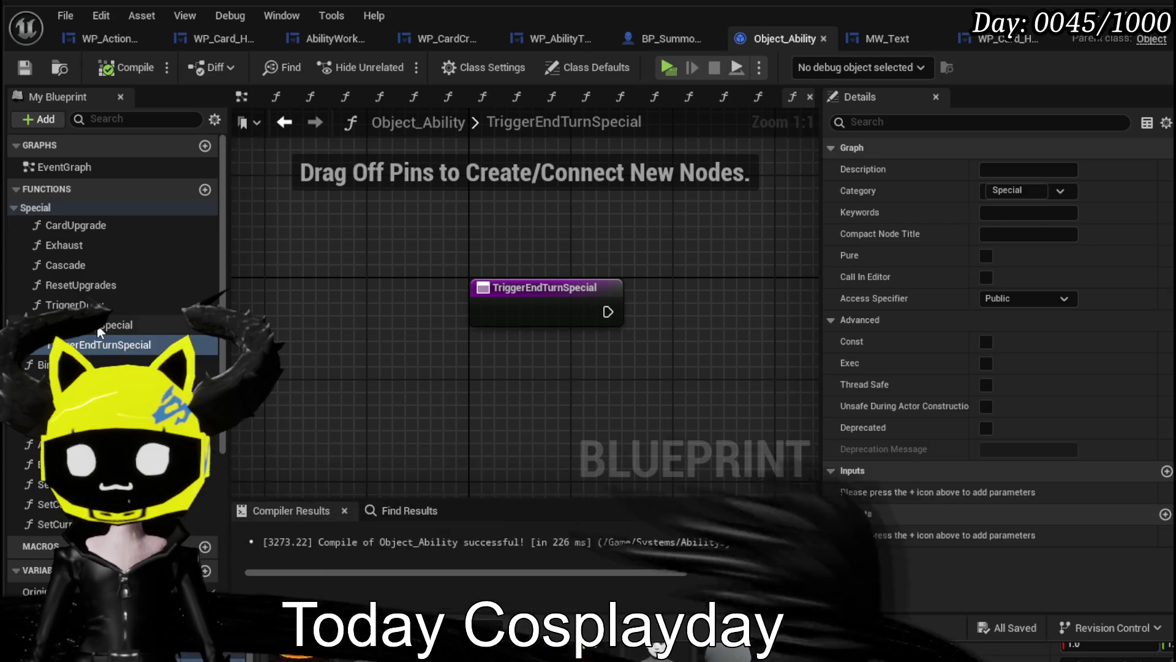
Copy Switch on String and Special Data from TriggerPlaySpecial into TriggerEndTurnSpecial and wire the exec pin.
double_click(95, 324)
drag(375, 427, 497, 347)
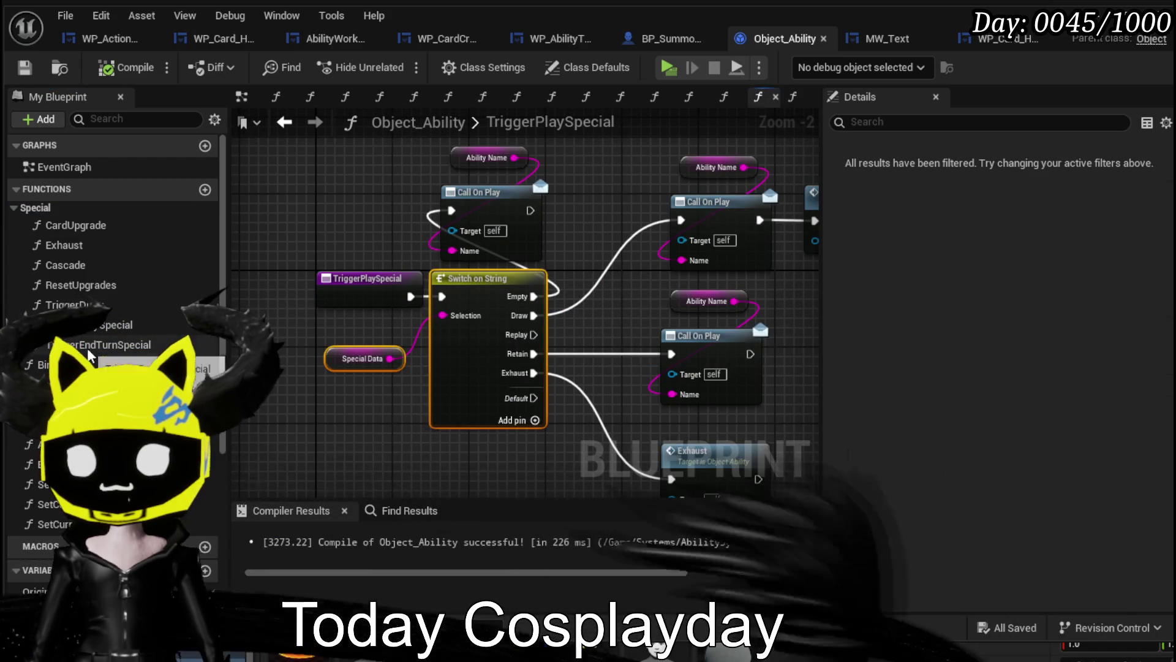
key(alt+Left)
key(ctrl+v)
drag(790, 276, 689, 277)
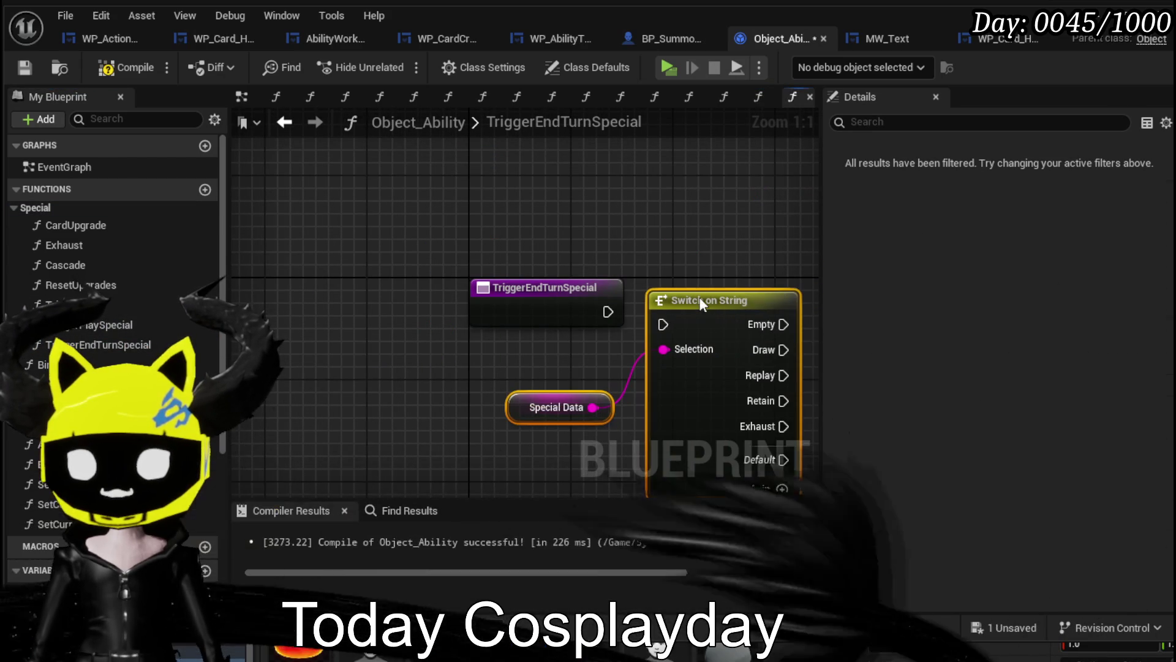
drag(608, 313, 649, 311)
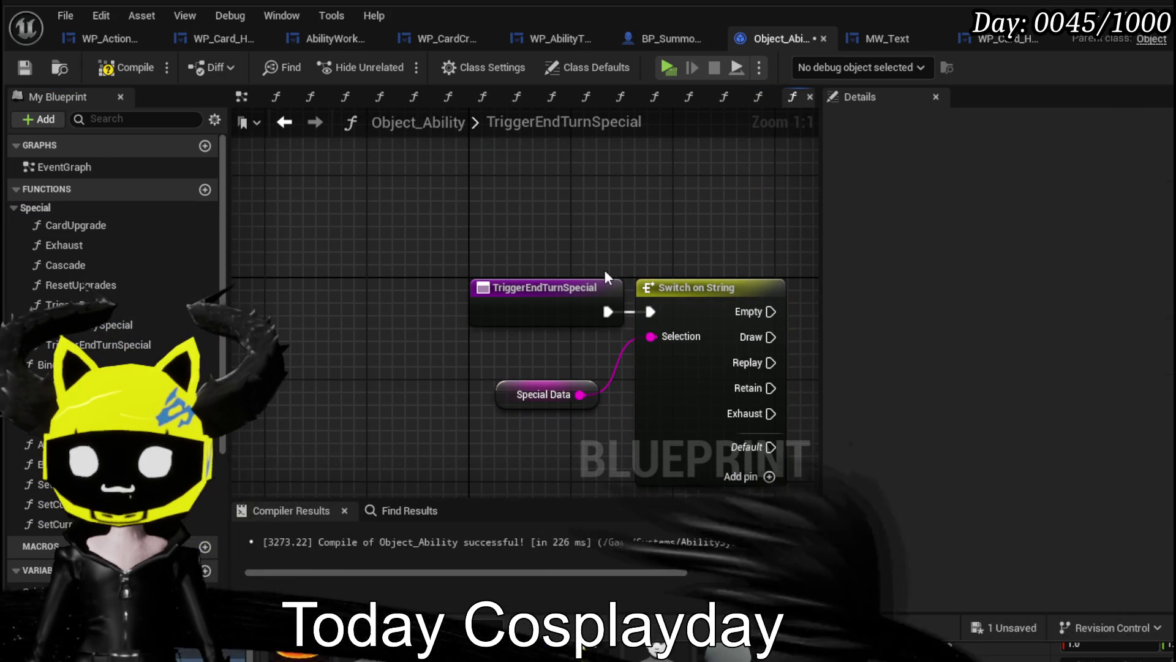
drag(561, 310, 484, 310)
Compile Object_Ability, place Special Data above Switch on String, and save.
click(466, 253)
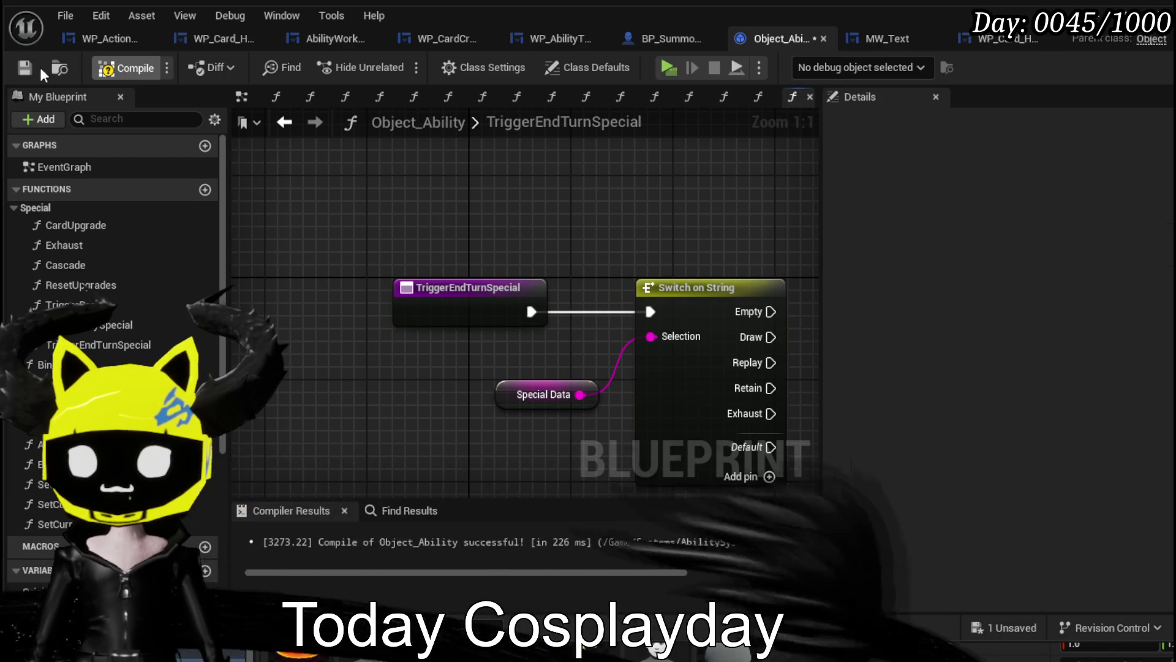
key(F7)
scroll(411, 192, down, 2)
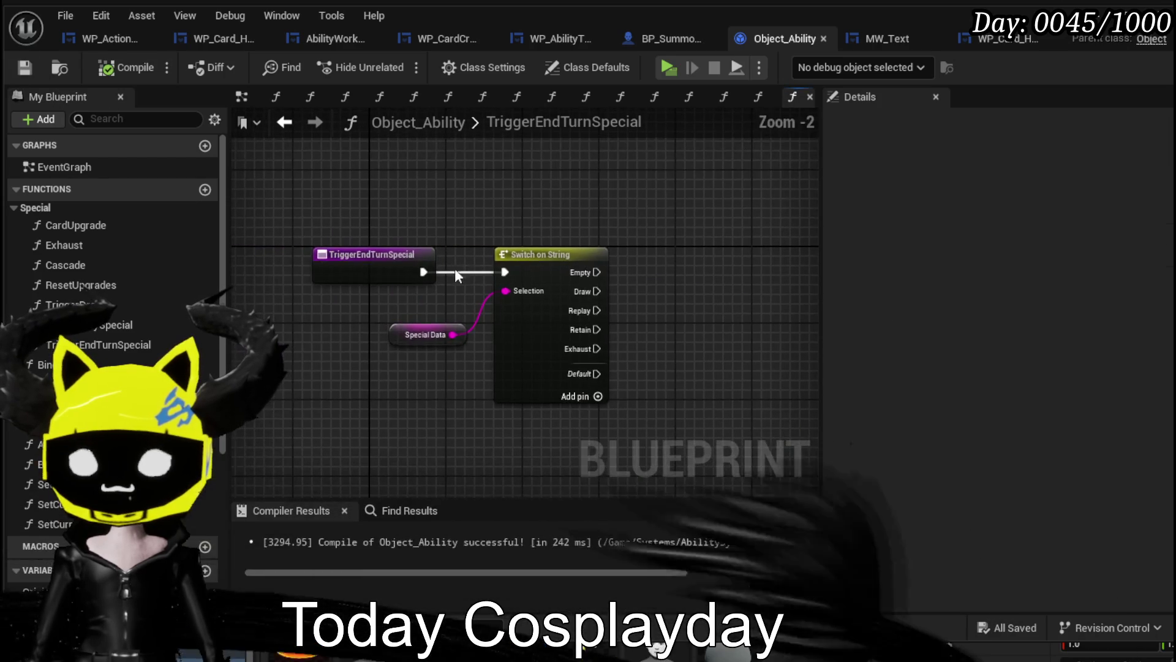
mouse_move(407, 325)
mouse_down()
mouse_move(494, 221)
mouse_move(509, 230)
mouse_up()
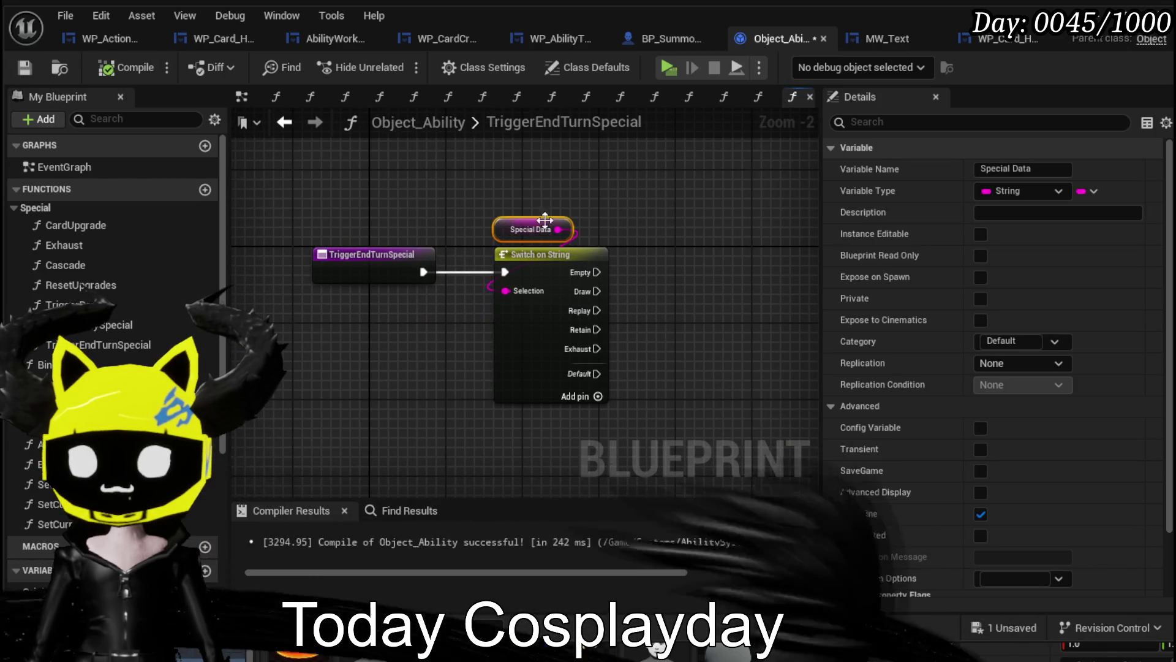
click(661, 219)
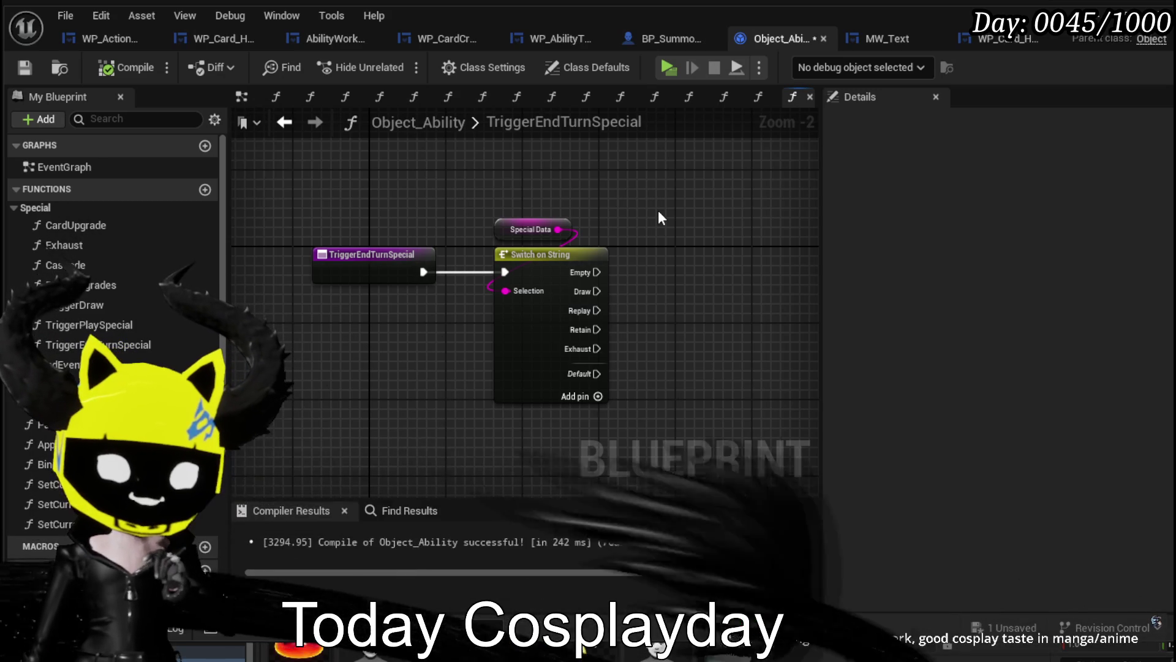
key(ctrl+s)
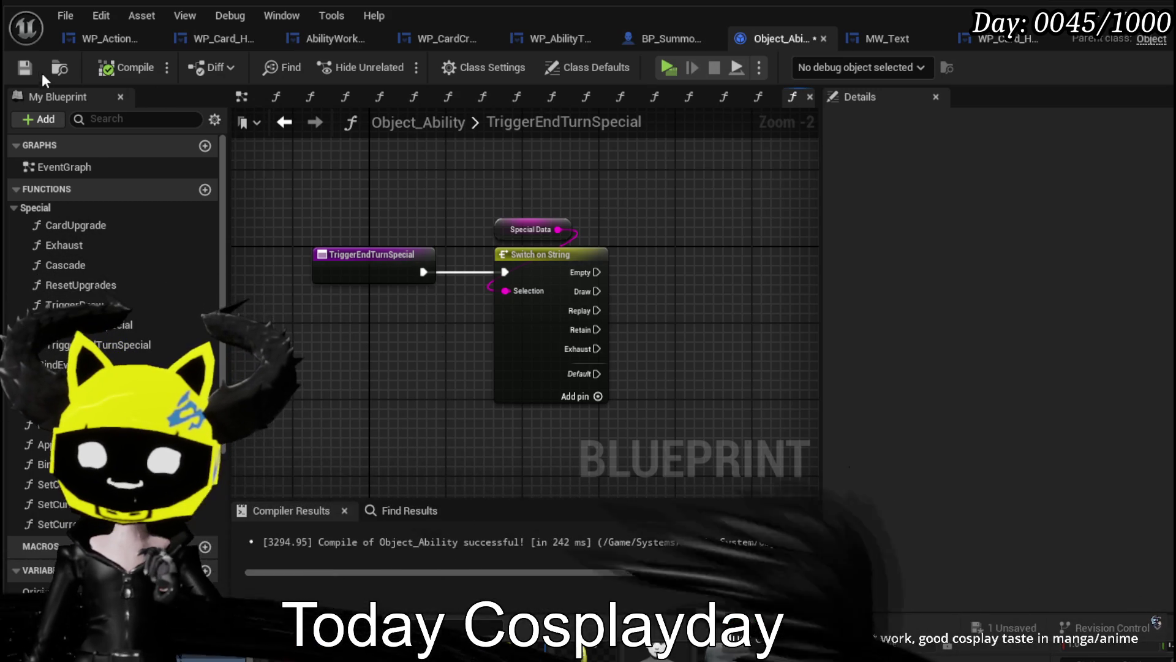
drag(672, 196, 549, 158)
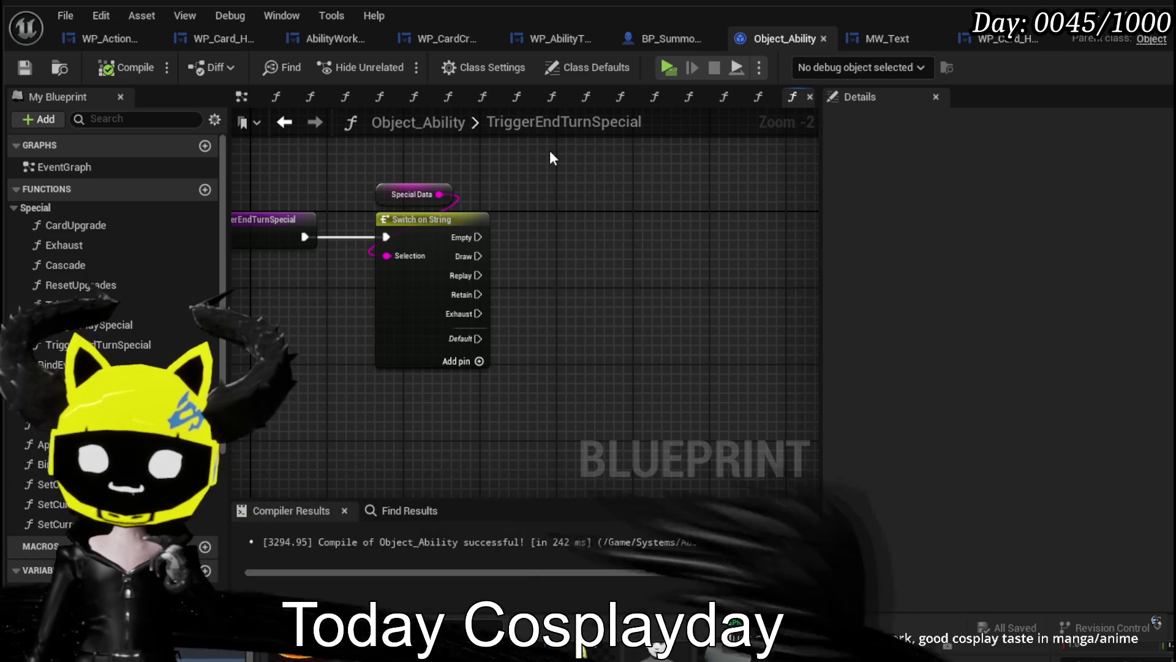
drag(550, 158, 641, 169)
click(24, 67)
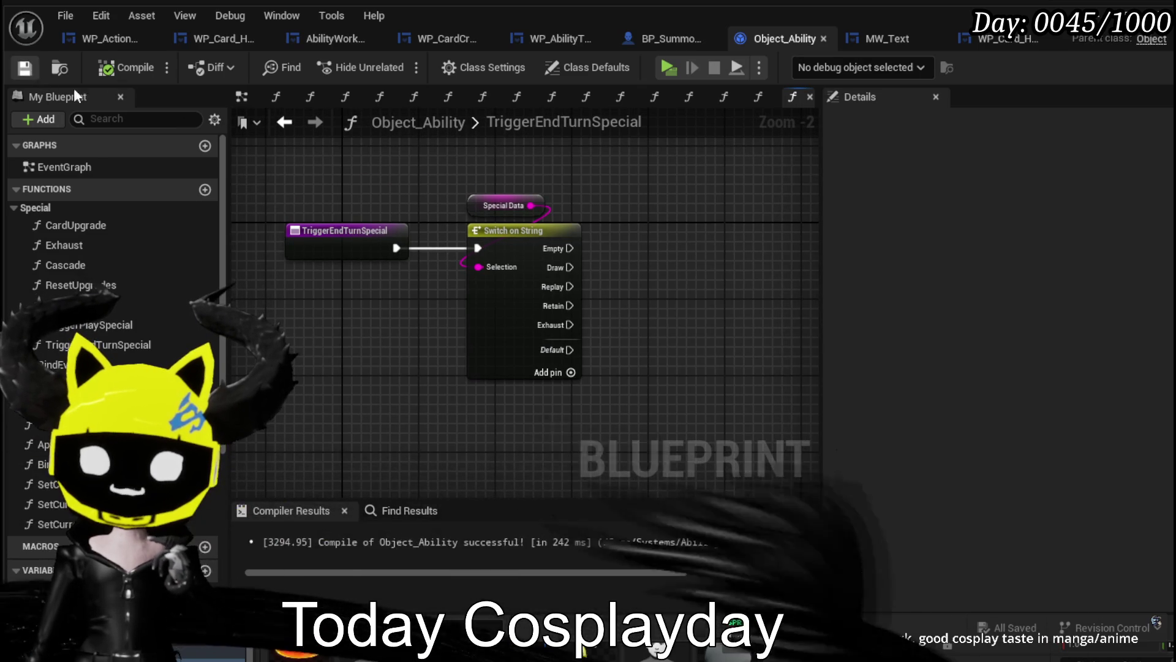
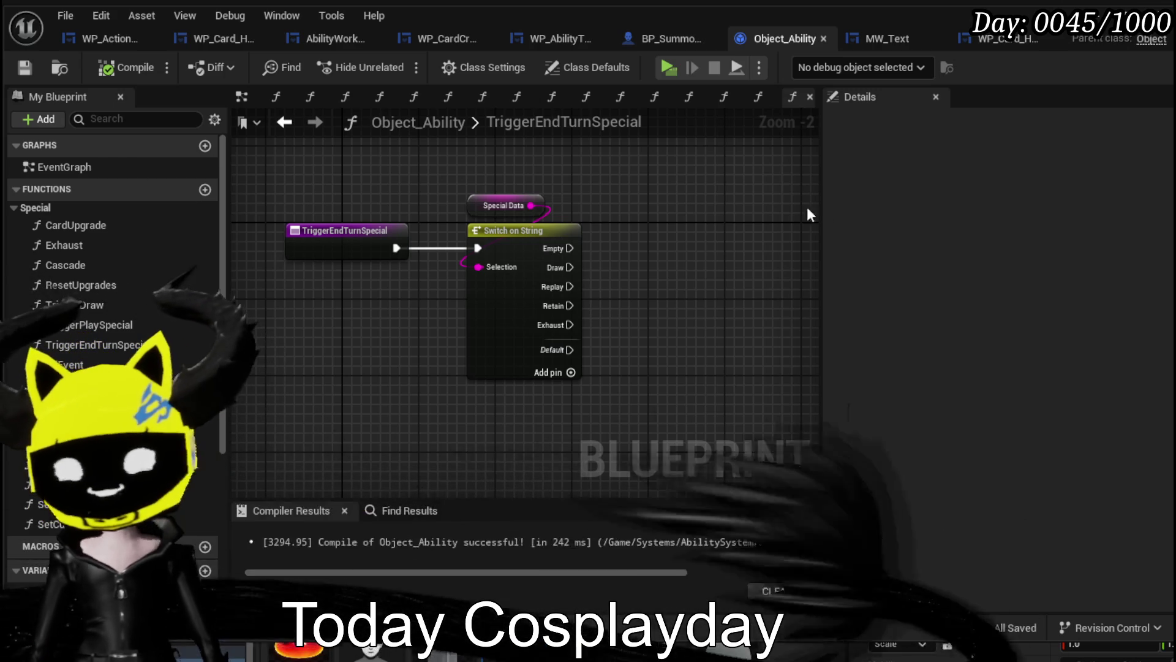
Look over the Special Data switch, starting and then cancelling a new connection off the Empty case.
drag(722, 215, 633, 193)
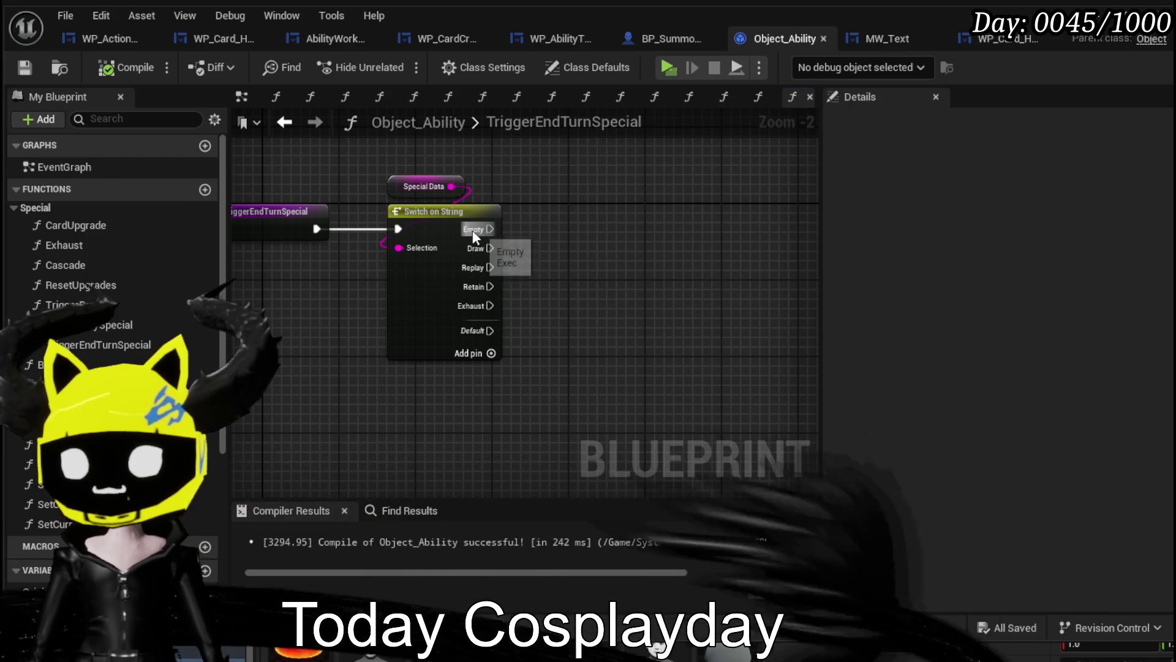
drag(475, 230, 713, 230)
click(480, 229)
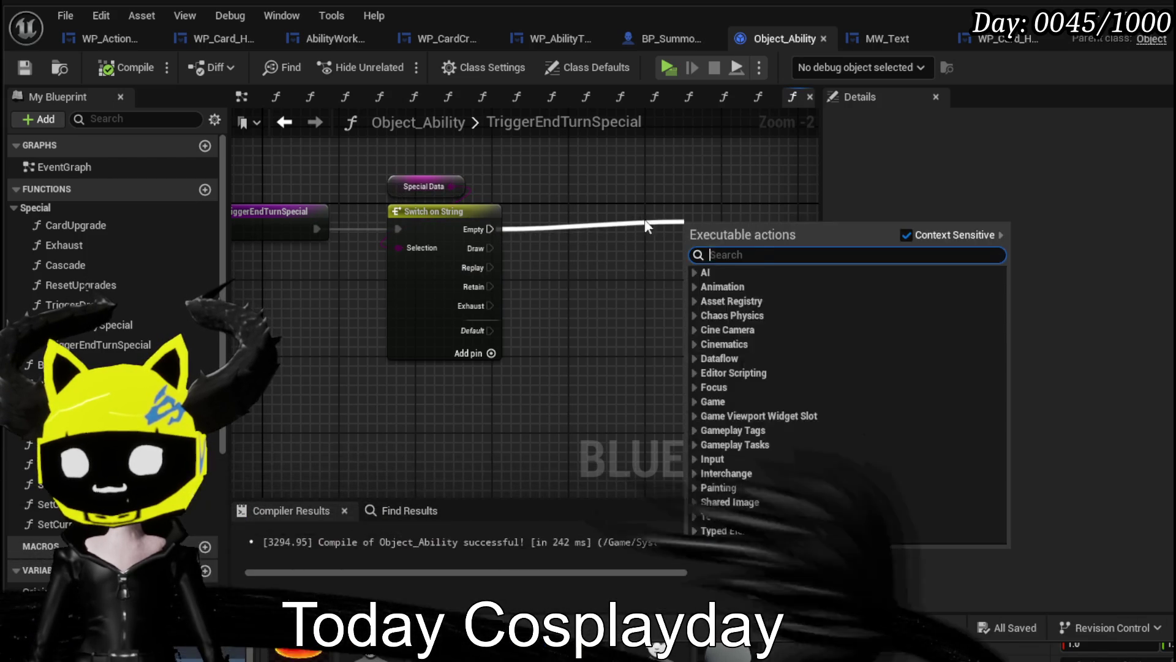
click(535, 198)
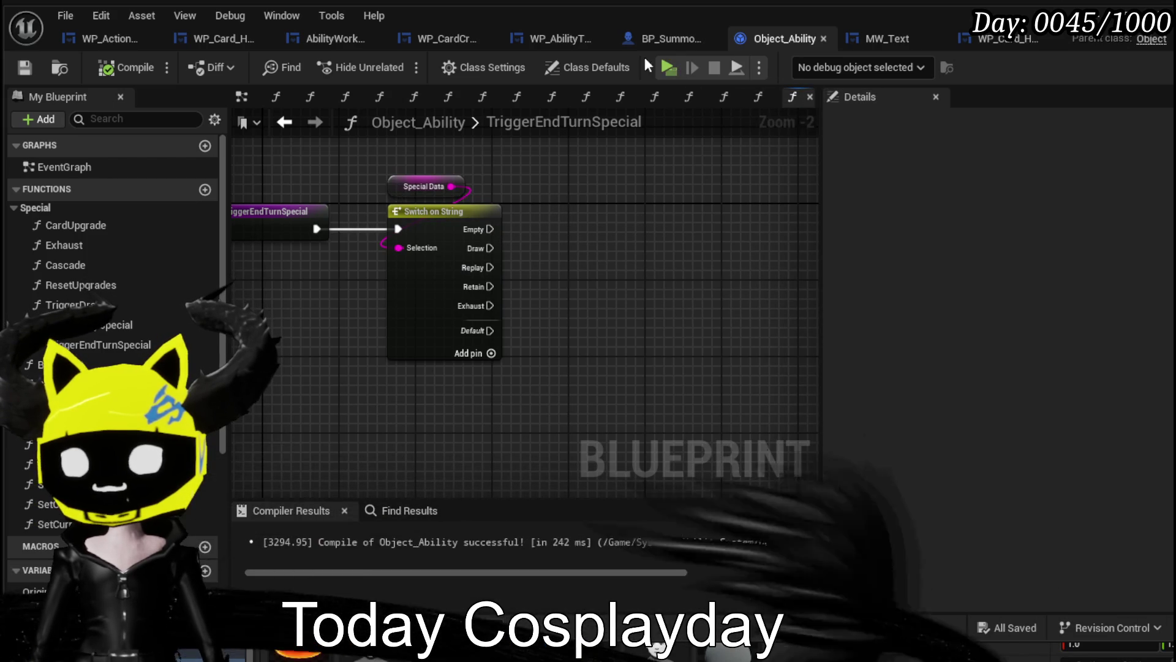
In EndTurnSequence, call Trigger End Turn Special on FIND's result and place it beside the Branch.
click(219, 39)
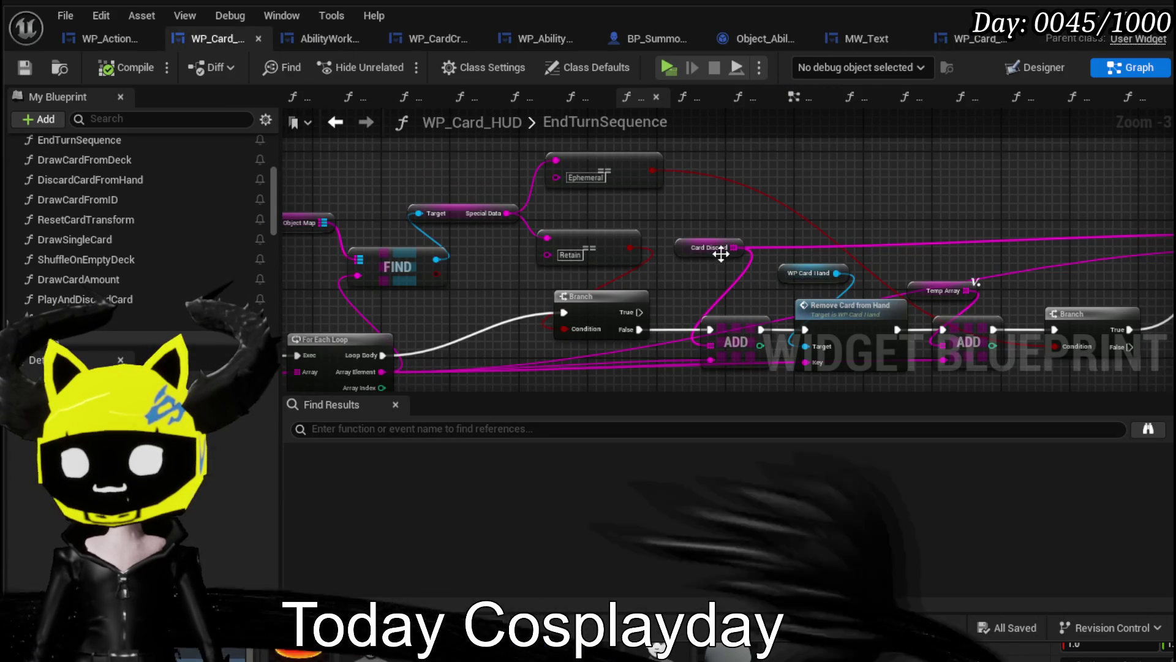
drag(439, 263, 528, 271)
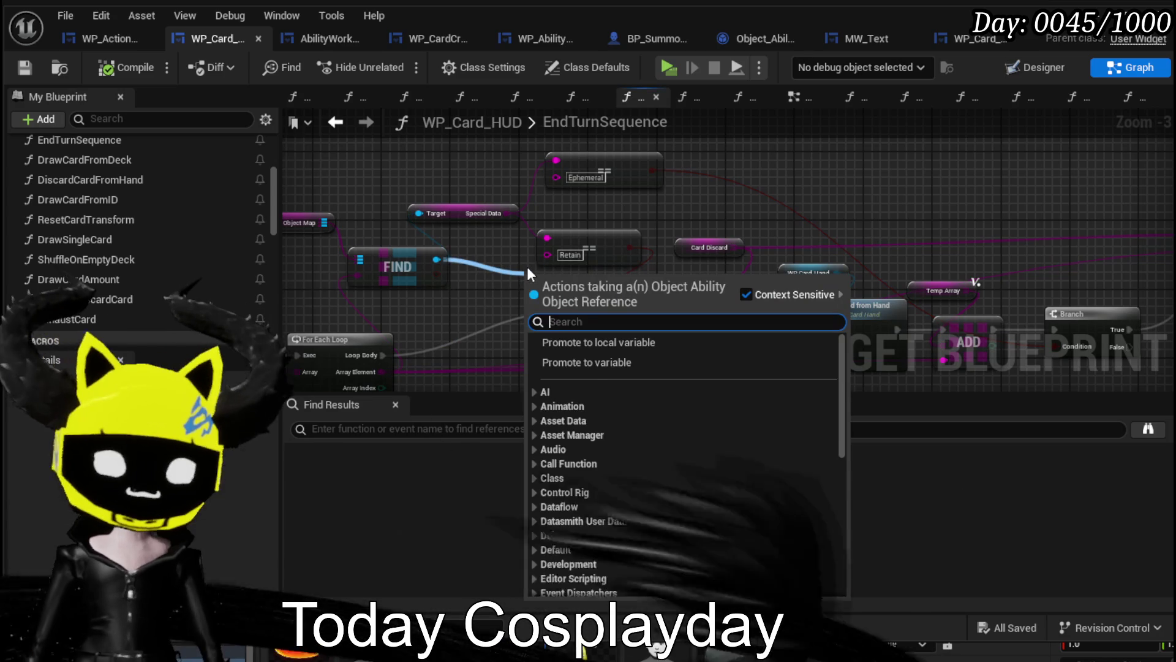
text(Trigger en)
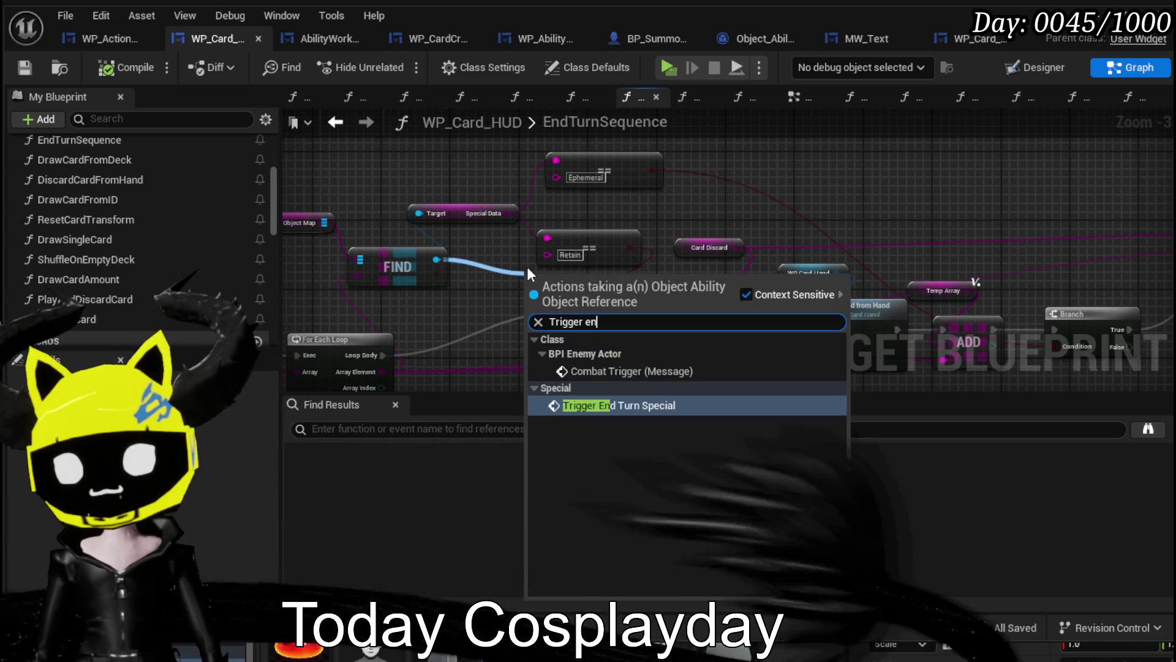
click(598, 404)
mouse_move(582, 279)
mouse_down()
mouse_move(582, 386)
mouse_move(565, 283)
mouse_move(590, 218)
mouse_up()
drag(599, 319, 342, 372)
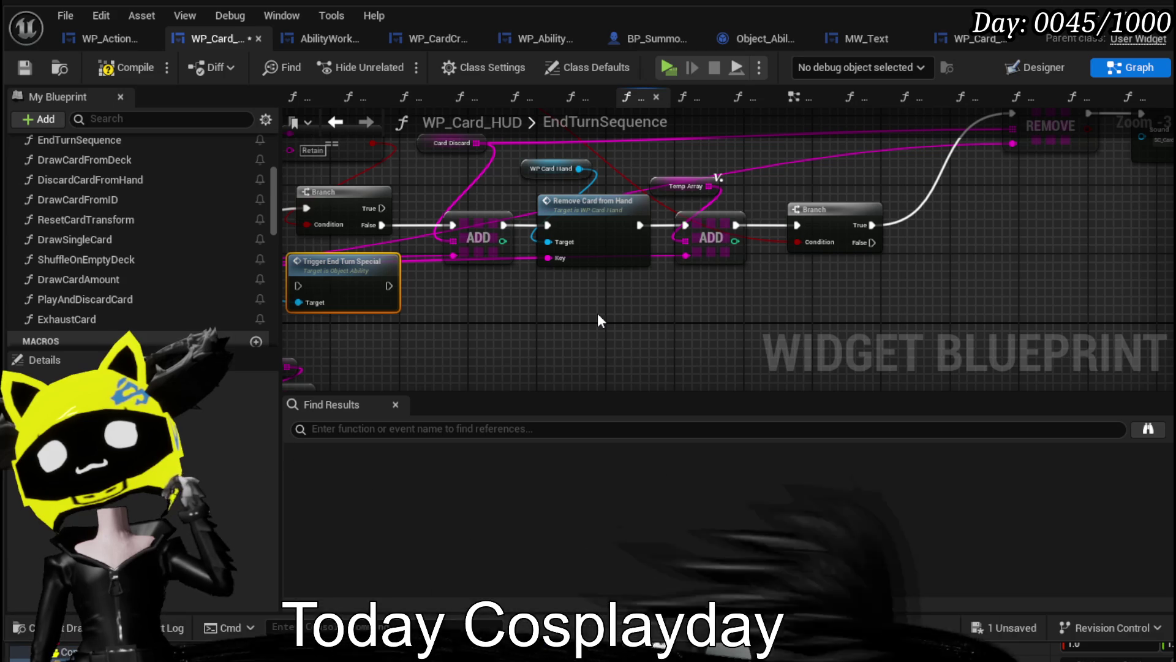
Open the TriggerEndTurnSpecial function from the new call node.
mouse_move(598, 311)
mouse_down()
mouse_move(565, 336)
mouse_move(569, 359)
mouse_up()
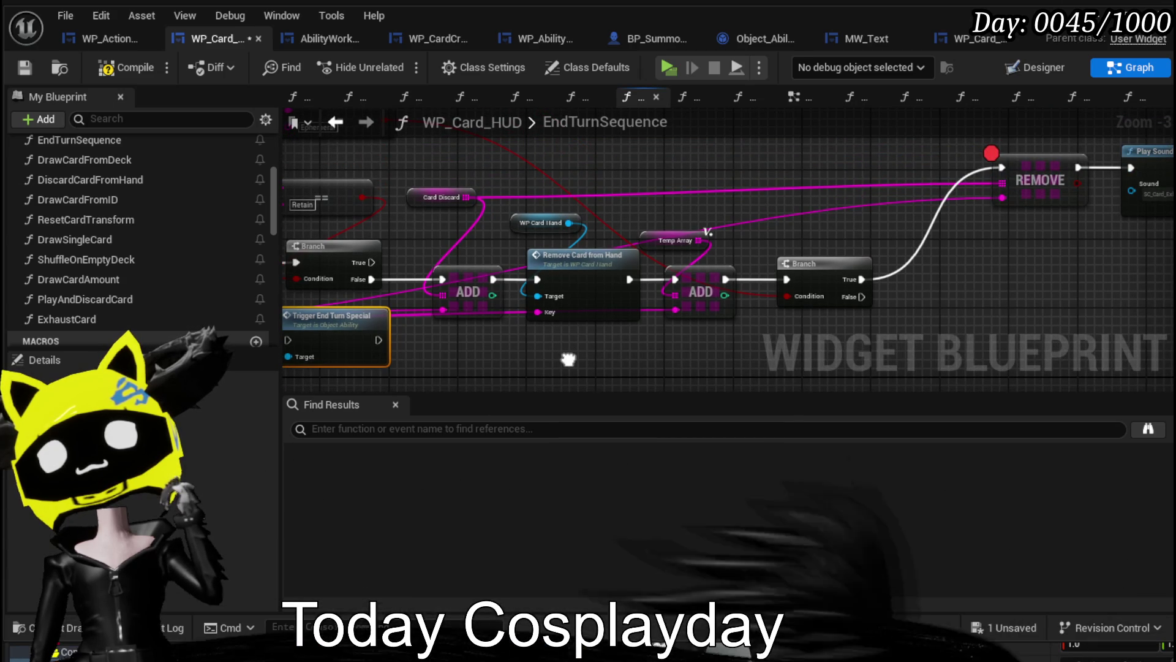
scroll(574, 358, down, 2)
drag(520, 361, 896, 189)
scroll(615, 285, up, 2)
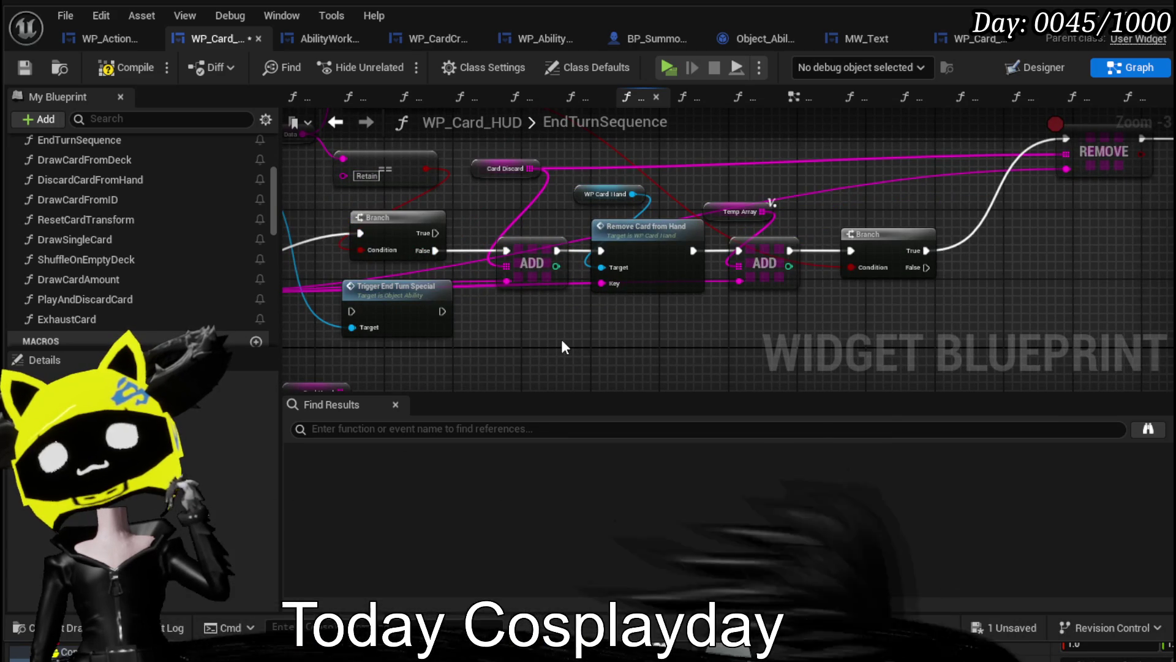
double_click(372, 305)
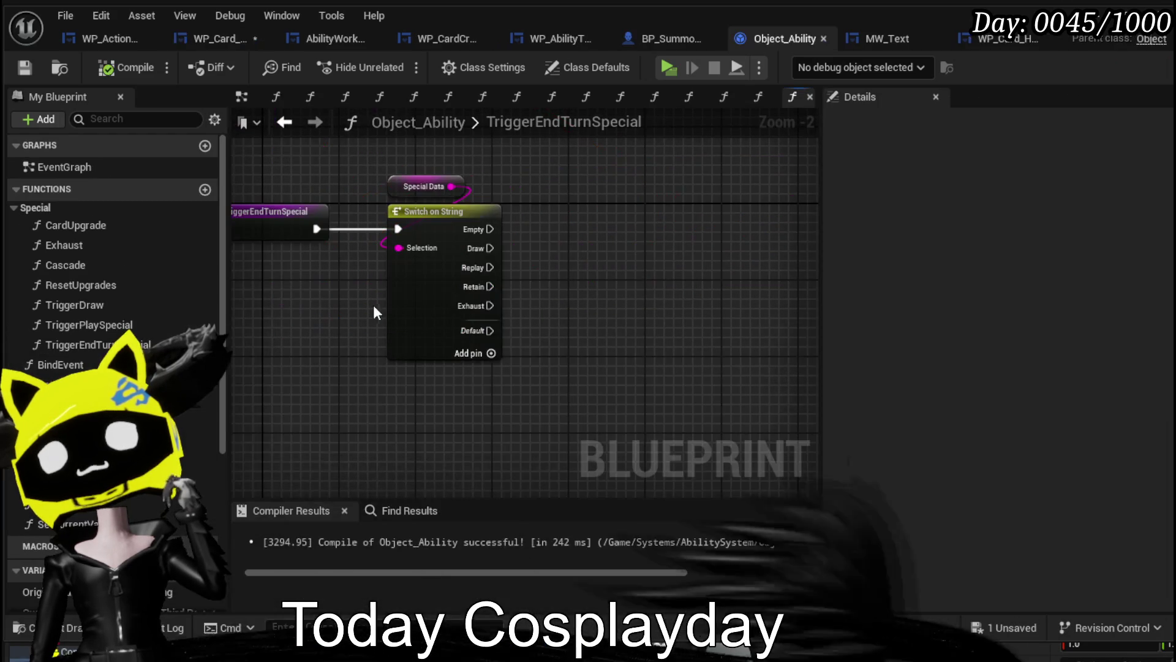
Add a Return Node after the Empty case with a Boolean output named Empty.
click(270, 226)
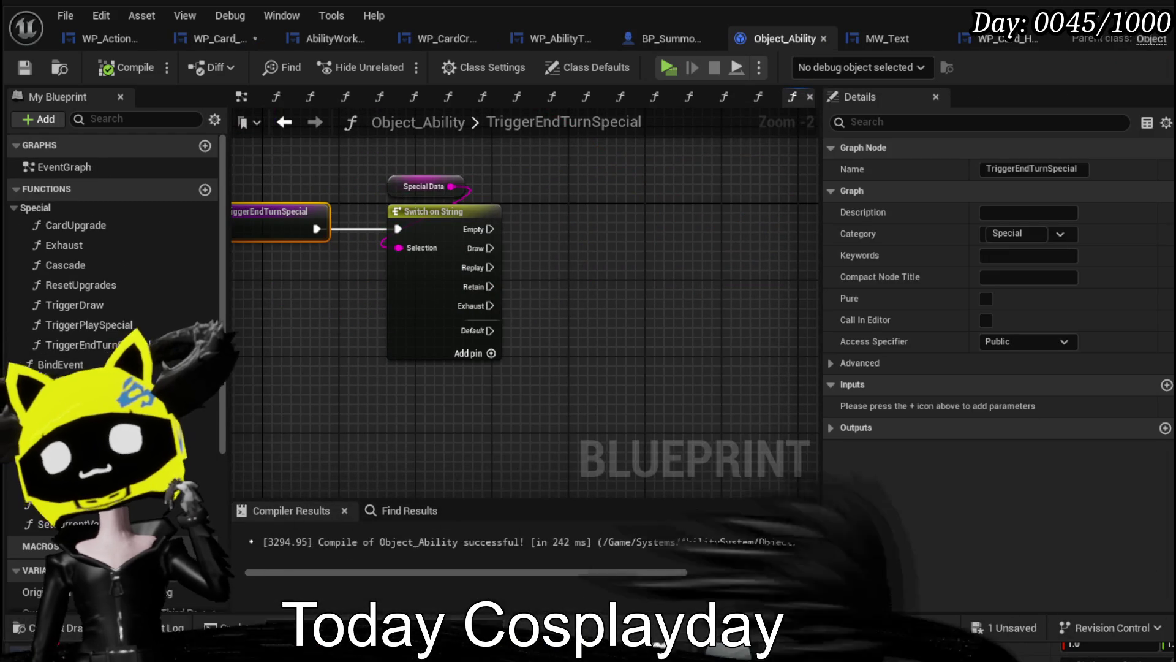
mouse_move(402, 152)
mouse_down()
mouse_move(678, 192)
mouse_move(638, 216)
mouse_move(698, 231)
mouse_up()
click(1030, 406)
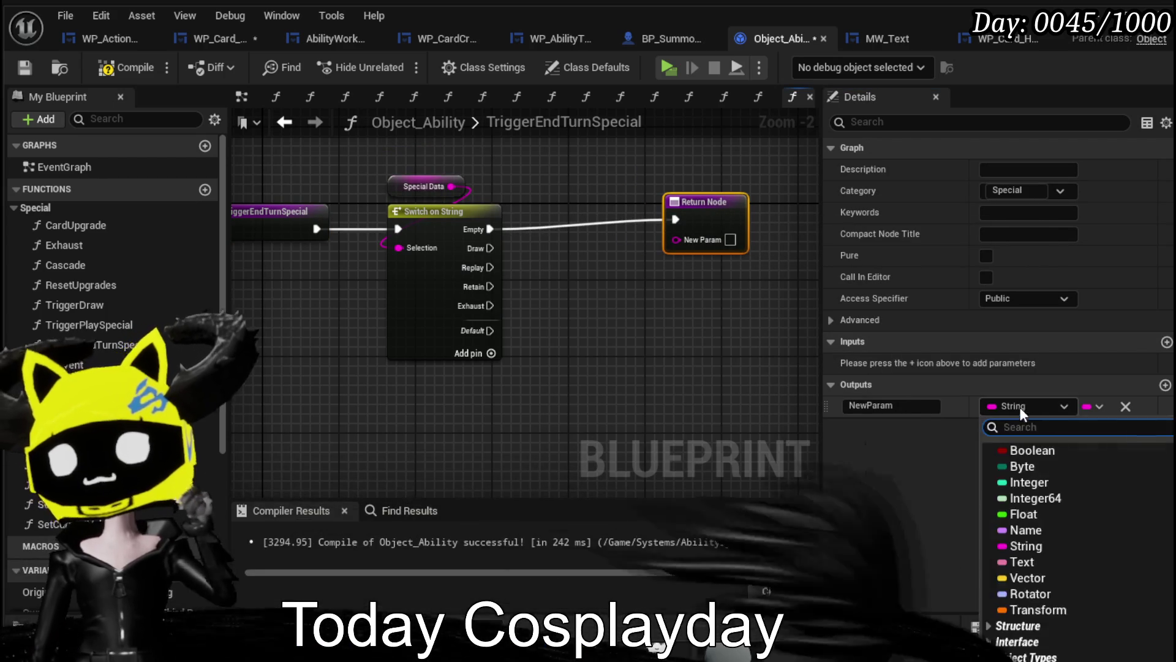
click(980, 449)
double_click(888, 406)
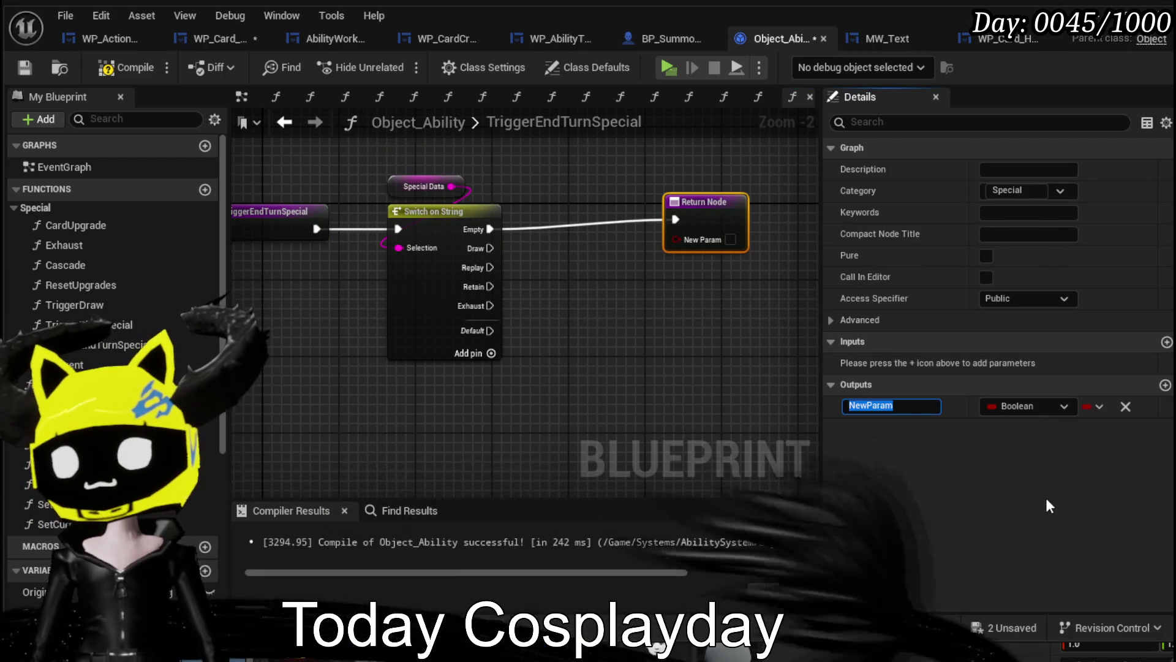
text(Empty)
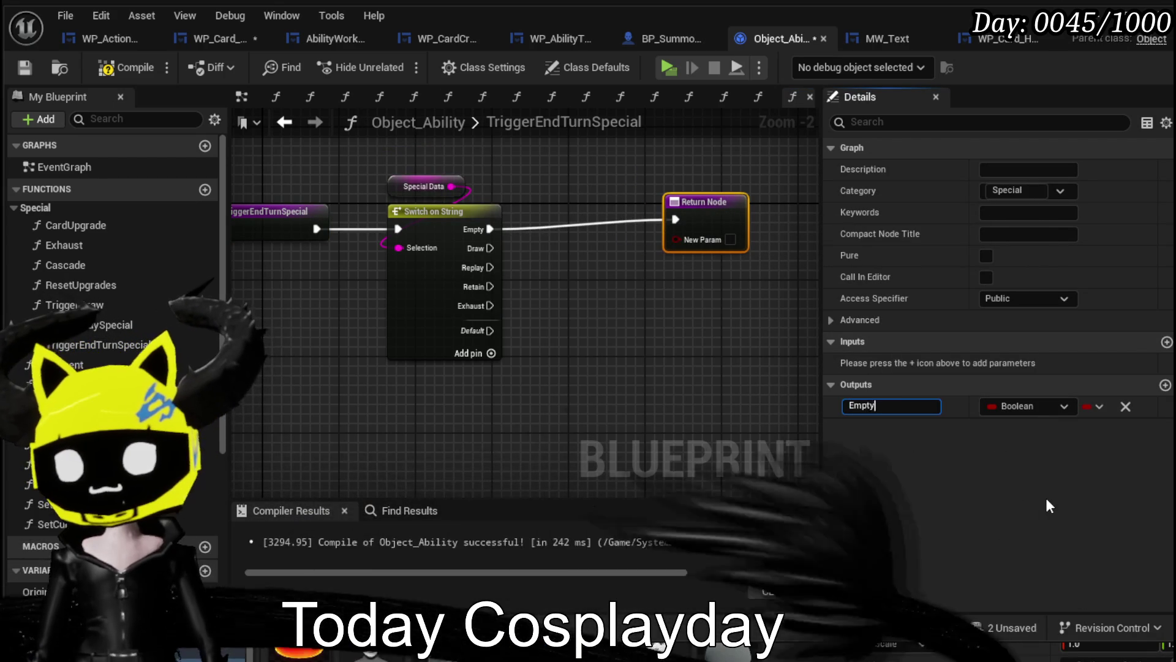
key(Return)
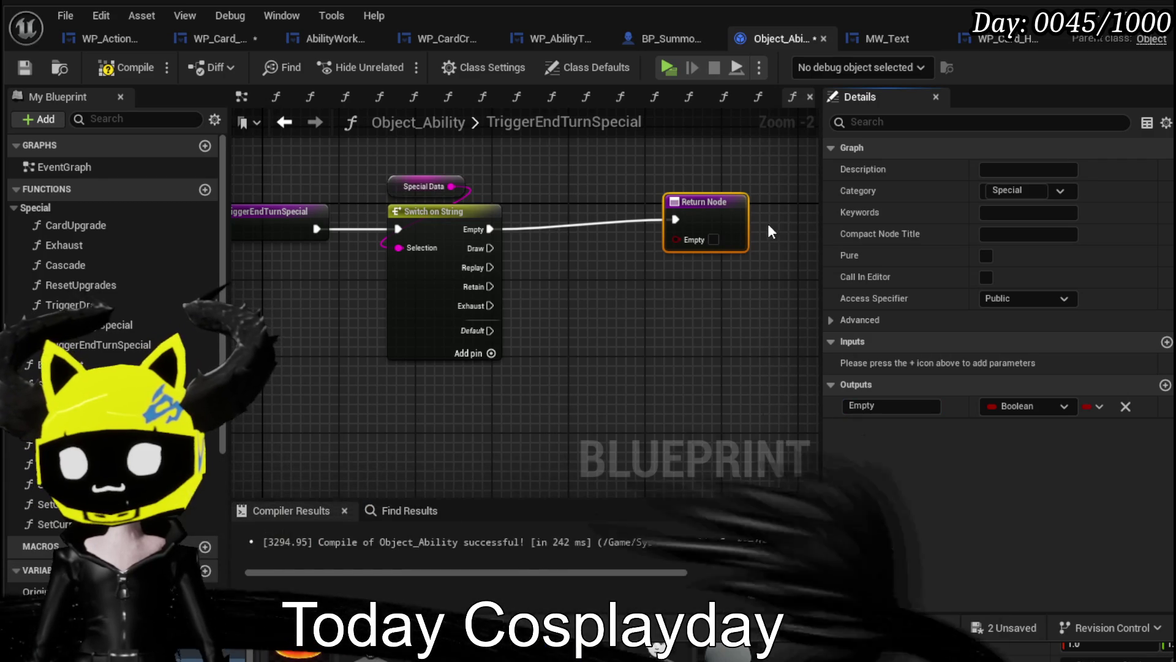
Set Empty to true, position the return node, compile and save, and go back to EndTurnSequence.
click(714, 239)
drag(718, 238, 773, 223)
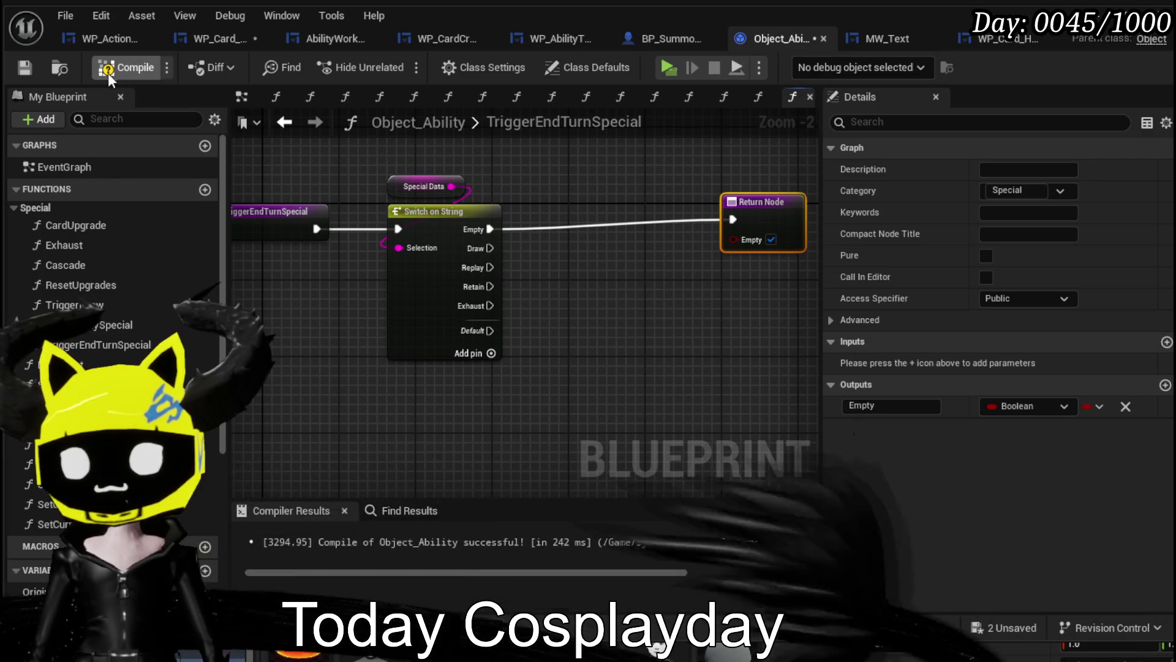
drag(773, 206, 794, 217)
click(34, 67)
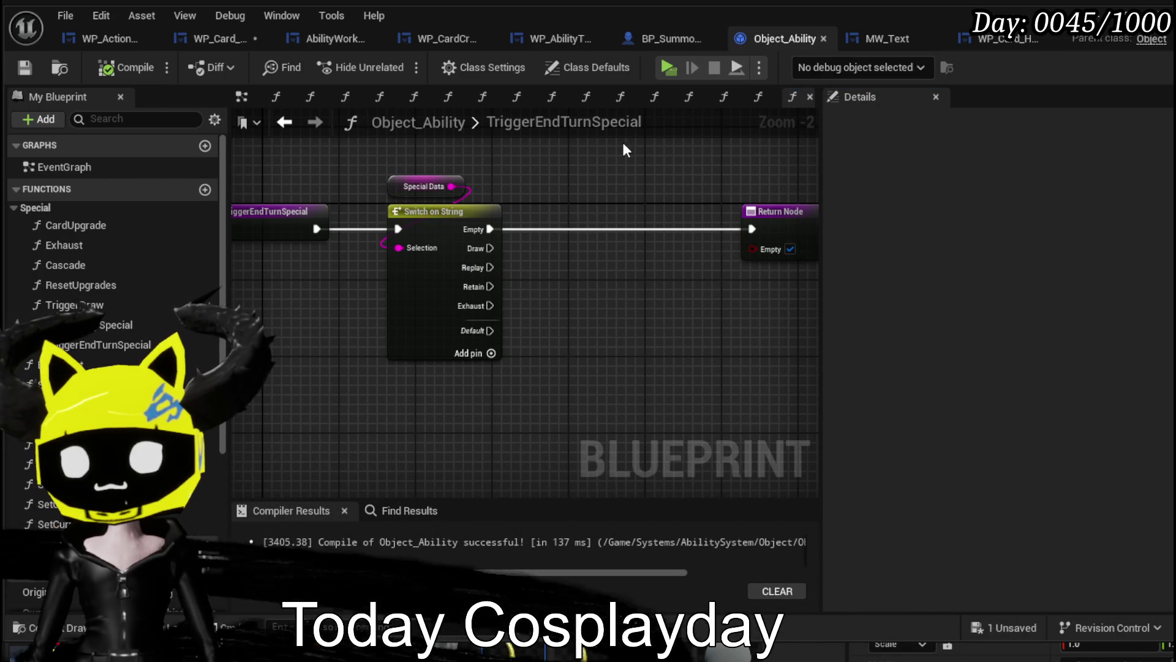
click(284, 121)
click(219, 40)
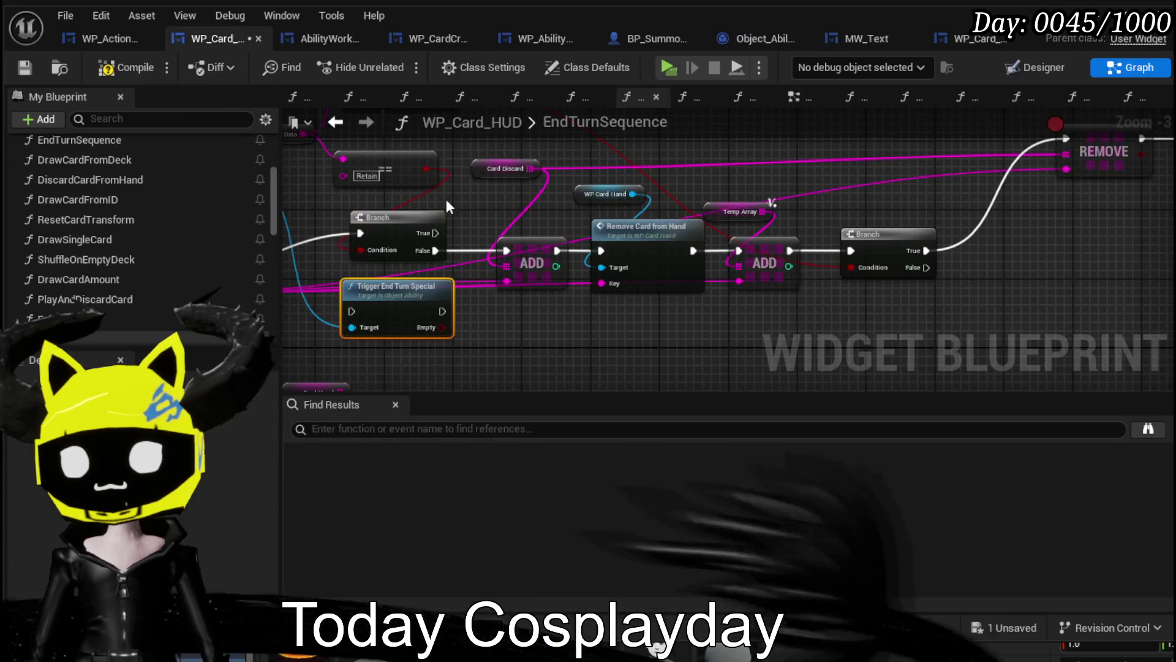
Run Trigger End Turn Special from the loop body and chain it into the Branch.
mouse_move(441, 329)
mouse_down()
mouse_move(547, 354)
mouse_move(556, 320)
mouse_move(449, 323)
mouse_move(728, 295)
mouse_move(709, 322)
mouse_up()
drag(488, 297, 479, 255)
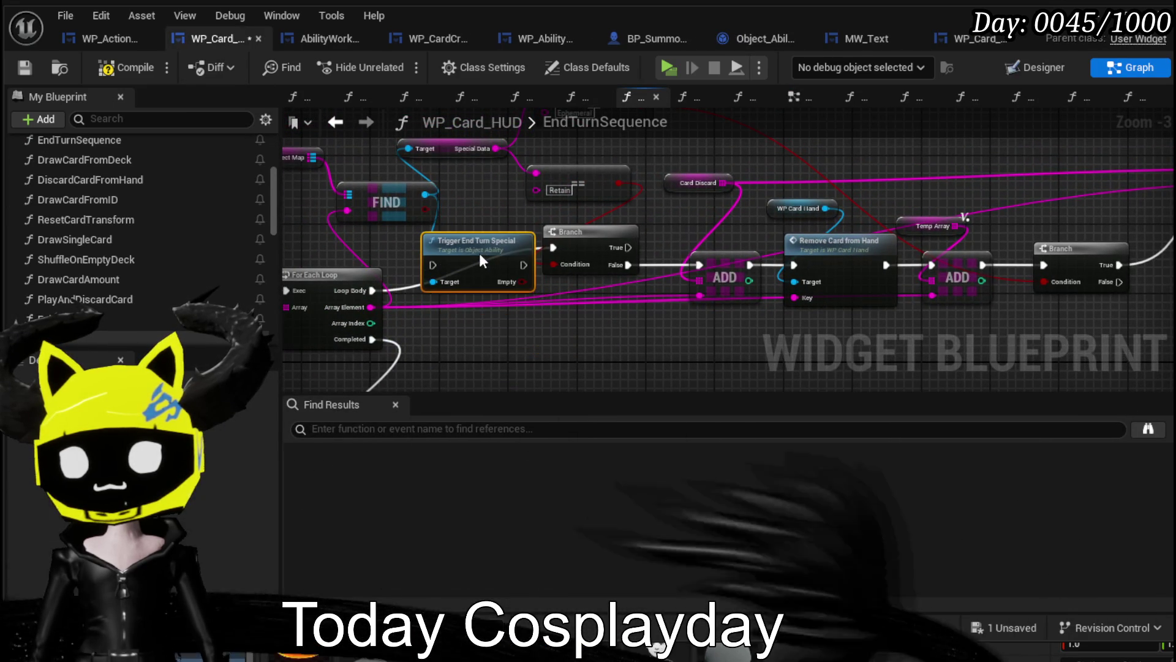
drag(367, 291, 447, 255)
mouse_move(599, 242)
mouse_down()
mouse_move(603, 251)
mouse_move(501, 267)
mouse_move(494, 258)
mouse_move(699, 264)
mouse_up()
mouse_move(477, 243)
mouse_down()
mouse_move(553, 256)
mouse_move(521, 267)
mouse_move(553, 274)
mouse_up()
Rearrange the Special Data, Retain, FIND and For Each Loop nodes and unlink Branch False from ADD.
drag(640, 256, 637, 312)
drag(484, 259, 574, 197)
mouse_move(591, 236)
mouse_down()
mouse_move(605, 177)
mouse_move(450, 223)
mouse_move(553, 303)
mouse_up()
scroll(552, 303, down, 1)
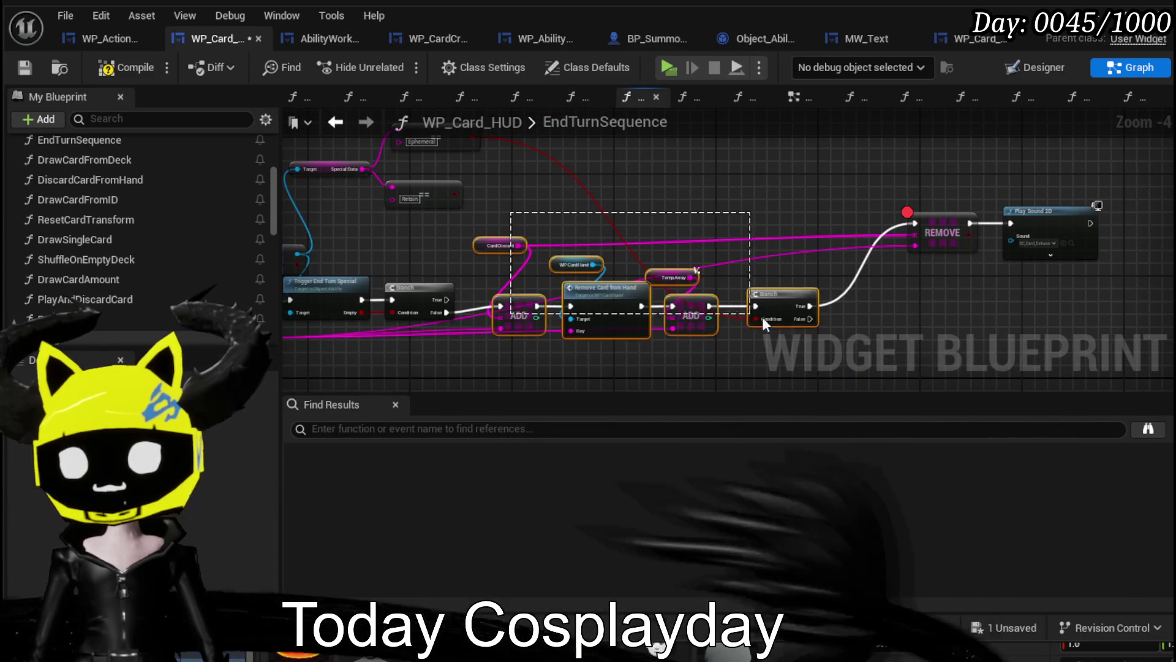
drag(487, 199, 807, 274)
drag(447, 312, 519, 274)
alt+click(491, 289)
mouse_move(504, 190)
mouse_down()
mouse_move(537, 232)
mouse_move(730, 283)
mouse_up()
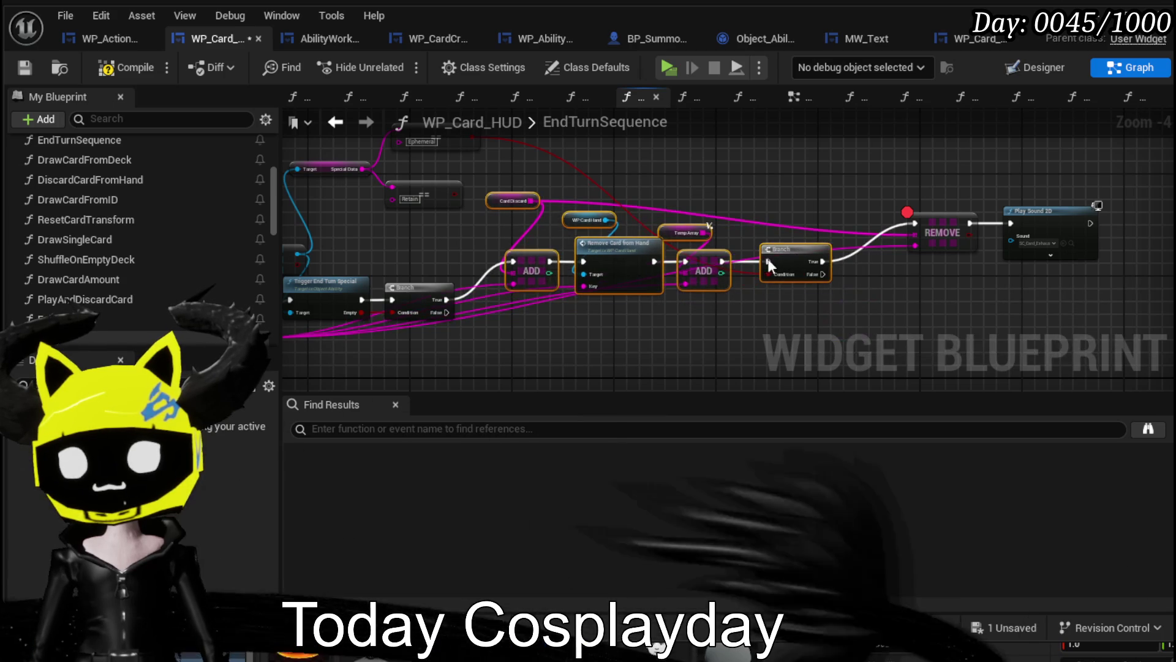
drag(547, 202, 663, 209)
mouse_move(369, 242)
mouse_down()
mouse_move(510, 261)
mouse_move(517, 251)
mouse_move(497, 231)
mouse_up()
drag(561, 255, 663, 185)
mouse_move(398, 351)
mouse_down()
mouse_move(561, 265)
mouse_move(413, 265)
mouse_move(461, 263)
mouse_move(552, 323)
mouse_move(593, 376)
mouse_up()
Delete the Retain comparison node, then compile and save the card HUD blueprint.
click(571, 256)
key(Delete)
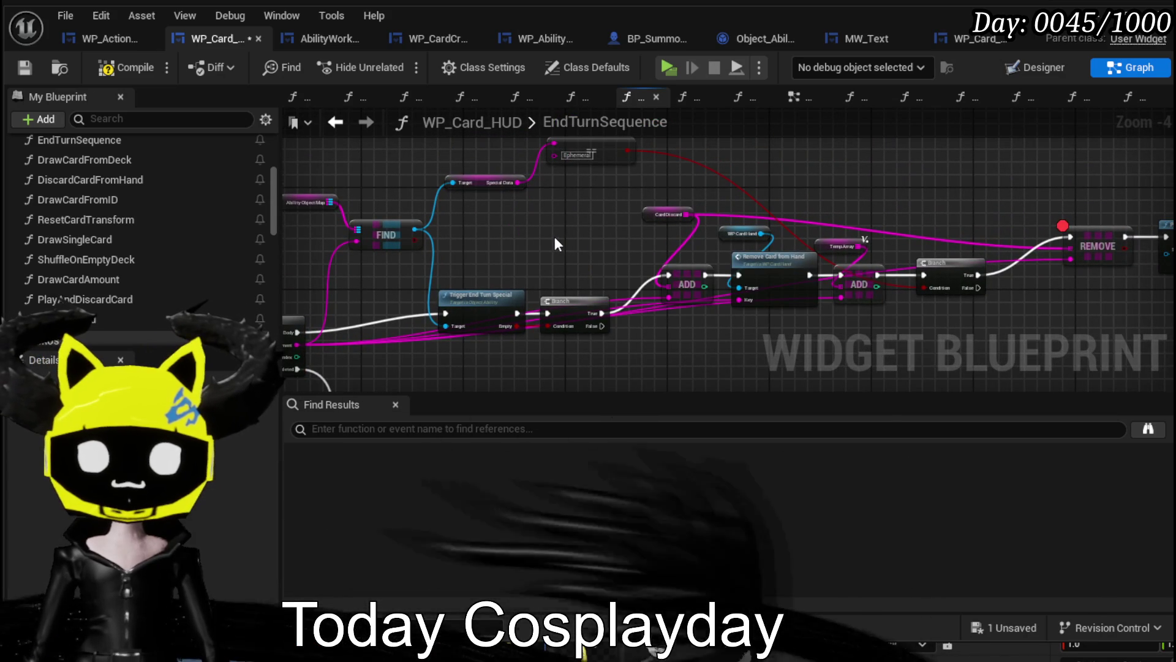
click(115, 67)
click(24, 68)
Tidy the REMOVE, Play Sound 2D and CardDiscard nodes along the chain.
drag(691, 188, 365, 166)
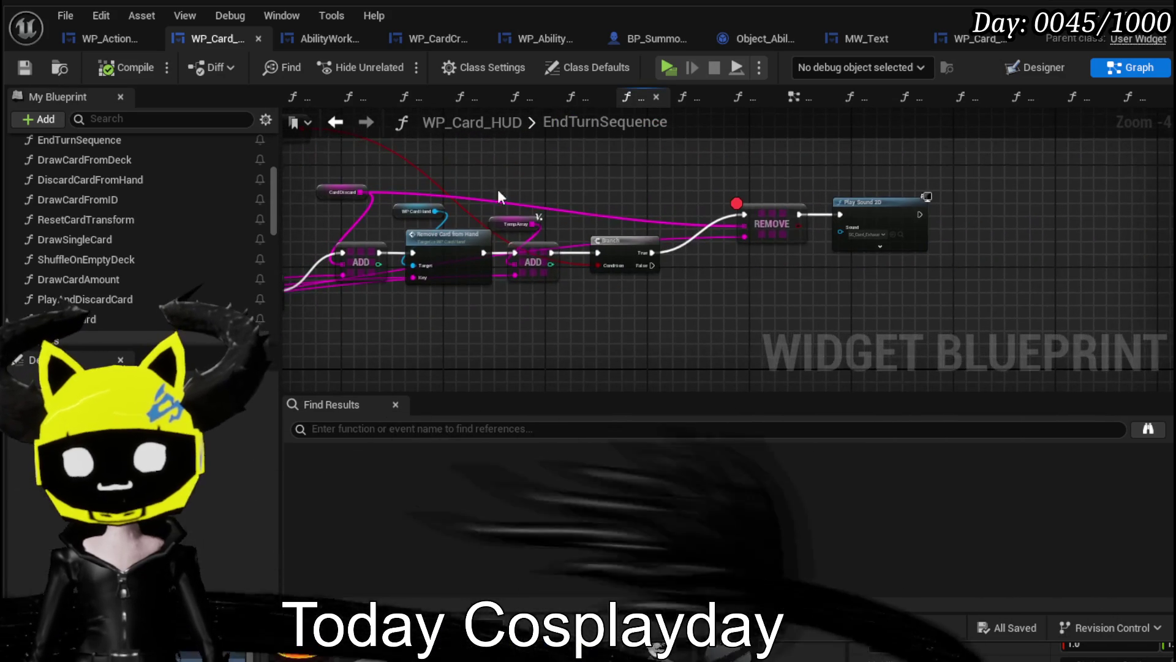
drag(894, 200, 863, 180)
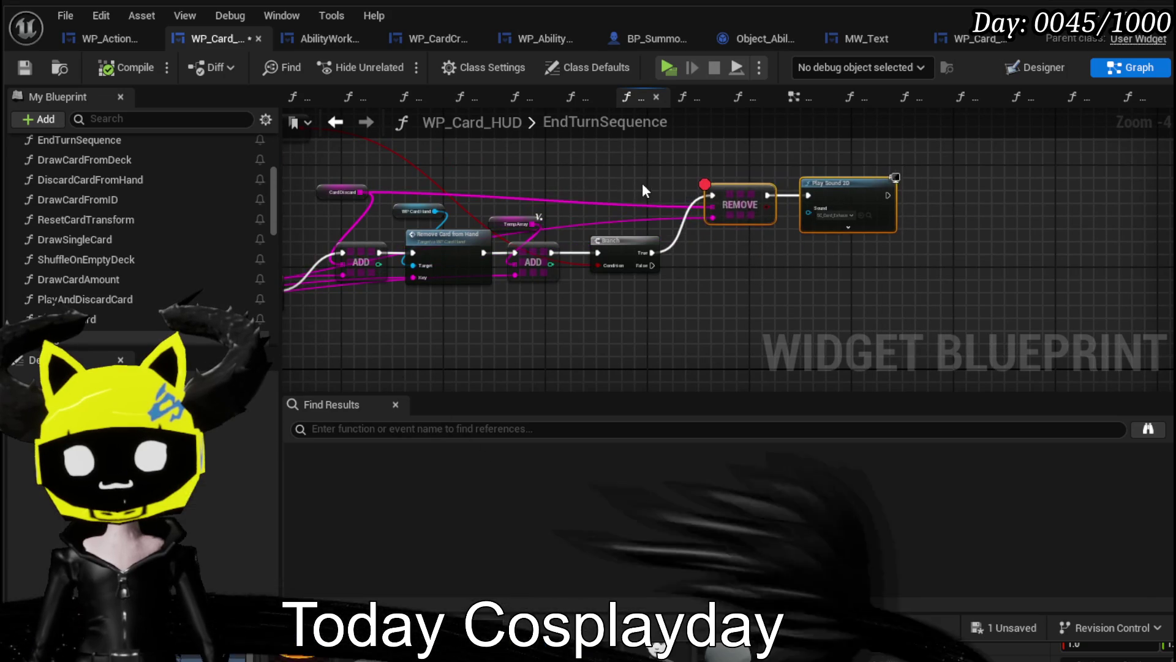
drag(639, 184, 771, 179)
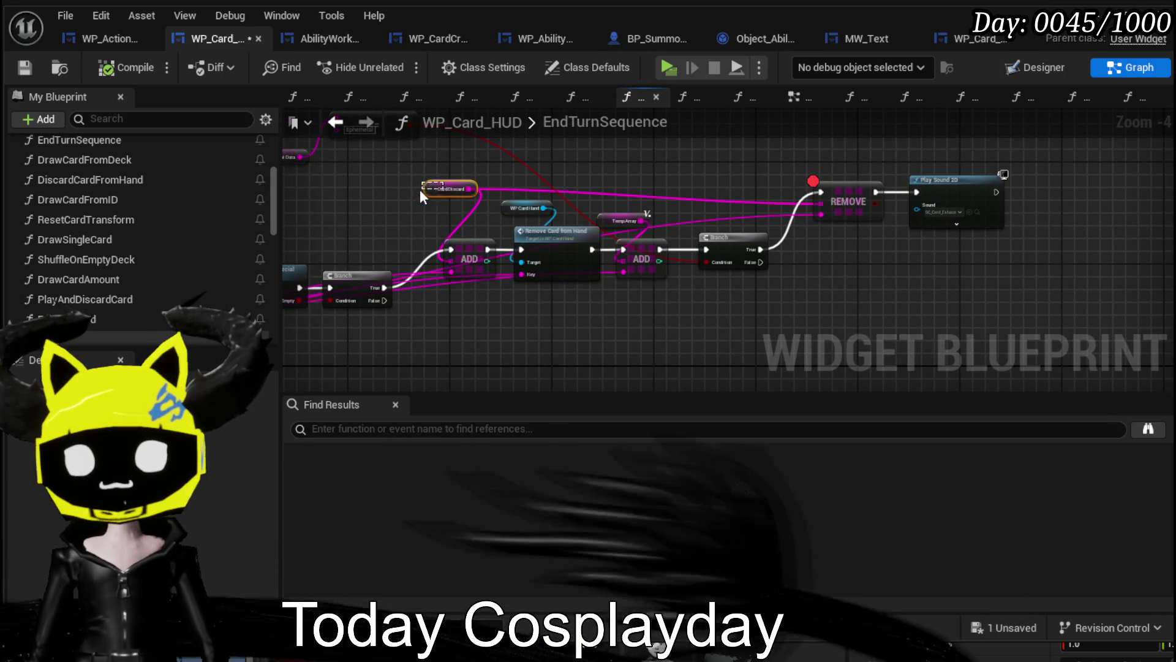
click(427, 190)
drag(379, 202, 358, 199)
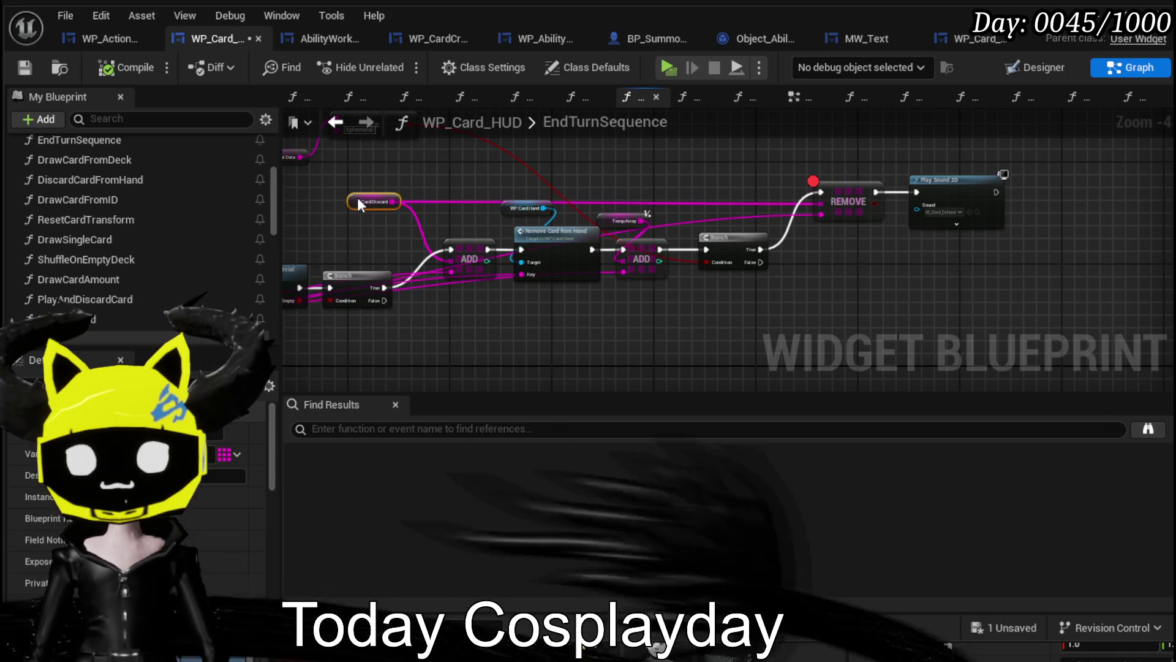
drag(483, 182, 637, 160)
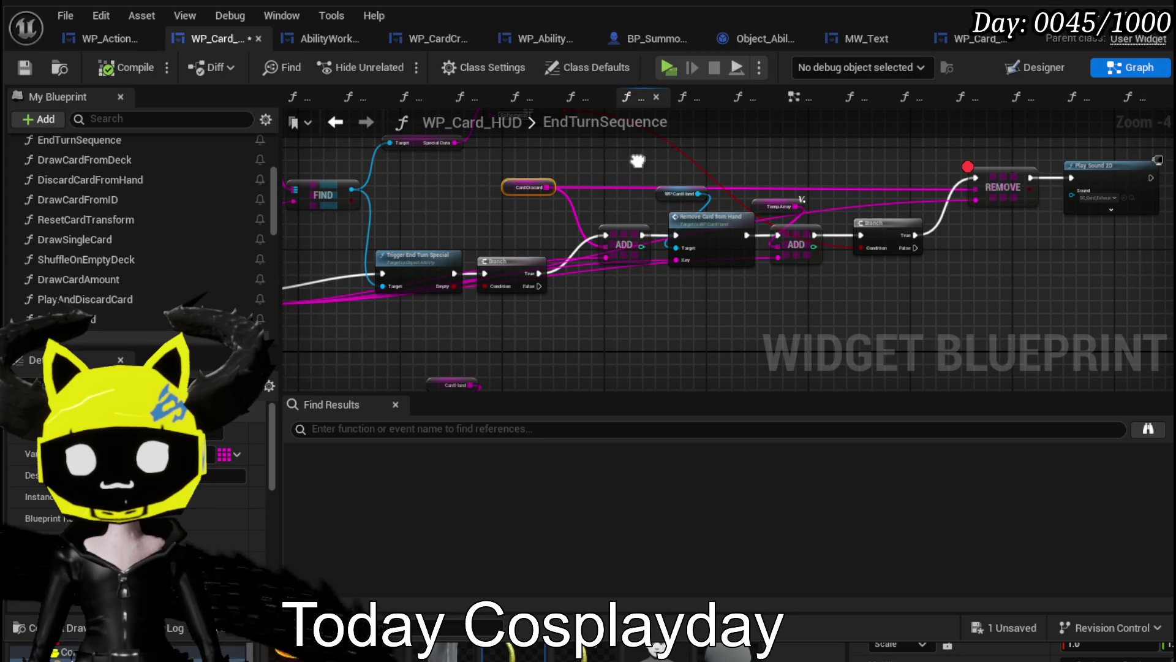
click(650, 286)
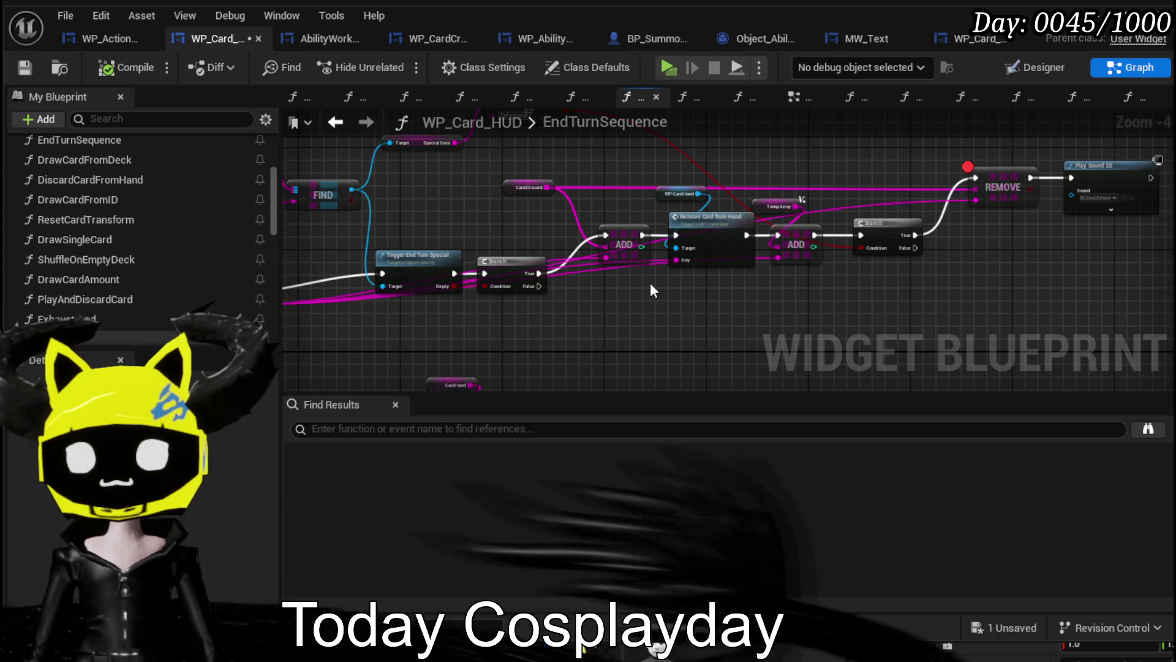
drag(447, 234, 517, 298)
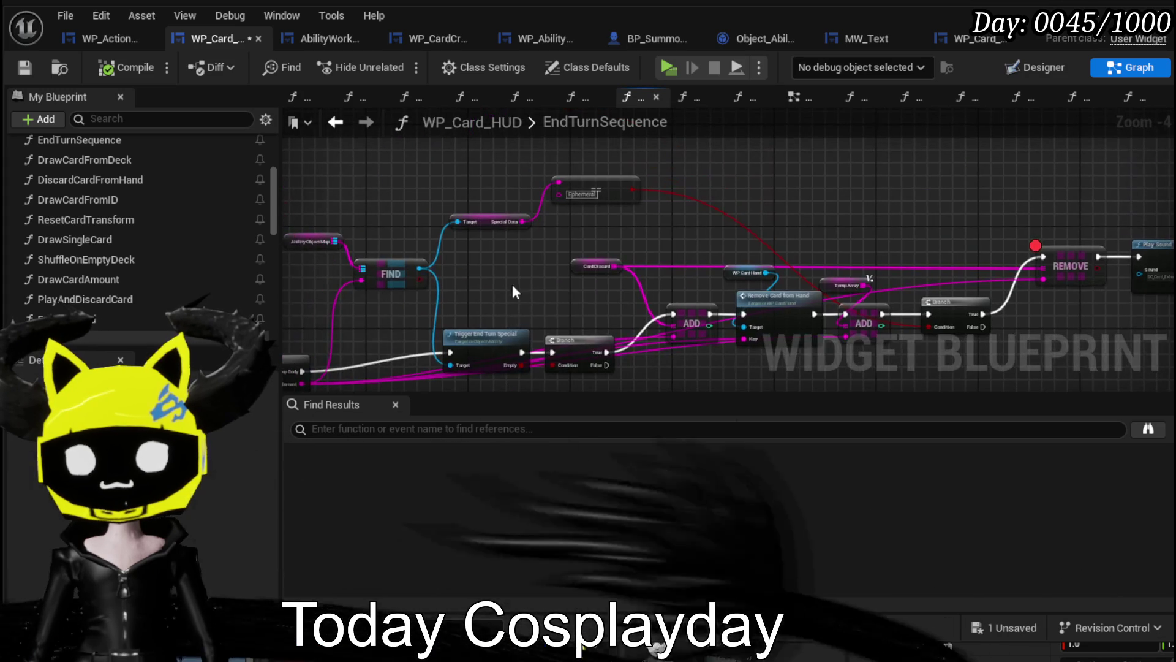
Add a Switch on String node on Special Data and drive it from the loop body.
mouse_move(489, 230)
mouse_down()
mouse_move(479, 303)
mouse_move(417, 318)
mouse_up()
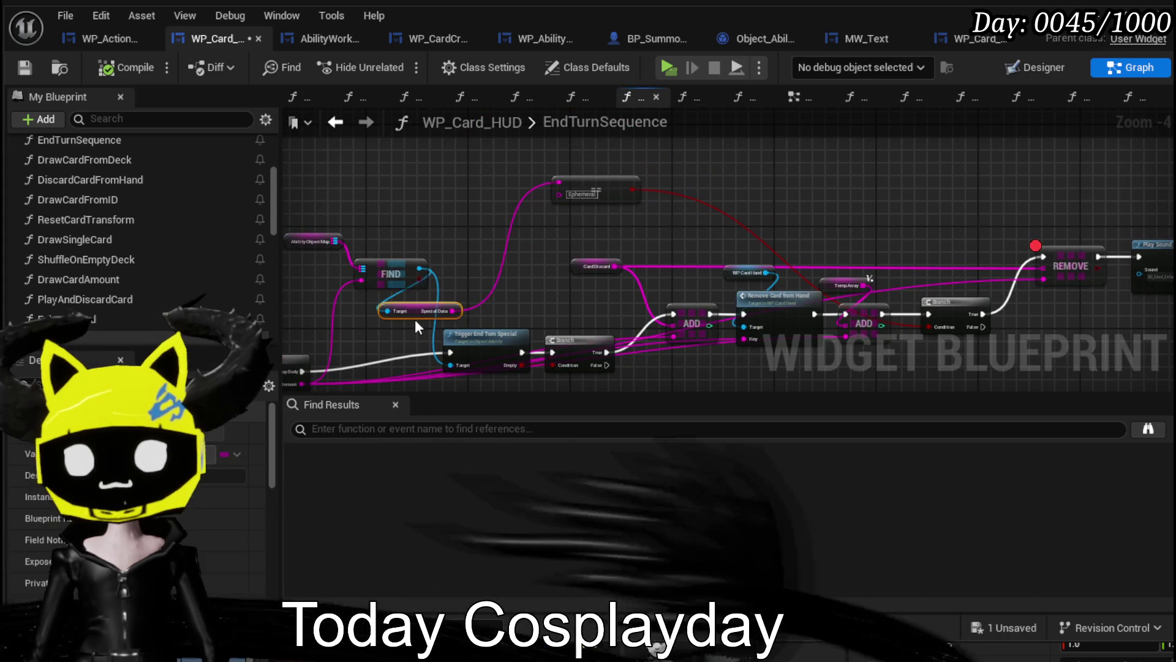
drag(508, 292, 508, 290)
text(with)
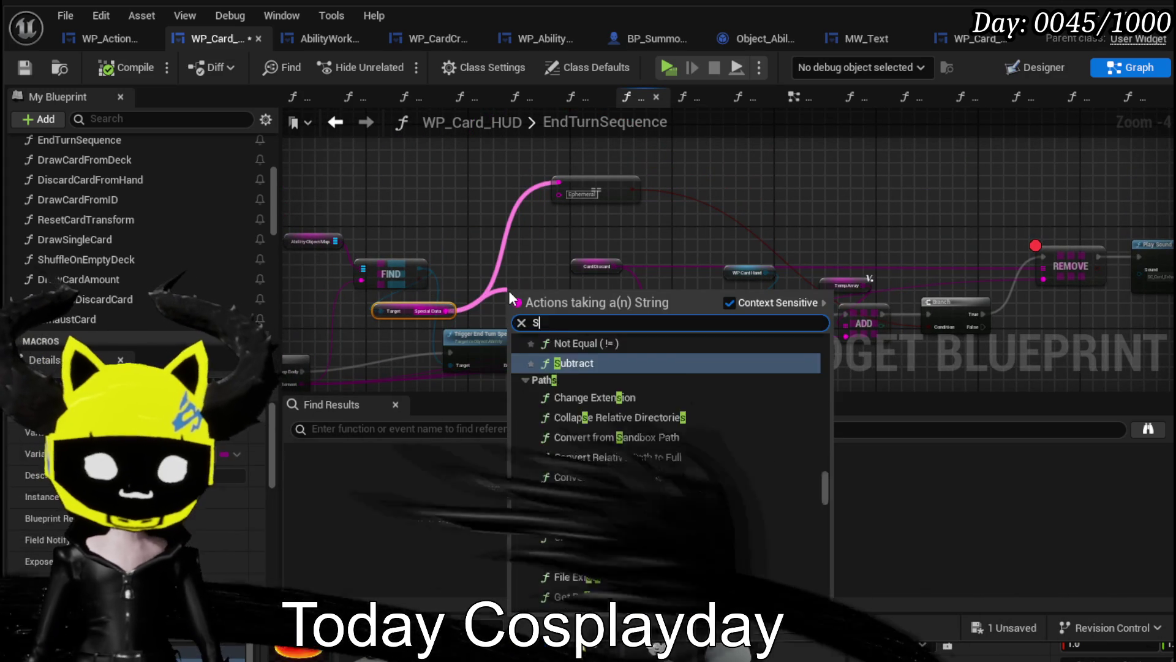
key(Escape)
drag(521, 297, 553, 171)
drag(525, 283, 512, 264)
drag(318, 246, 502, 277)
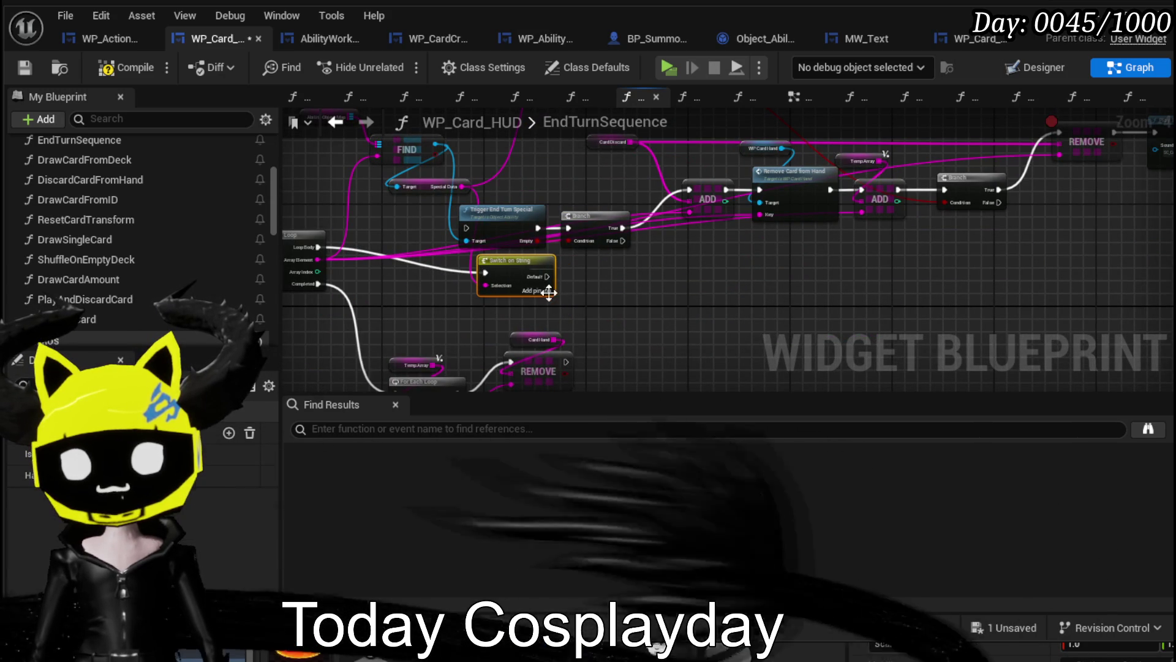
Add switch cases, naming the first Empty and the second Retain.
click(548, 291)
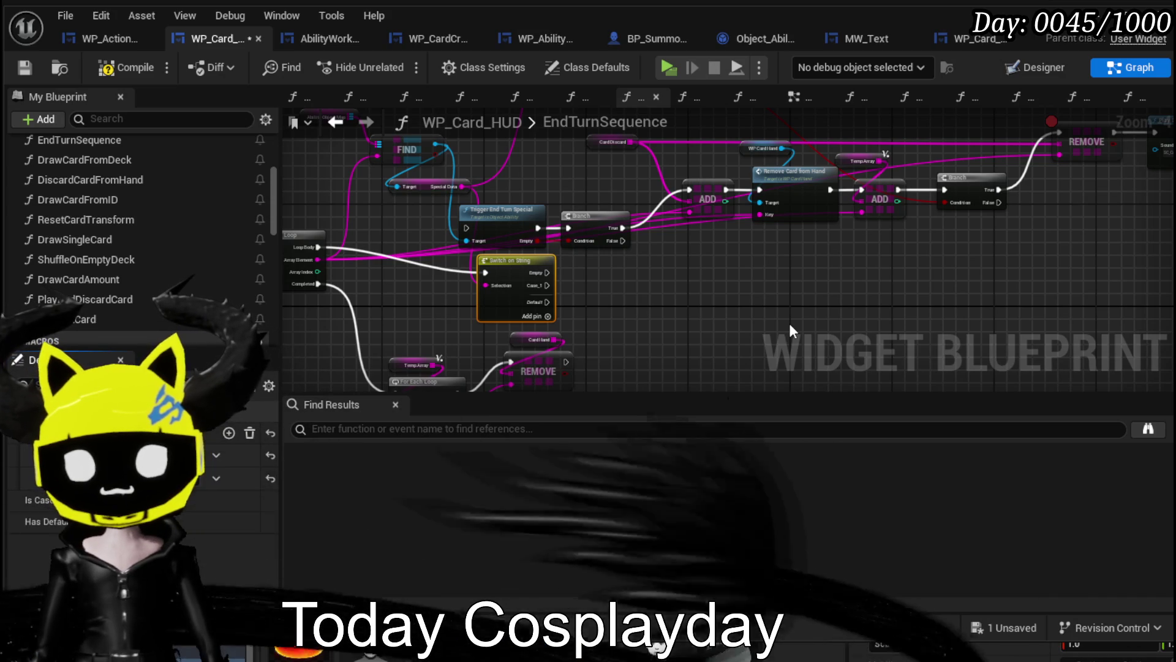
click(626, 280)
click(525, 314)
scroll(525, 314, up, 3)
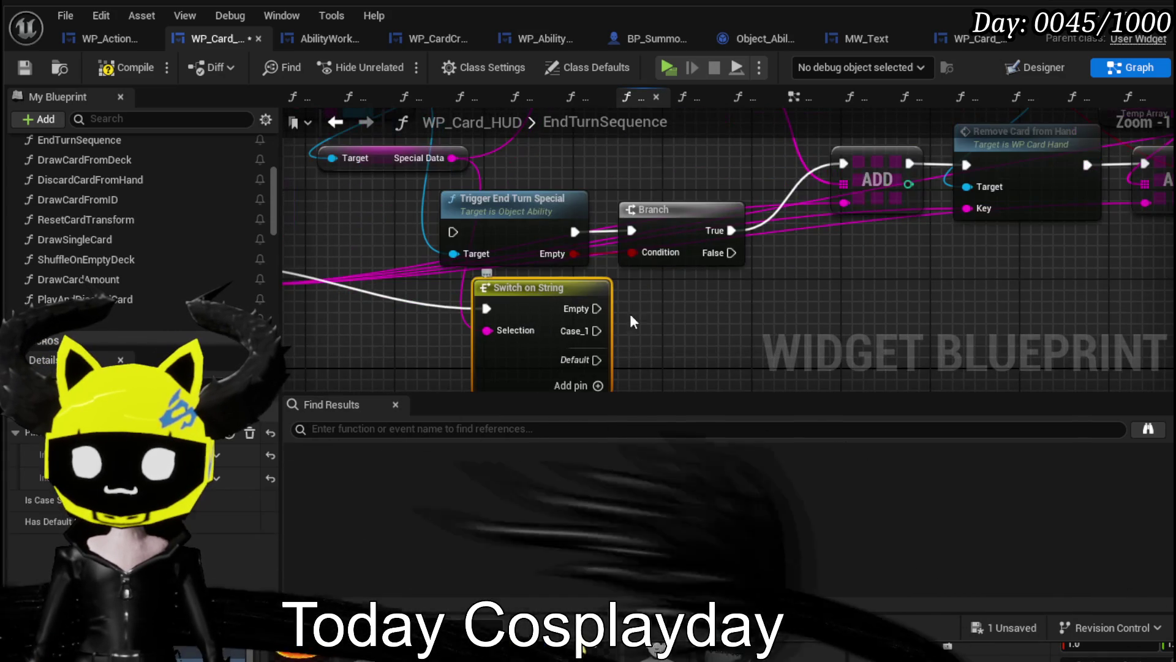
text(Retain)
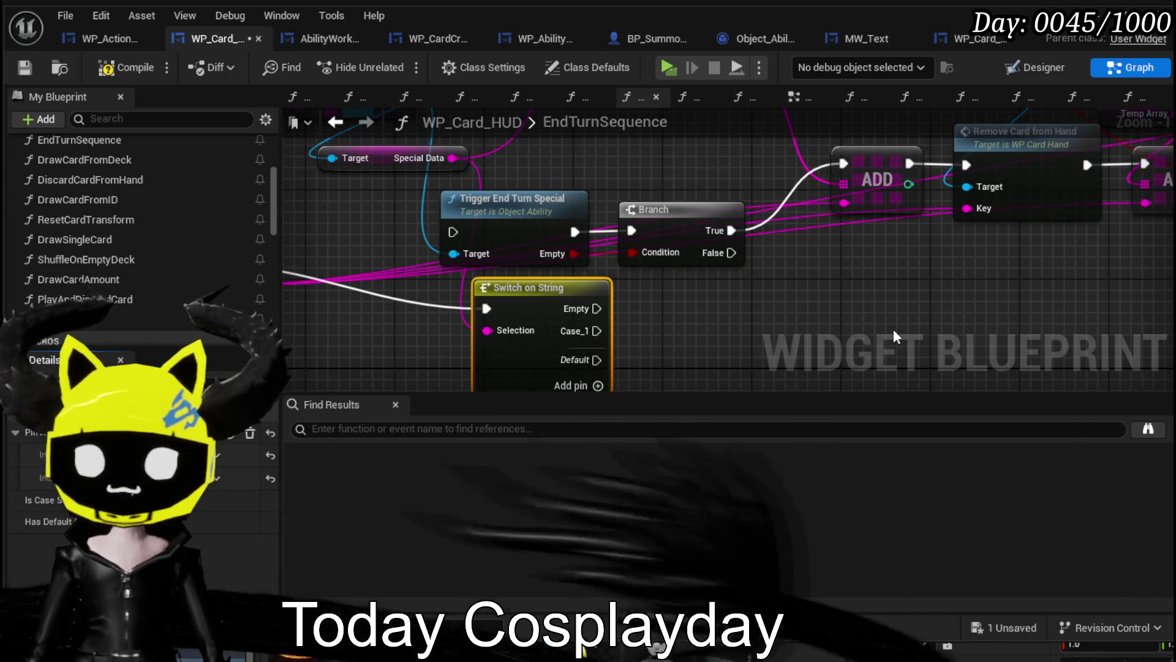
key(Return)
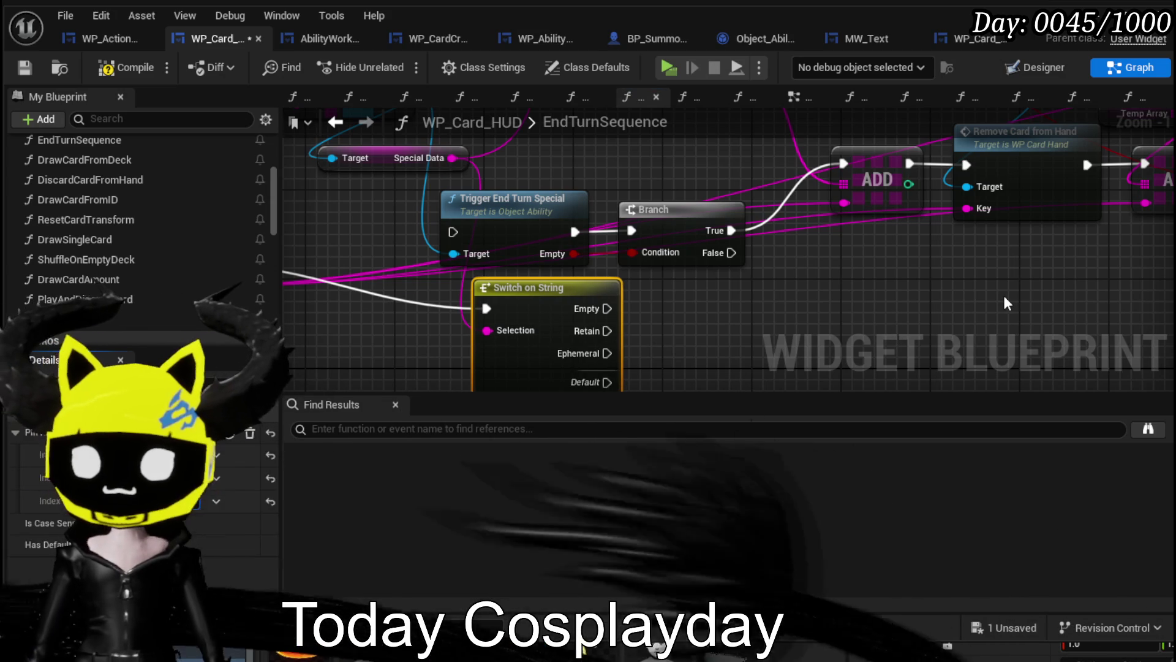
Place the string switch under Trigger End Turn Special and wire a case into the Branch.
scroll(651, 156, down, 1)
mouse_move(527, 263)
mouse_down()
mouse_move(543, 175)
mouse_move(572, 156)
mouse_up()
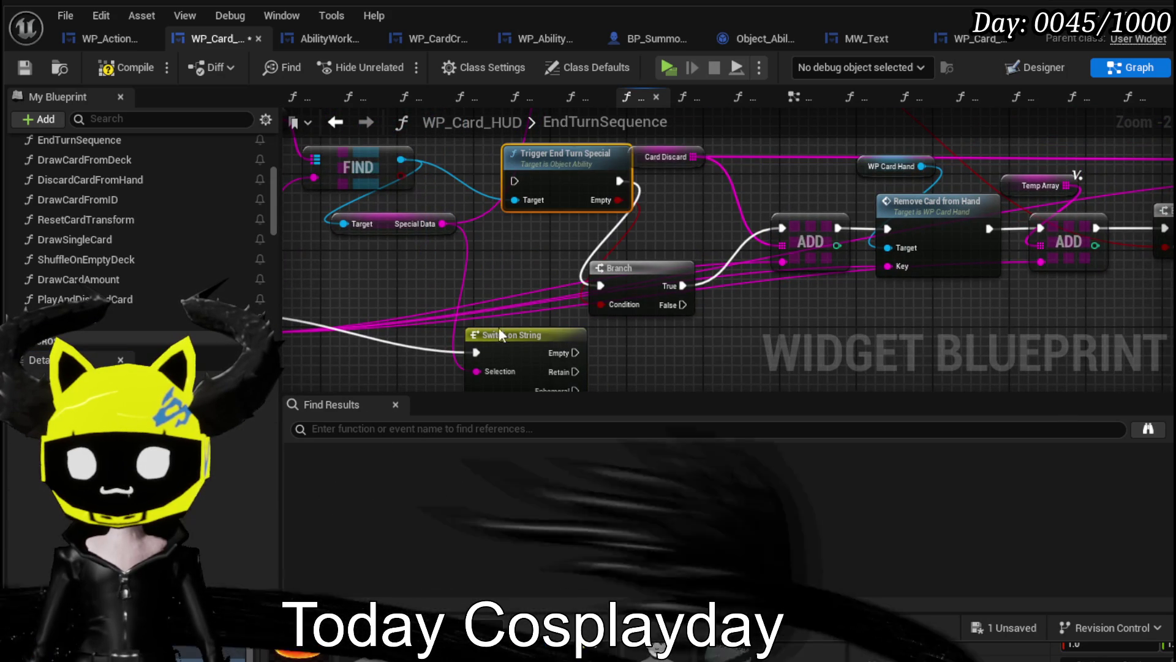
drag(511, 339, 461, 280)
drag(527, 349, 586, 309)
scroll(605, 282, down, 2)
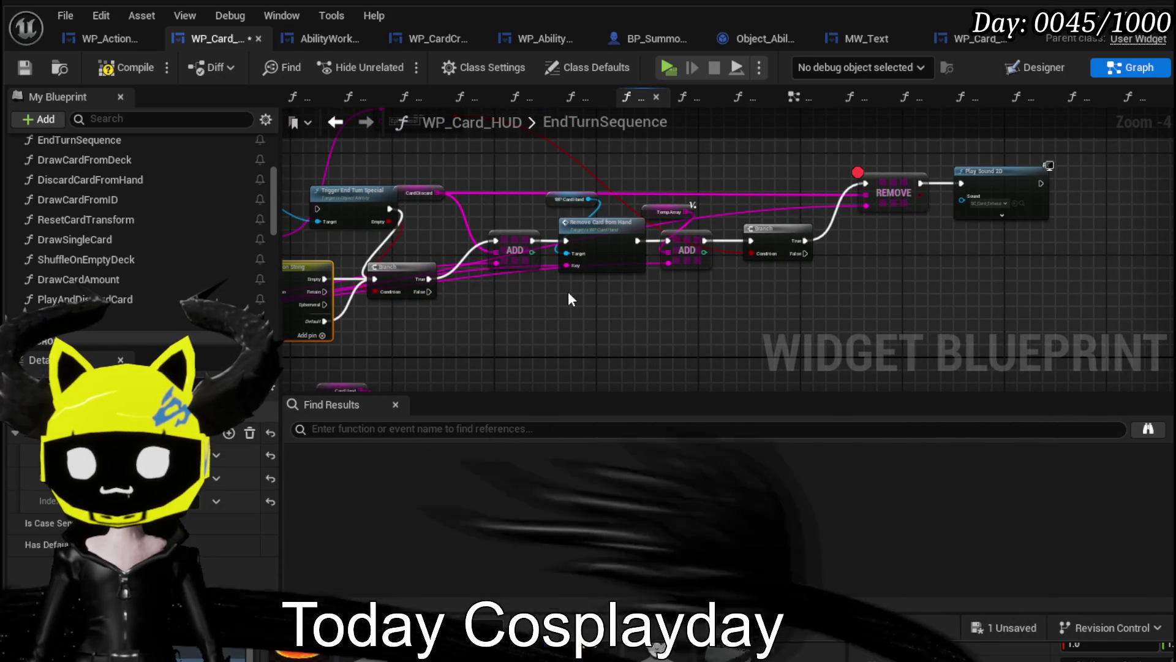
drag(756, 238, 838, 282)
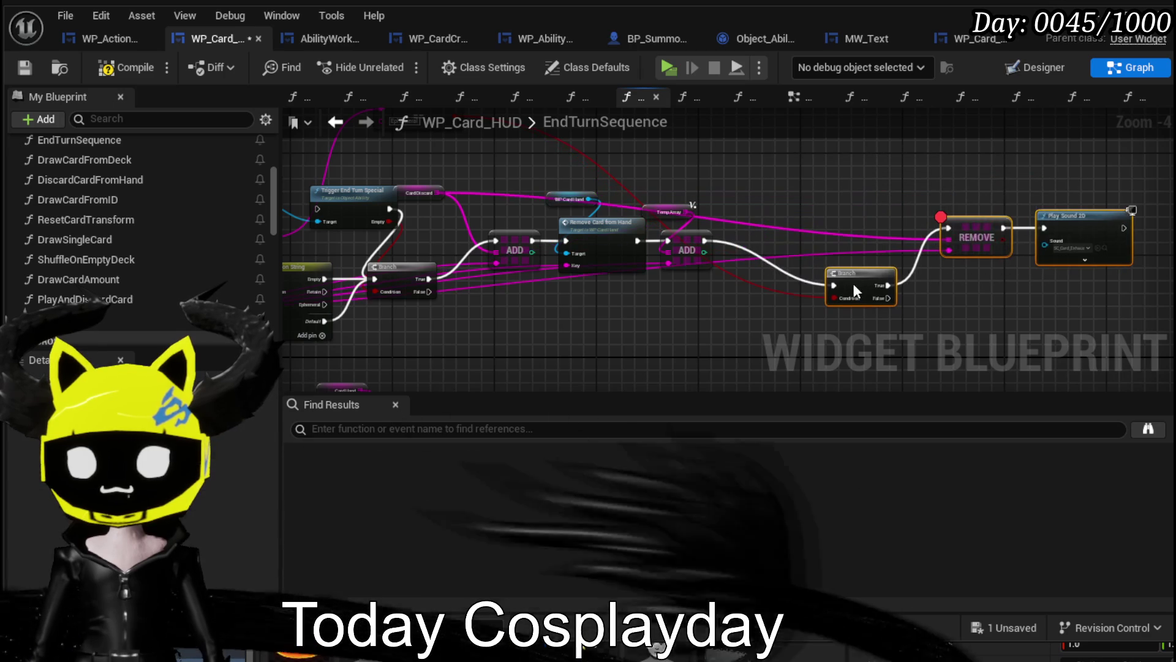
drag(1053, 230, 1002, 217)
drag(388, 327, 509, 331)
click(490, 206)
drag(532, 211, 503, 195)
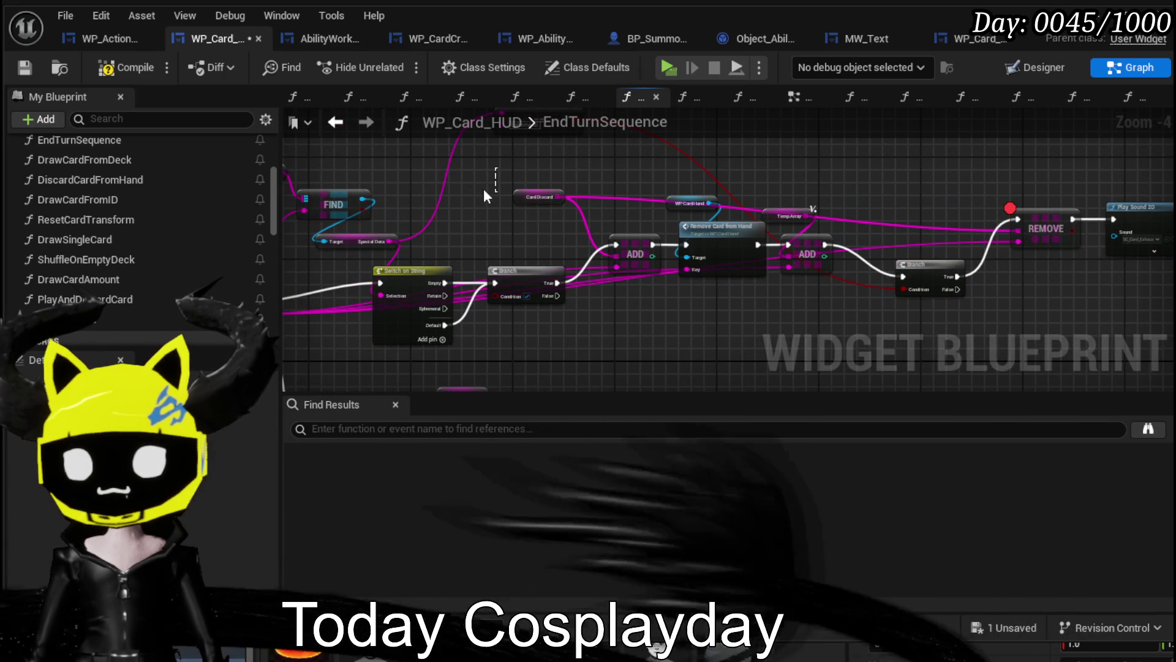
Connect the Branch to ADD and shift the ADD, Branch and REMOVE chain right and down.
drag(614, 248, 614, 248)
click(540, 288)
mouse_move(787, 185)
mouse_down()
mouse_move(916, 170)
mouse_move(1074, 175)
mouse_up()
drag(844, 171, 846, 174)
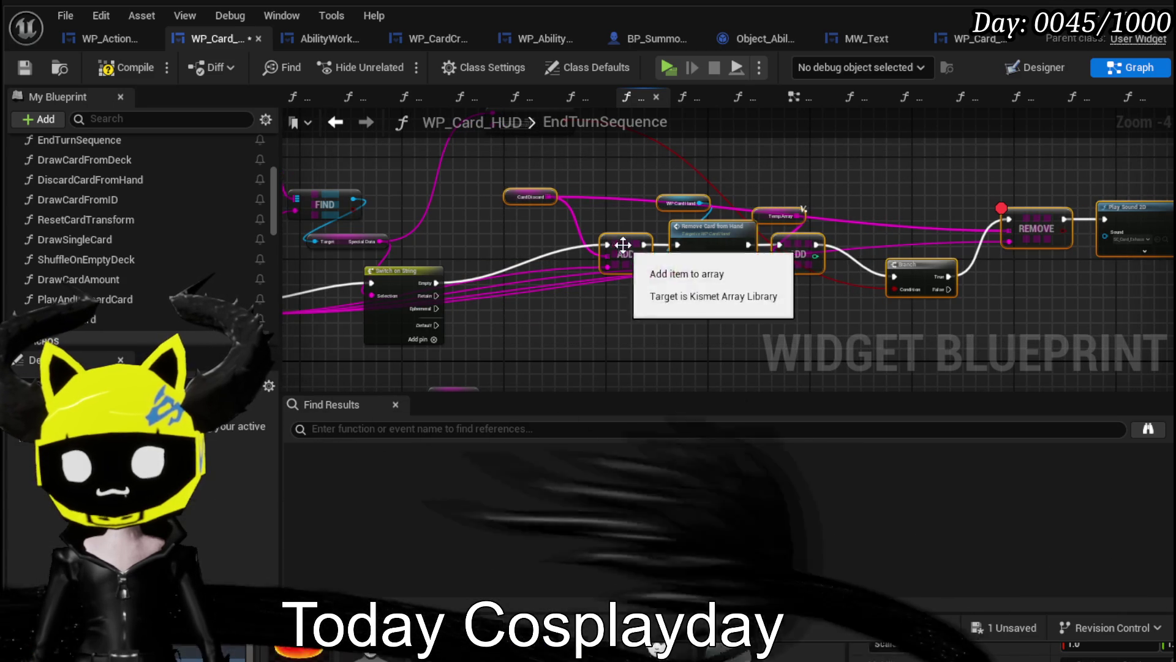
drag(631, 254, 739, 299)
Wire the Retain case into the removal chain and the Ephemeral case into Remove Card from Hand.
mouse_move(434, 296)
mouse_down()
mouse_move(710, 292)
mouse_move(640, 344)
mouse_move(830, 295)
mouse_move(598, 293)
mouse_move(557, 308)
mouse_up()
drag(780, 292, 784, 289)
scroll(791, 287, up, 3)
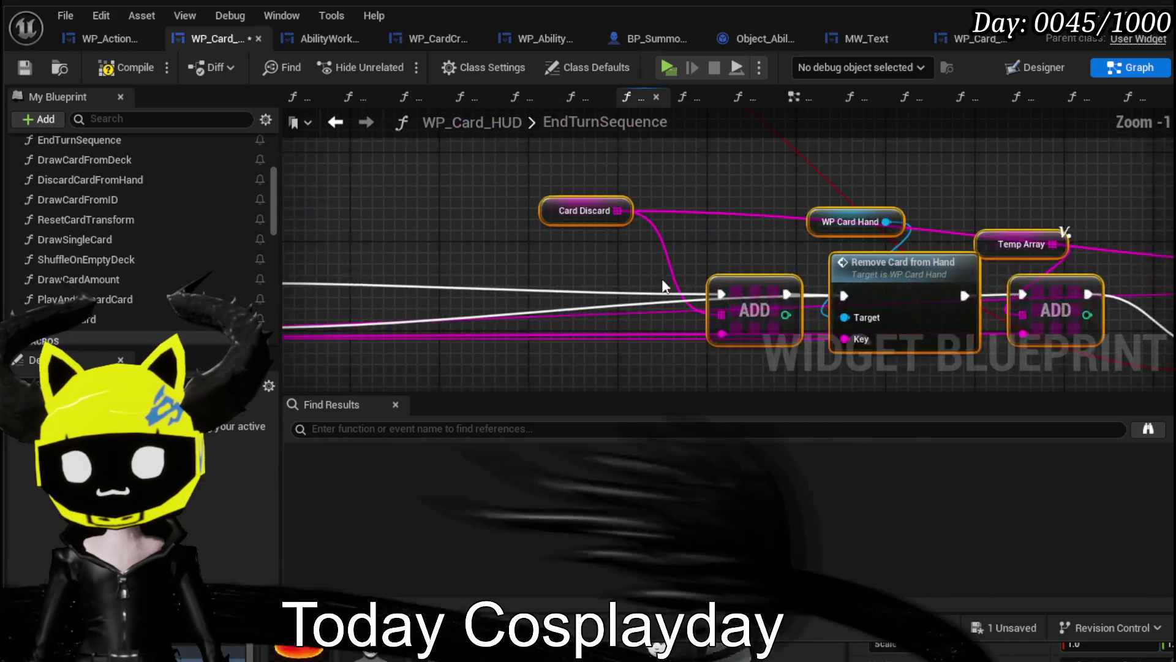
key(Delete)
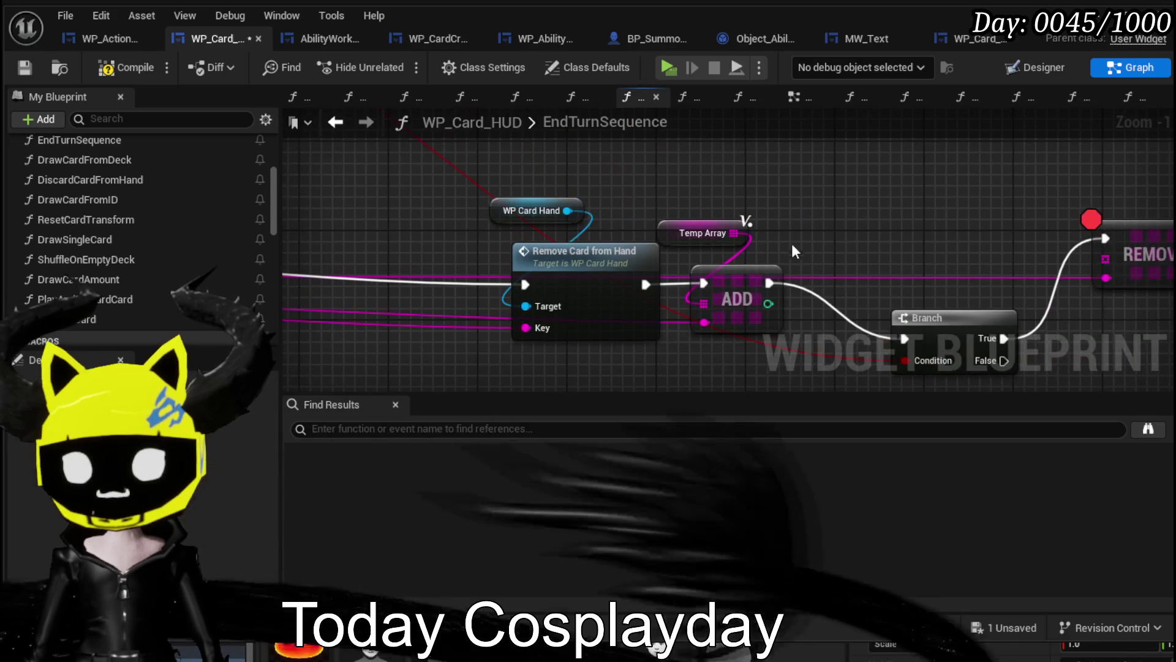
key(ctrl+z)
scroll(650, 202, down, 2)
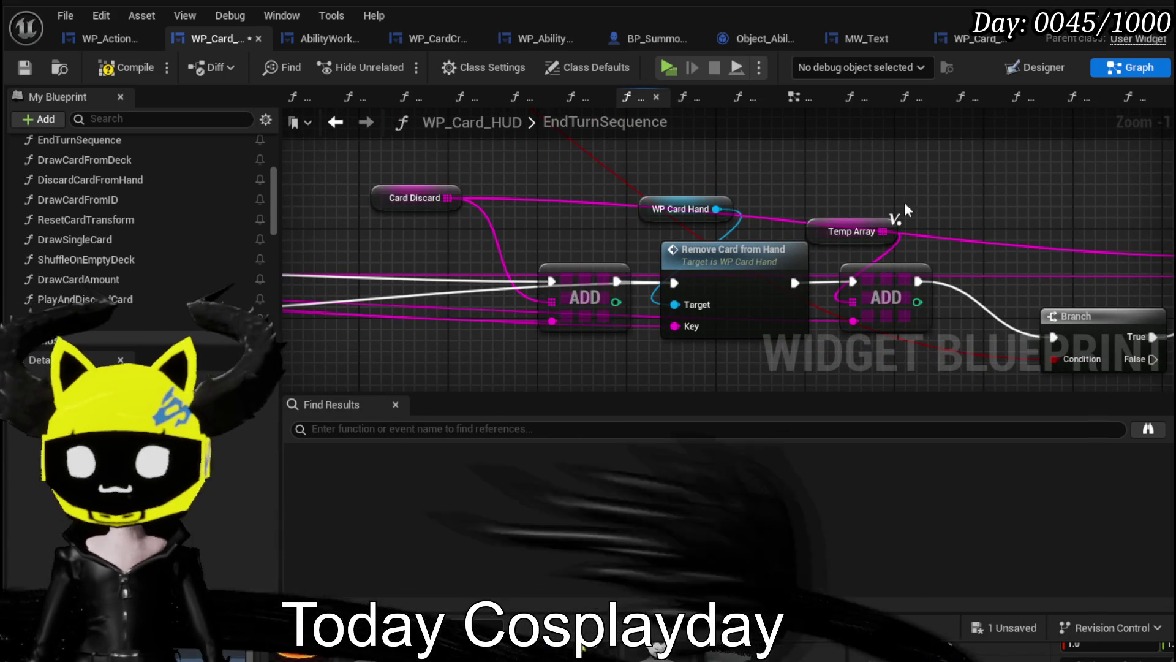
Delete the Branch and REMOVE nodes and wire ADD through Remove Card from Hand into Play Sound 2D.
scroll(695, 181, down, 2)
drag(694, 181, 876, 286)
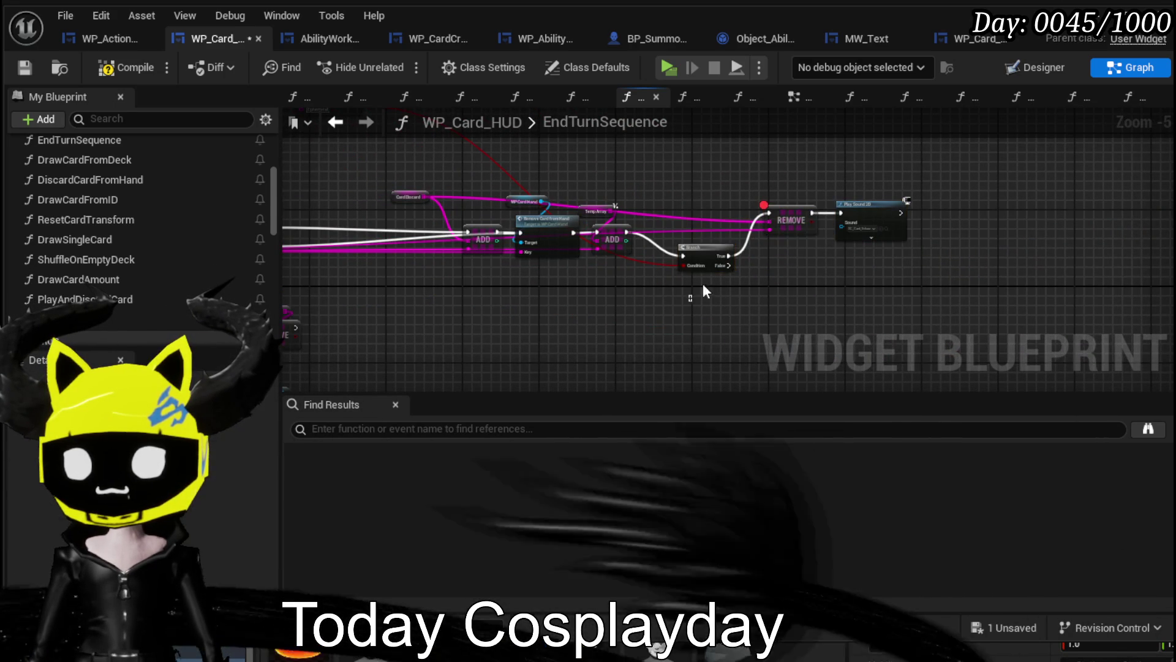
key(Delete)
mouse_move(998, 216)
mouse_down()
mouse_move(773, 256)
mouse_move(821, 246)
mouse_up()
scroll(683, 287, up, 2)
mouse_move(669, 243)
mouse_down()
mouse_move(677, 178)
mouse_move(665, 315)
mouse_move(658, 298)
mouse_move(875, 285)
mouse_move(876, 265)
mouse_up()
drag(931, 269, 896, 322)
mouse_move(626, 318)
mouse_down()
mouse_move(634, 343)
mouse_move(649, 331)
mouse_up()
mouse_move(557, 238)
mouse_down()
mouse_move(619, 256)
mouse_move(628, 239)
mouse_up()
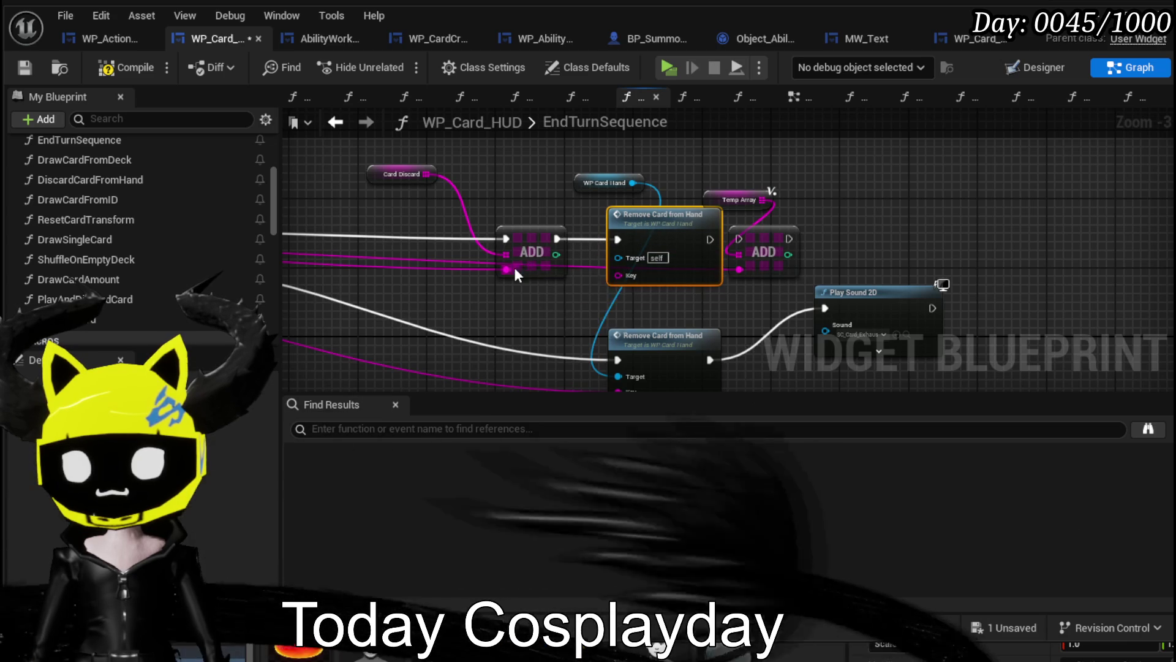
drag(509, 268, 620, 275)
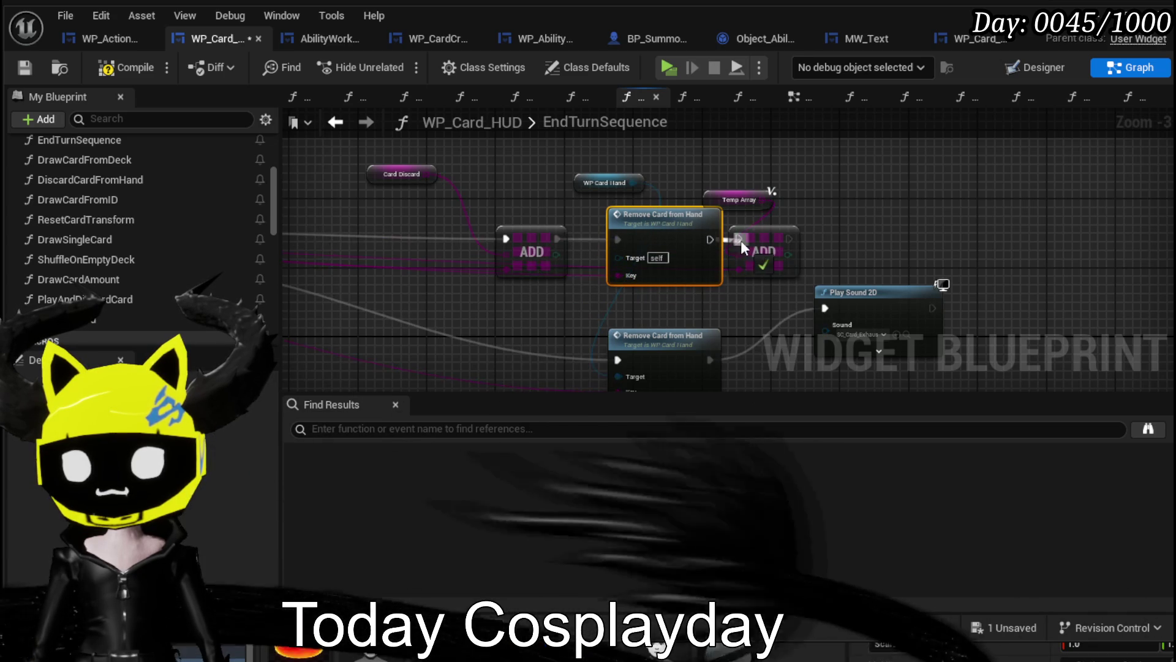
drag(771, 240, 805, 239)
Duplicate the WP Card Hand getter and connect it to the lower Remove Card from Hand target.
drag(409, 153, 837, 257)
mouse_move(797, 245)
mouse_down()
mouse_move(761, 200)
mouse_move(749, 234)
mouse_up()
scroll(698, 270, down, 1)
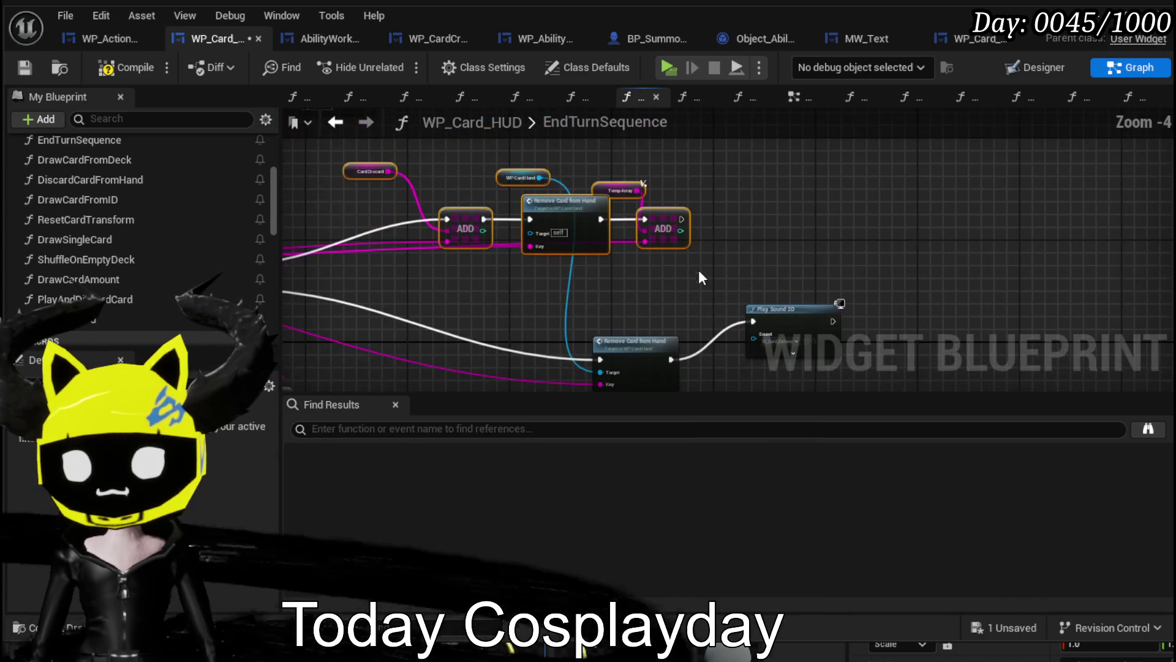
drag(497, 177, 481, 179)
click(477, 176)
key(ctrl+c)
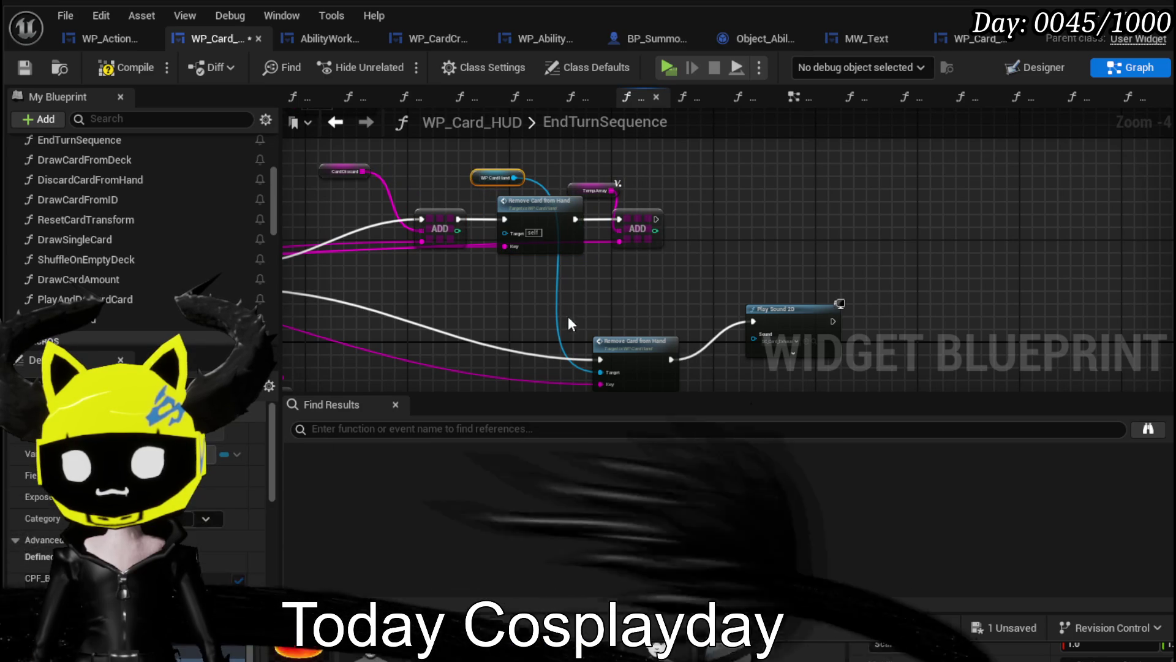
key(ctrl+v)
mouse_move(587, 337)
mouse_down()
mouse_move(603, 369)
mouse_move(605, 321)
mouse_up()
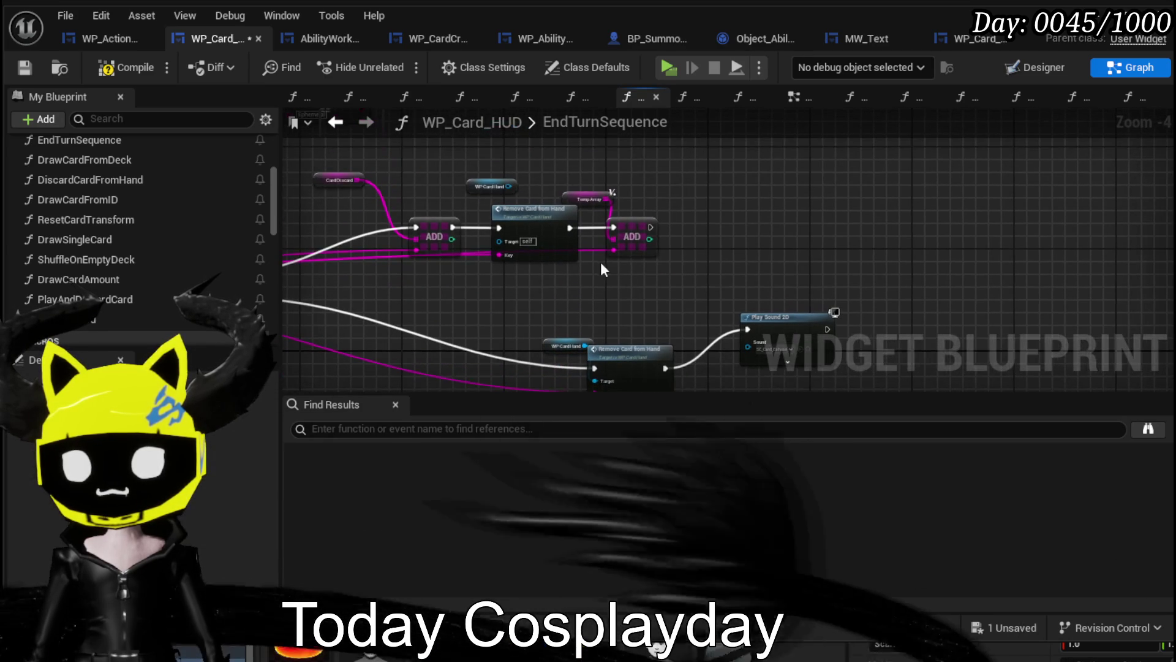
Build the Ephemeral chain: Remove Card from Hand, Temp Array ADD, Play Sound 2D, then compile.
click(613, 242)
mouse_move(564, 345)
mouse_down()
mouse_move(637, 276)
mouse_move(518, 271)
mouse_up()
mouse_move(721, 249)
mouse_down()
mouse_move(657, 285)
mouse_move(639, 281)
mouse_up()
drag(818, 263, 727, 282)
drag(572, 285, 693, 284)
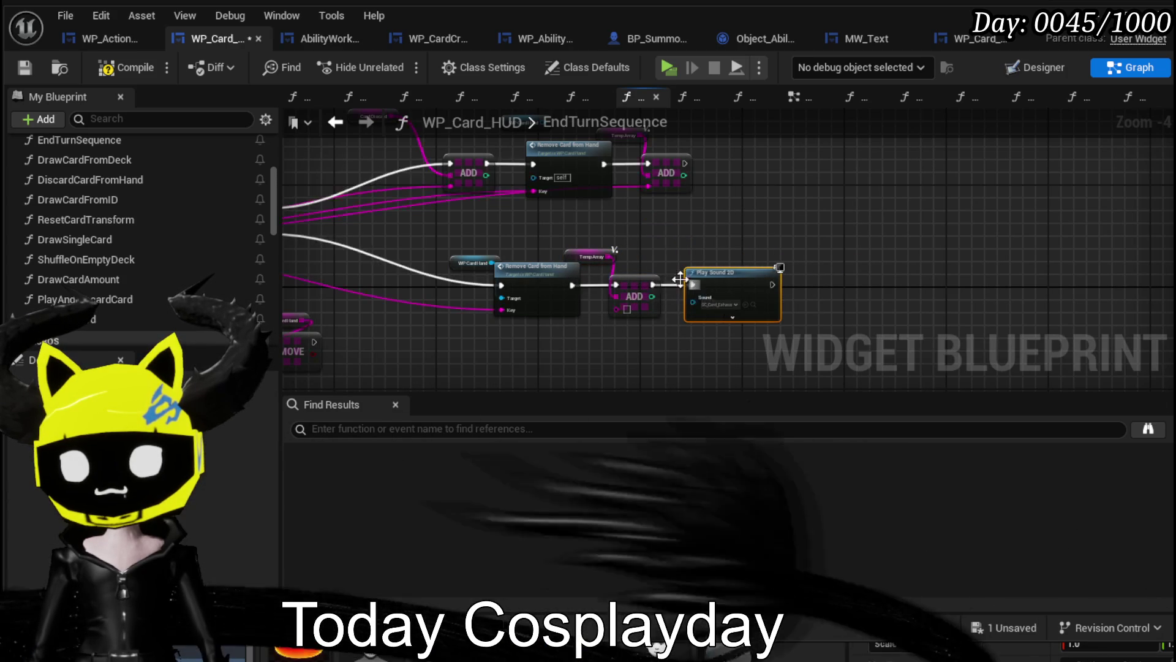
drag(288, 259, 472, 251)
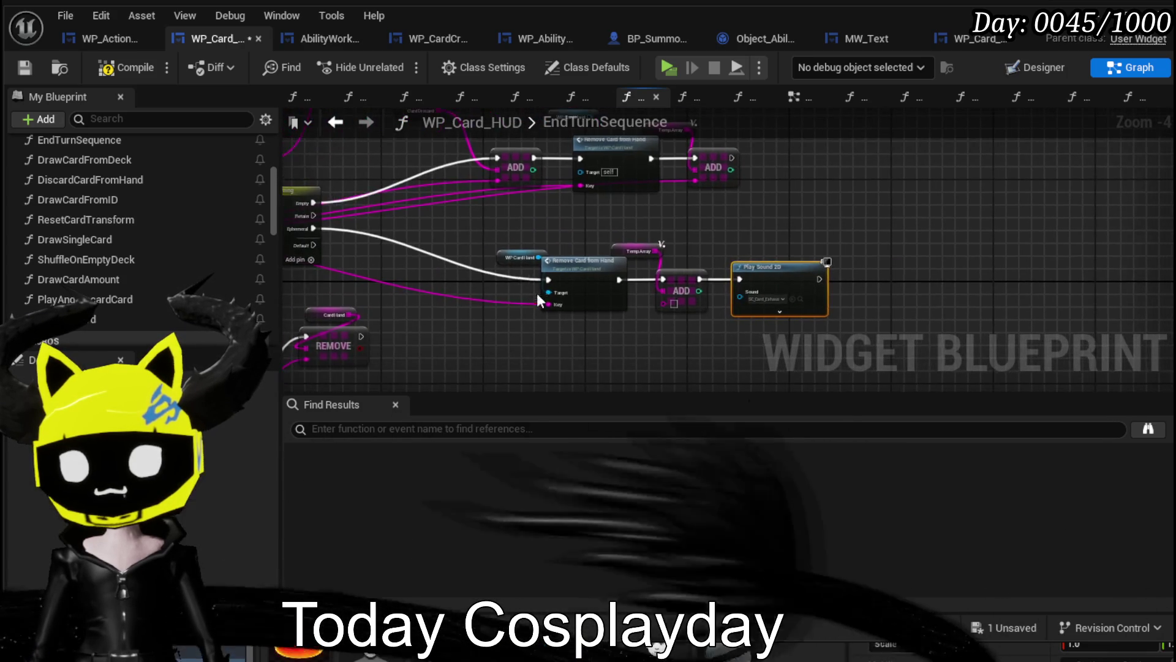
scroll(526, 288, up, 1)
drag(536, 301, 694, 303)
mouse_move(457, 211)
mouse_down()
mouse_move(856, 271)
mouse_move(803, 214)
mouse_move(826, 213)
mouse_up()
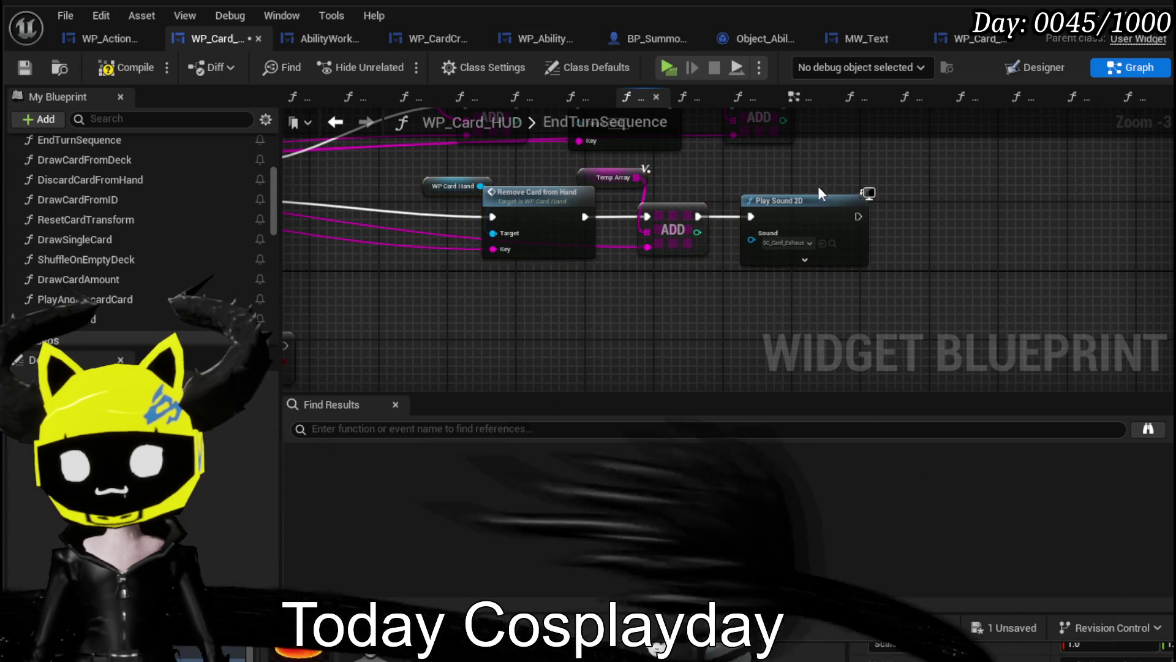
scroll(968, 269, down, 2)
drag(590, 190, 633, 204)
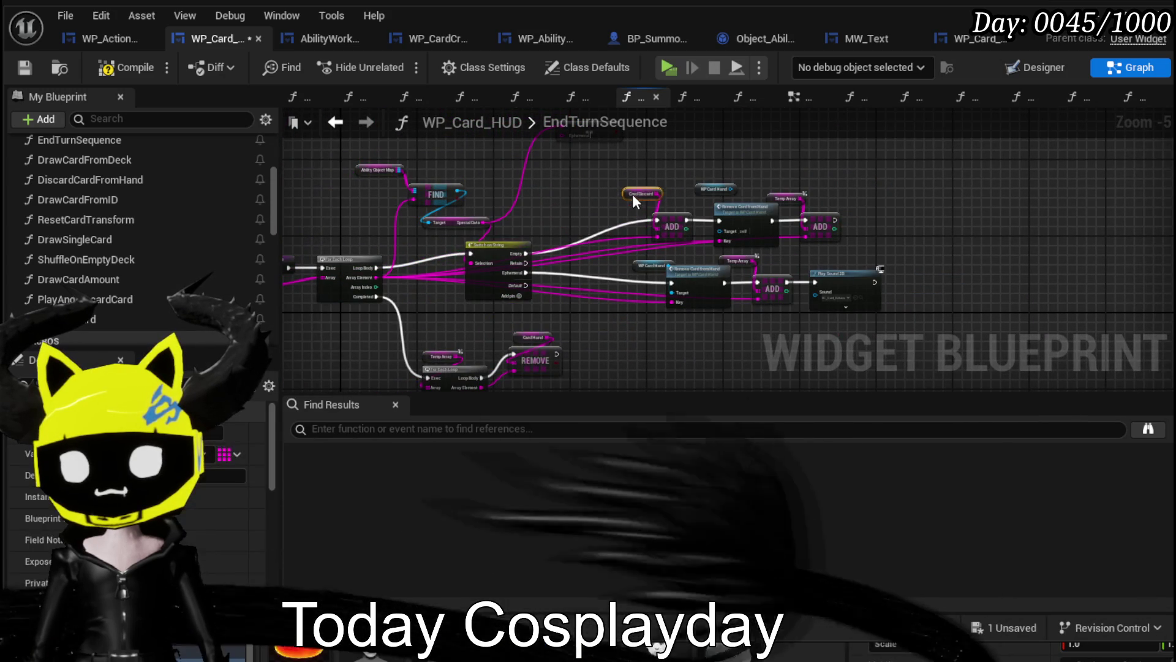
key(F7)
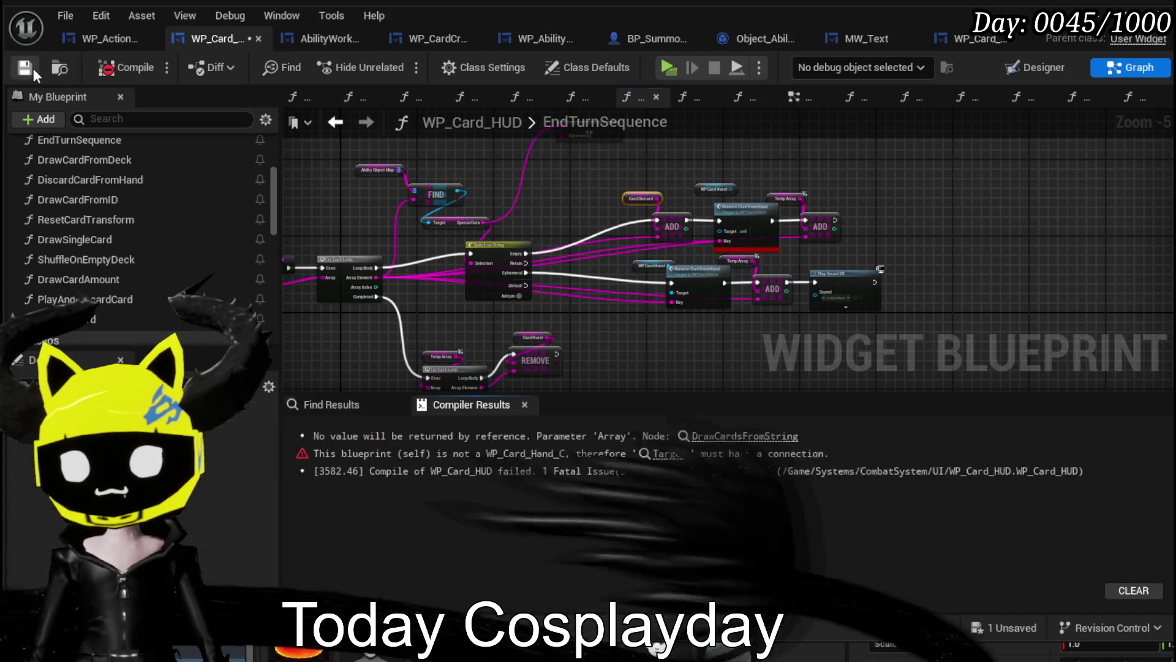
Fix the compile error by giving Remove Card from Hand a WP Card Hand target, then compile and save.
click(718, 440)
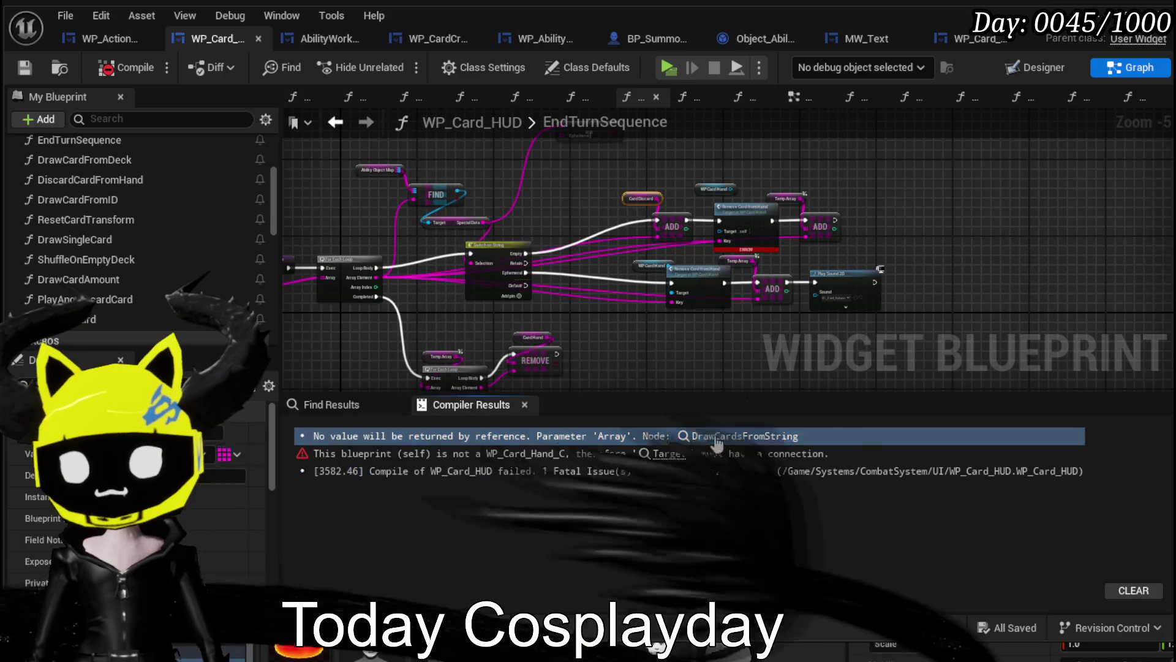
click(656, 453)
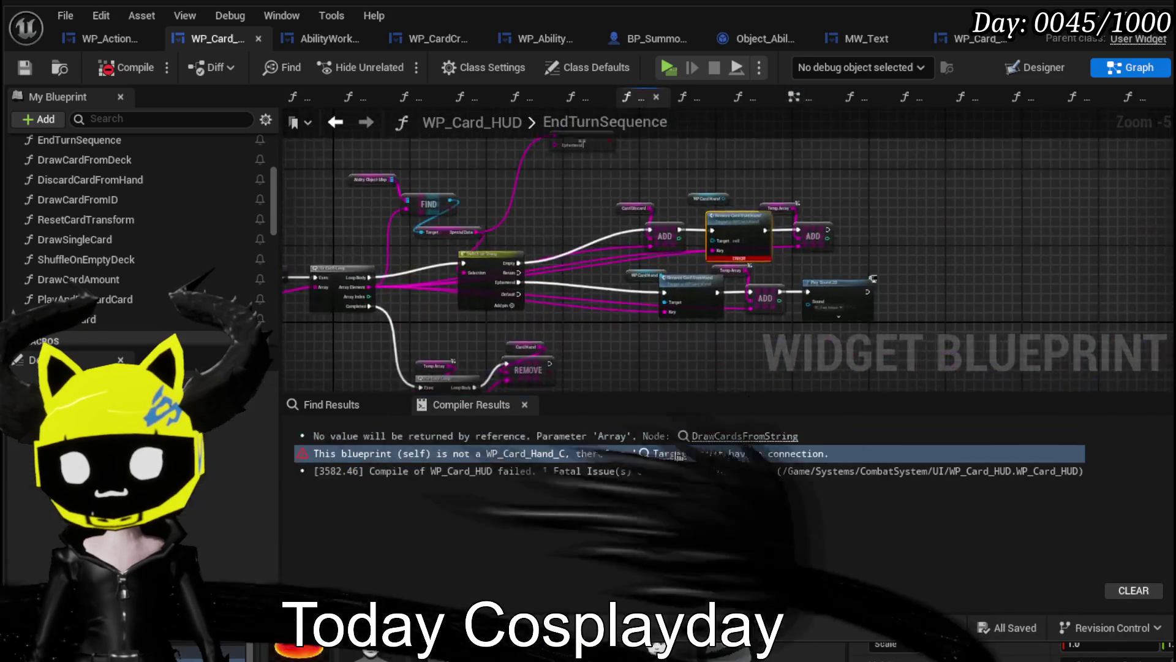
mouse_move(679, 157)
mouse_down()
mouse_move(645, 256)
mouse_move(659, 257)
mouse_up()
scroll(593, 272, down, 2)
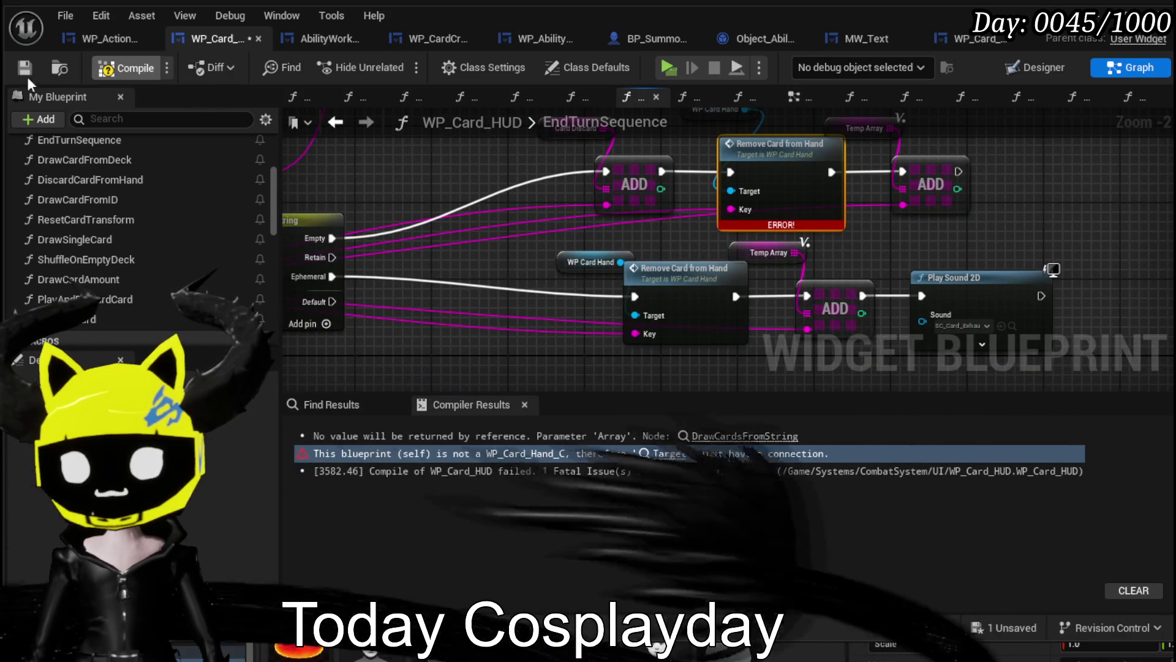
click(18, 67)
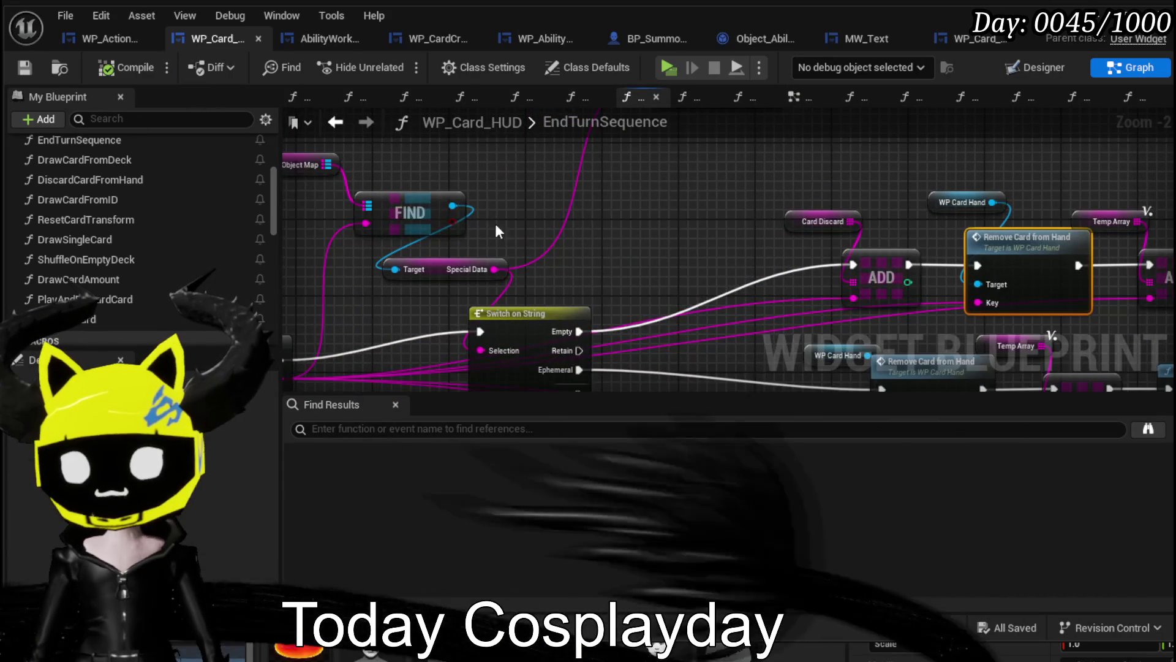
Search 'Trigger' off FIND's output and add the Trigger End Turn Special call.
drag(452, 206, 574, 216)
text(Trigger)
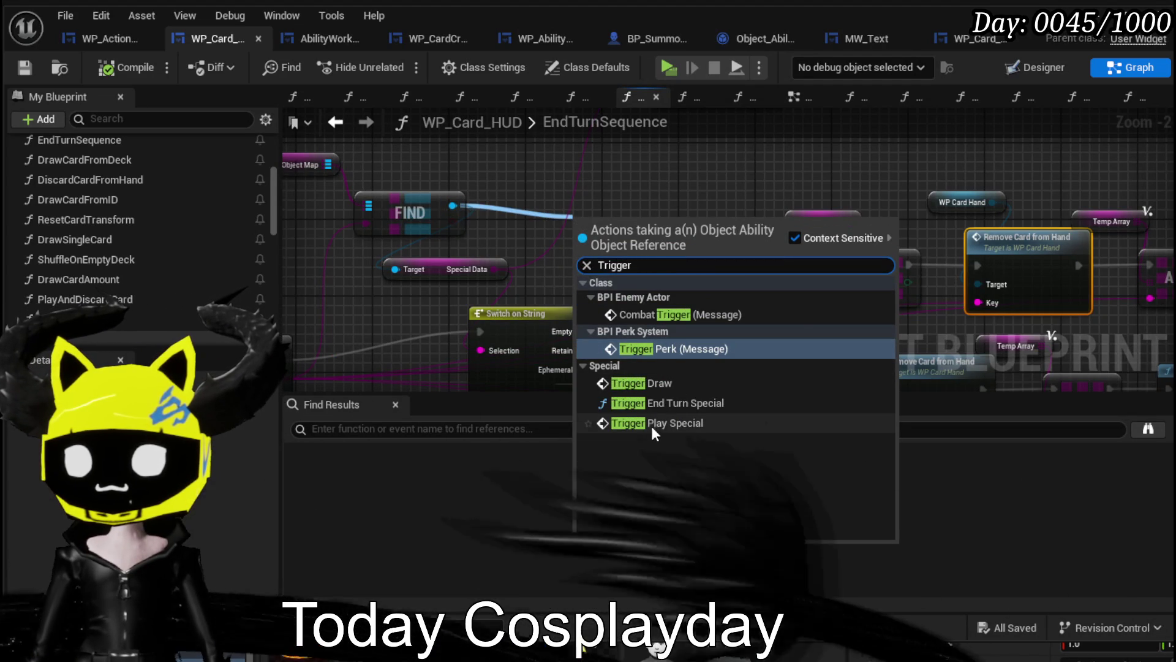
click(652, 403)
Make TriggerEndTurnSpecial return the Special Data string instead of Empty, compile and save Object_Ability.
double_click(622, 232)
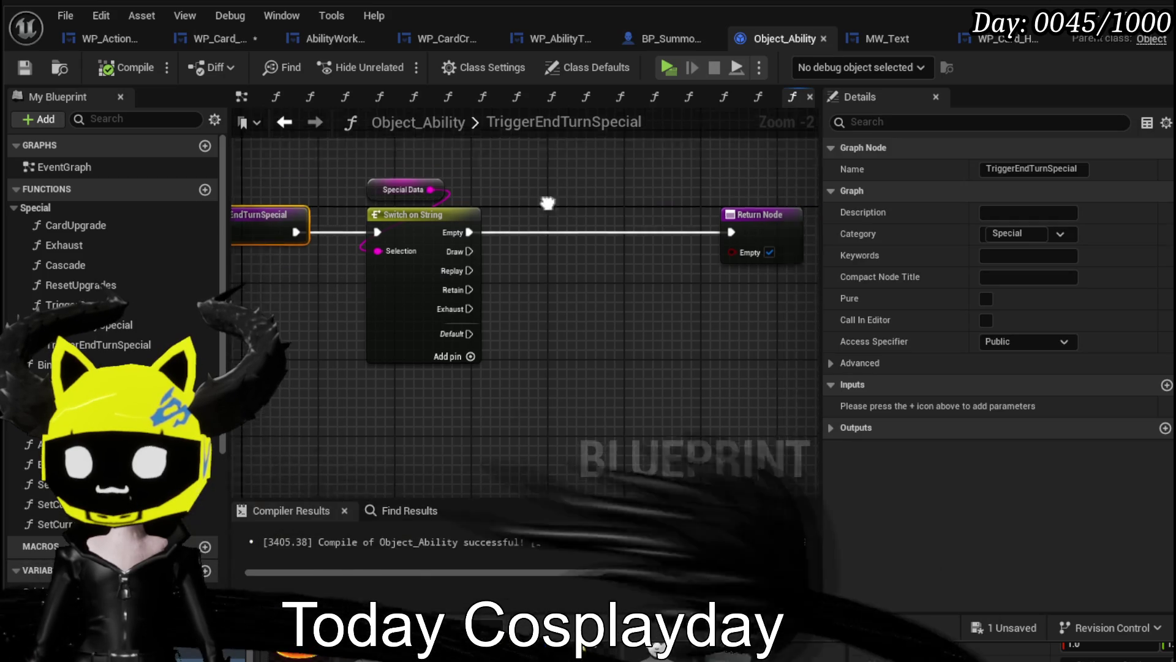
click(668, 221)
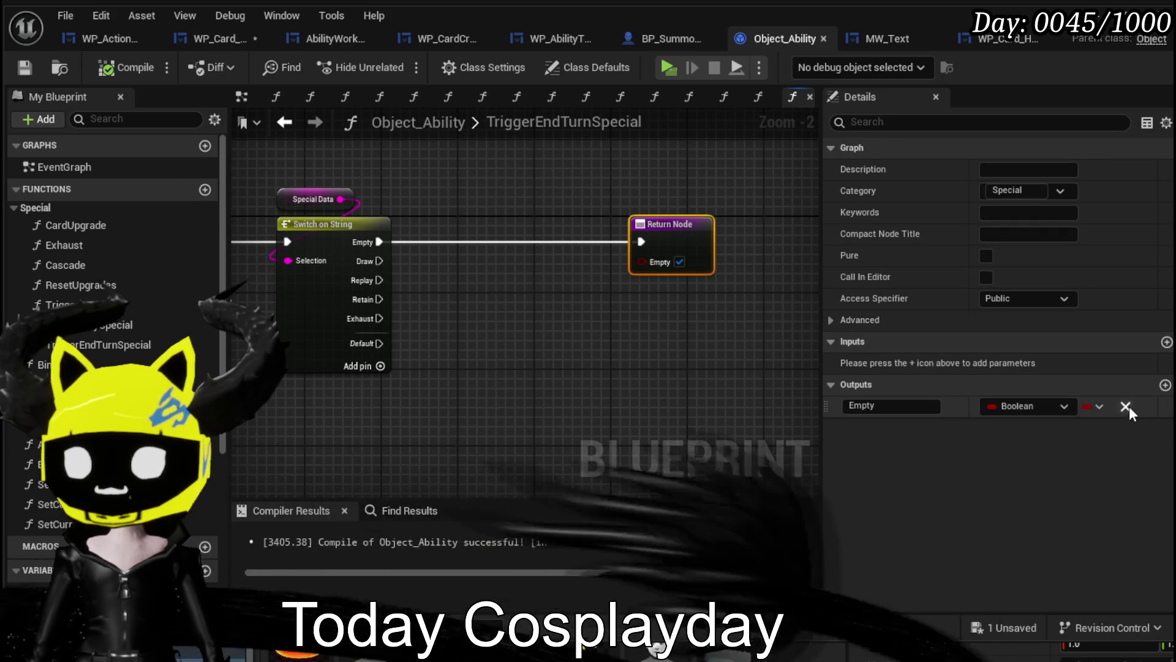
click(1130, 404)
drag(638, 240, 653, 236)
click(355, 204)
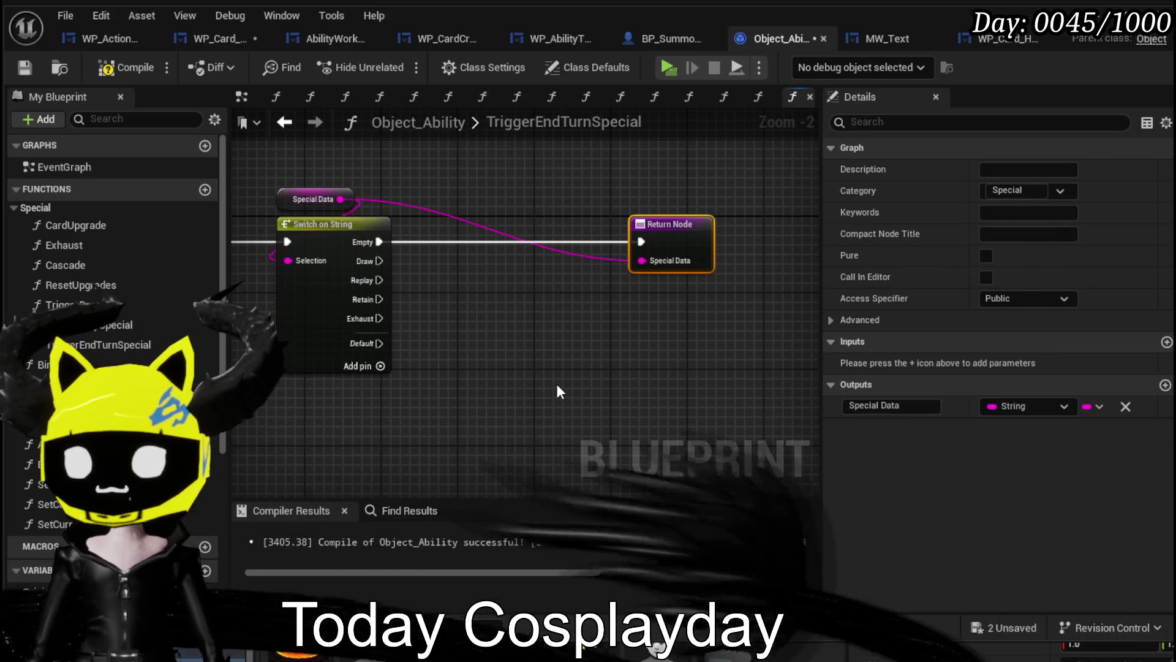
click(23, 69)
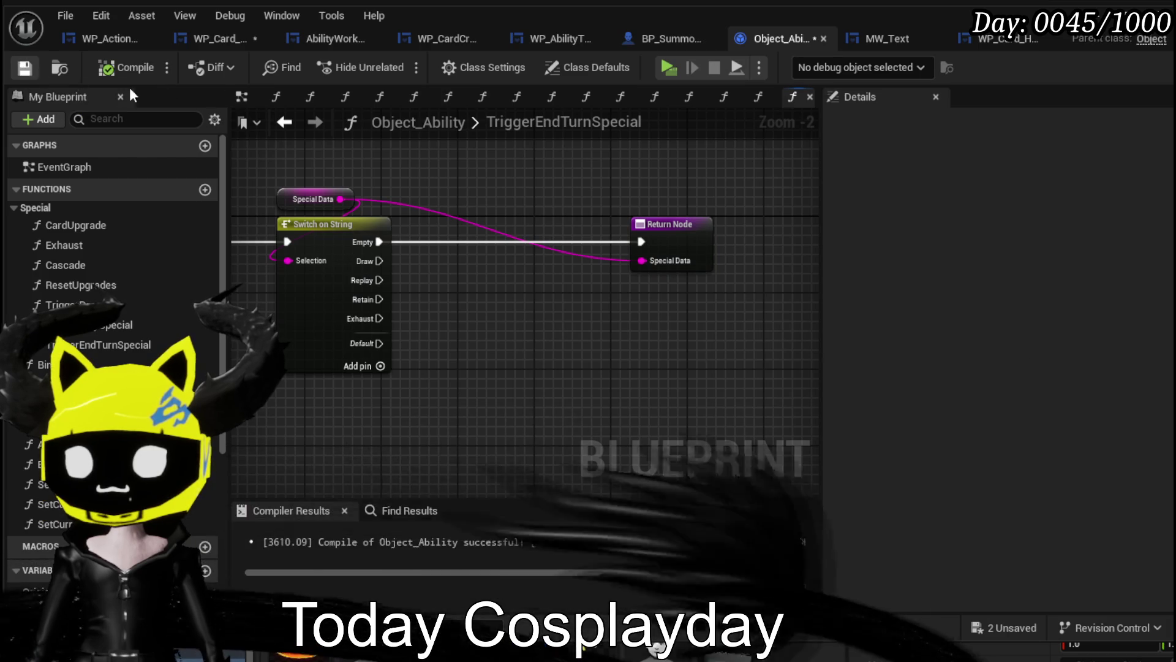
click(286, 122)
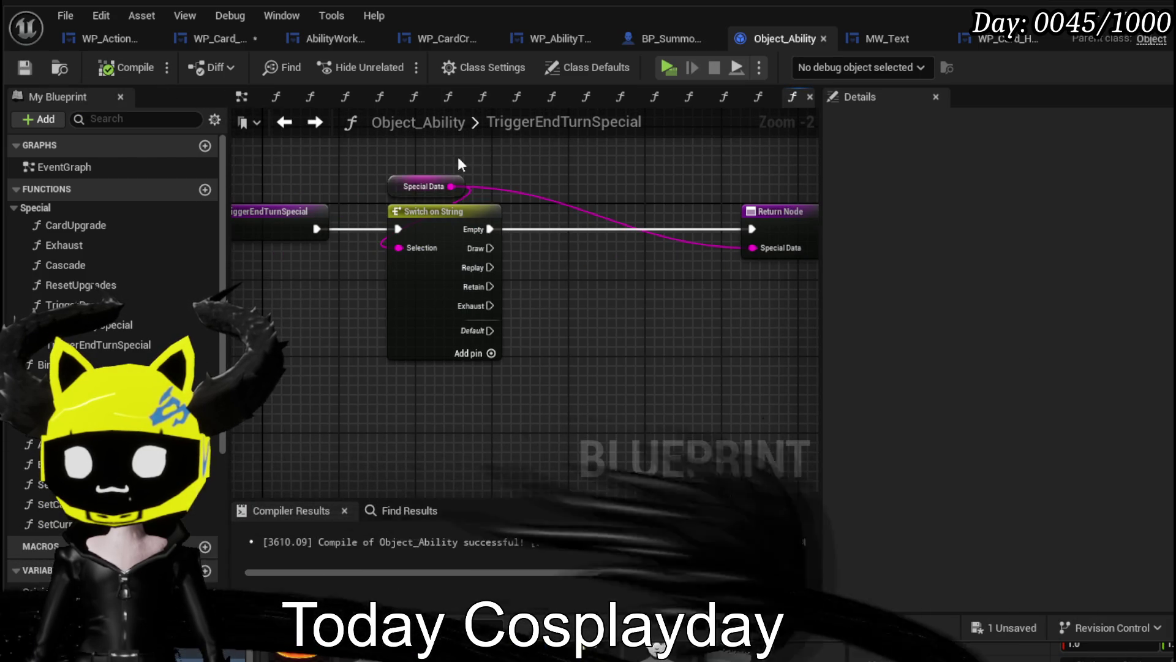
drag(362, 197, 375, 232)
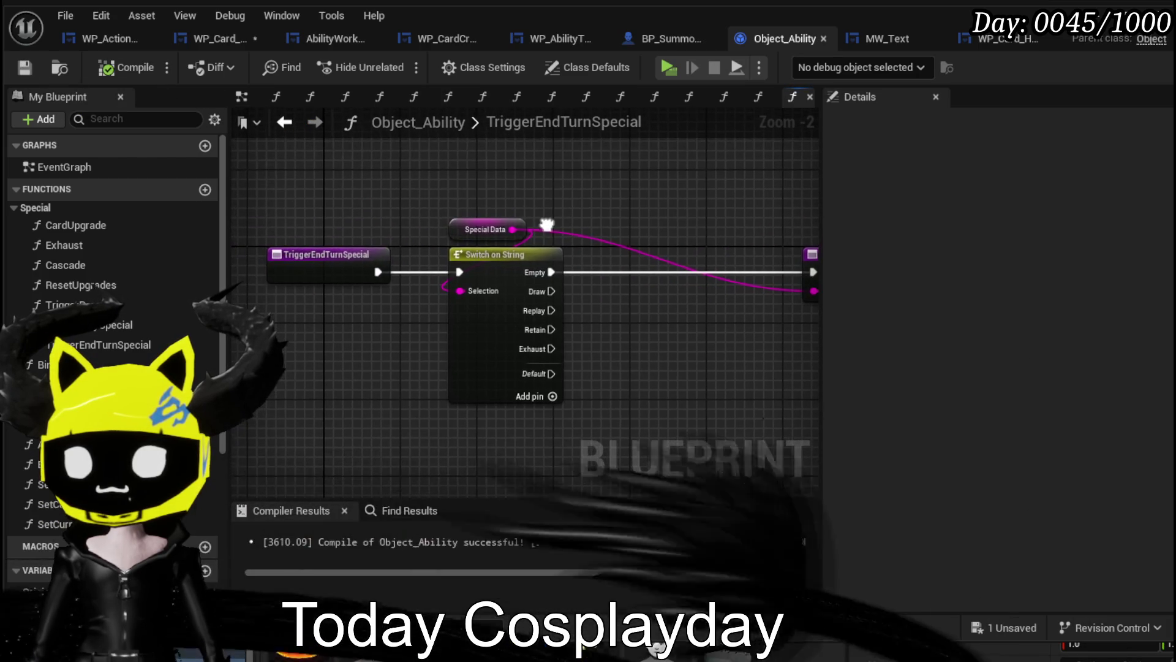
click(215, 38)
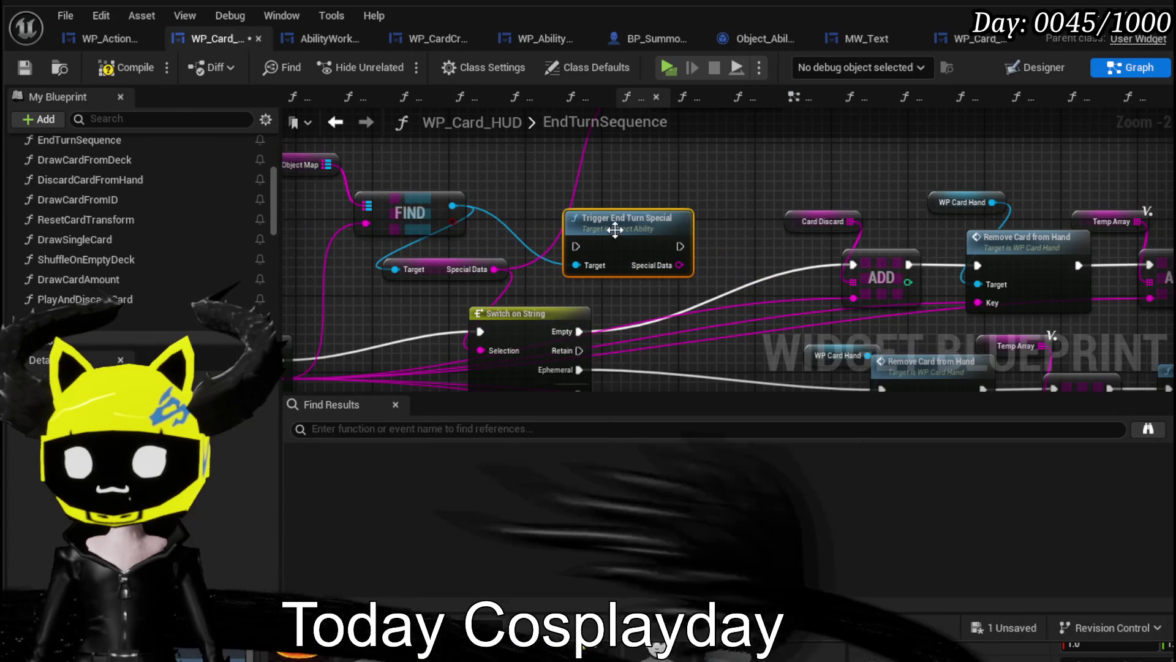
Route the loop body through Trigger End Turn Special into Switch on String, delete the old getter, and save.
drag(762, 187, 523, 280)
click(562, 222)
drag(423, 319, 477, 277)
mouse_move(576, 274)
mouse_down()
mouse_move(623, 288)
mouse_move(616, 283)
mouse_move(614, 301)
mouse_up()
scroll(618, 268, down, 2)
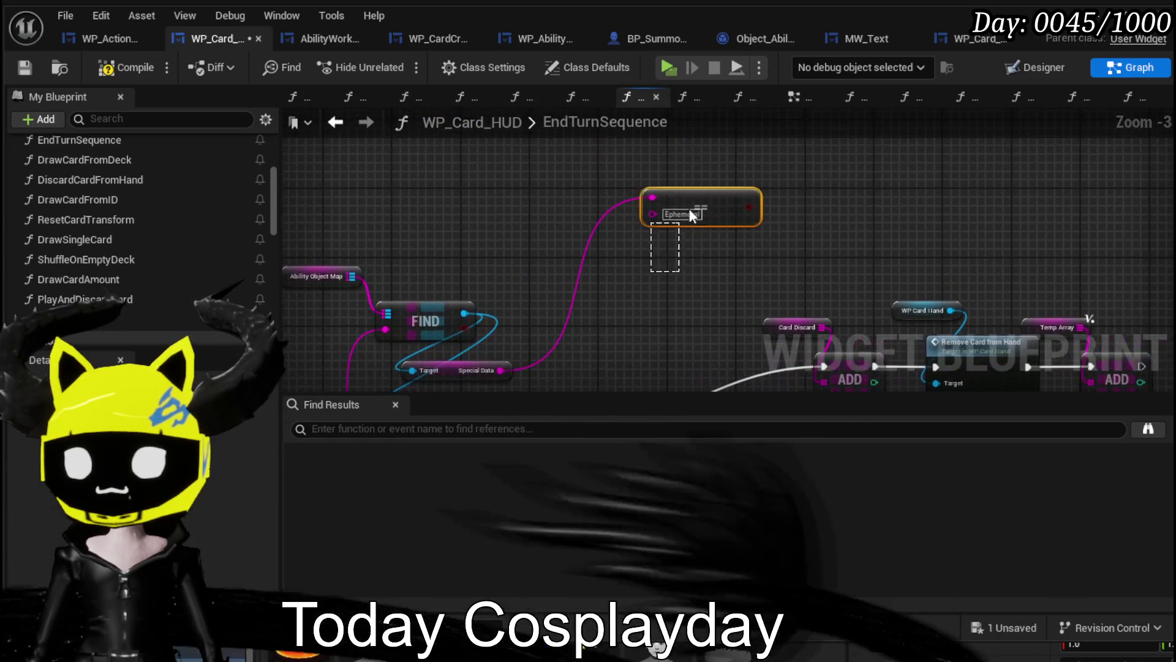
scroll(651, 254, up, 1)
drag(554, 276, 513, 283)
key(Delete)
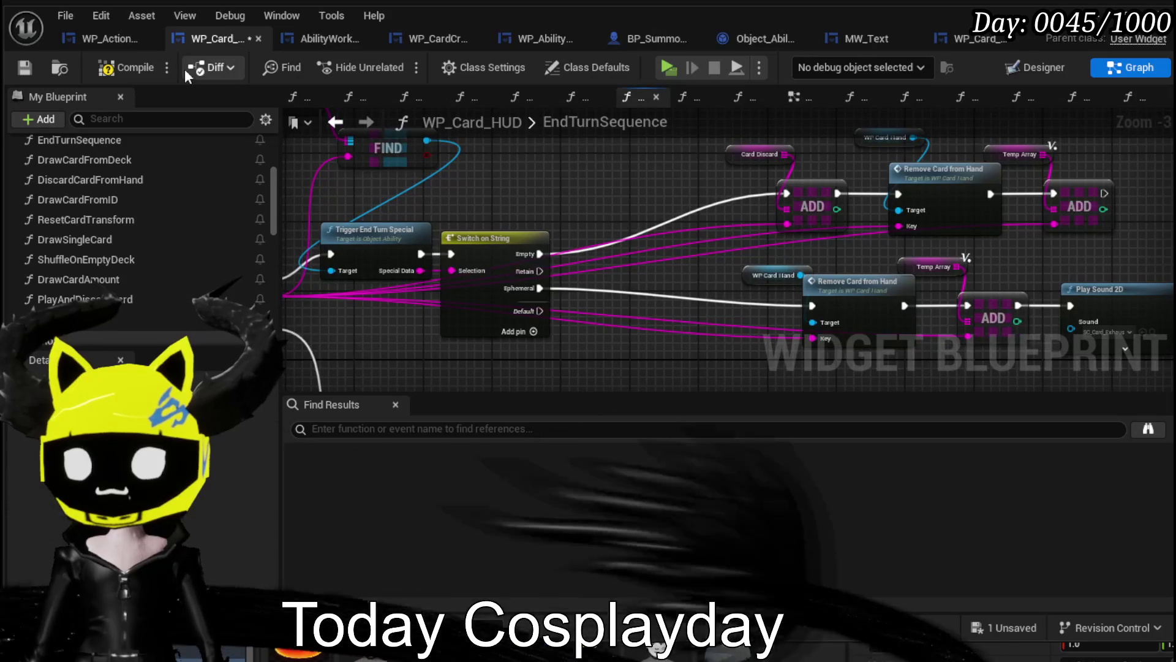
click(32, 70)
click(418, 241)
Add a Cascade case to Switch on String and wire it into the discard ADD chain.
mouse_move(501, 239)
mouse_down()
mouse_move(593, 243)
mouse_move(612, 221)
mouse_up()
click(598, 179)
drag(598, 179, 393, 164)
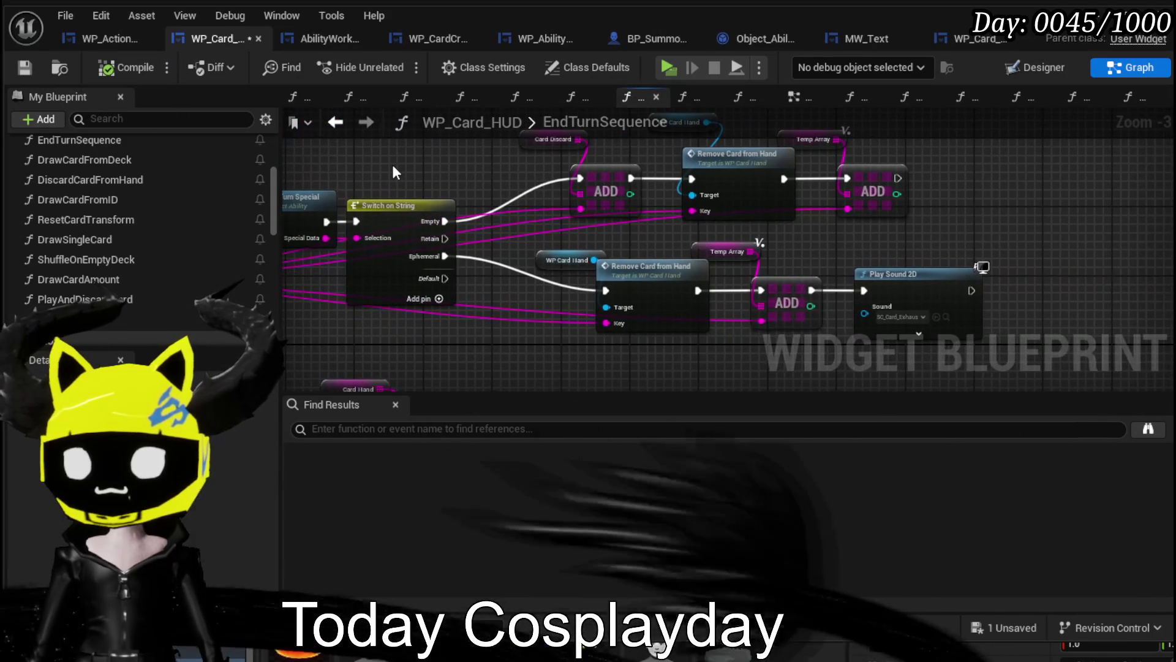
click(375, 273)
scroll(570, 349, up, 2)
click(504, 316)
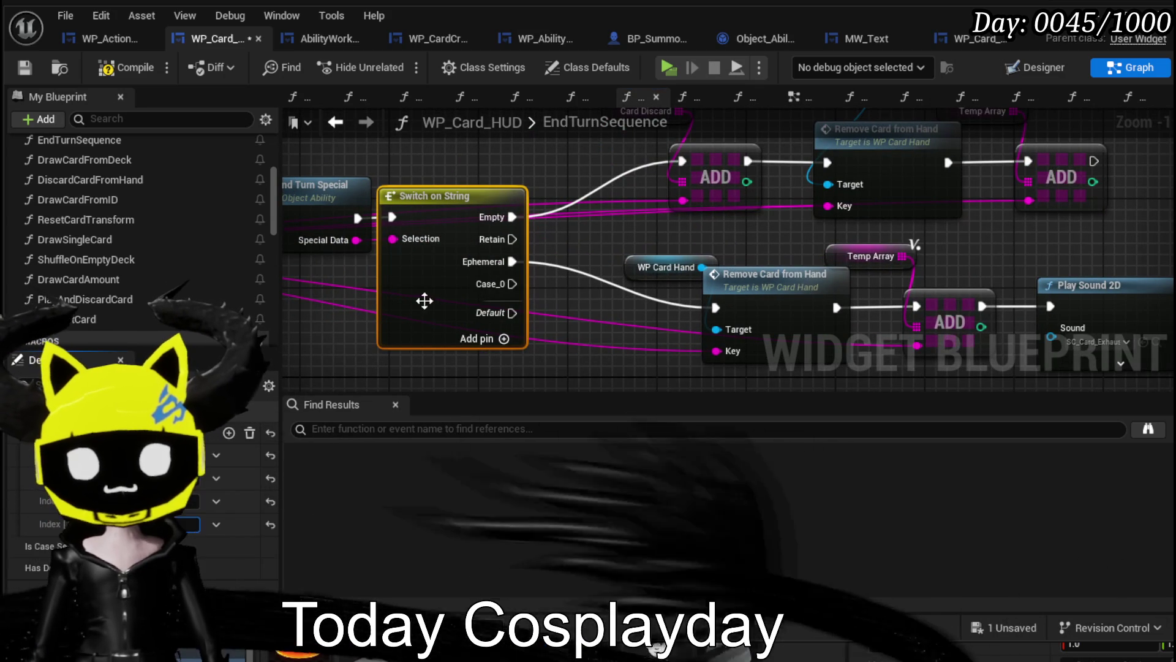
drag(521, 285, 682, 162)
drag(573, 165, 1039, 261)
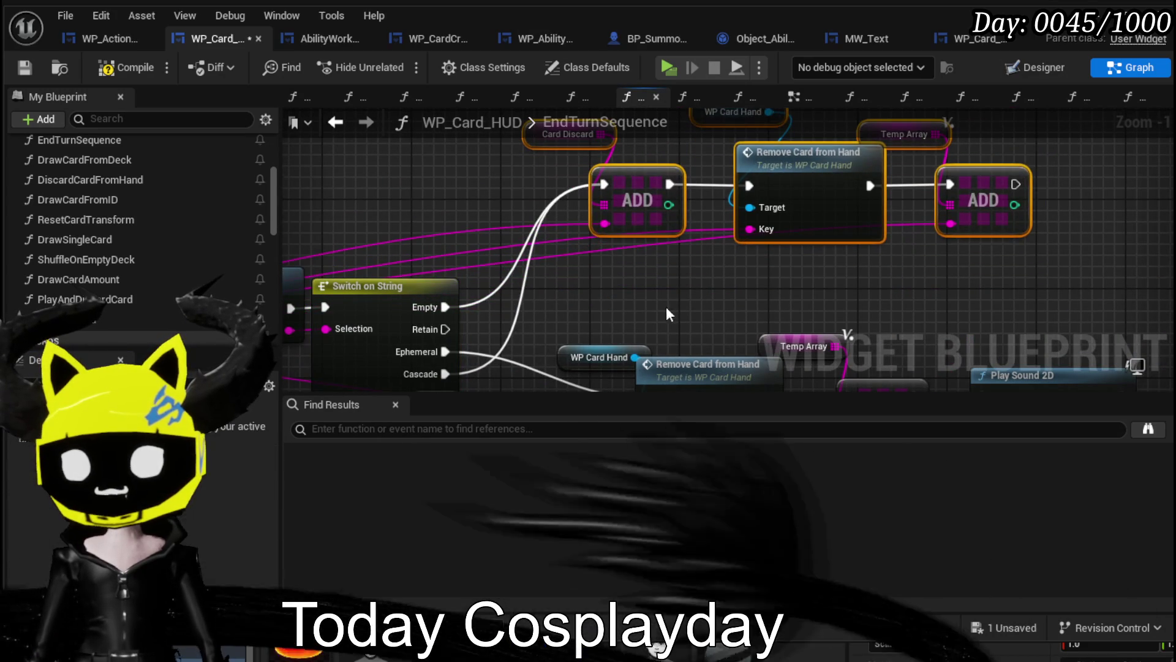
drag(667, 312, 671, 196)
drag(556, 227, 764, 265)
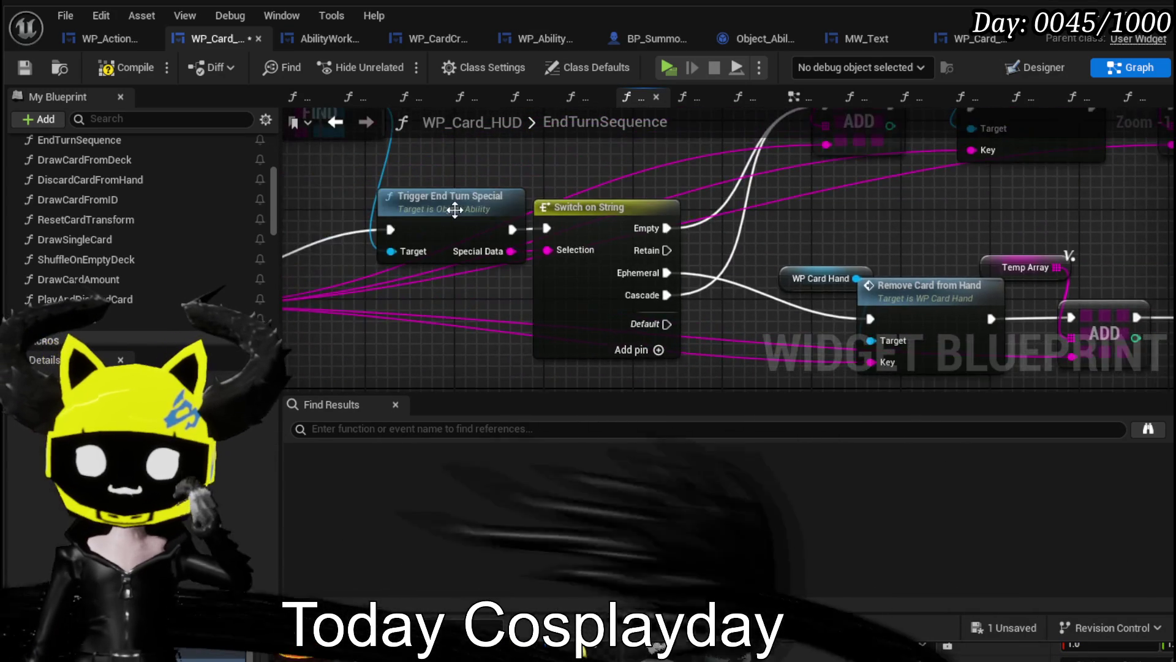
double_click(529, 241)
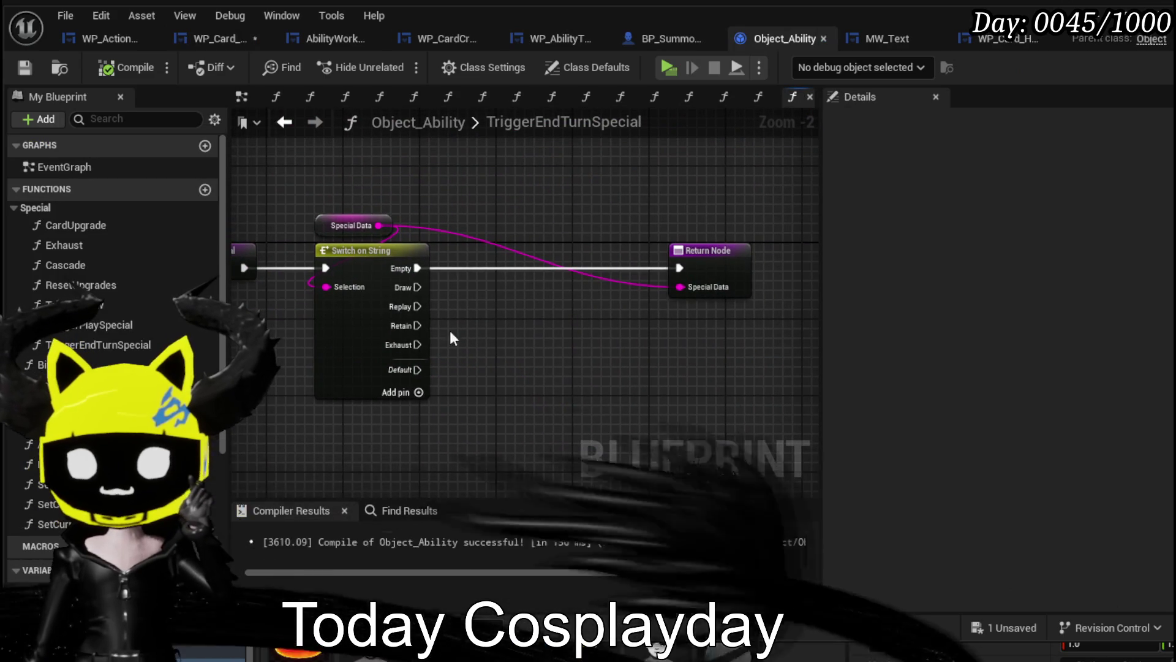
Inspect Object_Ability's Cascade and CardUpgrade functions, including CardUpgrade's AP and MP nodes.
double_click(69, 265)
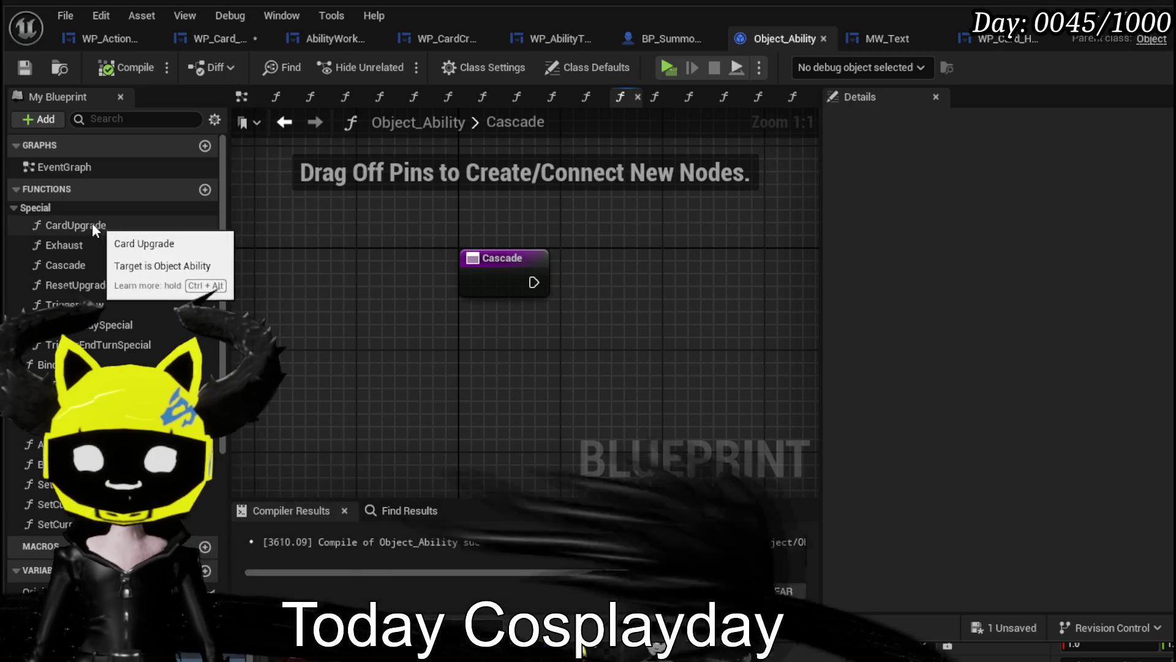
double_click(91, 224)
scroll(436, 428, down, 1)
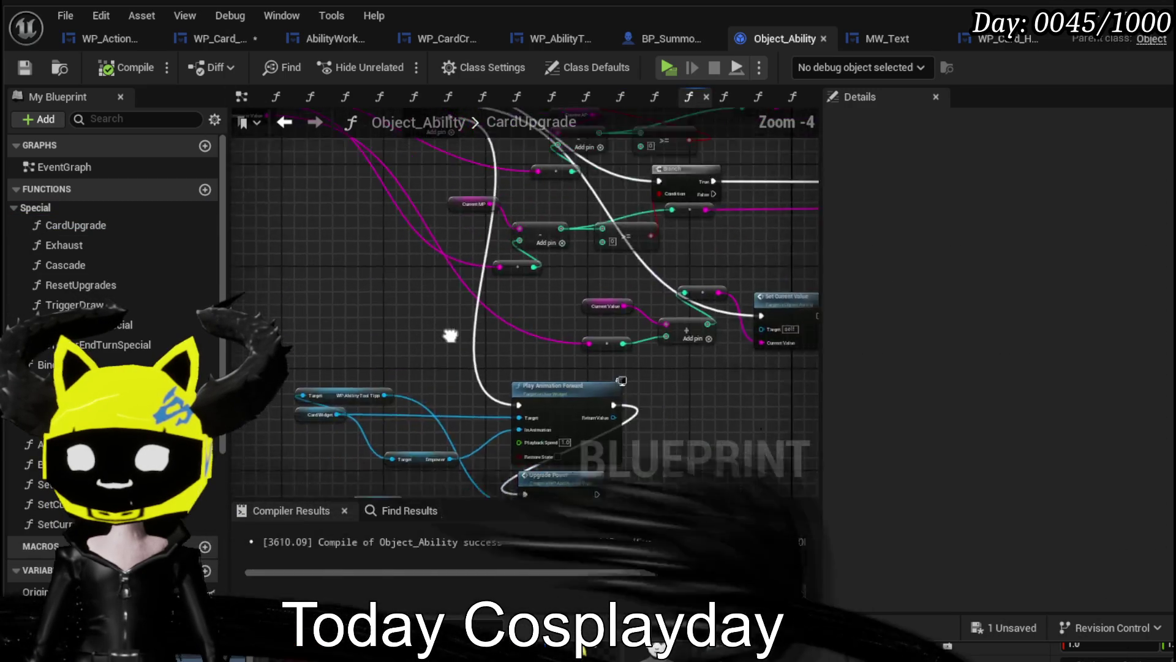
scroll(495, 285, up, 2)
mouse_move(450, 339)
mouse_down()
mouse_move(735, 357)
mouse_move(196, 343)
mouse_move(608, 354)
mouse_up()
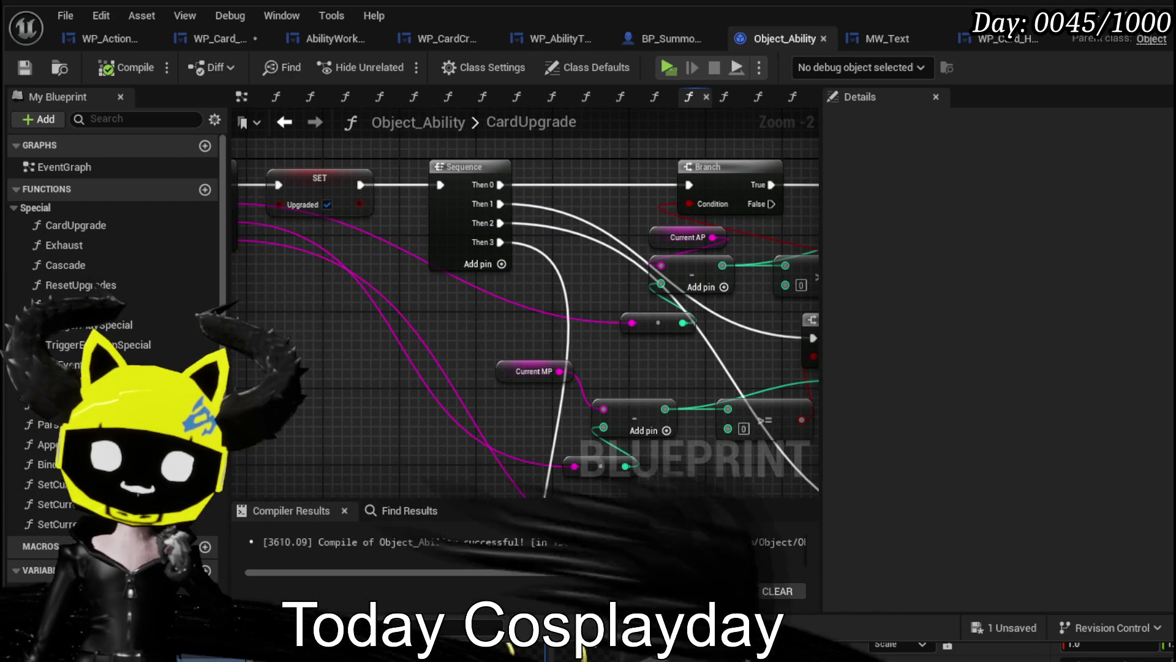
Save the WP_Card_HUD blueprint.
click(224, 40)
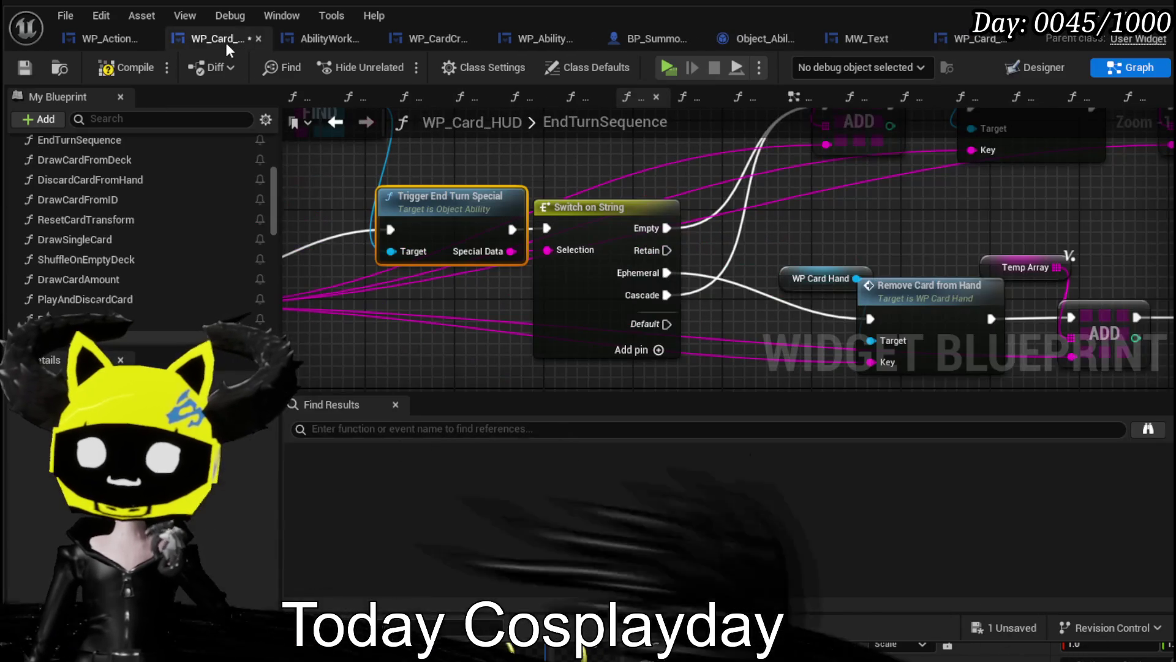
click(25, 67)
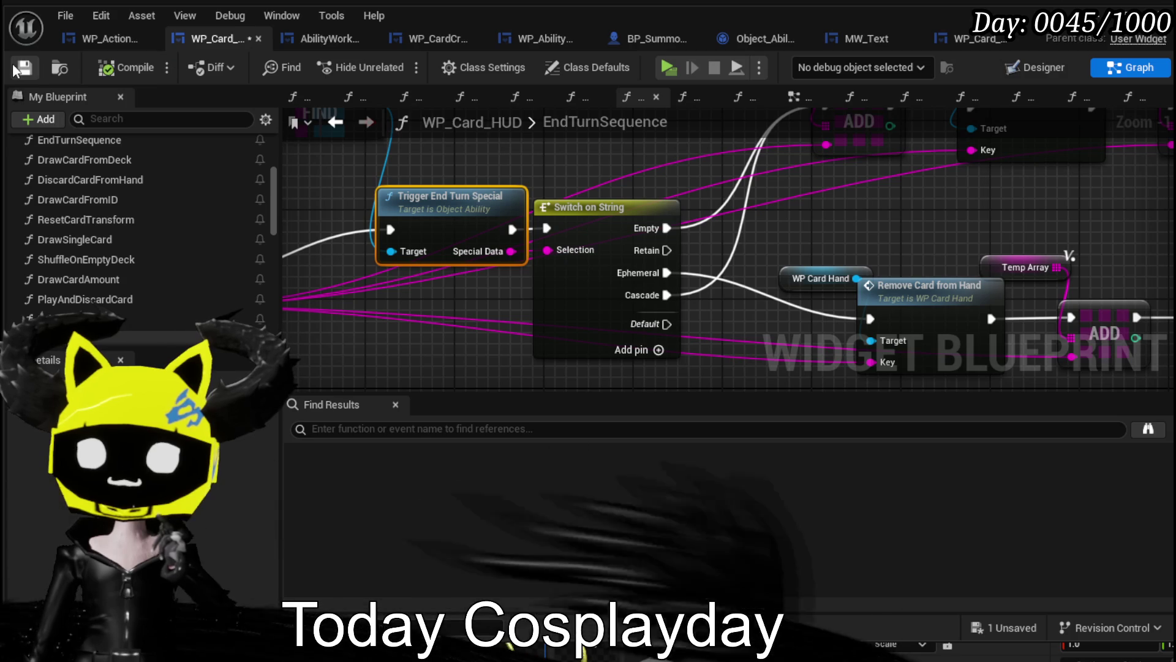
click(83, 36)
Open TriggerCascade and examine its Branch, Card Upgrade, Get Data, Contains and FIND nodes.
scroll(145, 203, up, 5)
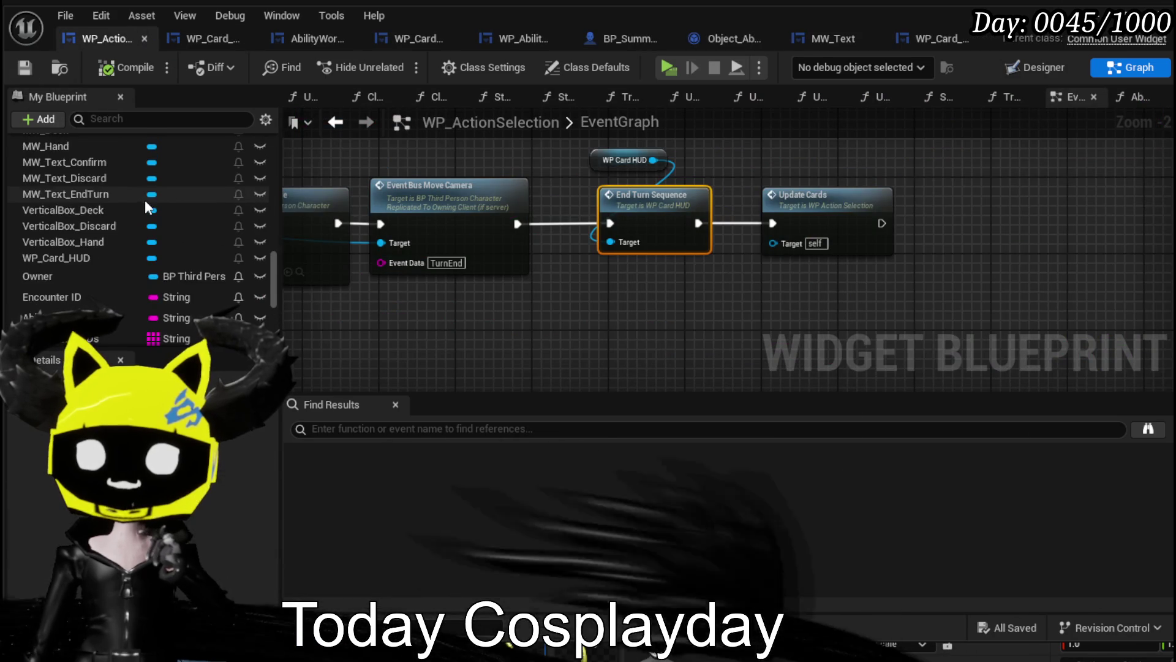
scroll(539, 227, down, 7)
scroll(462, 237, up, 4)
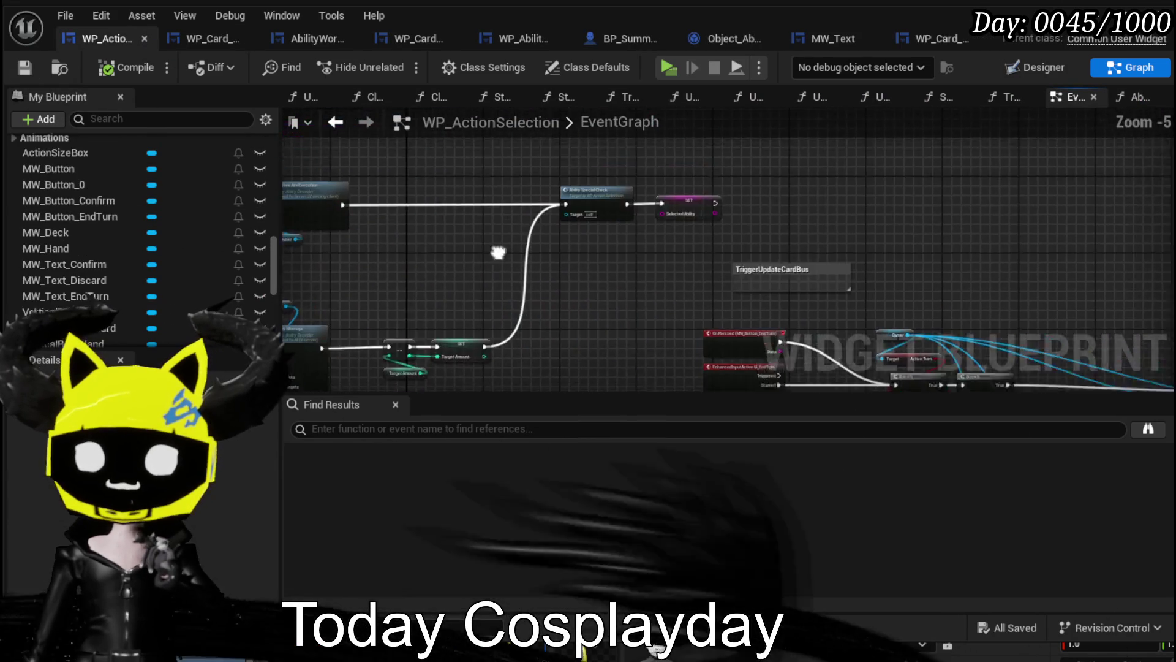
scroll(103, 208, up, 3)
scroll(105, 203, up, 10)
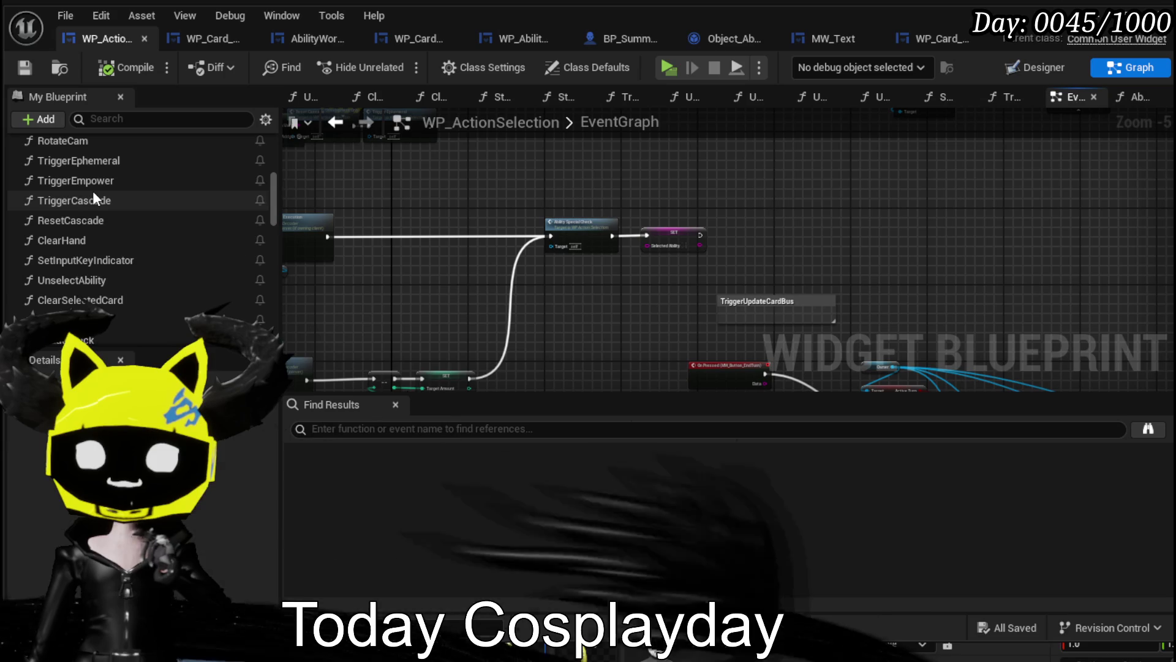
double_click(93, 195)
drag(504, 249, 381, 242)
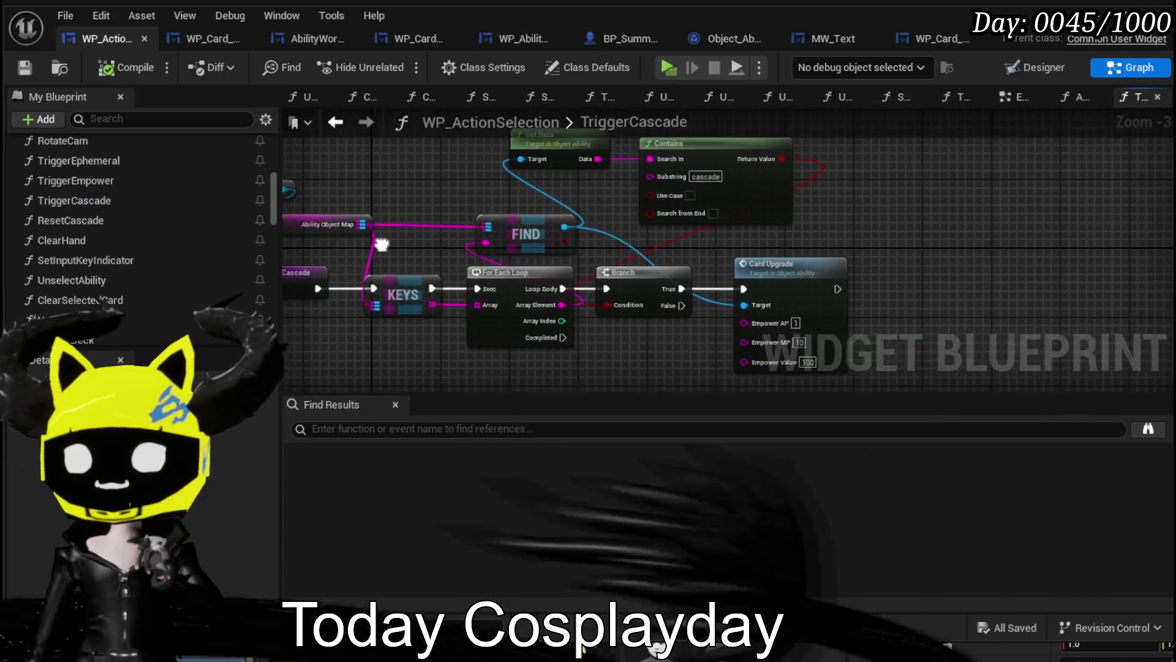
scroll(609, 202, up, 2)
drag(610, 198, 819, 331)
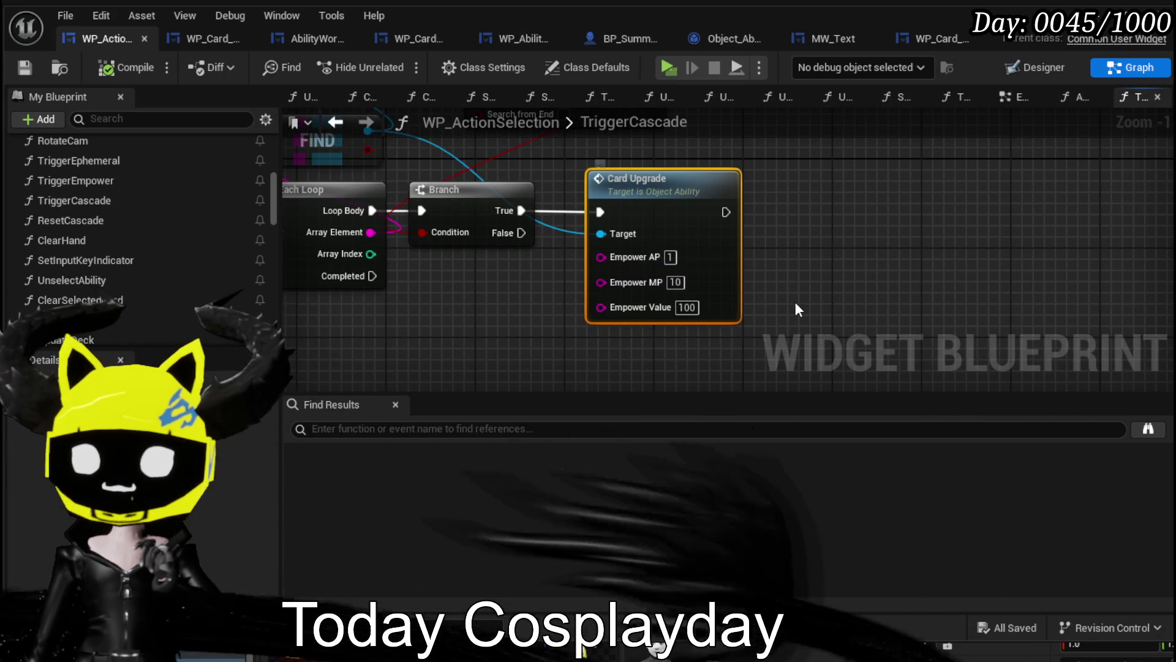
scroll(820, 291, down, 2)
mouse_move(825, 288)
mouse_down()
mouse_move(1038, 320)
mouse_move(917, 370)
mouse_move(977, 346)
mouse_move(813, 295)
mouse_move(714, 287)
mouse_up()
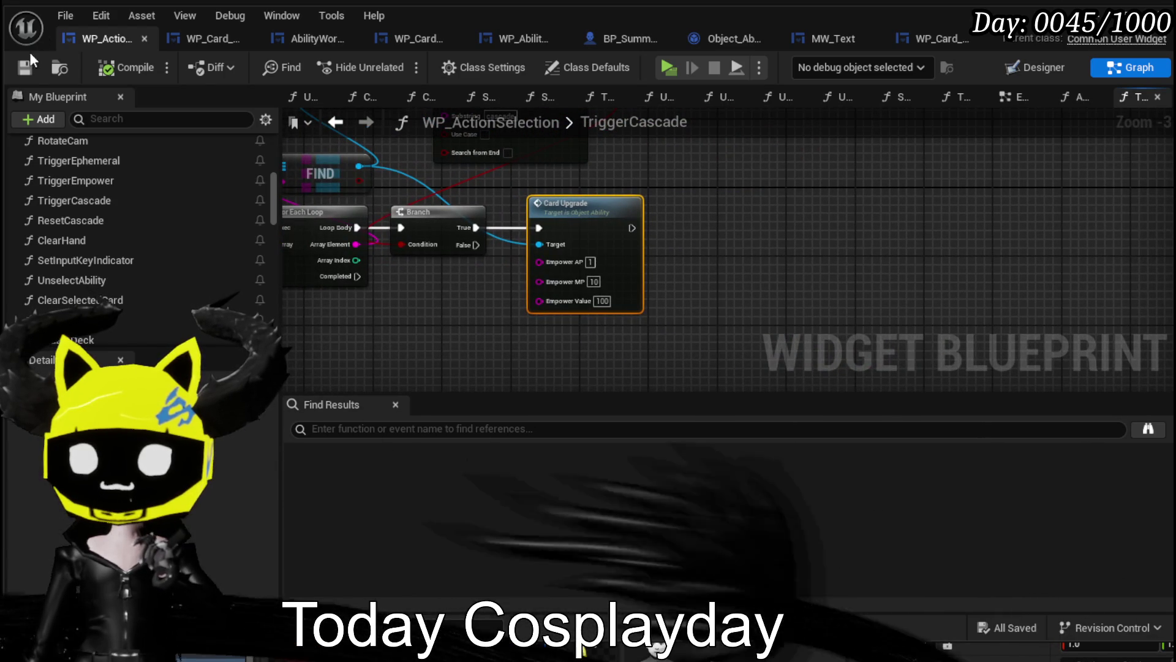
Save the action selection blueprint, review the whole TriggerCascade graph, and open Object_Ability's Cascade function.
click(25, 67)
click(546, 205)
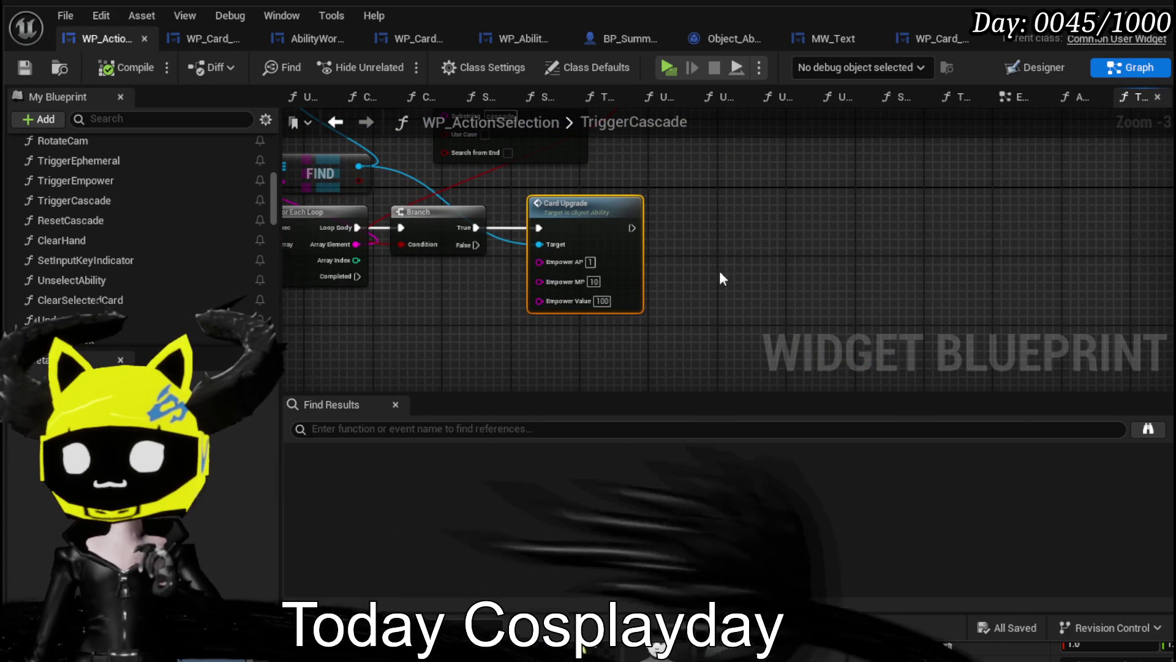
click(718, 142)
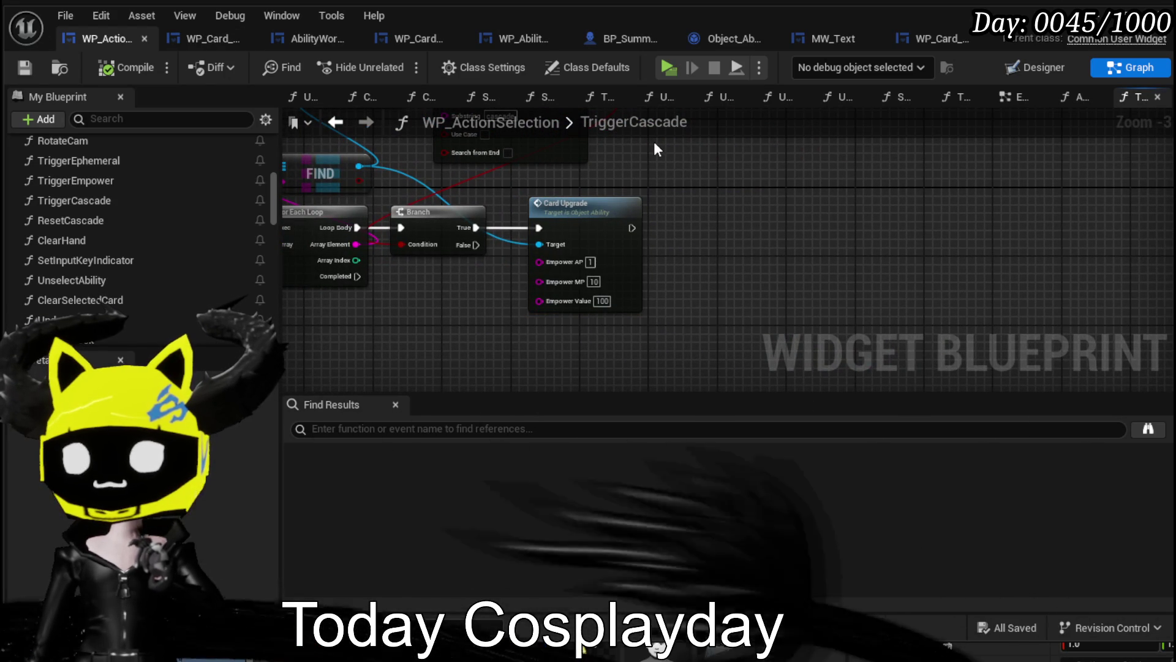
mouse_move(655, 149)
mouse_down()
mouse_move(784, 230)
mouse_move(902, 229)
mouse_up()
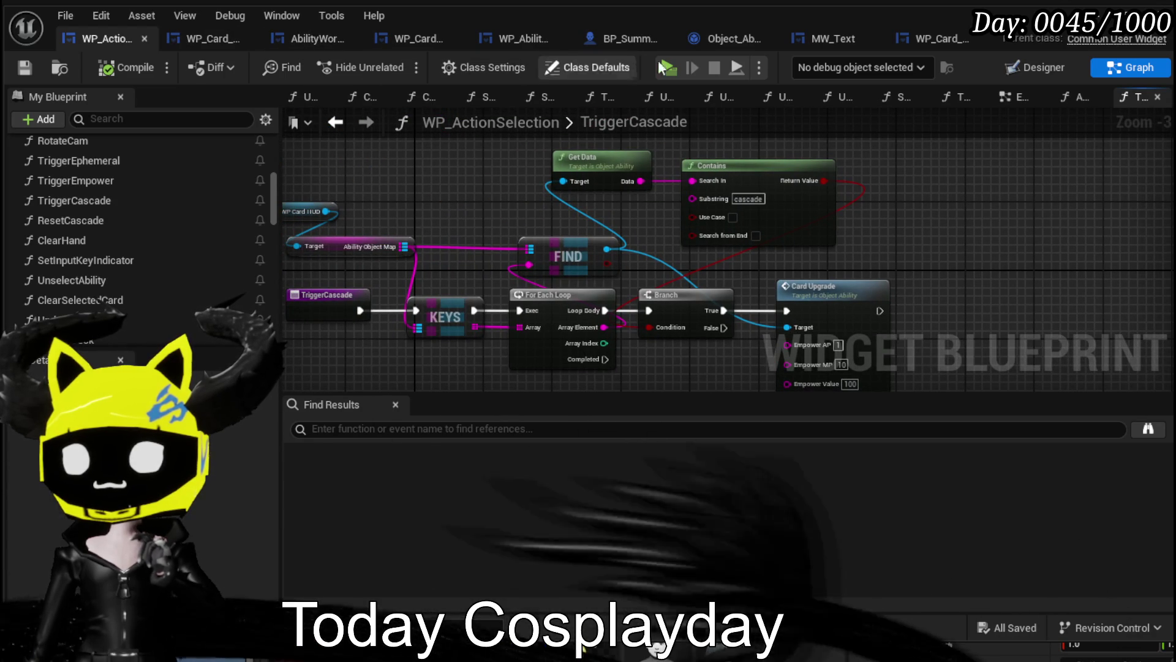
click(726, 42)
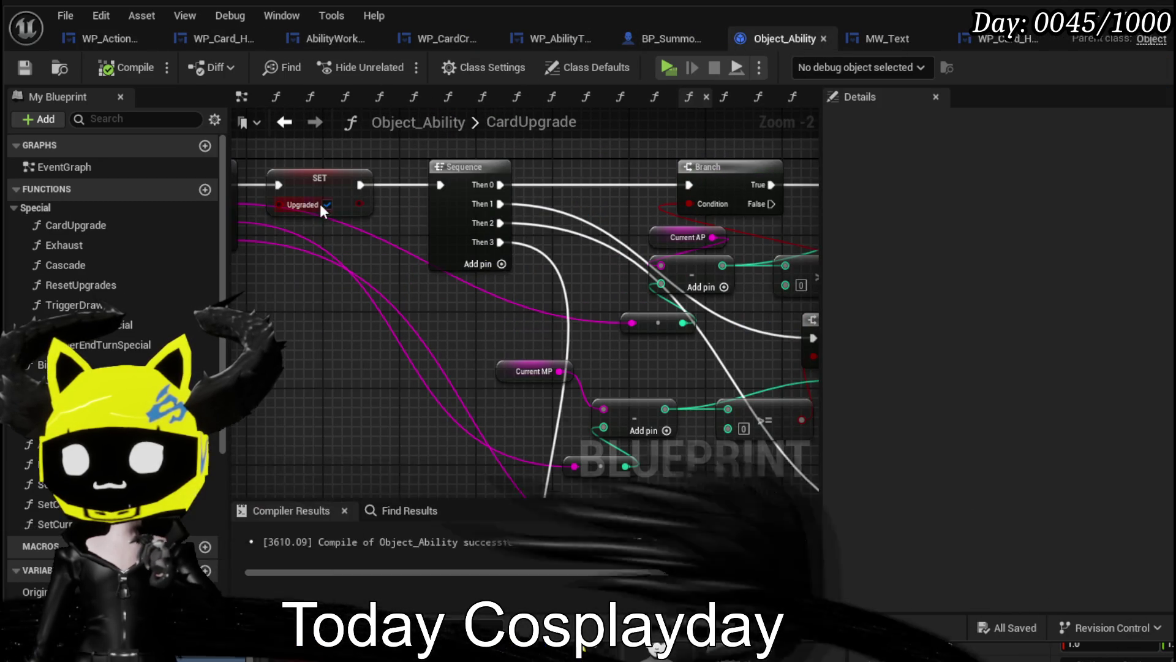
double_click(82, 262)
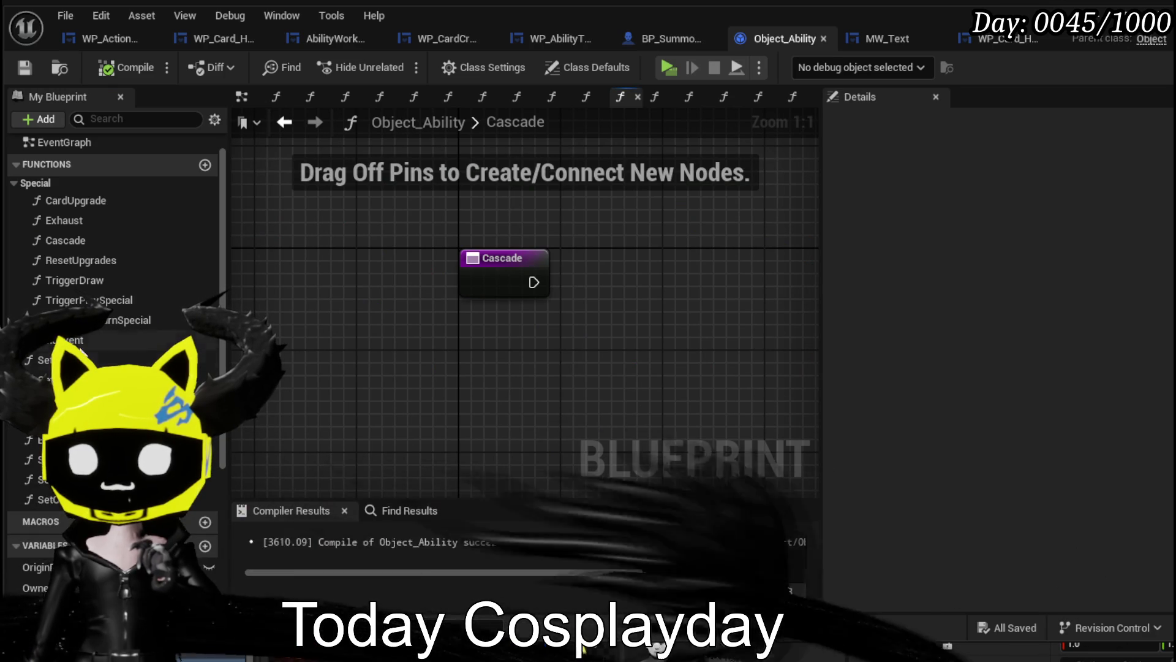
Drop a Card Upgrade call after the Cascade entry with Empower AP 1, MP 10, Value 50, then save.
mouse_move(76, 200)
mouse_down()
mouse_move(357, 241)
mouse_move(591, 242)
mouse_up()
click(555, 328)
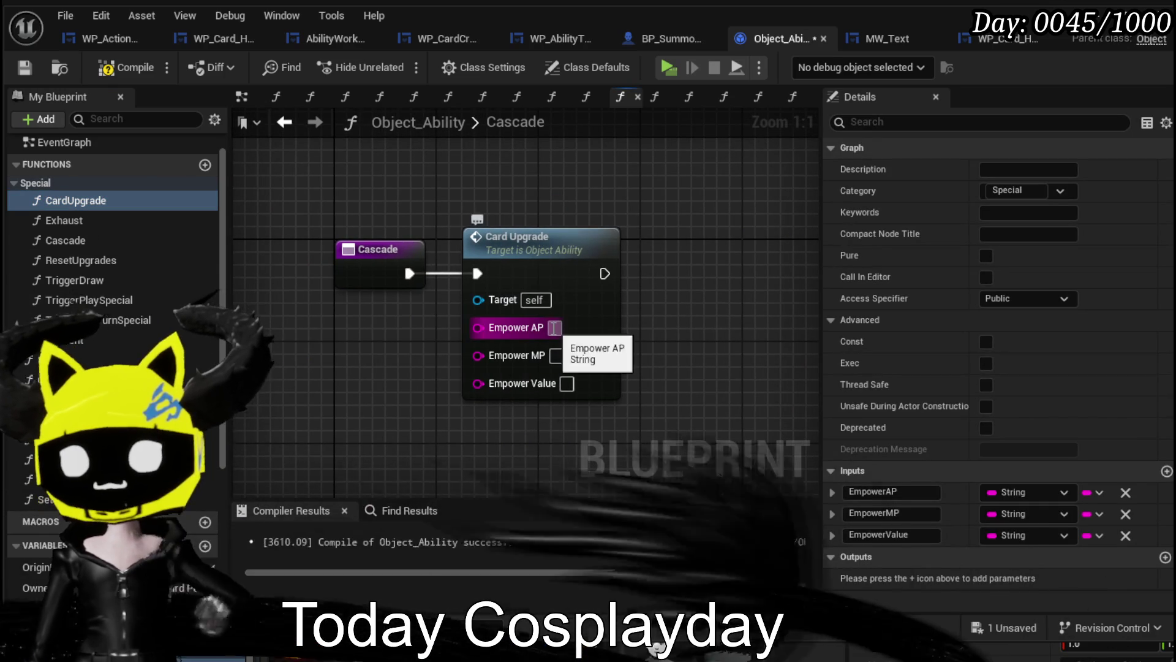
text(1)
click(557, 355)
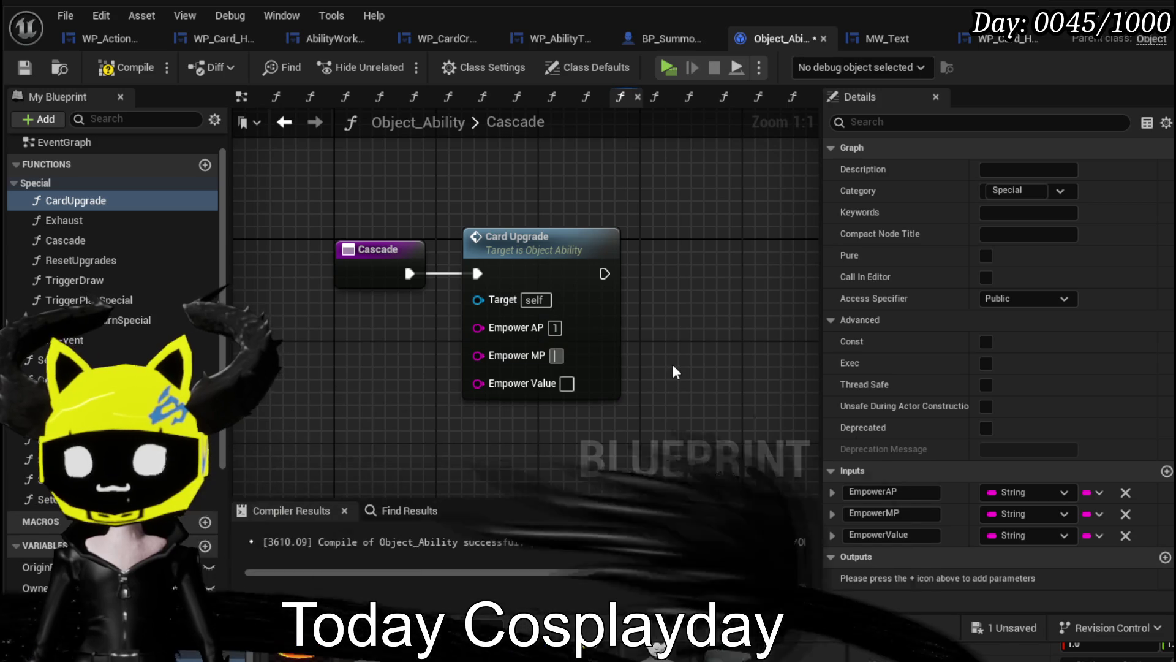
text(10)
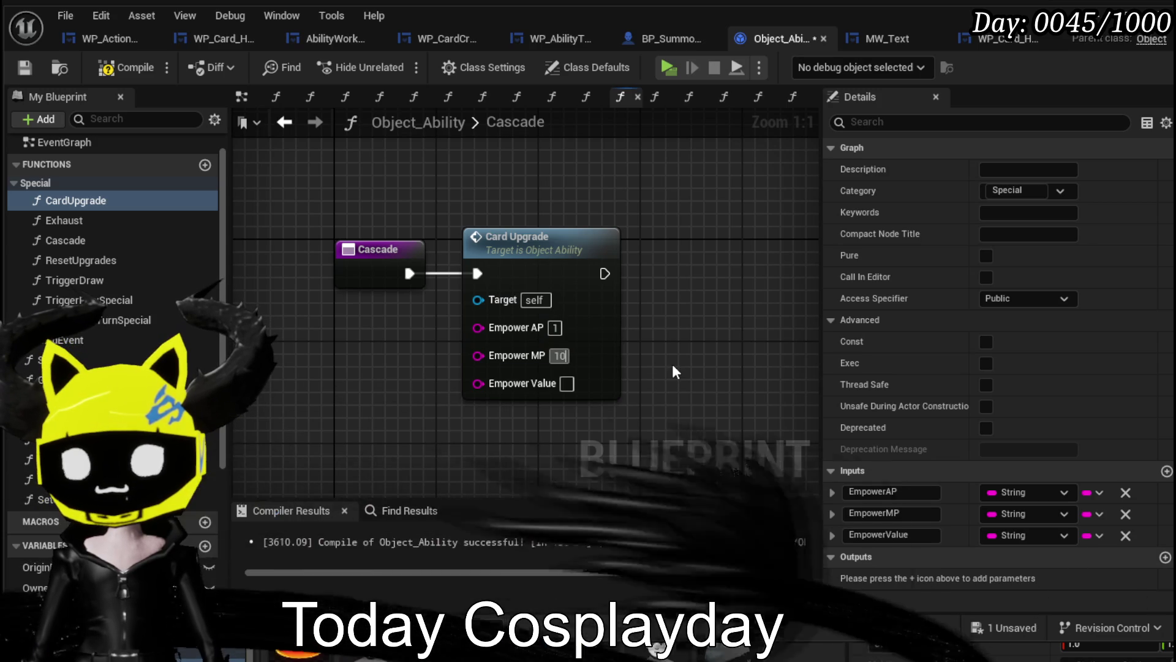
click(566, 383)
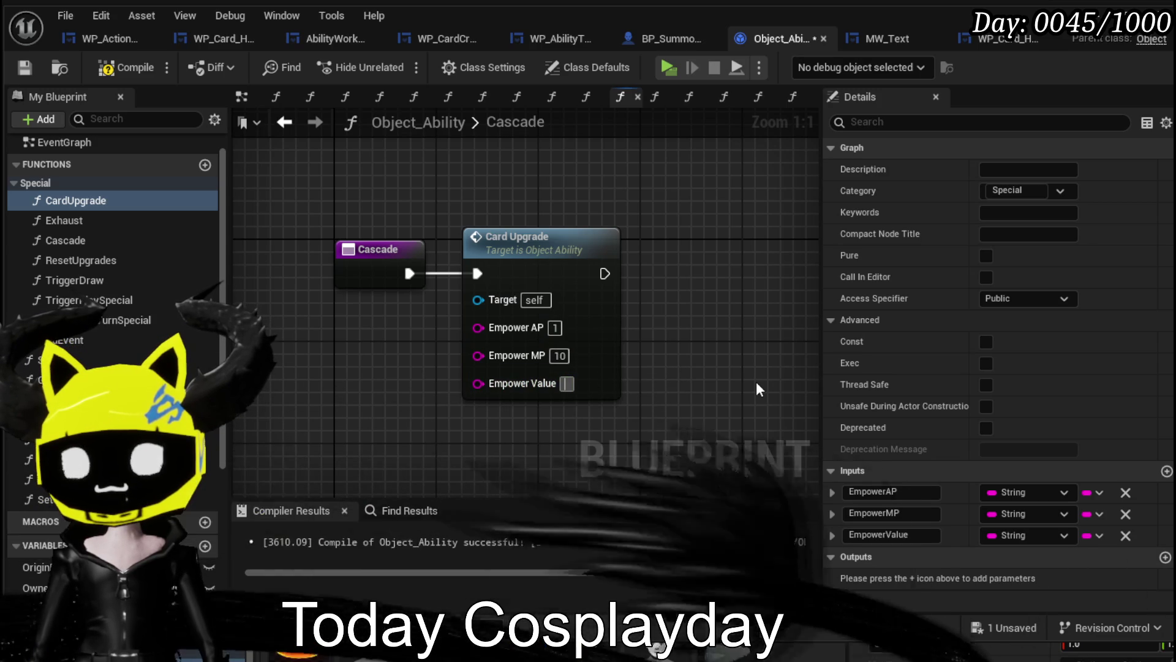
text(50)
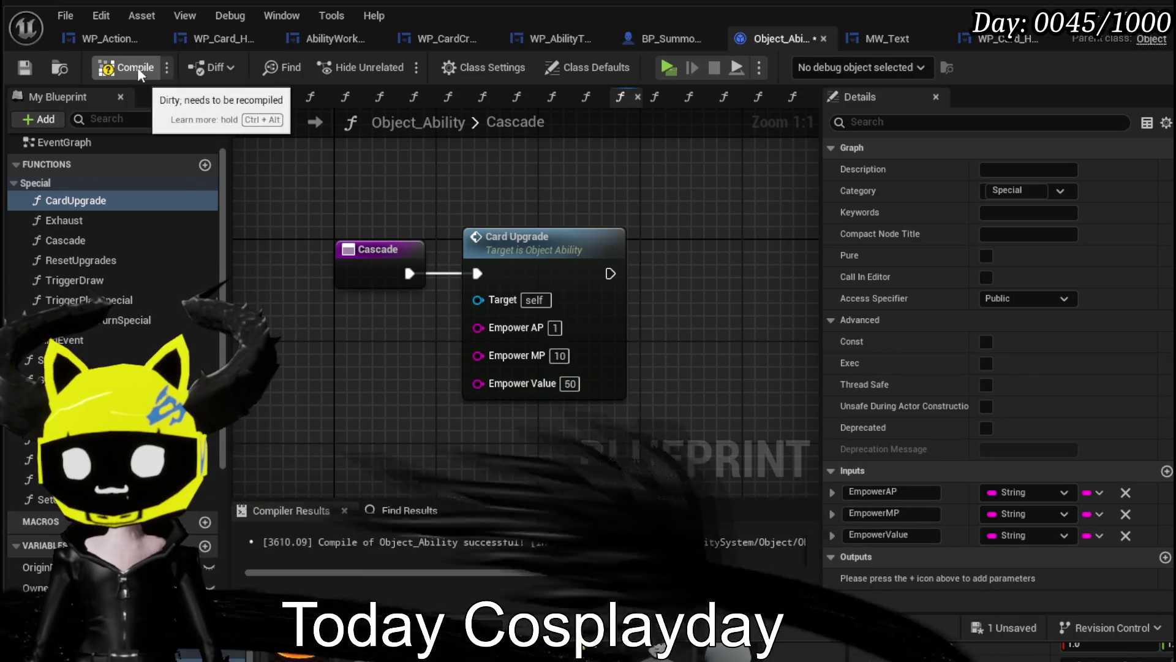
key(ctrl+s)
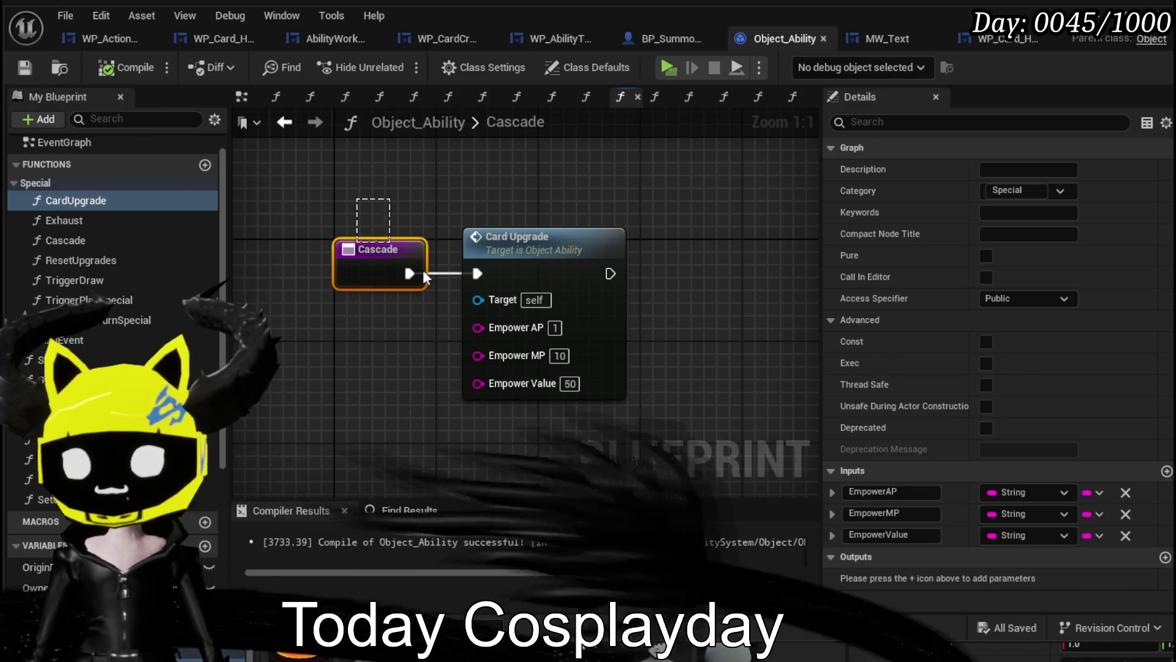
key(ctrl+a)
click(388, 386)
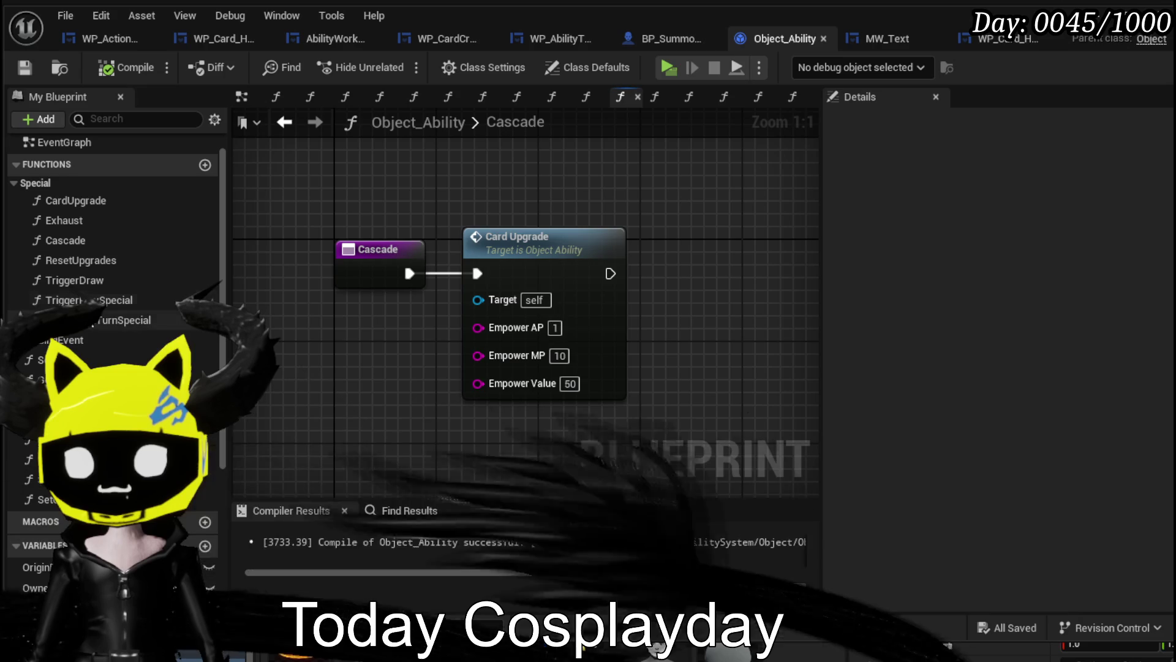
Open TriggerEndTurnSpecial and connect the Draw, Replay and Exhaust cases to the Return Node.
double_click(122, 319)
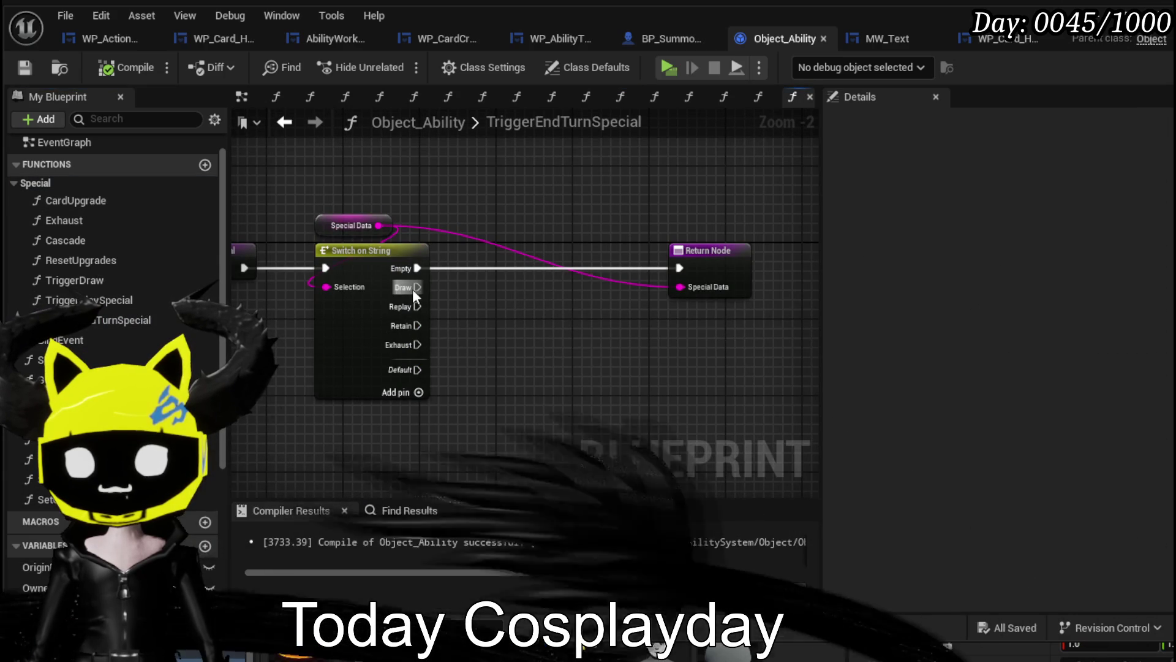
drag(417, 287, 678, 263)
mouse_move(403, 310)
mouse_down()
mouse_move(684, 259)
mouse_move(680, 269)
mouse_up()
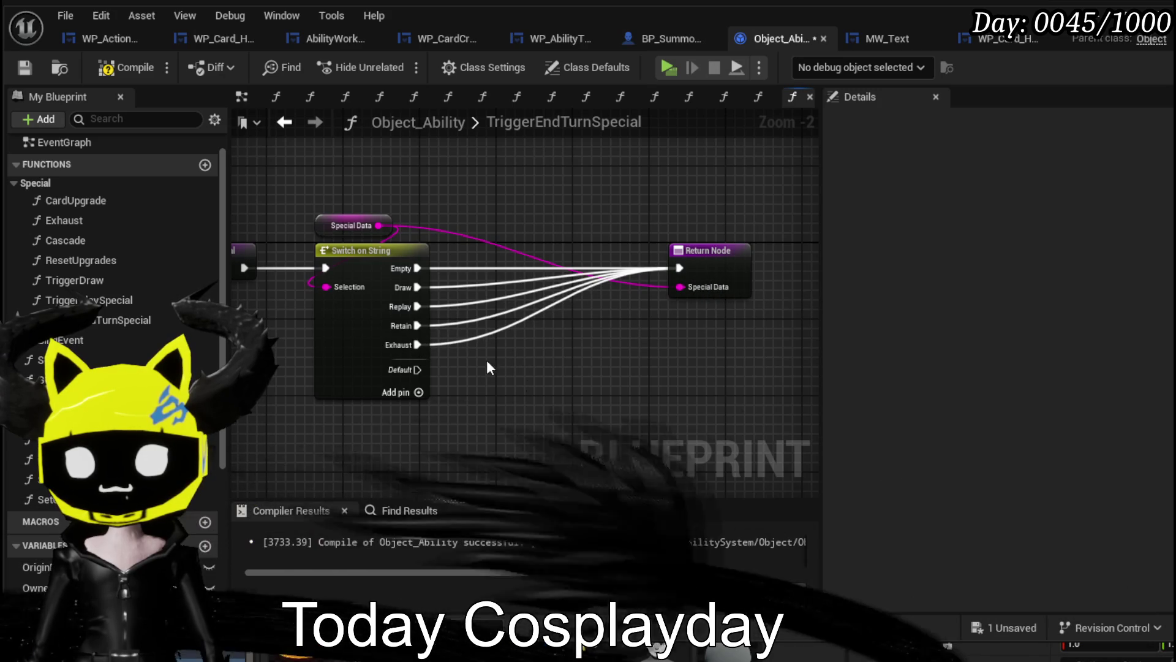
click(361, 375)
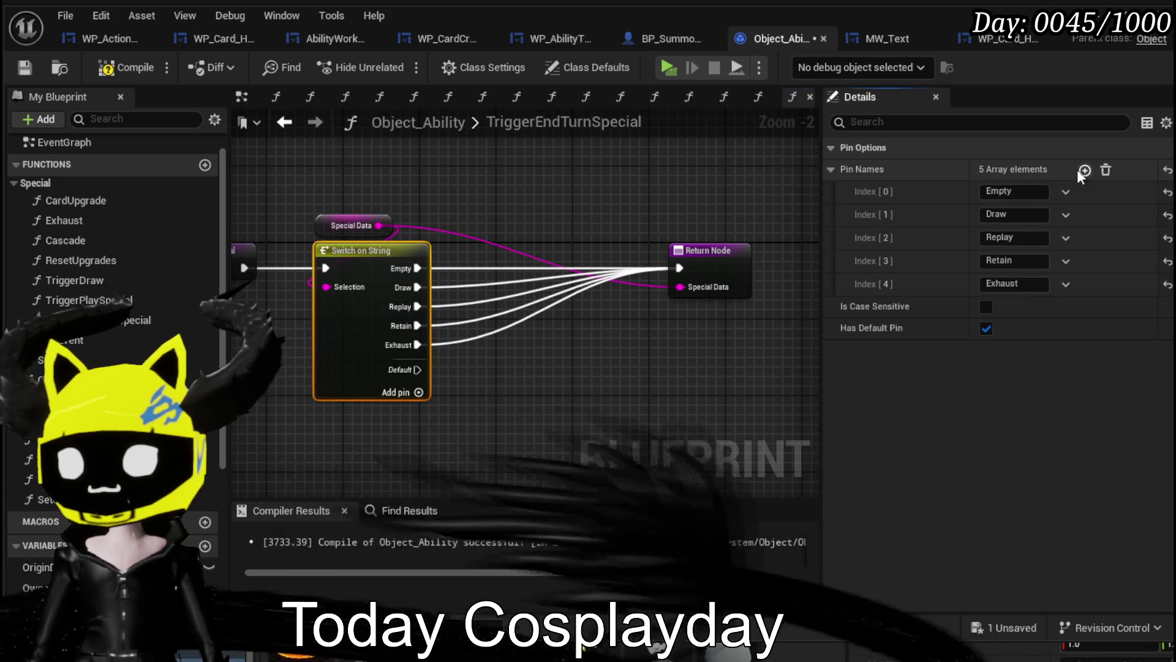
Add three cases to the string switch, naming the first two Cascade and Empower.
click(1084, 170)
click(1084, 169)
click(1084, 170)
click(1036, 306)
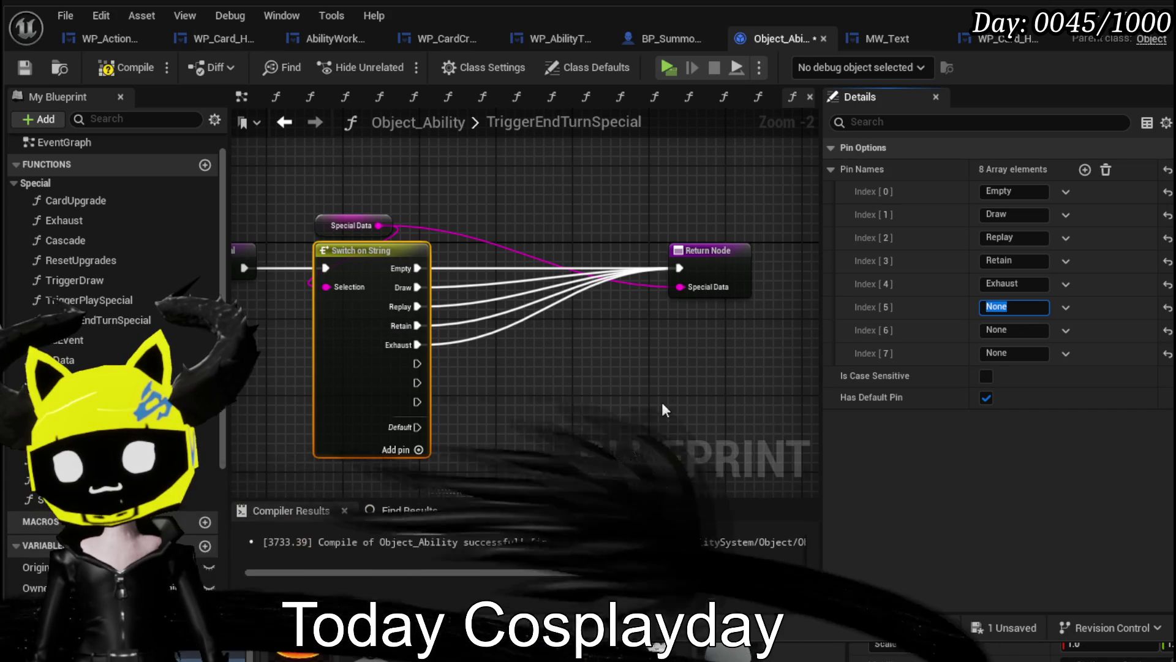
text(Cas)
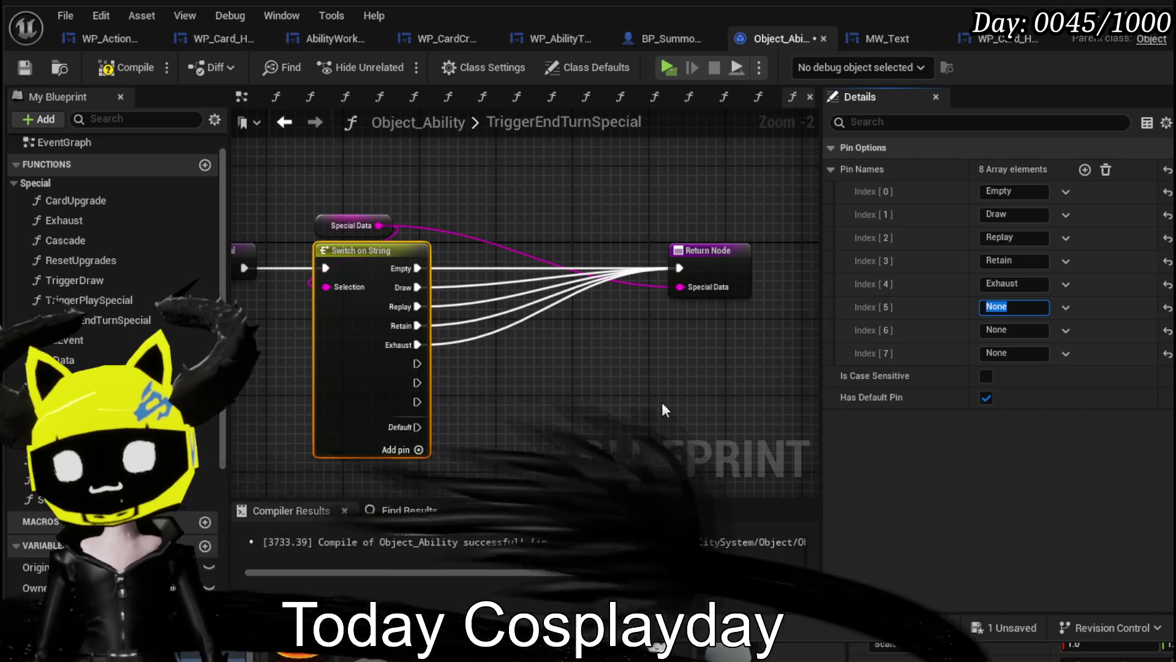
text(cade)
key(Return)
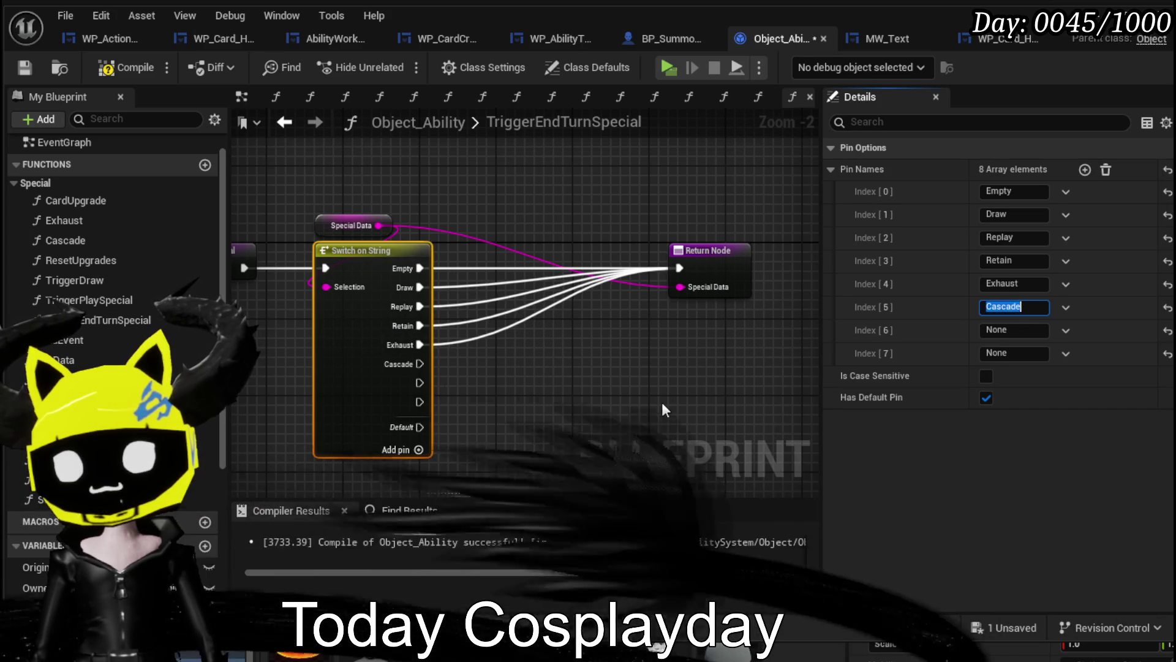
key(Tab)
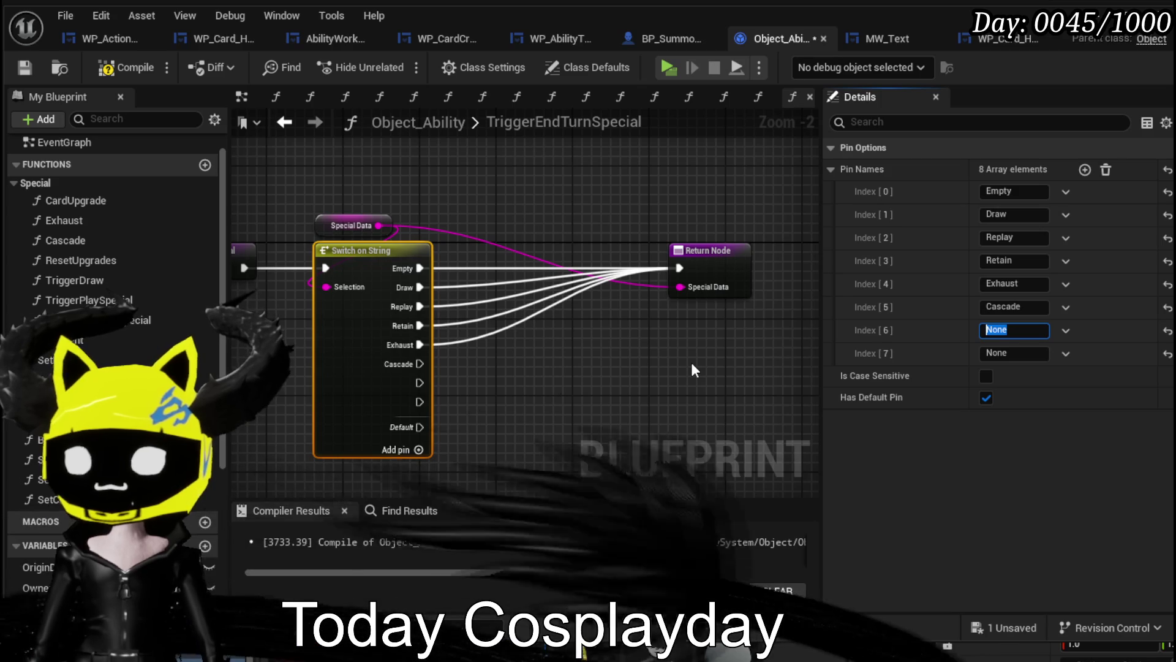
text(Empower)
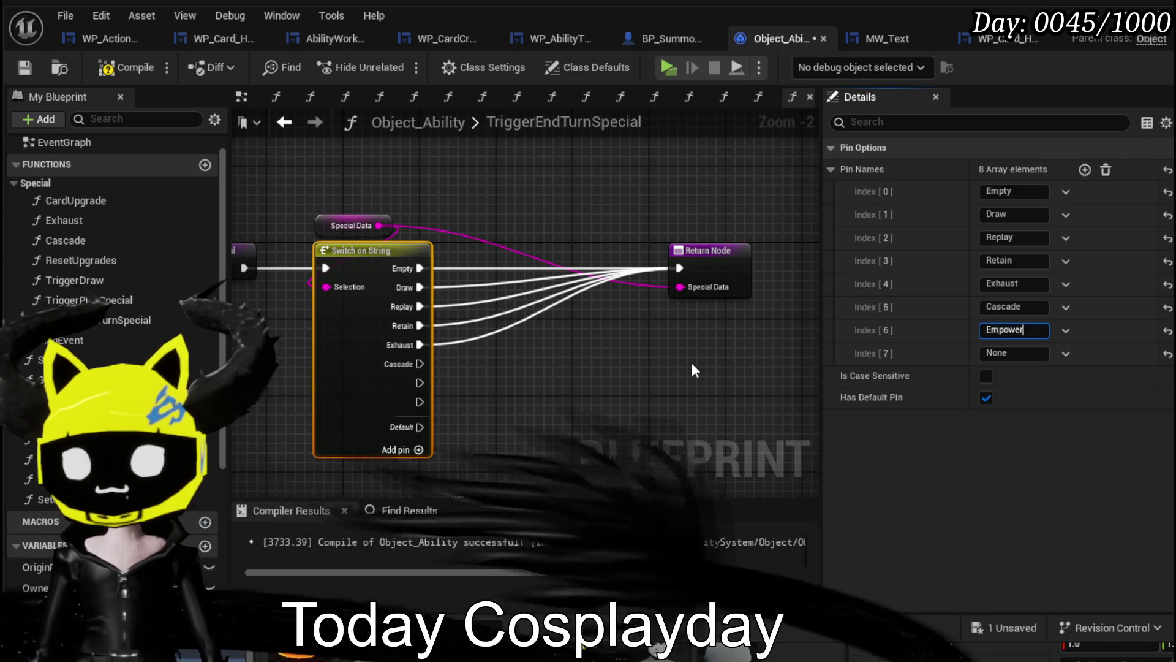
key(Return)
key(Tab)
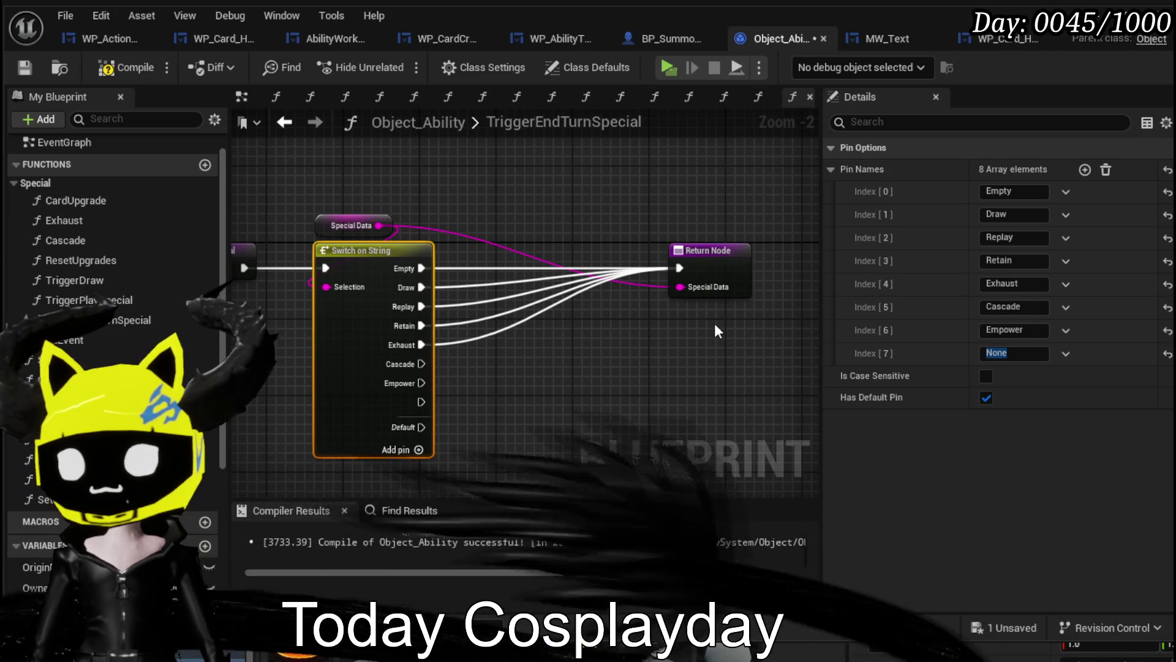
Move the Special Data getter higher above the switch and select the switch to review its cases.
drag(324, 217, 336, 191)
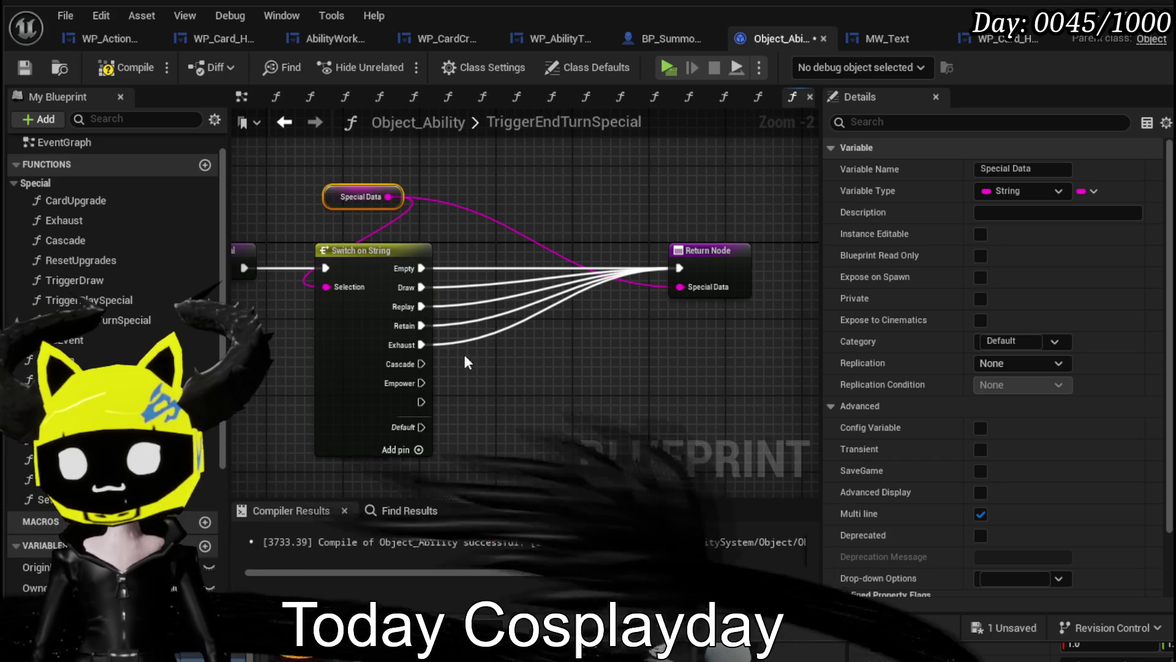
click(355, 392)
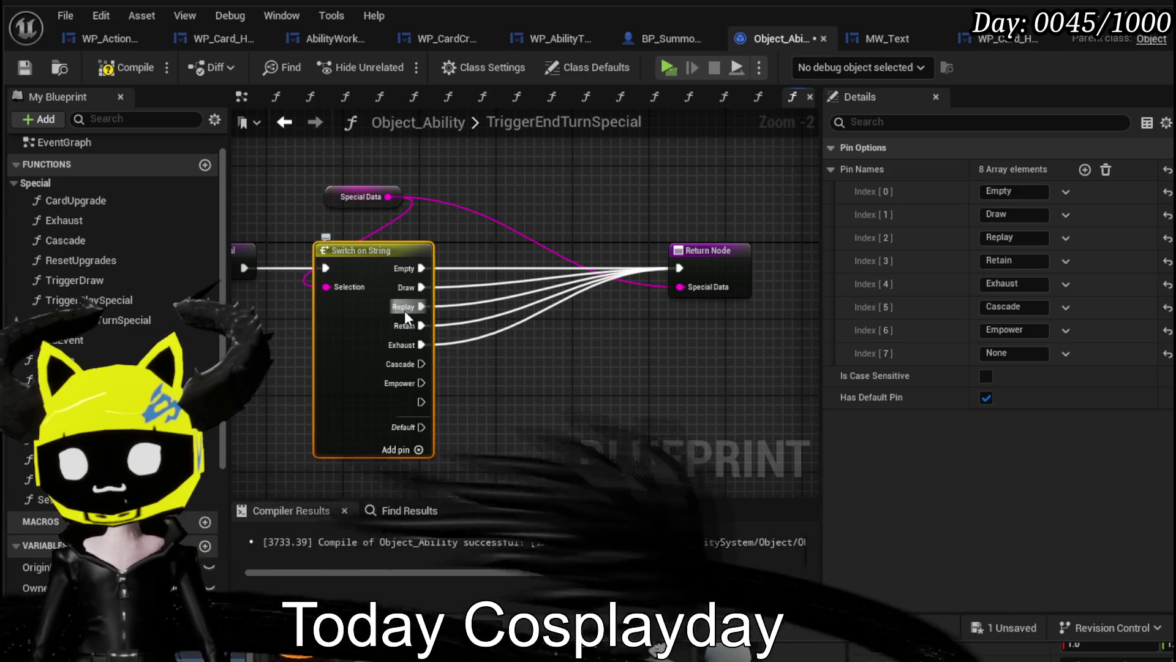
Insert a Cascade function call between the Cascade case and the Return Node.
click(519, 347)
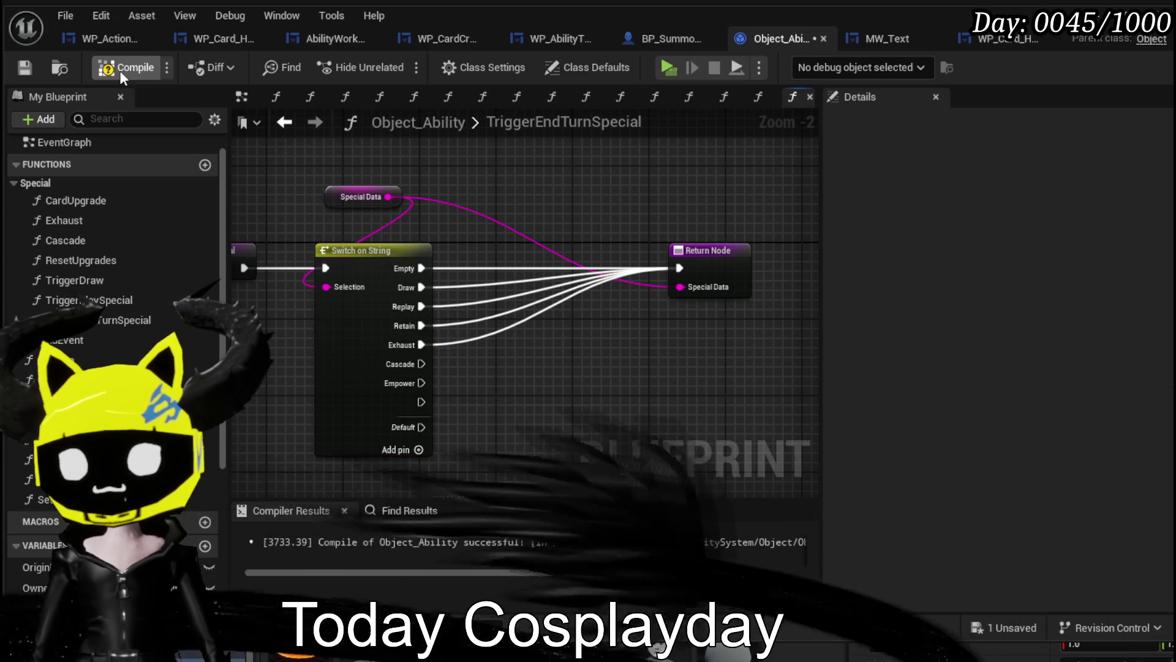
mouse_move(403, 364)
mouse_down()
mouse_move(619, 314)
mouse_move(526, 366)
mouse_up()
mouse_move(93, 237)
mouse_down()
mouse_move(573, 350)
mouse_move(508, 342)
mouse_up()
mouse_move(421, 364)
mouse_down()
mouse_move(531, 377)
mouse_move(507, 340)
mouse_up()
drag(585, 365, 685, 265)
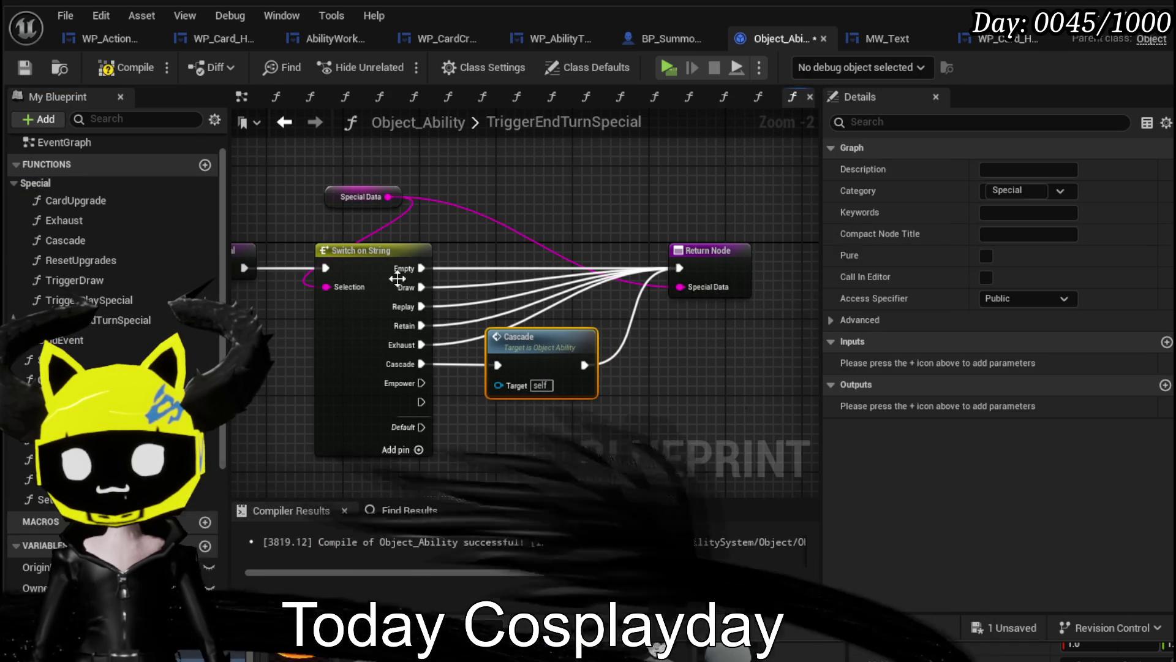
Name the last switch case Ephemeral.
click(364, 417)
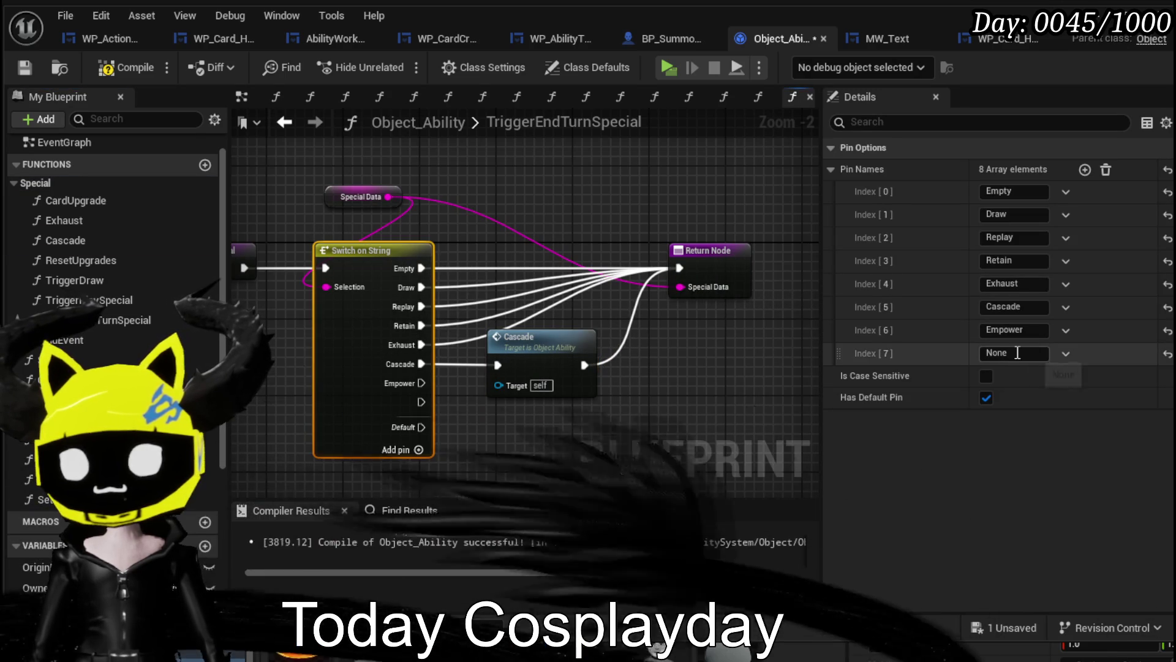
click(1014, 353)
text(Ephermal)
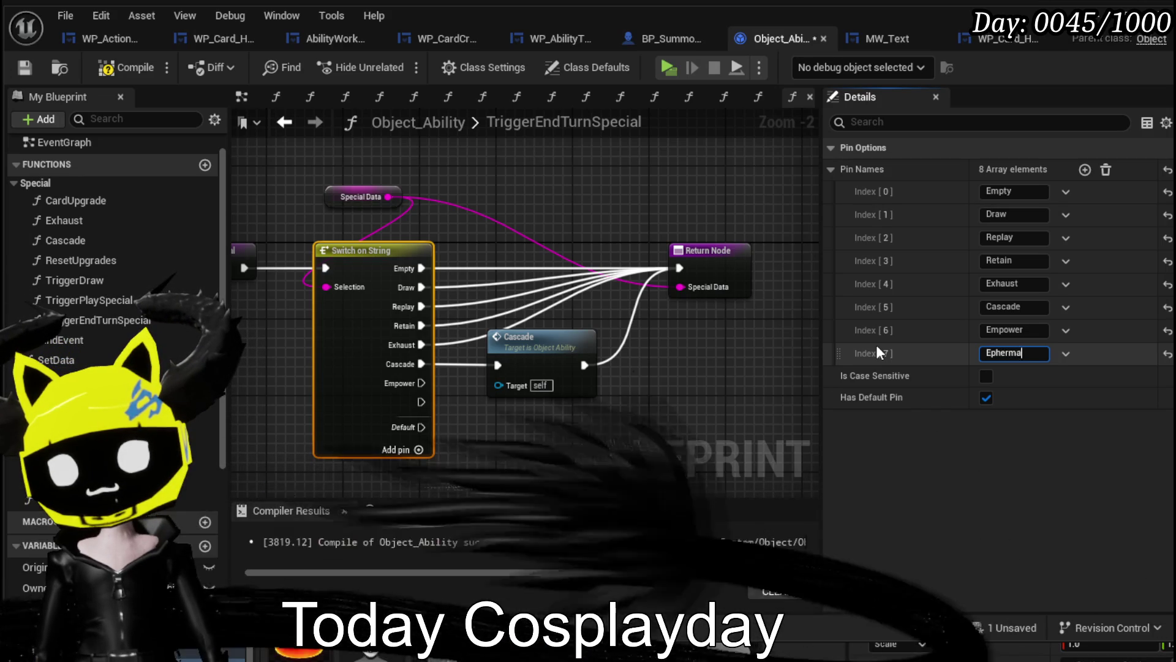
key(BackSpace)
key(BackSpace)
key(BackSpace)
text(meral)
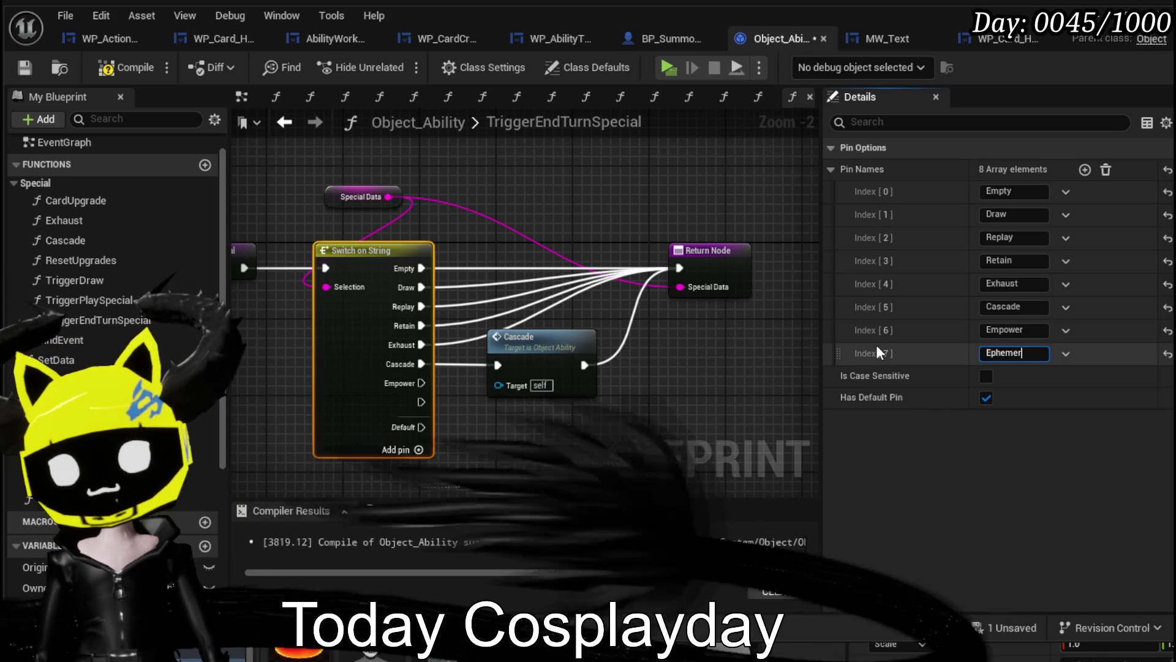
key(Return)
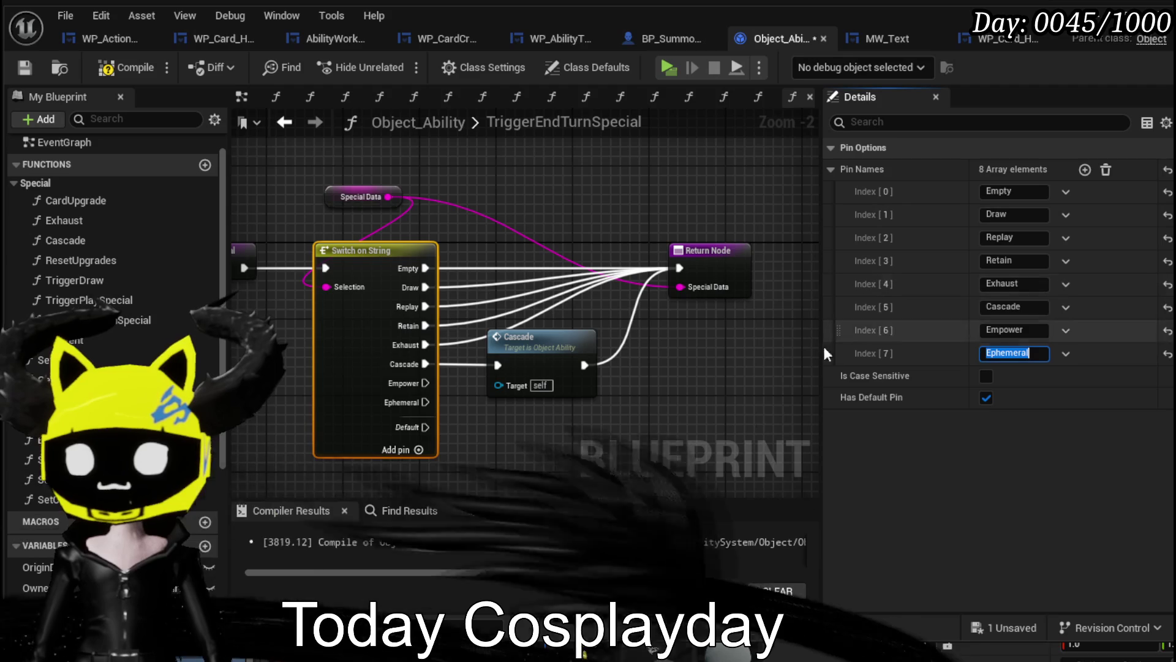
Connect the Empower and Ephemeral cases to the return and save Object_Ability.
drag(425, 383, 472, 400)
drag(665, 270, 680, 267)
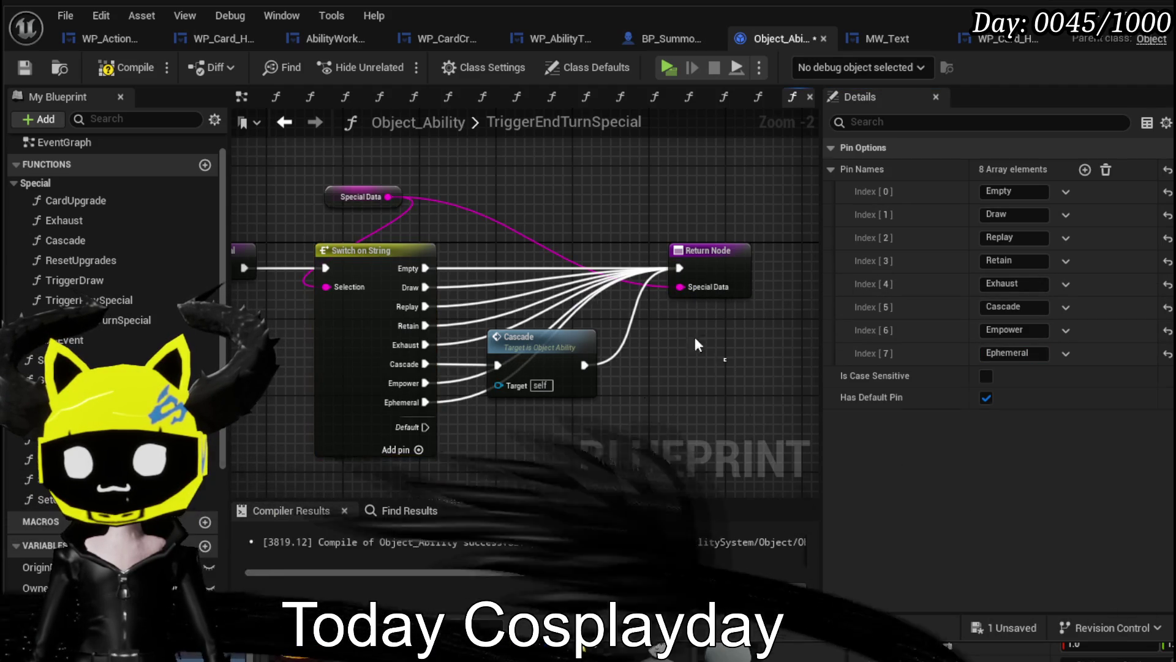
click(725, 358)
click(23, 69)
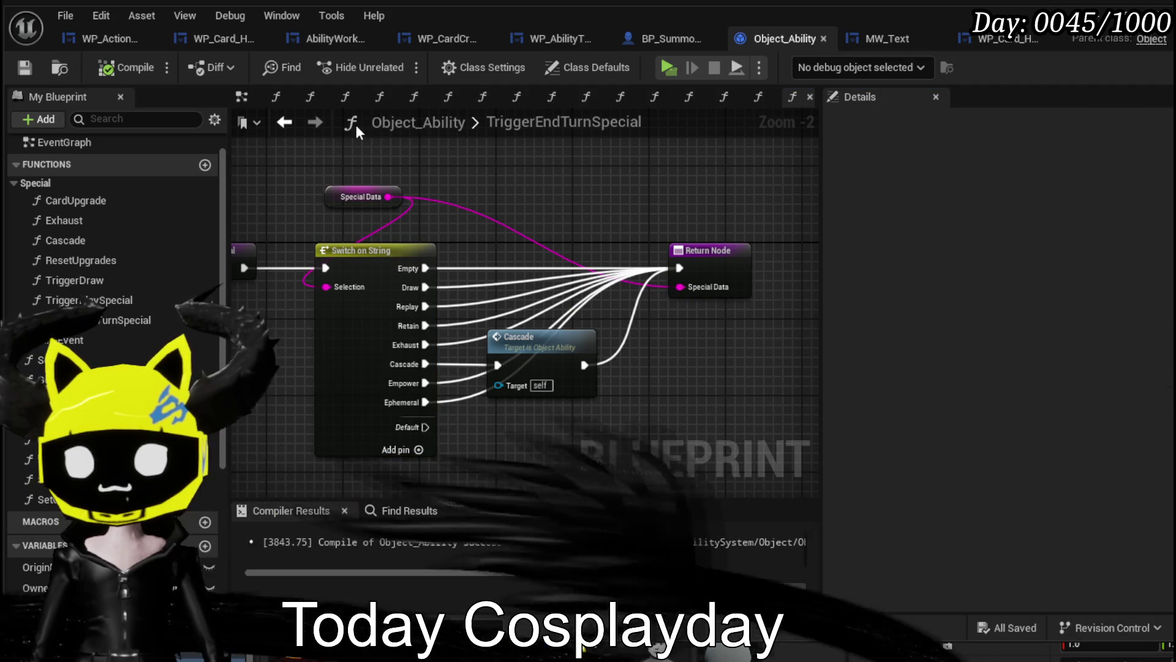
click(284, 122)
click(327, 120)
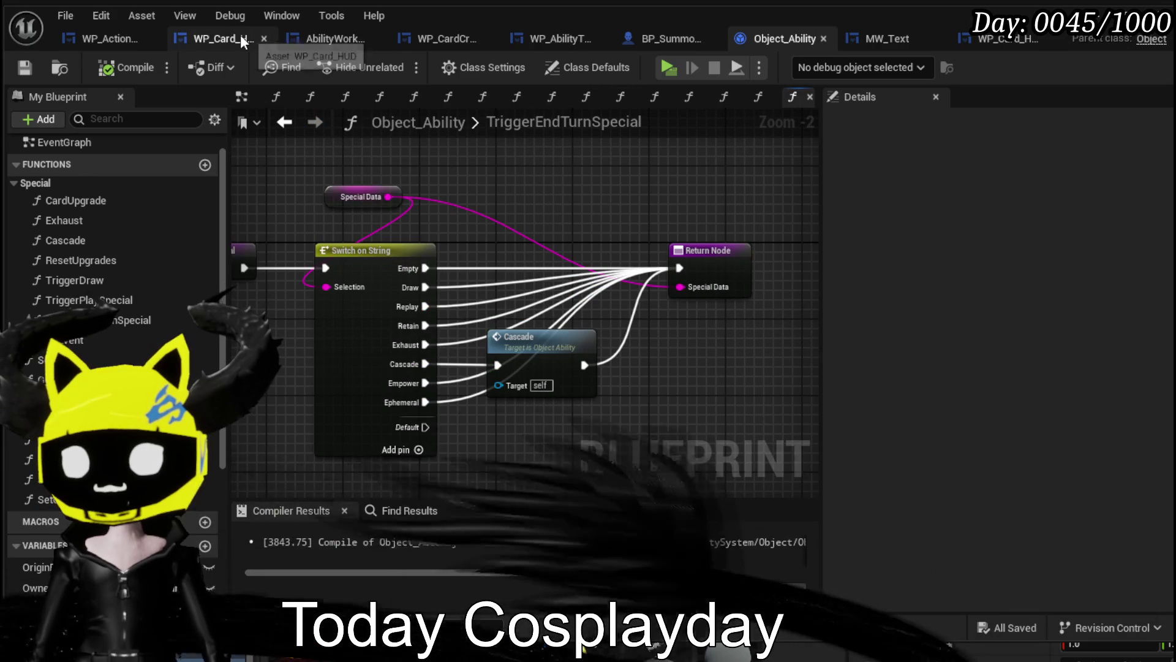
click(241, 37)
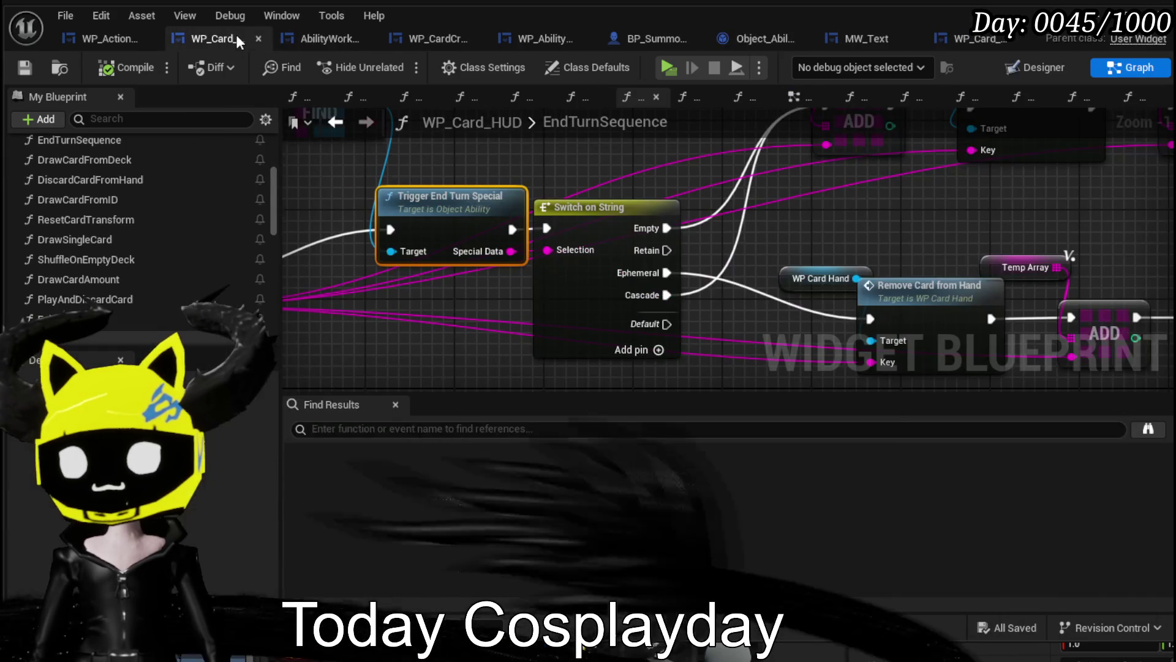
scroll(648, 195, down, 2)
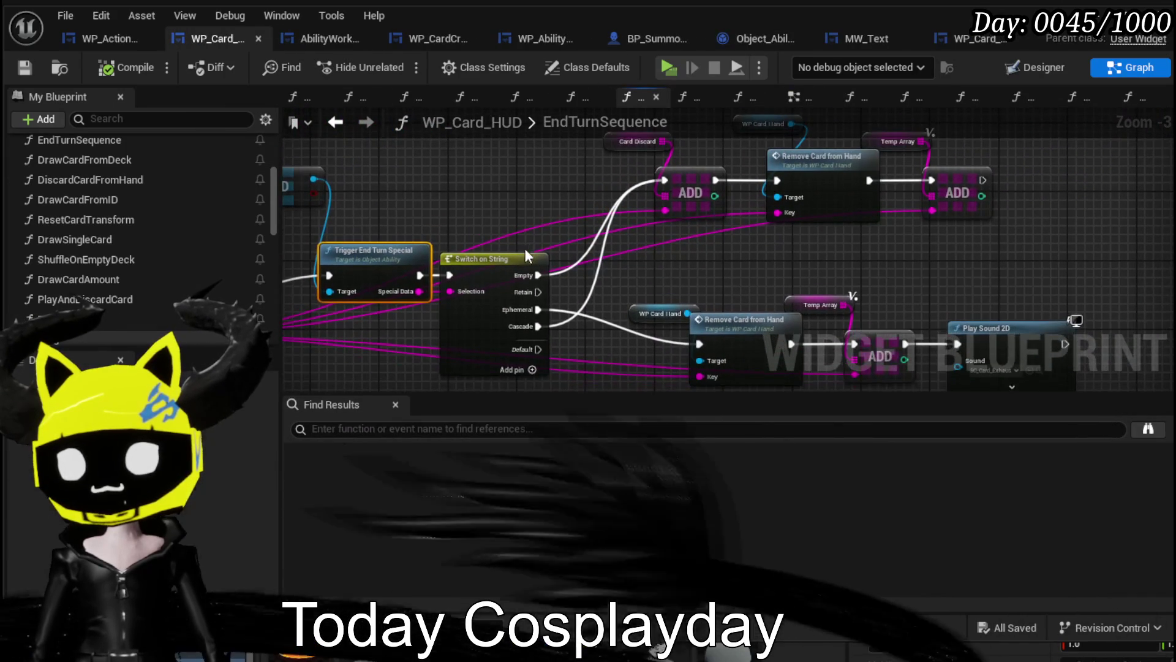
mouse_move(749, 261)
mouse_down()
mouse_move(571, 224)
mouse_move(782, 248)
mouse_move(769, 231)
mouse_move(872, 214)
mouse_up()
drag(613, 231, 628, 231)
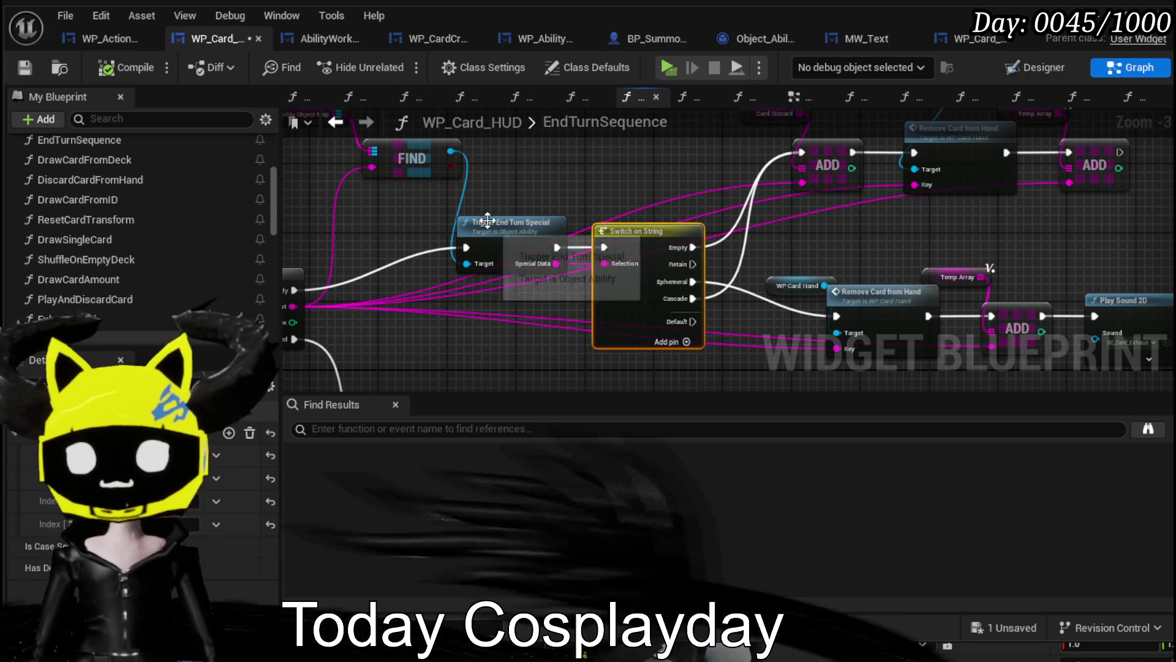
mouse_move(642, 213)
mouse_down()
mouse_move(336, 156)
mouse_move(581, 205)
mouse_move(858, 282)
mouse_move(533, 218)
mouse_up()
double_click(470, 240)
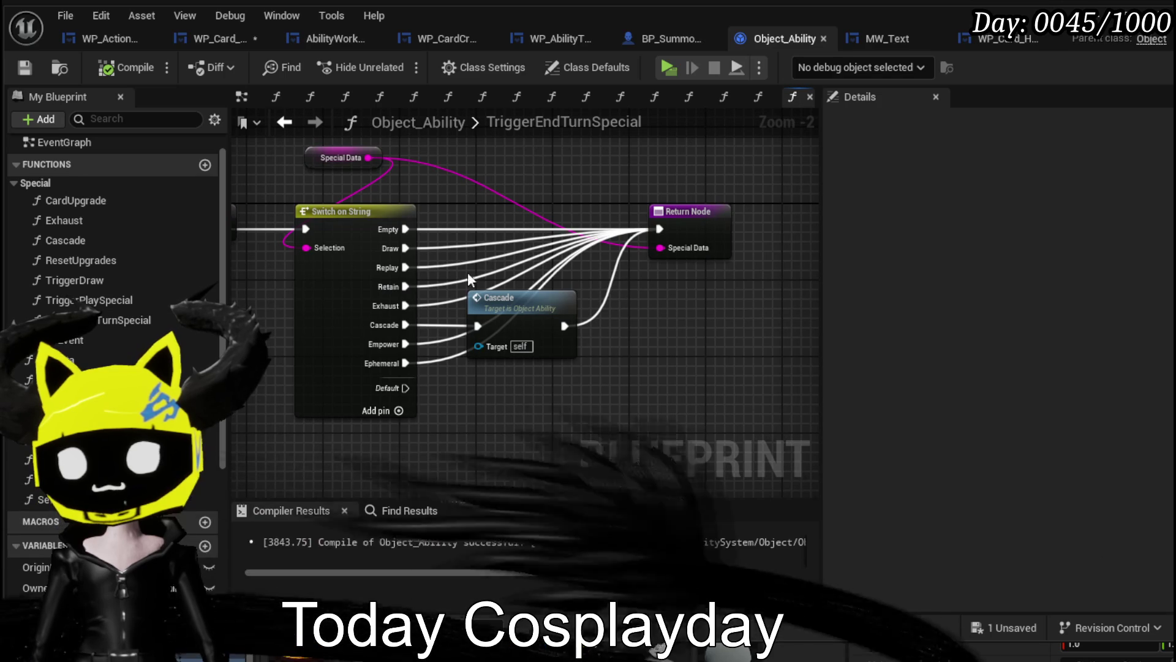
drag(351, 205, 419, 221)
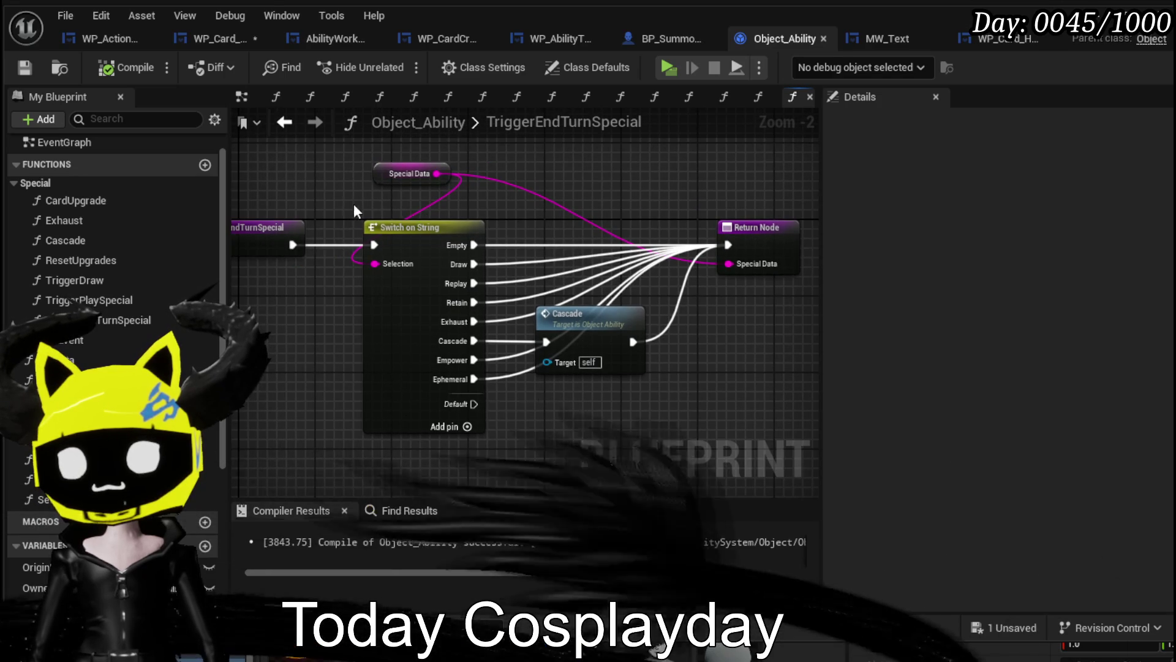
click(424, 317)
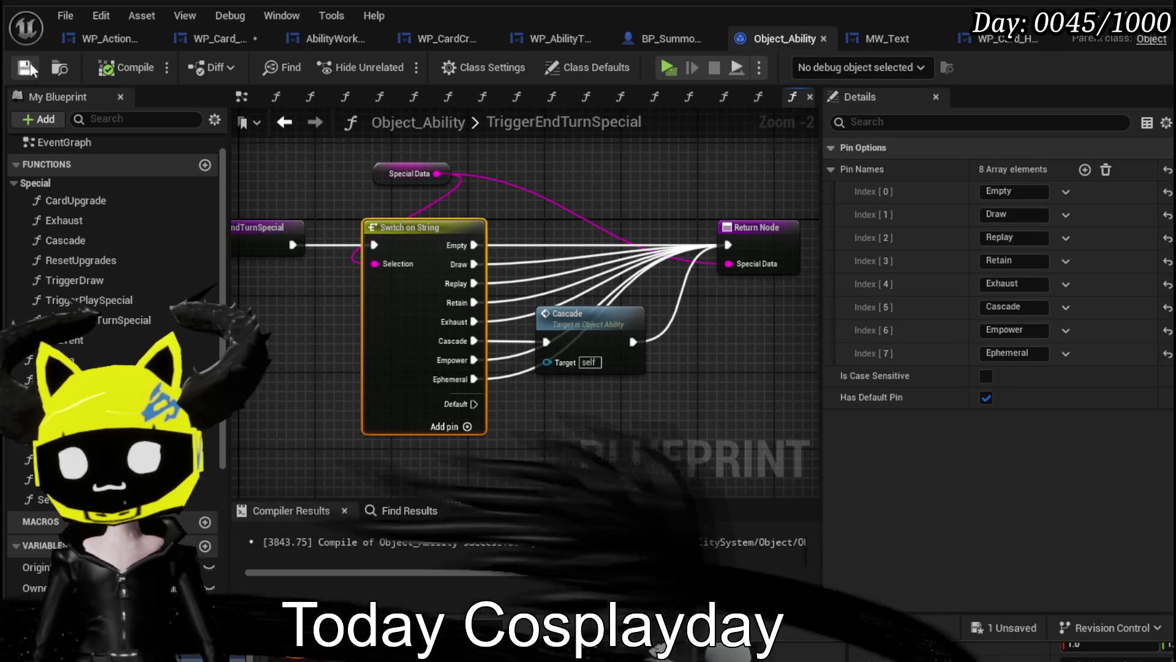
Paste the Switch on String into WP_Card_HUD's EndTurnSequence and feed Special Data into its Selection.
click(191, 40)
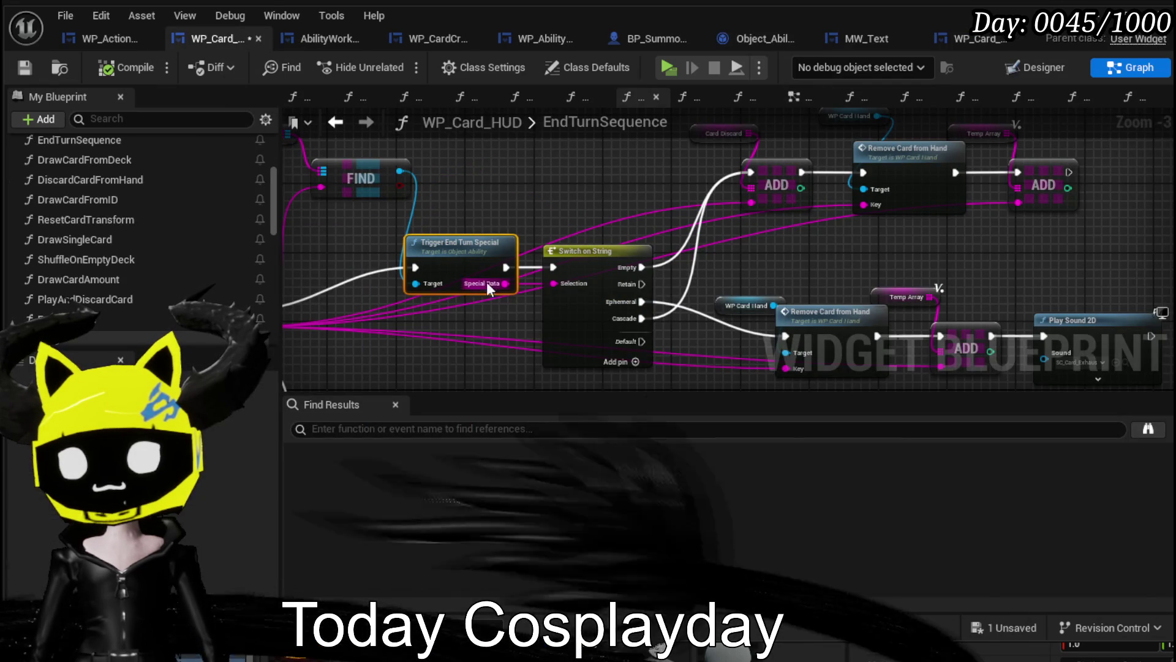
click(566, 183)
key(ctrl+v)
drag(619, 314, 619, 353)
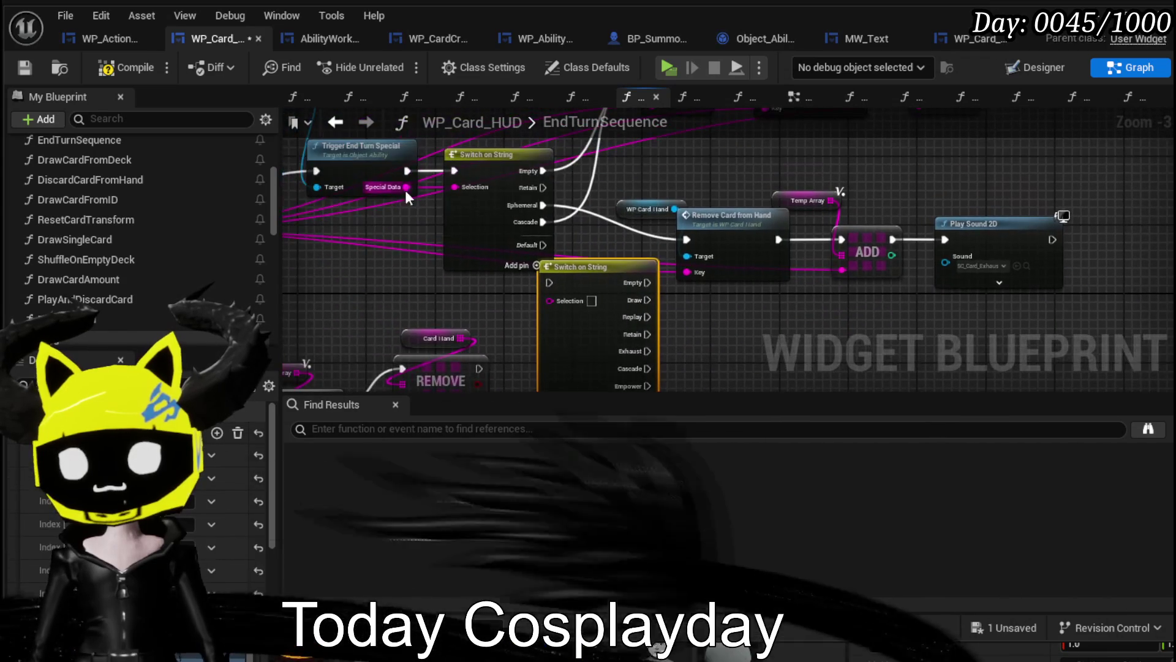
mouse_move(400, 211)
mouse_down()
mouse_move(367, 174)
mouse_move(552, 301)
mouse_up()
drag(497, 183, 473, 116)
mouse_move(545, 355)
mouse_down()
mouse_move(458, 183)
mouse_move(422, 227)
mouse_up()
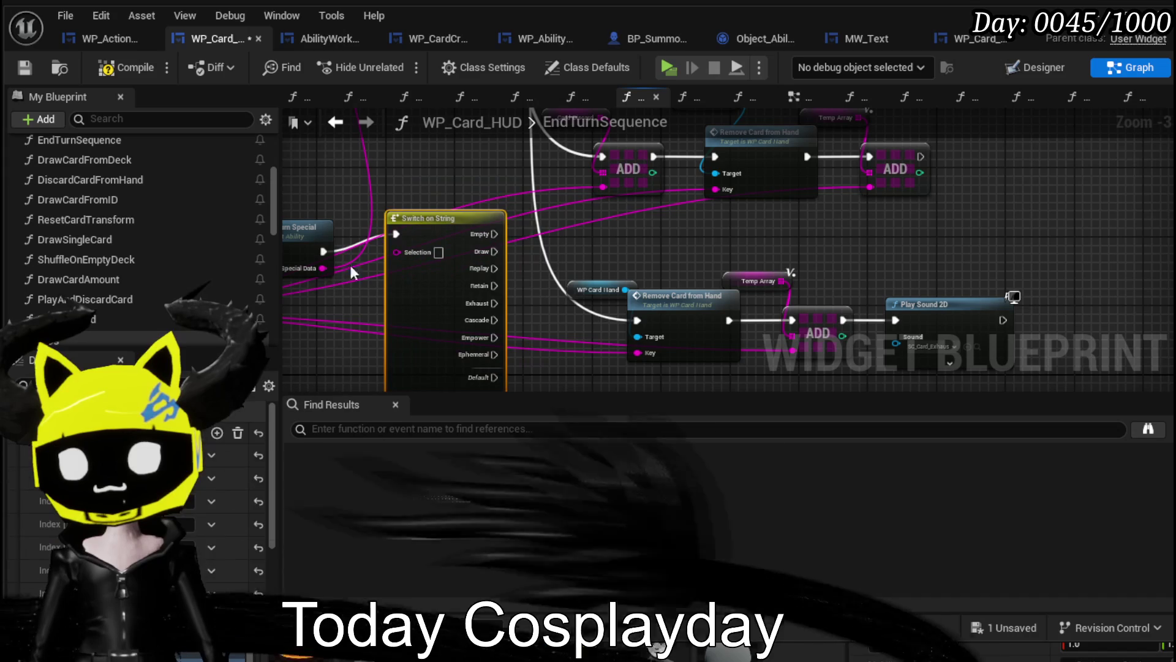
drag(325, 269, 398, 251)
Connect the Empty case to the discard ADD and the Ephemeral case to Remove Card from Hand.
mouse_move(484, 233)
mouse_down()
mouse_move(525, 237)
mouse_move(557, 159)
mouse_move(576, 283)
mouse_move(535, 450)
mouse_move(572, 136)
mouse_move(566, 284)
mouse_move(500, 57)
mouse_move(483, 383)
mouse_move(452, 299)
mouse_up()
key(Escape)
mouse_move(408, 225)
mouse_down()
mouse_move(378, 358)
mouse_move(454, 385)
mouse_up()
drag(487, 292, 604, 213)
mouse_move(627, 307)
mouse_down()
mouse_move(610, 221)
mouse_move(634, 256)
mouse_move(631, 325)
mouse_up()
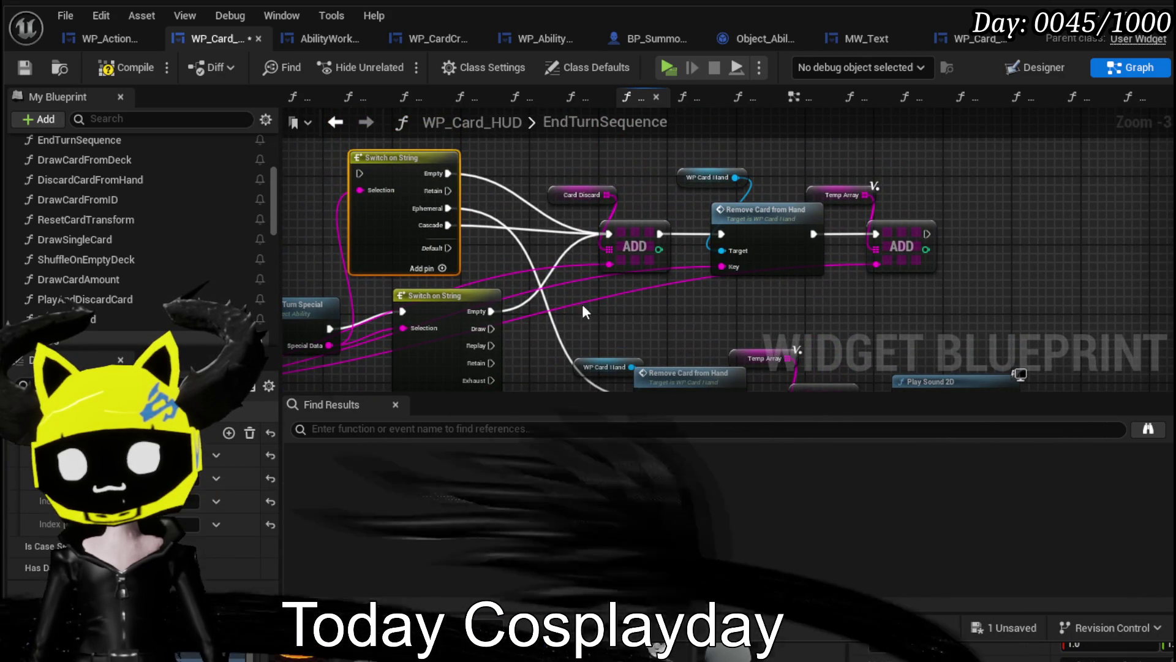
drag(607, 285, 583, 188)
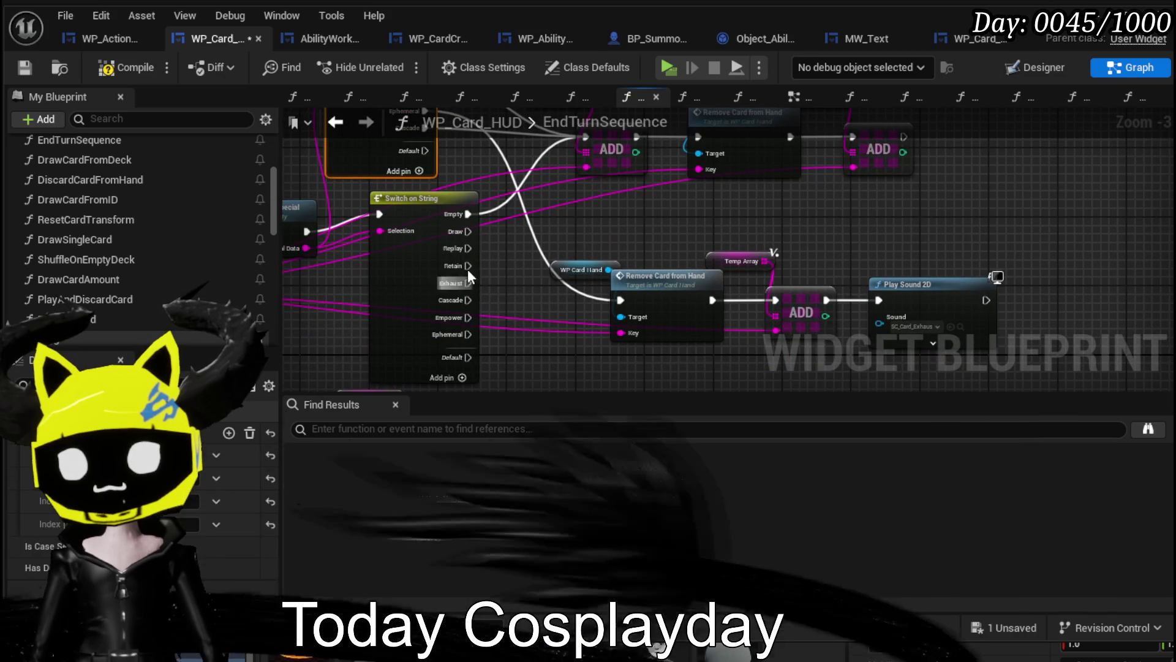
drag(630, 296, 630, 296)
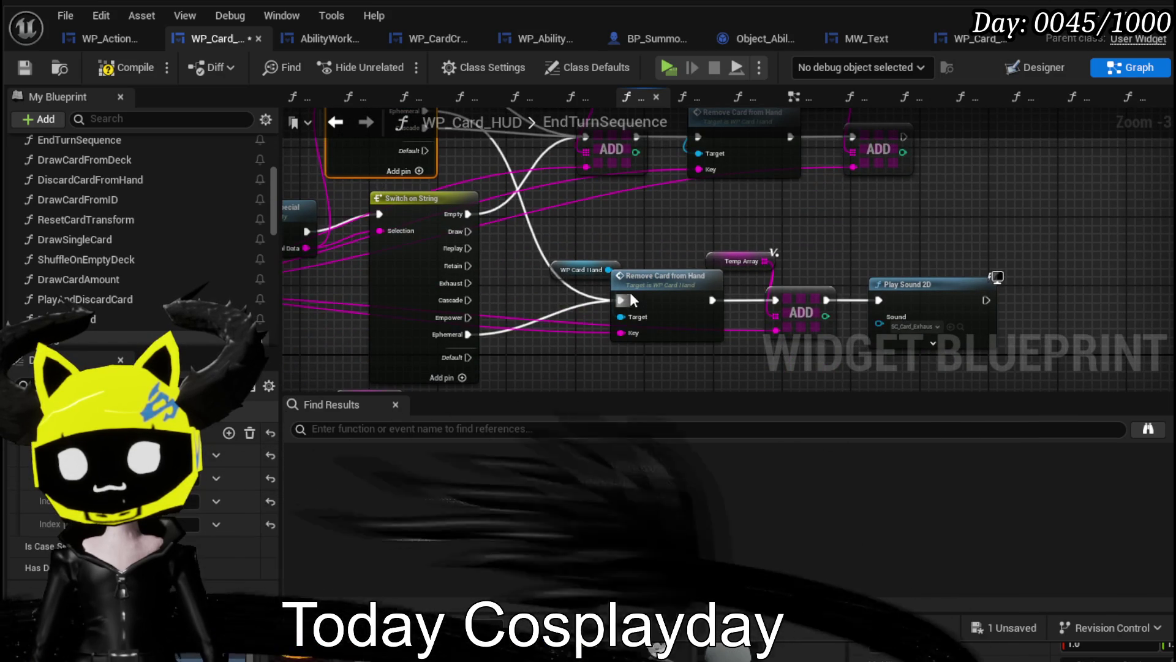
drag(465, 231, 505, 276)
Wire the Draw, Replay, Exhaust, Cascade and Empower cases to the discard ADD, leaving Retain unconnected.
drag(605, 204, 624, 179)
drag(505, 293, 622, 179)
mouse_move(506, 310)
mouse_down()
mouse_move(638, 189)
mouse_move(627, 183)
mouse_up()
drag(737, 285, 525, 288)
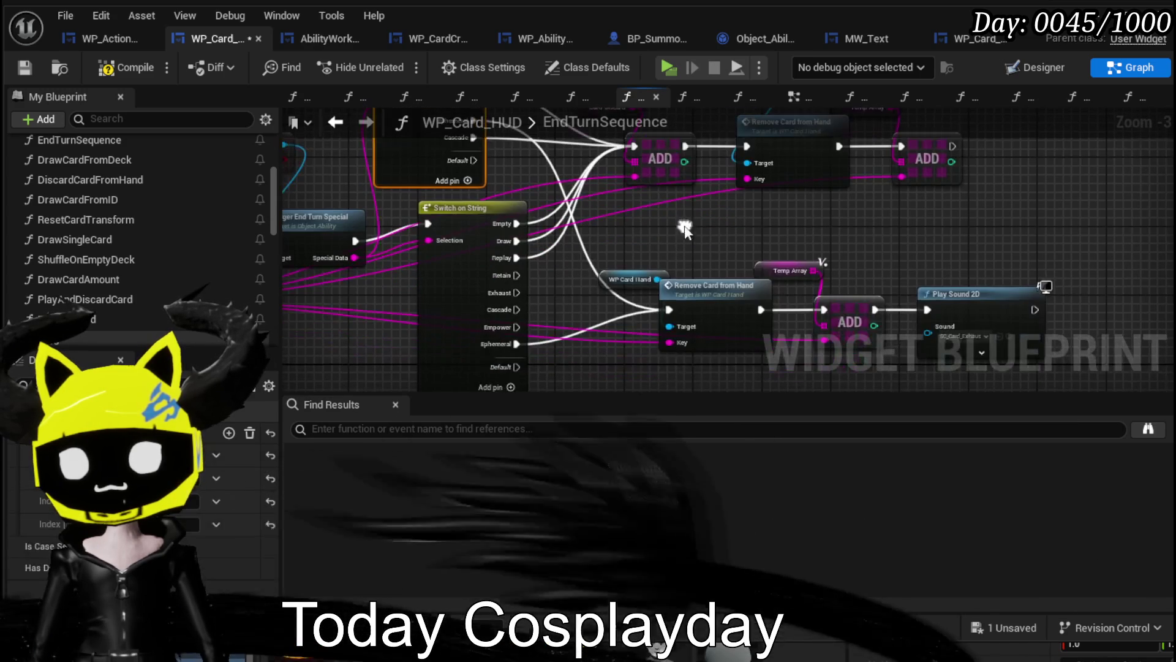
drag(626, 152, 635, 147)
mouse_move(517, 309)
mouse_down()
mouse_move(641, 140)
mouse_move(525, 333)
mouse_move(584, 256)
mouse_up()
drag(641, 144, 641, 145)
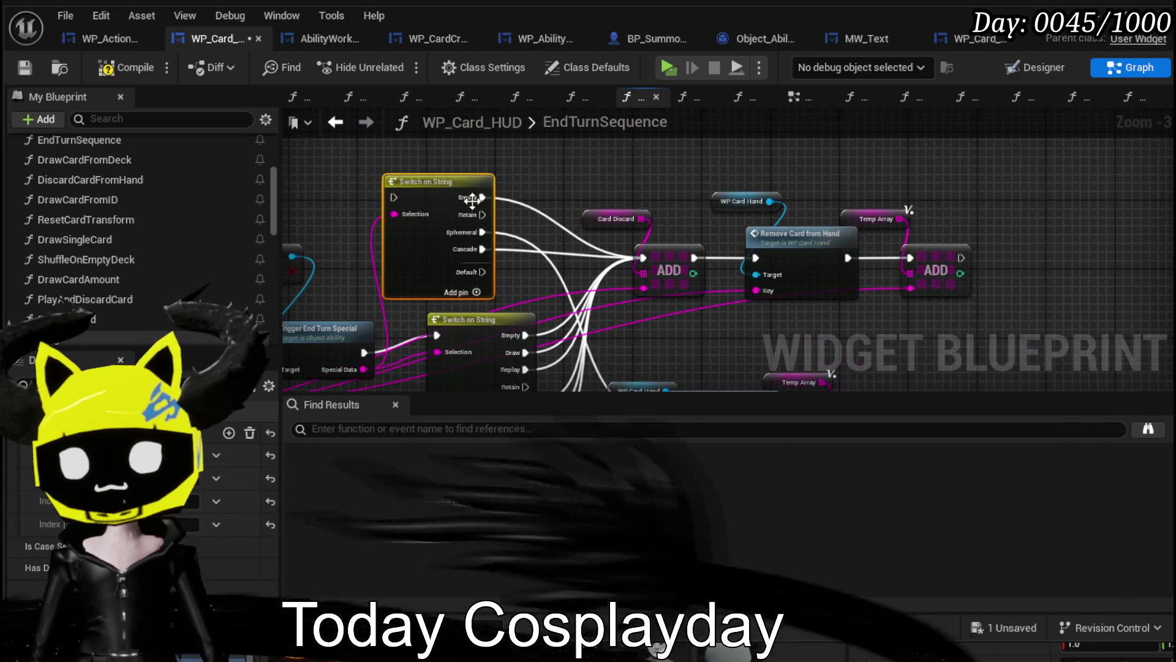
drag(476, 327, 459, 217)
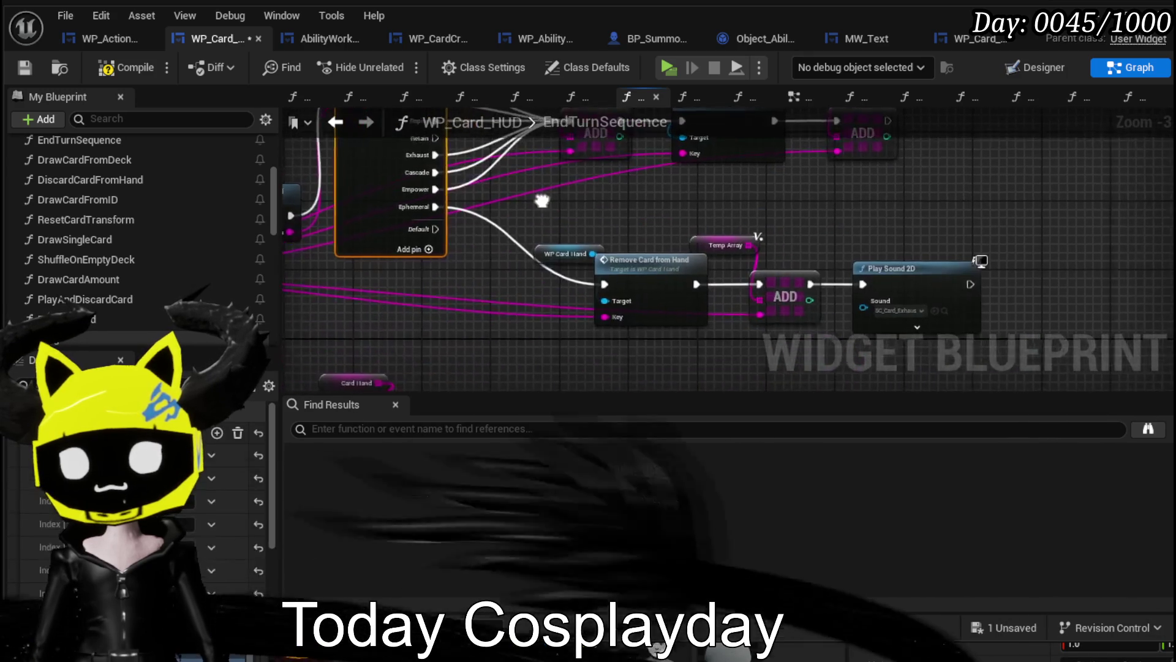
drag(687, 331, 901, 313)
Compile and save the HUD blueprint, nudge the card-removal nodes down, and minimize the editor.
click(24, 68)
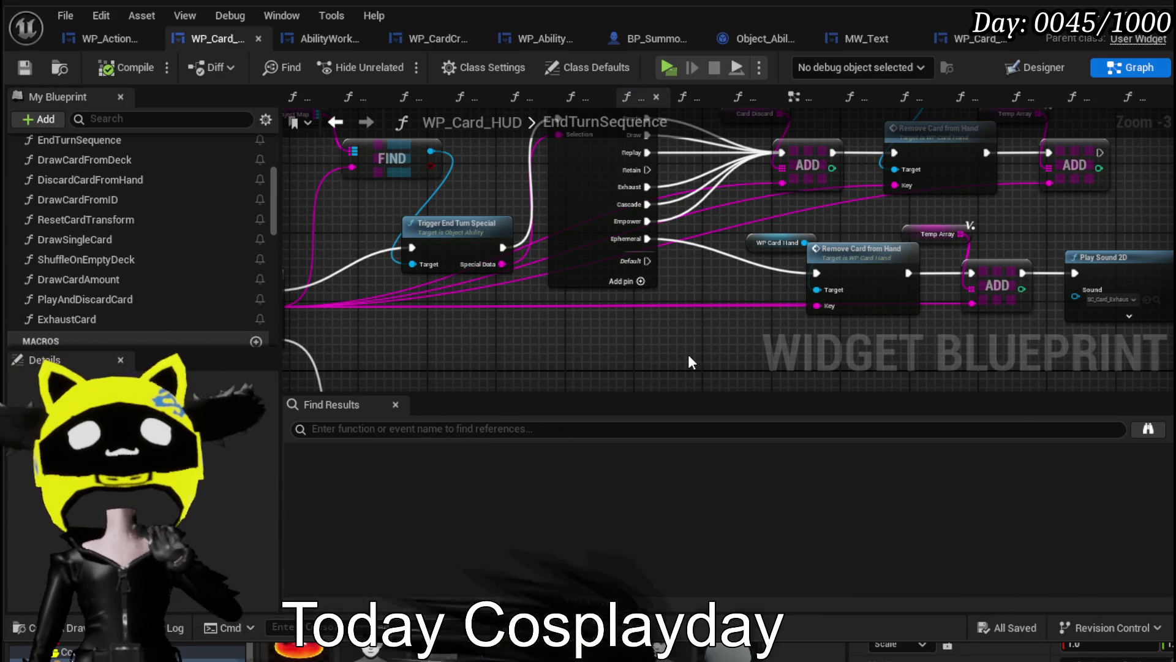
drag(687, 360, 558, 394)
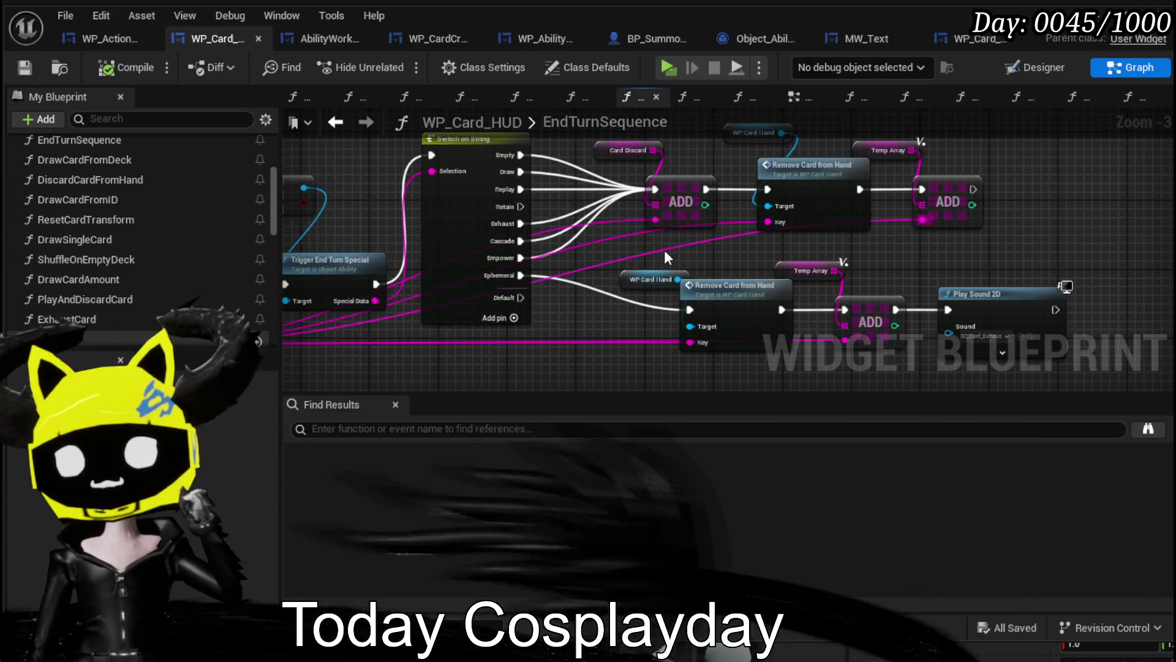
drag(664, 249, 980, 324)
drag(877, 312, 867, 329)
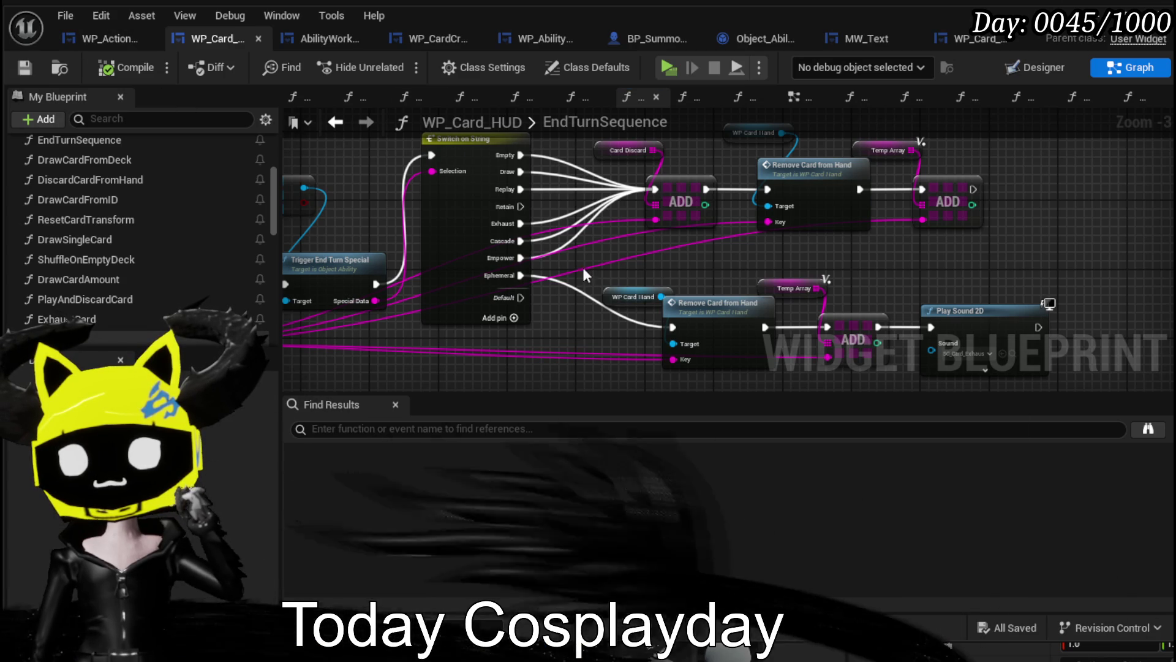
scroll(487, 256, up, 2)
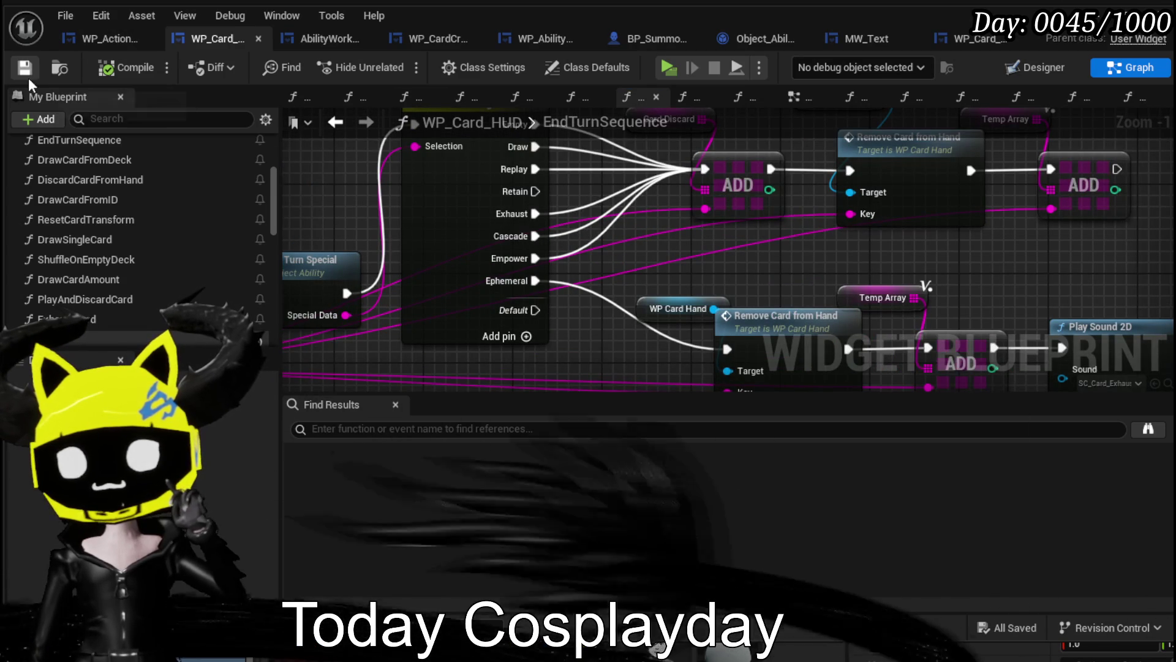
click(1106, 15)
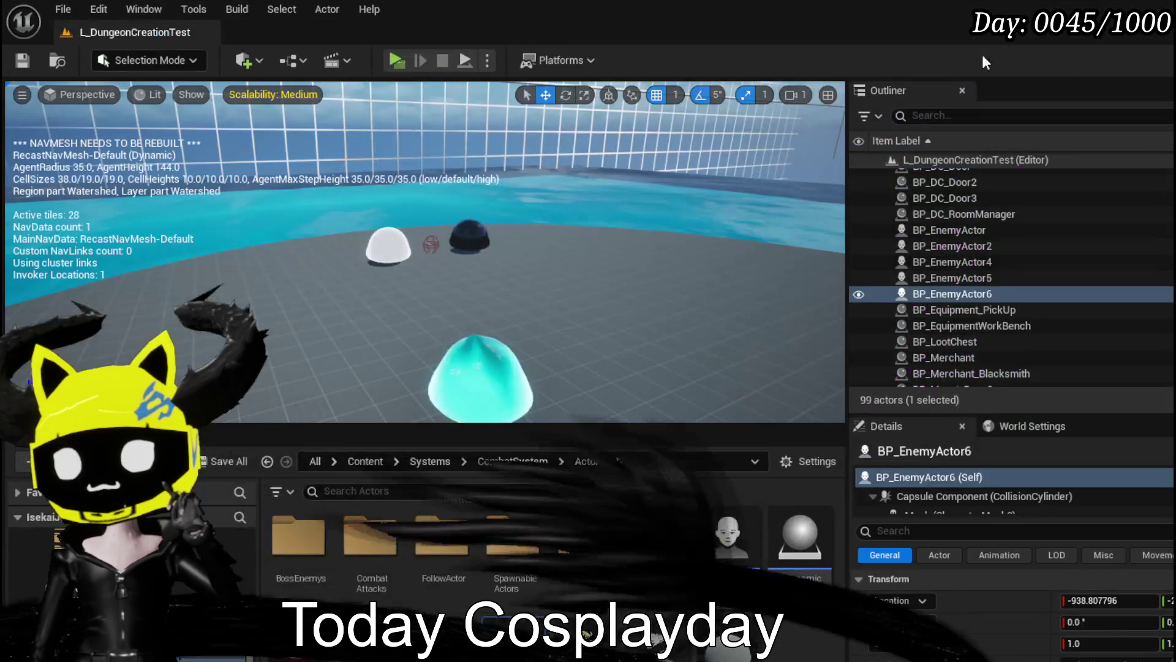
Start play, open the Ability panel, and select ChuraMagicSummon's Void AOE card.
click(396, 60)
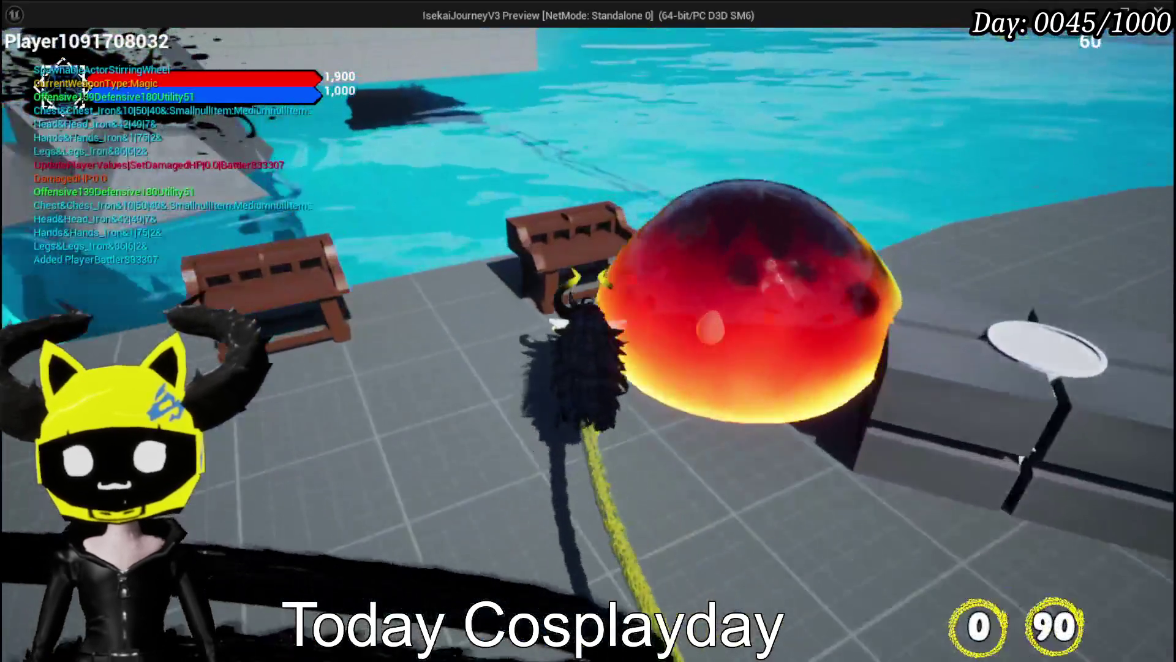
key(e)
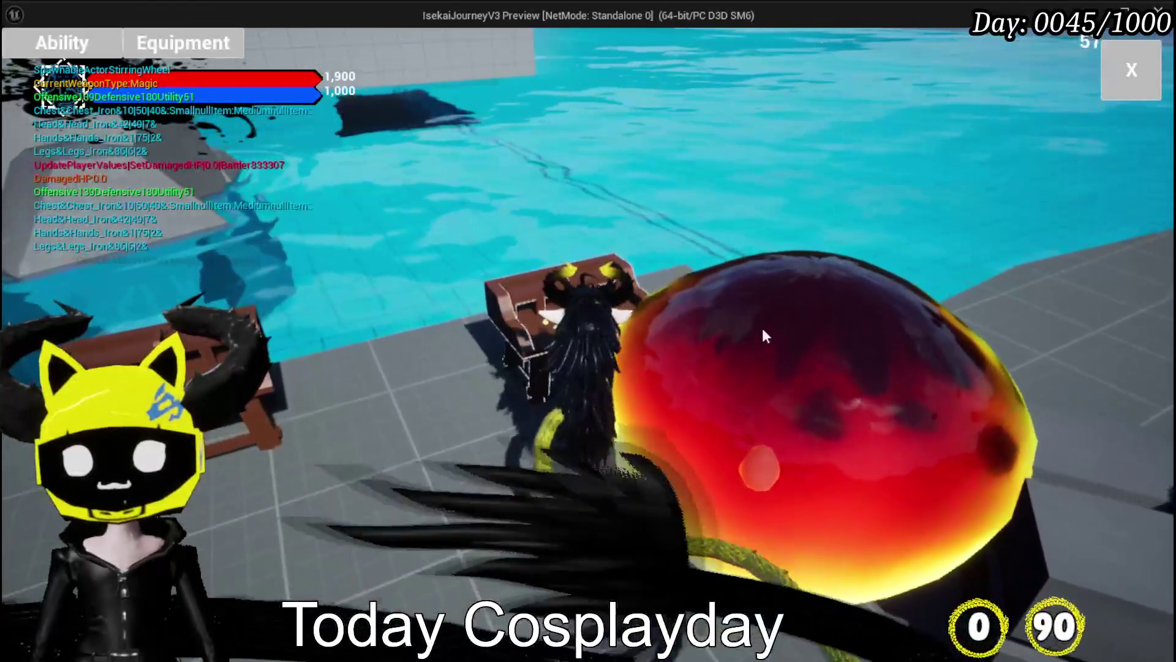
click(62, 43)
click(92, 122)
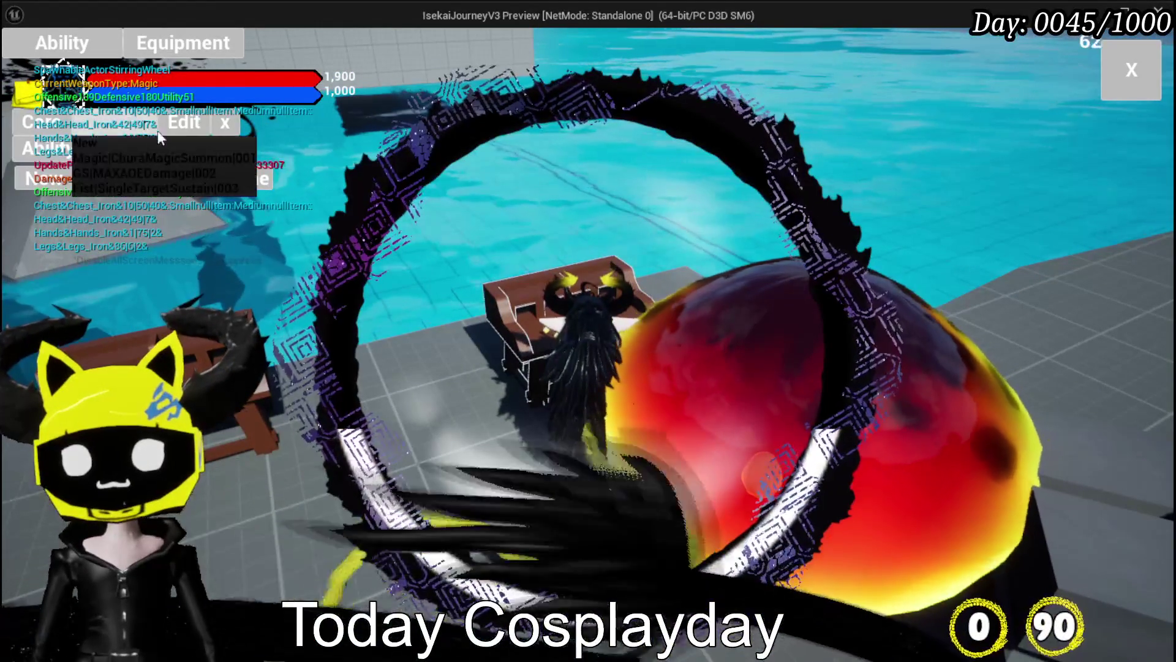
click(157, 156)
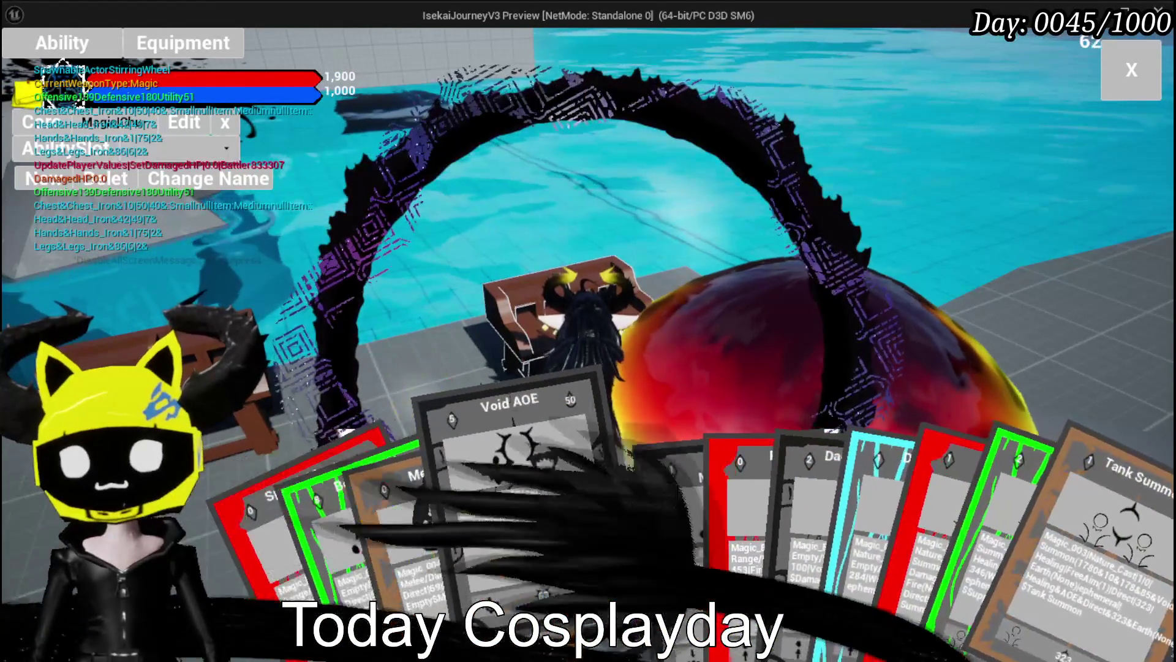
click(613, 465)
Choose Cascade from the special-effect list for Void AOE, review its info, and confirm.
click(560, 79)
mouse_move(528, 222)
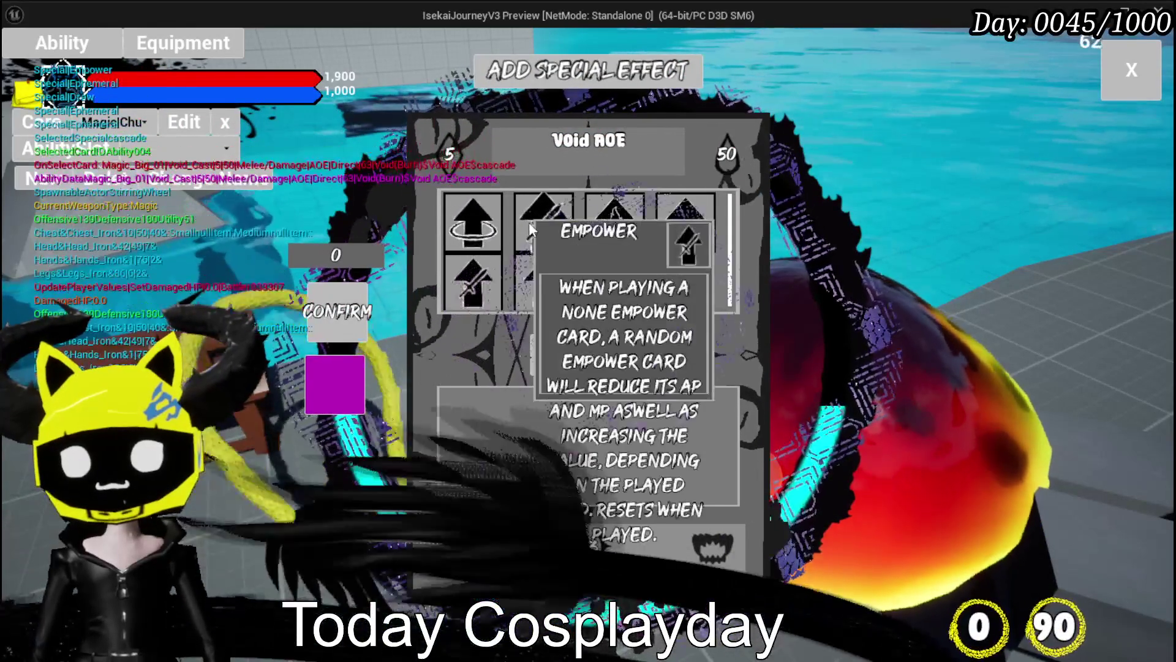
click(597, 223)
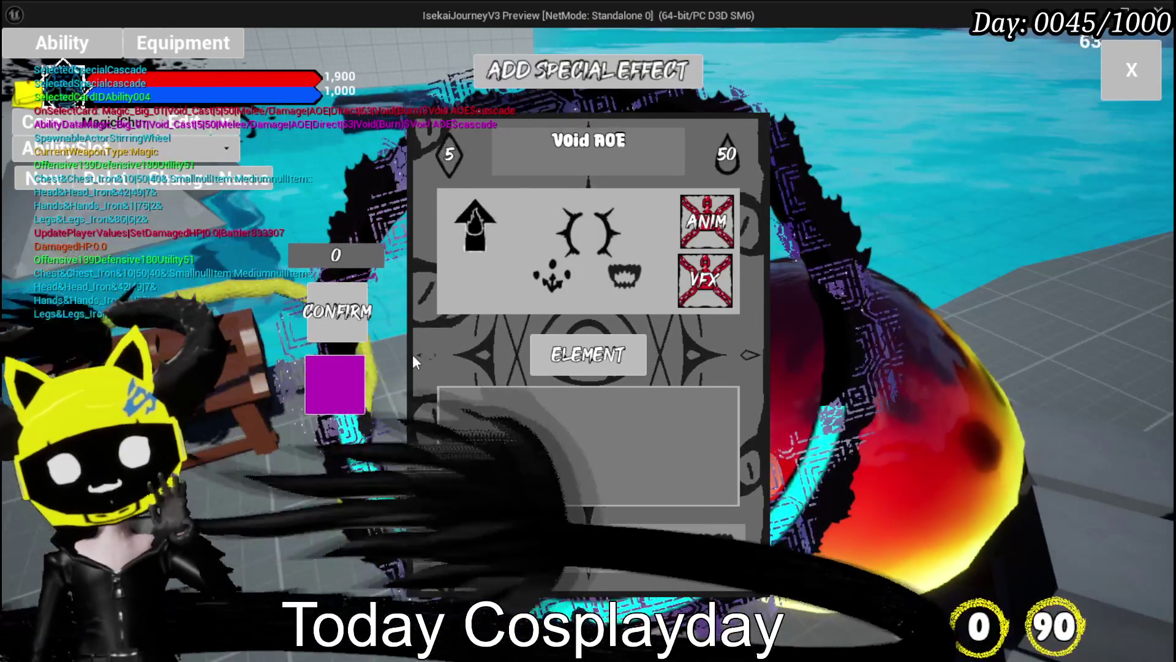
mouse_move(449, 154)
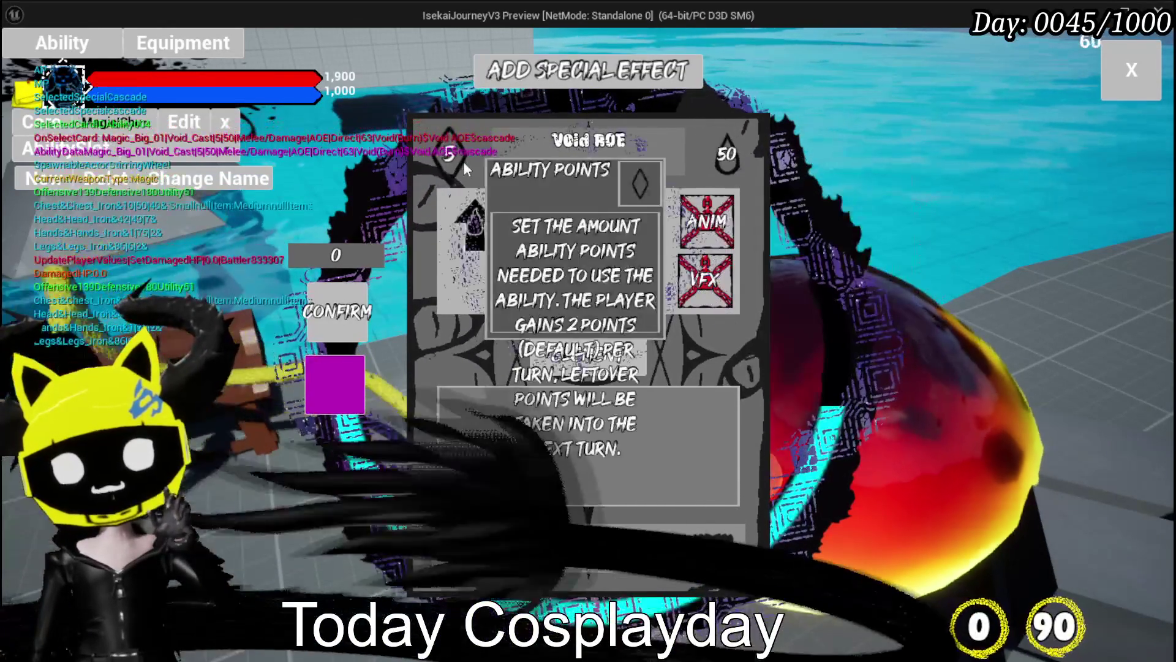
mouse_move(720, 170)
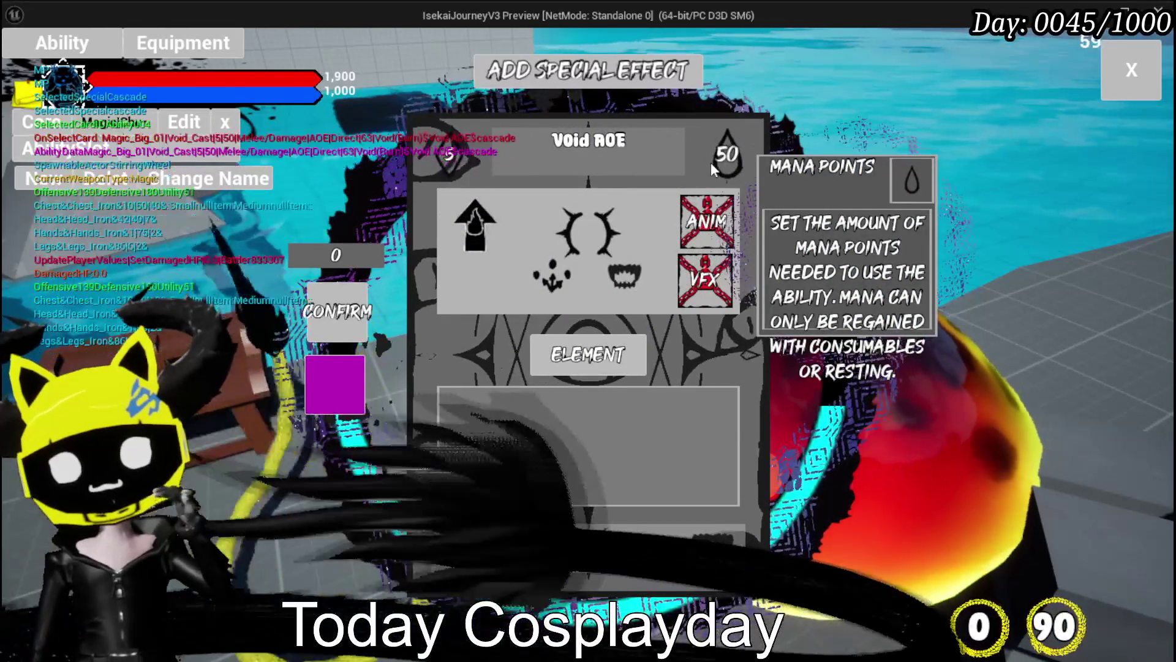
mouse_move(585, 547)
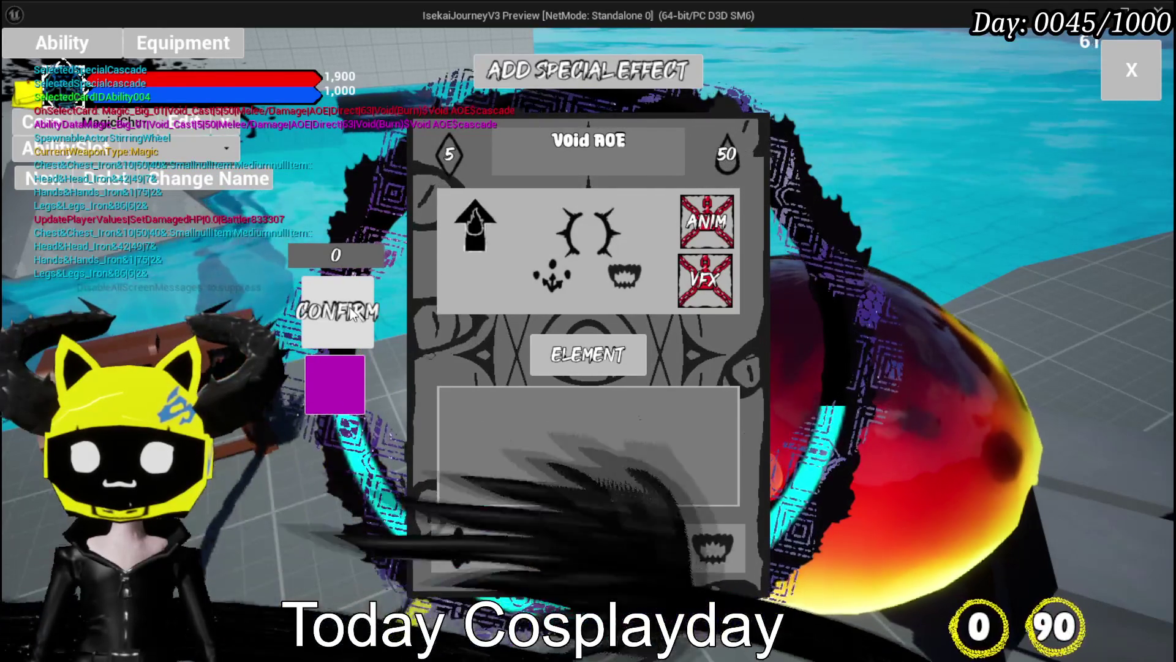
click(352, 312)
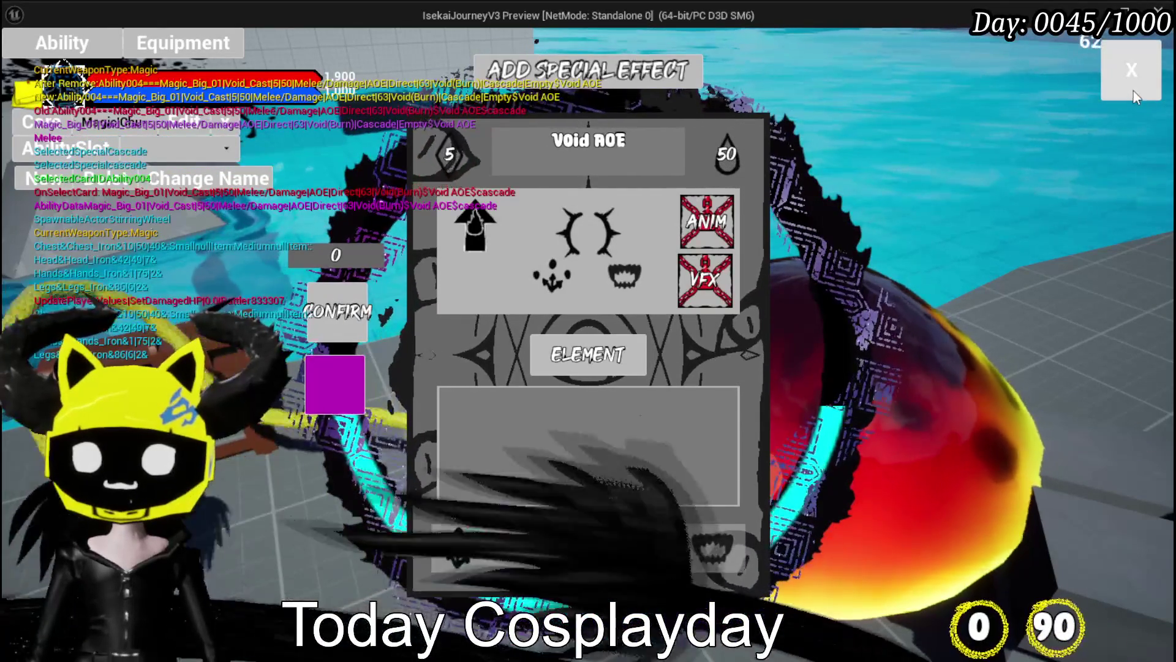
Close the special effect panel, walk to the cyan slime, and play Splash Move from the hand.
click(1132, 70)
key(w)
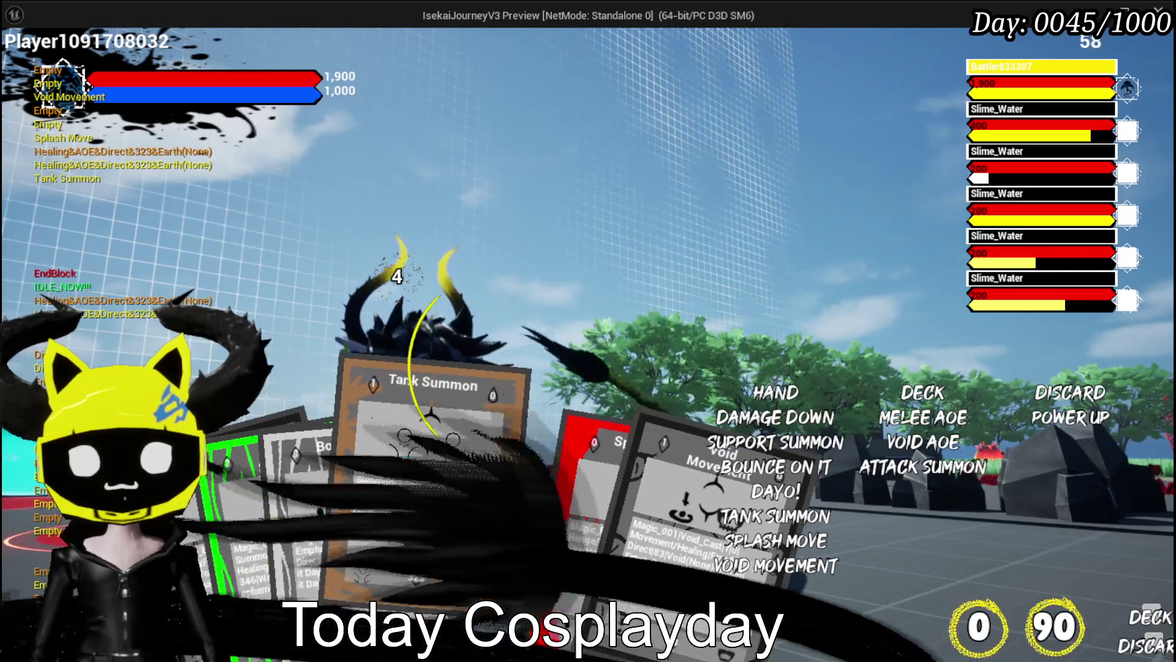
scroll(535, 520, down, 2)
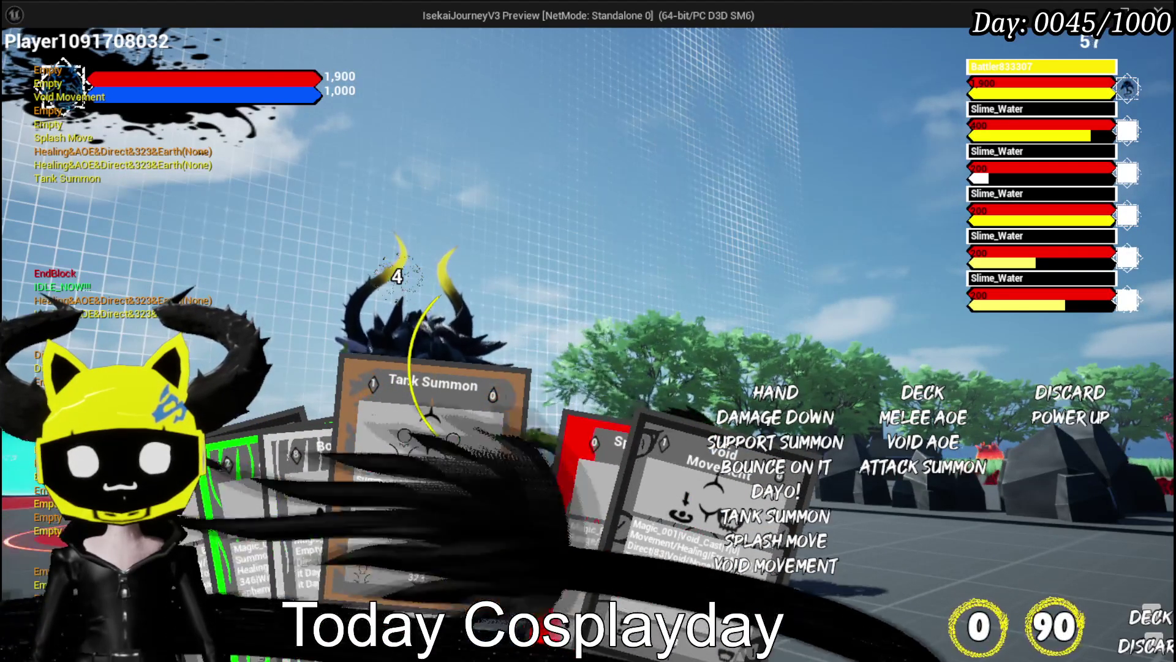
click(465, 516)
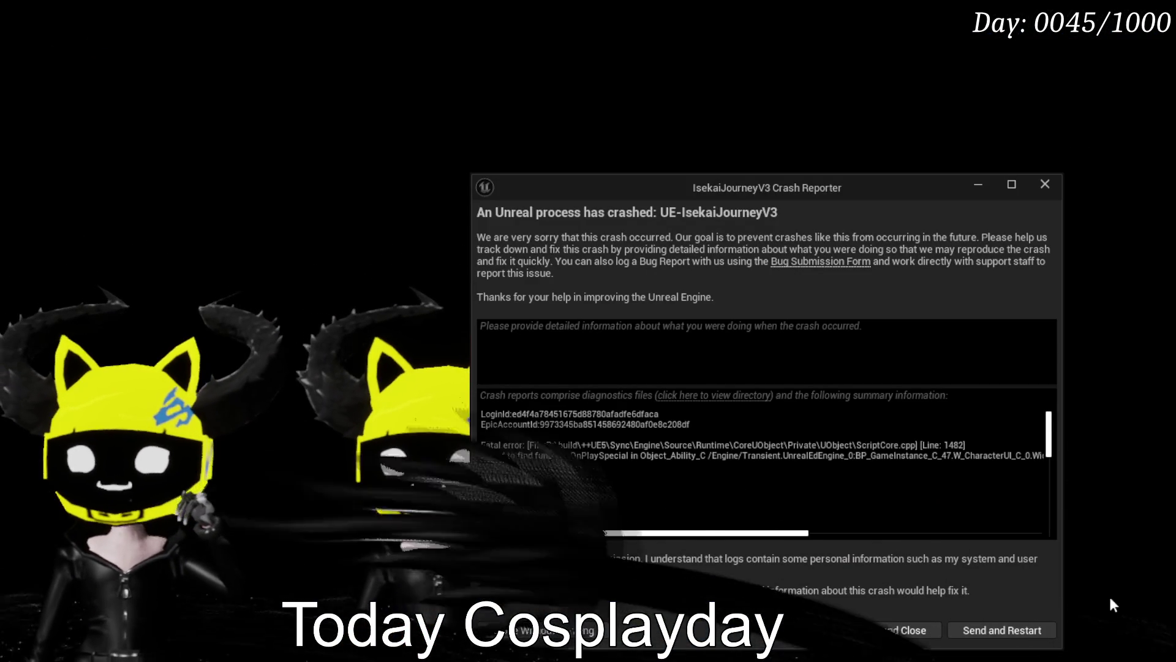
Dismiss the IsekaiJourneyV3 crash report to return to the ThirdPersonMap editor.
click(1054, 185)
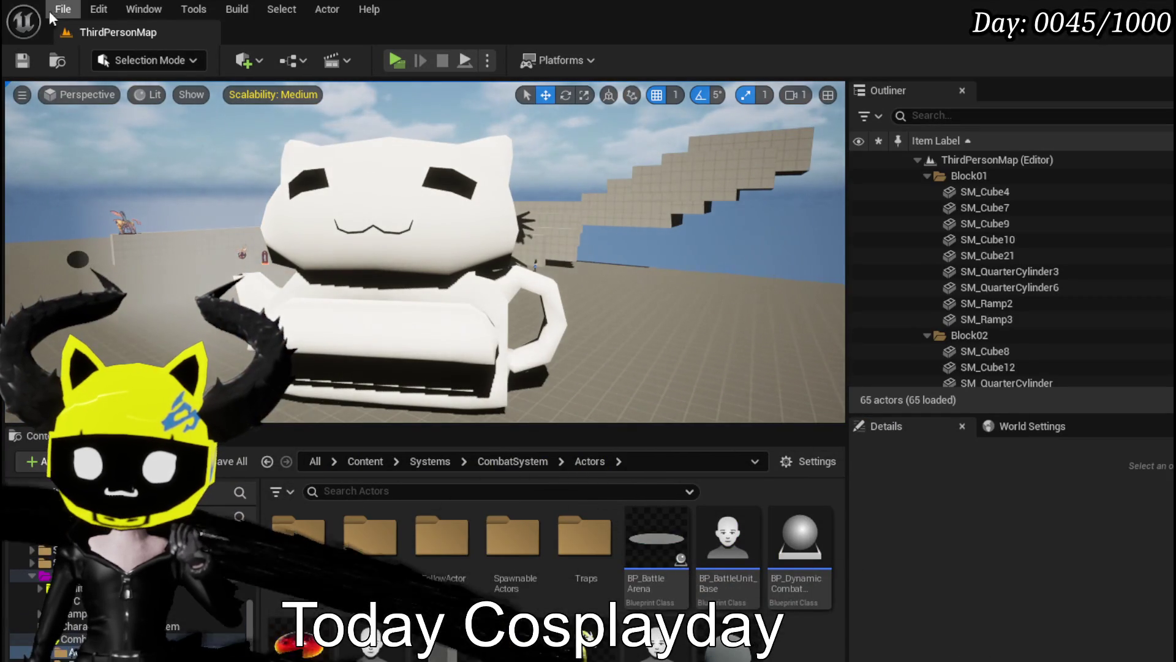
Reopen L_DungeonCreationTest from Recent Levels and save the pending packages.
click(61, 10)
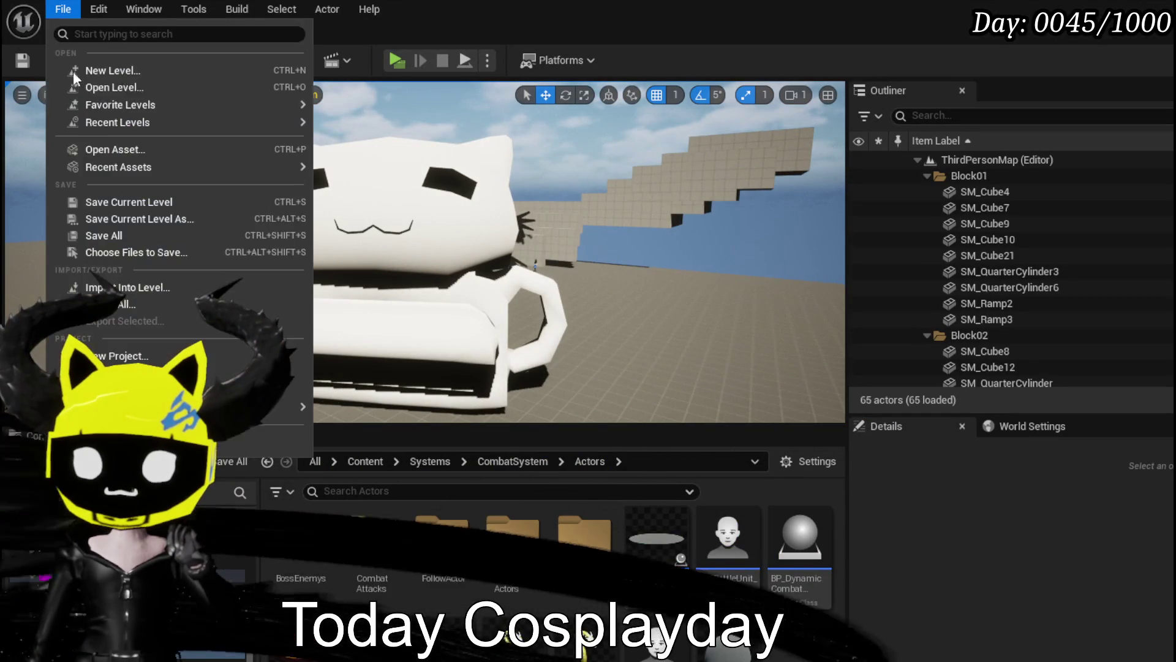
mouse_move(117, 136)
click(419, 147)
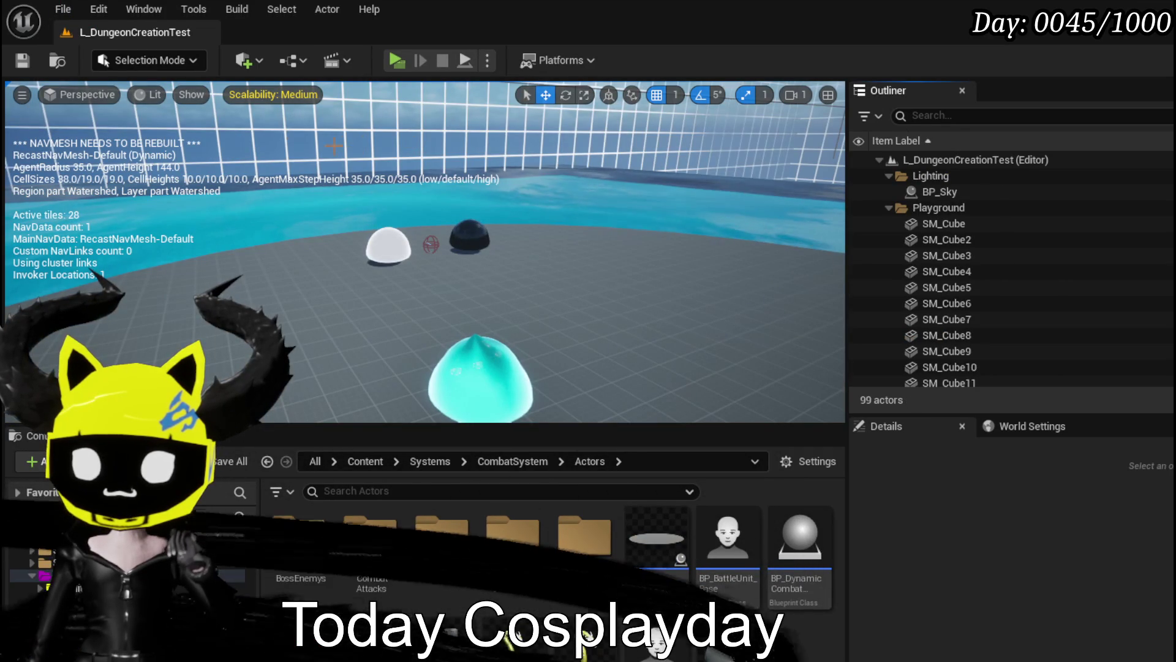
key(ctrl+s)
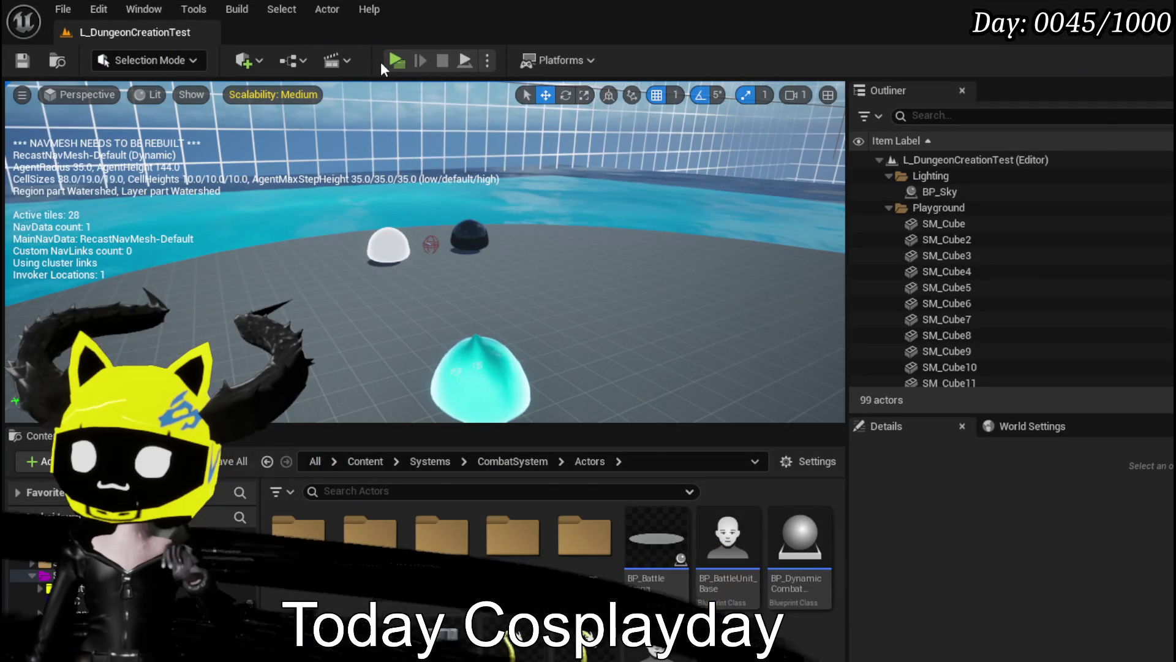
Start Play in Editor and check the current card hand on the equipment screen.
click(387, 61)
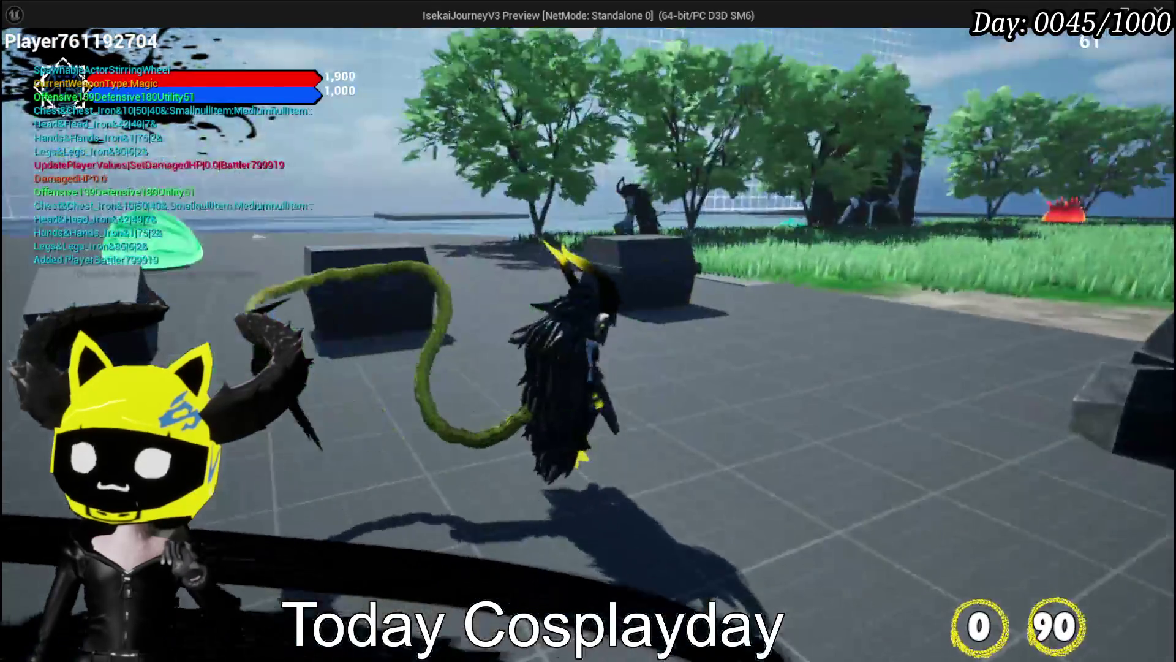
key(Tab)
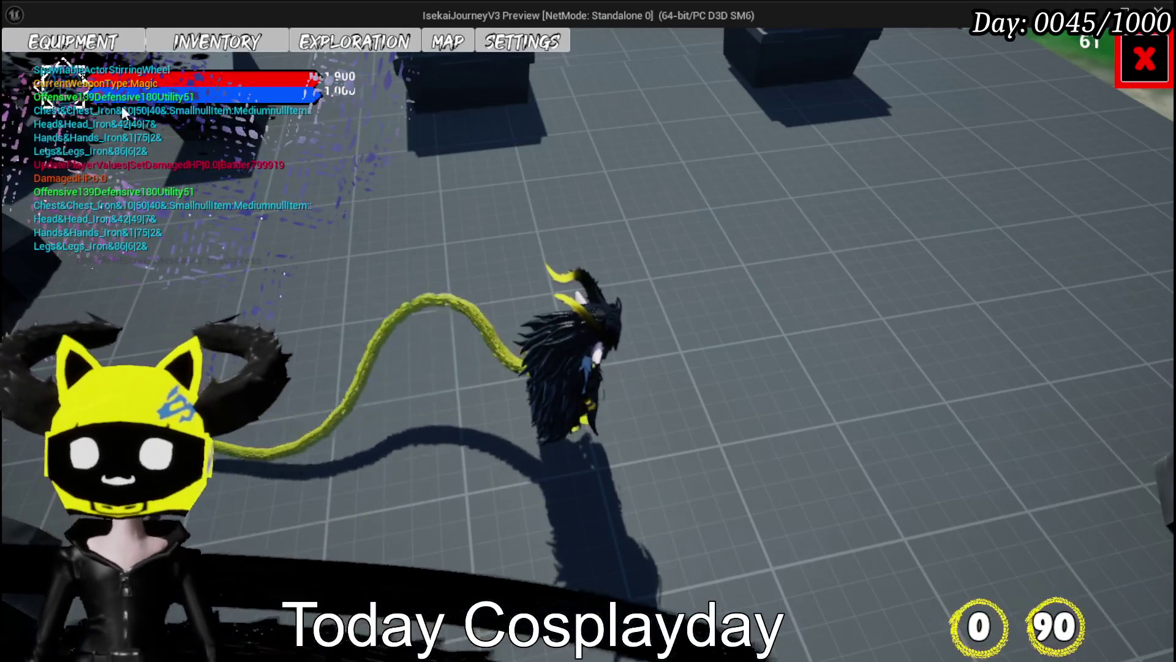
key(e)
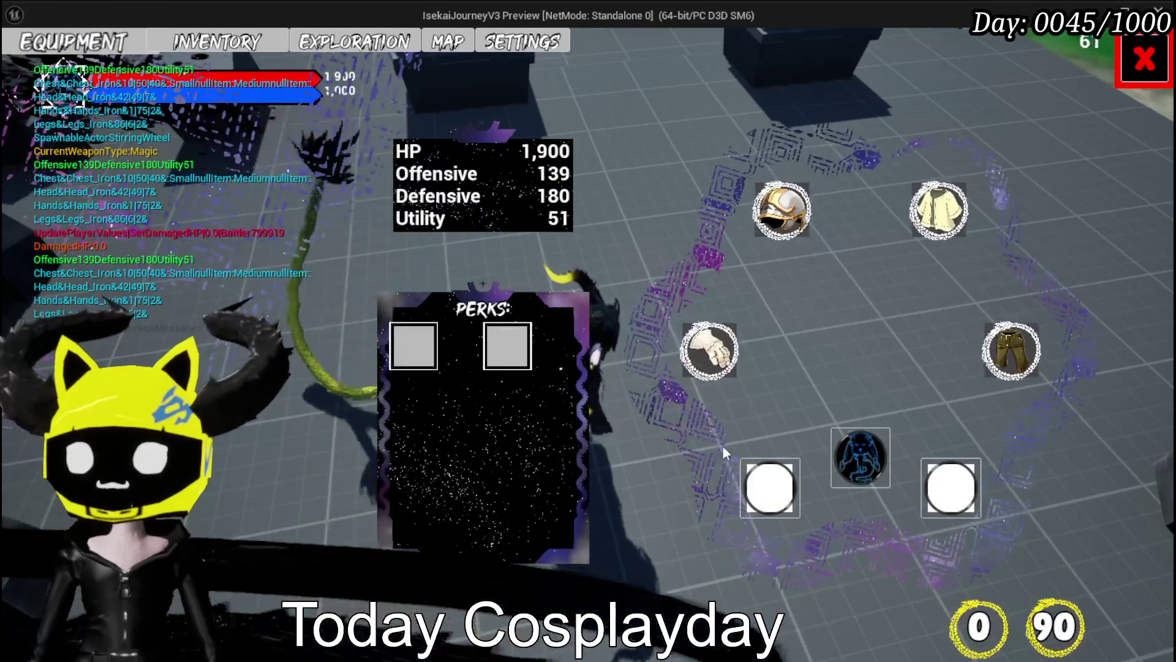
click(860, 458)
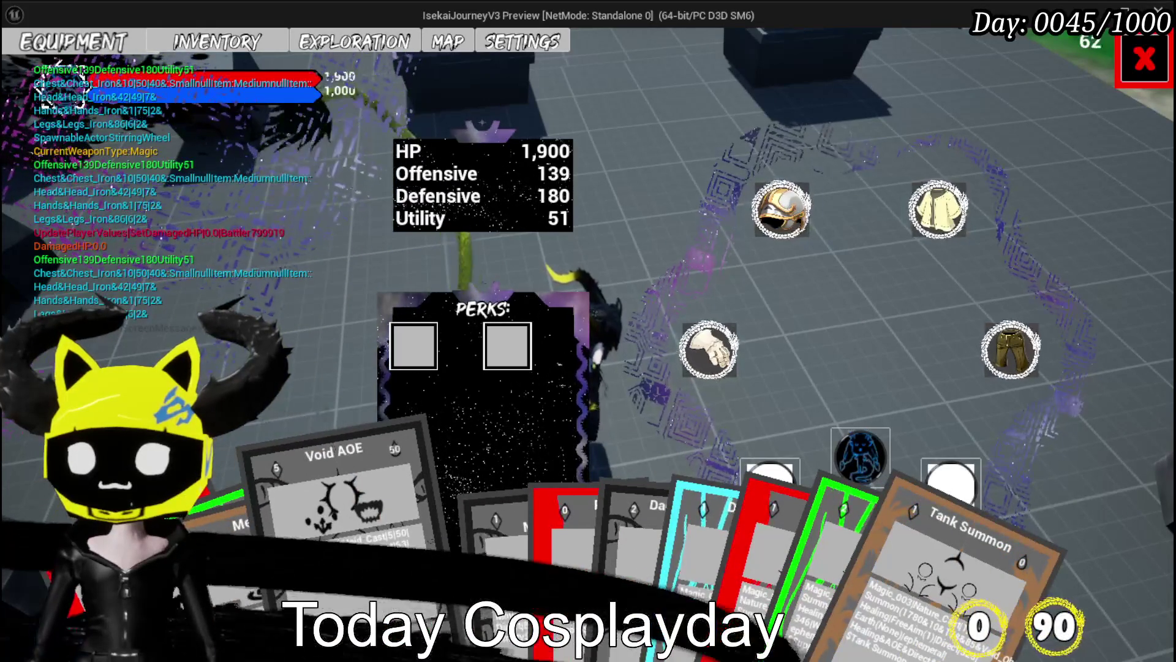
click(337, 576)
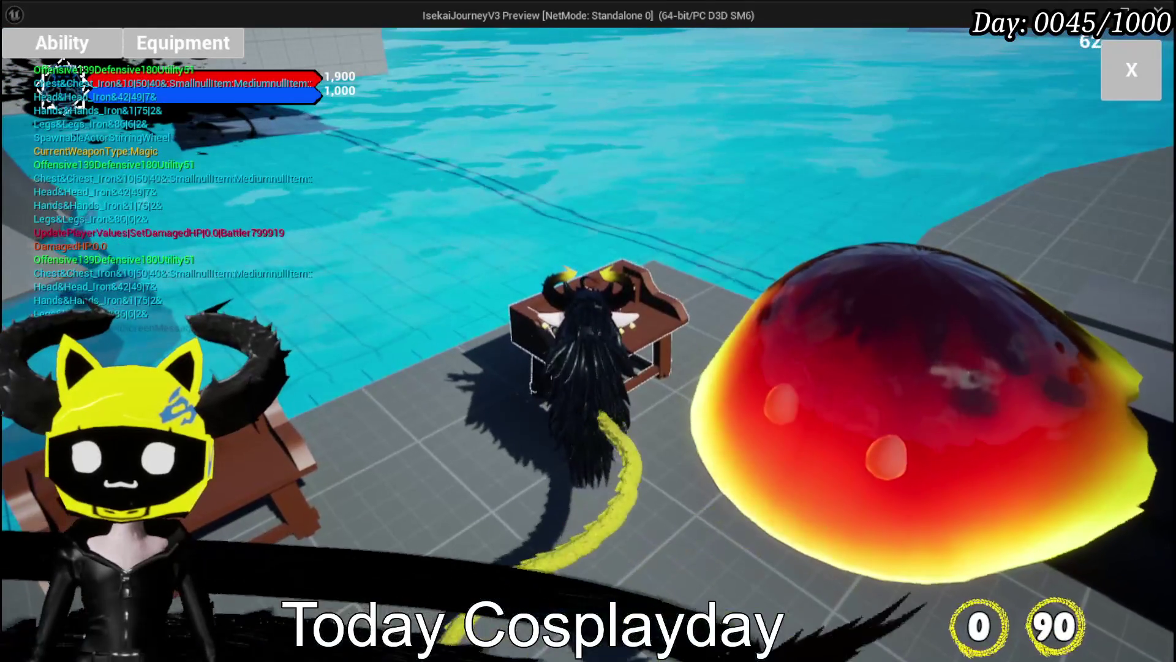
Add the Cascade special effect to the magic set's Void AOE card and confirm it.
click(62, 43)
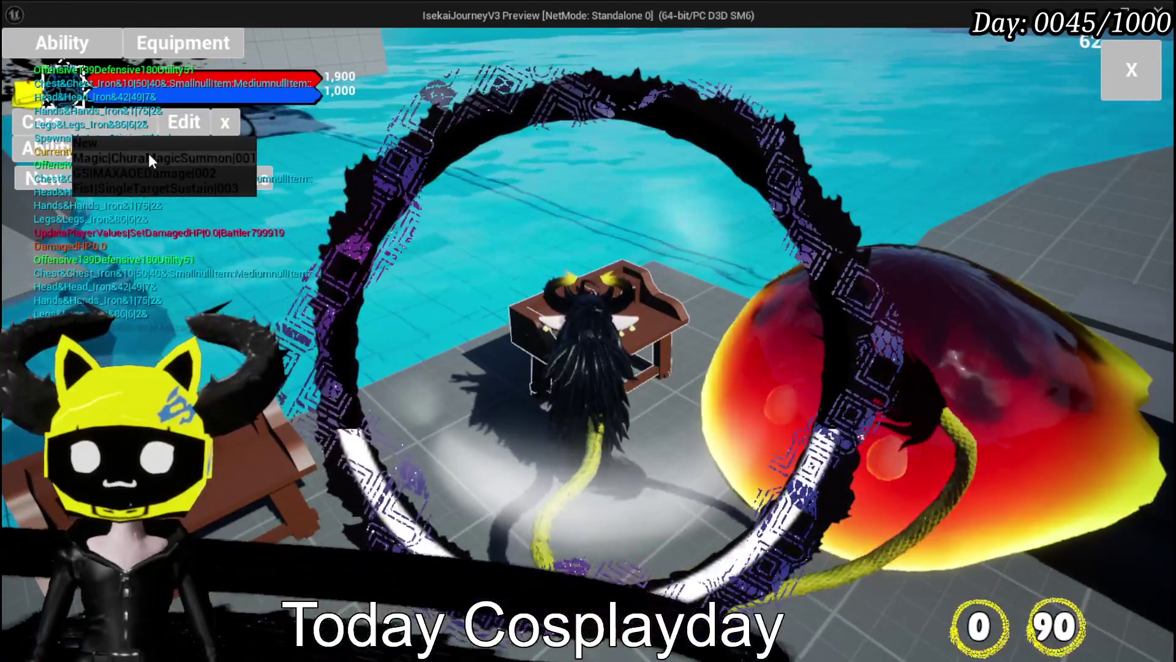
click(148, 154)
click(442, 524)
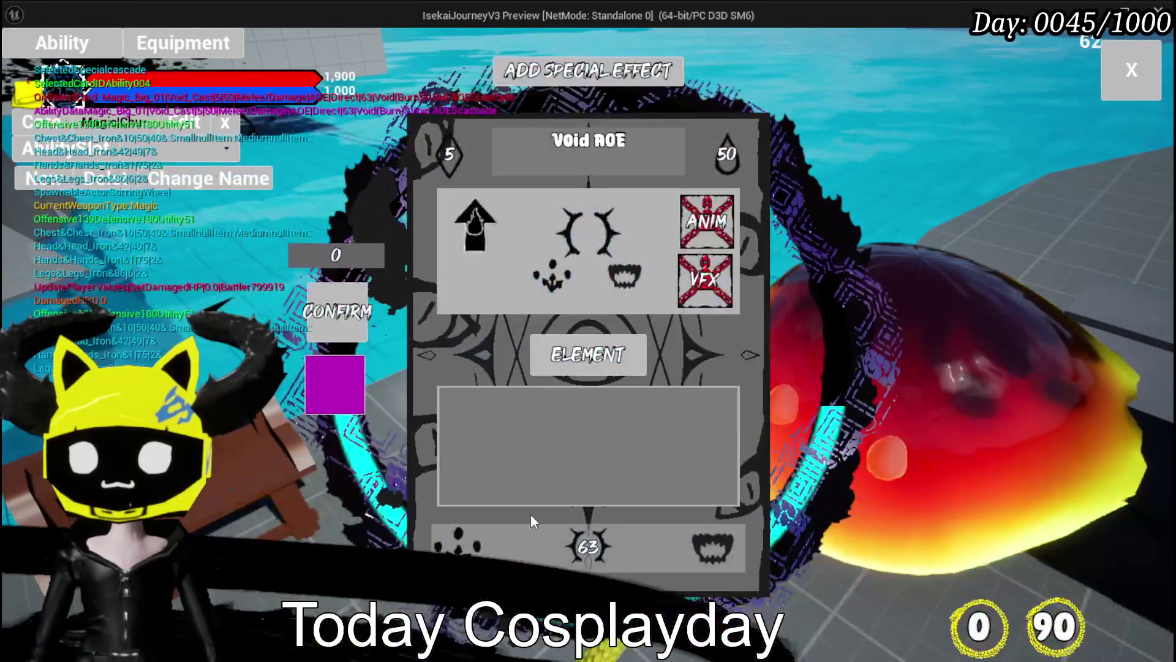
mouse_move(473, 213)
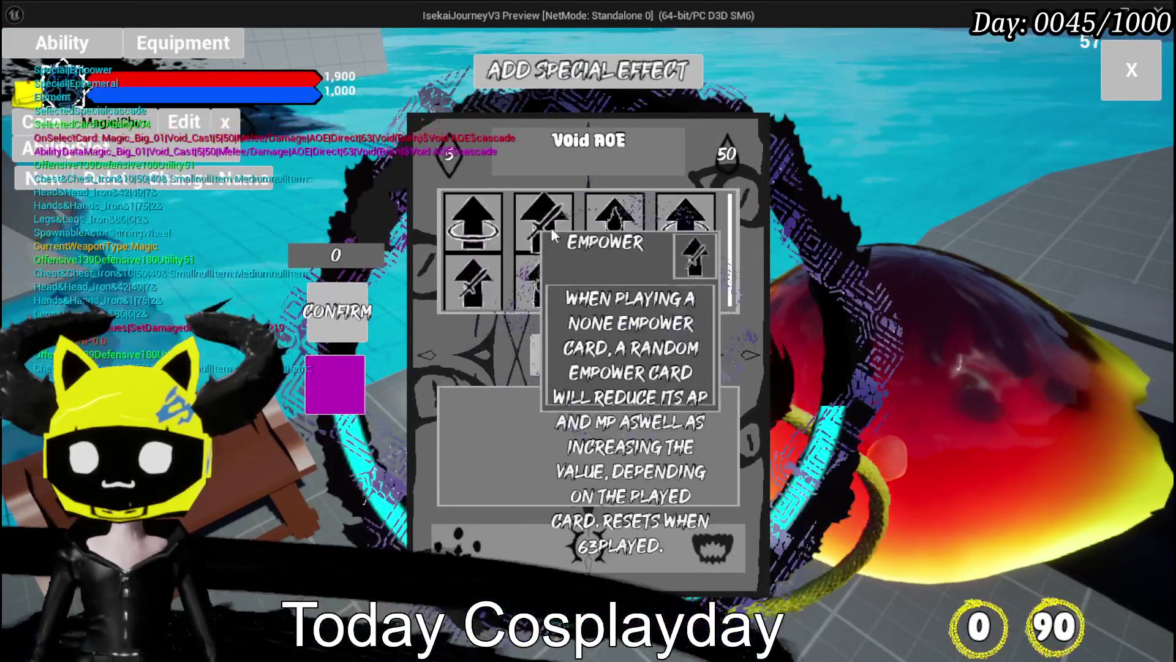
click(625, 225)
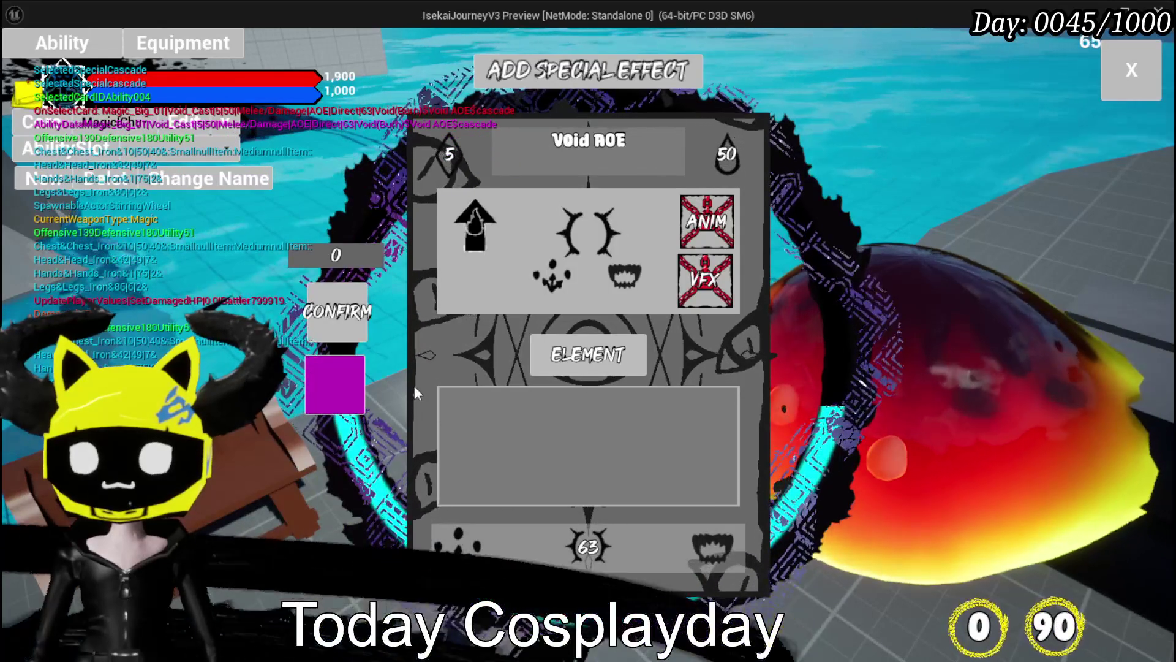
click(338, 324)
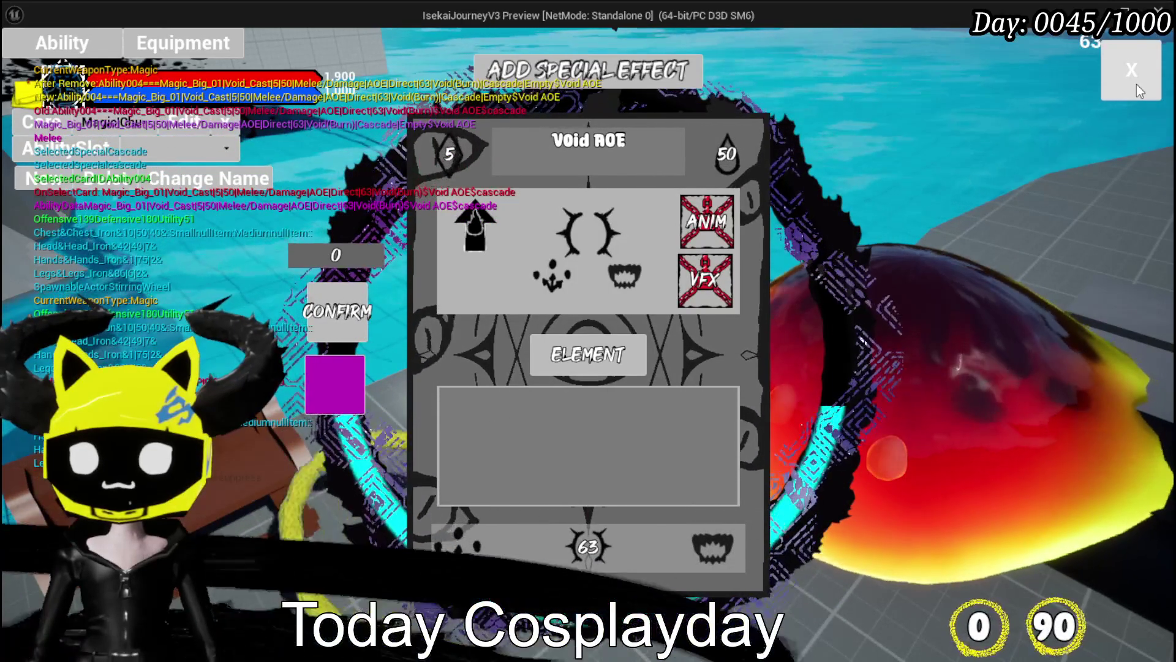
click(1137, 83)
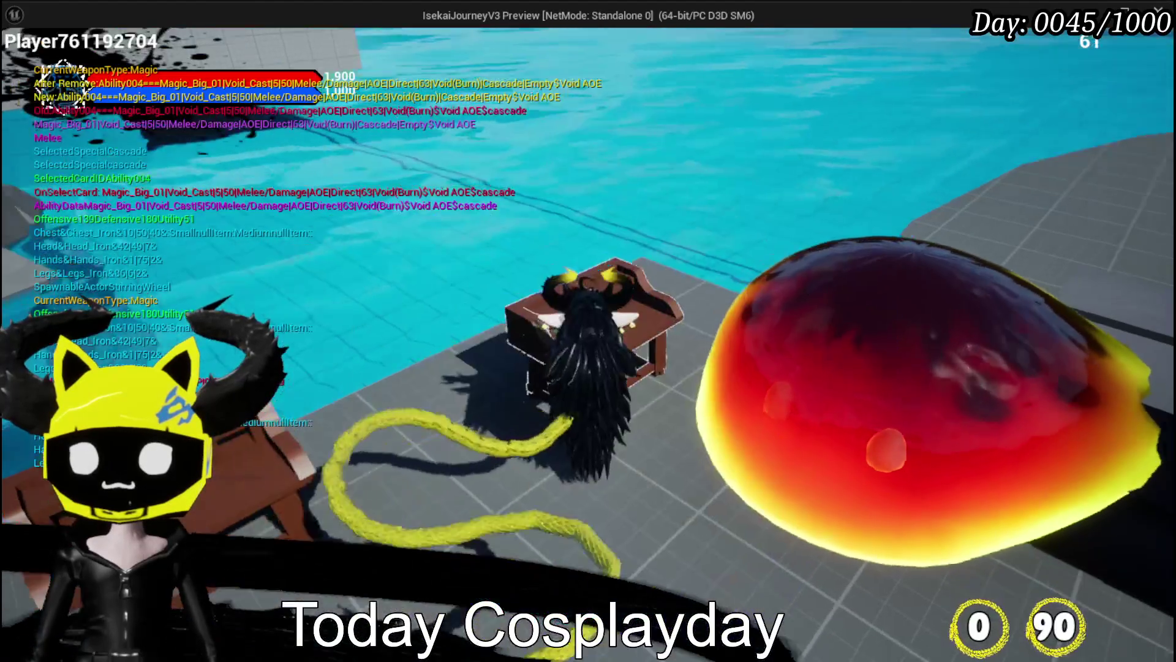
Leave the settings menu, run to the cyan slime and attack it to start a battle.
key(Escape)
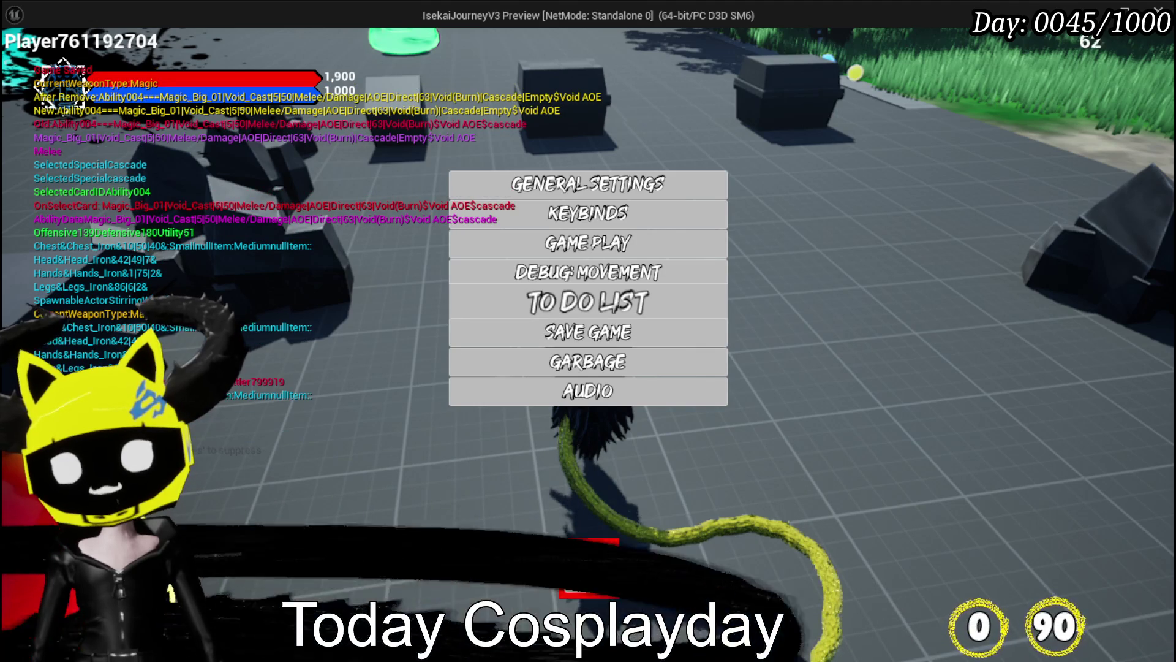
key(Escape)
key(w)
key(1)
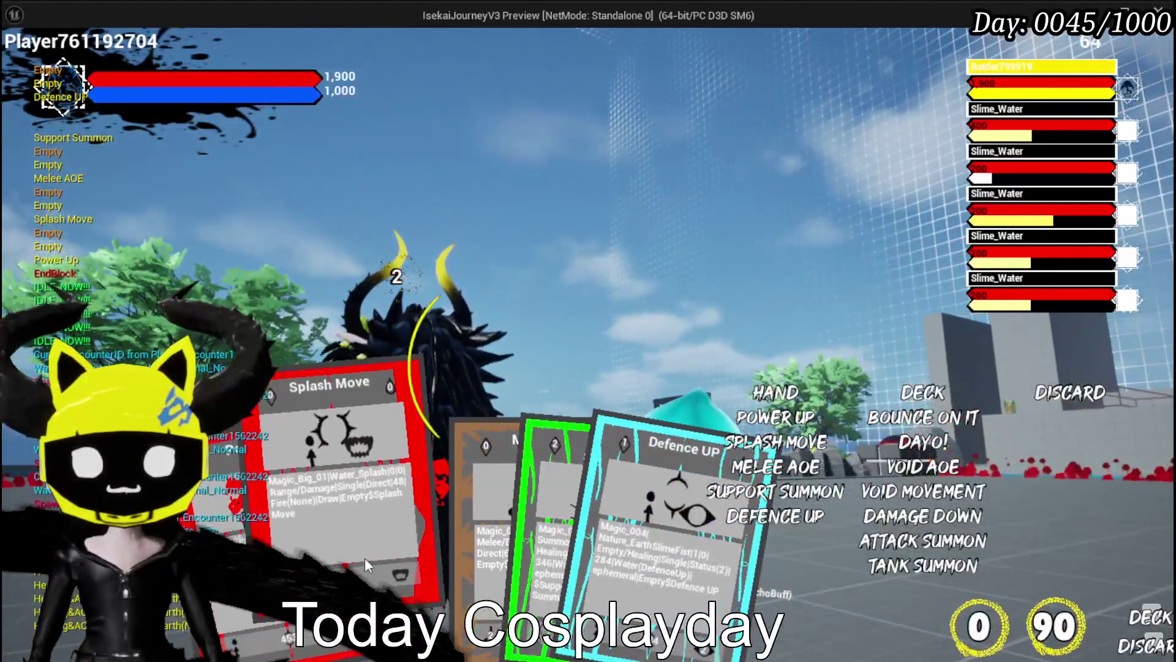
Play the Splash Move card against the slimes.
click(365, 558)
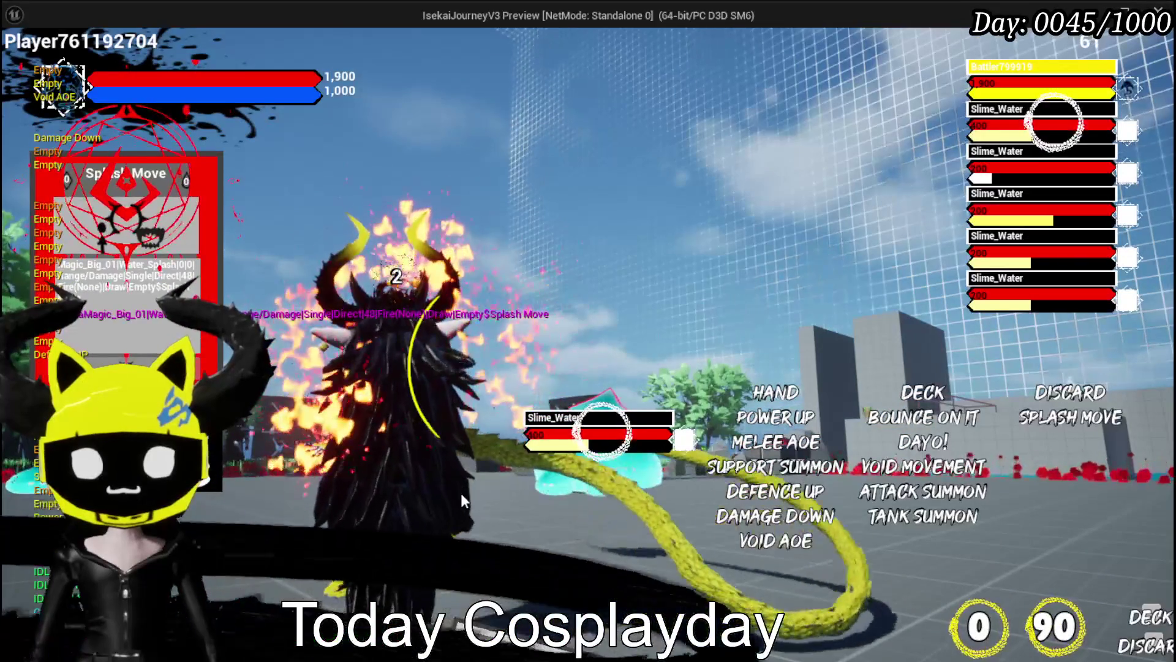
mouse_move(474, 569)
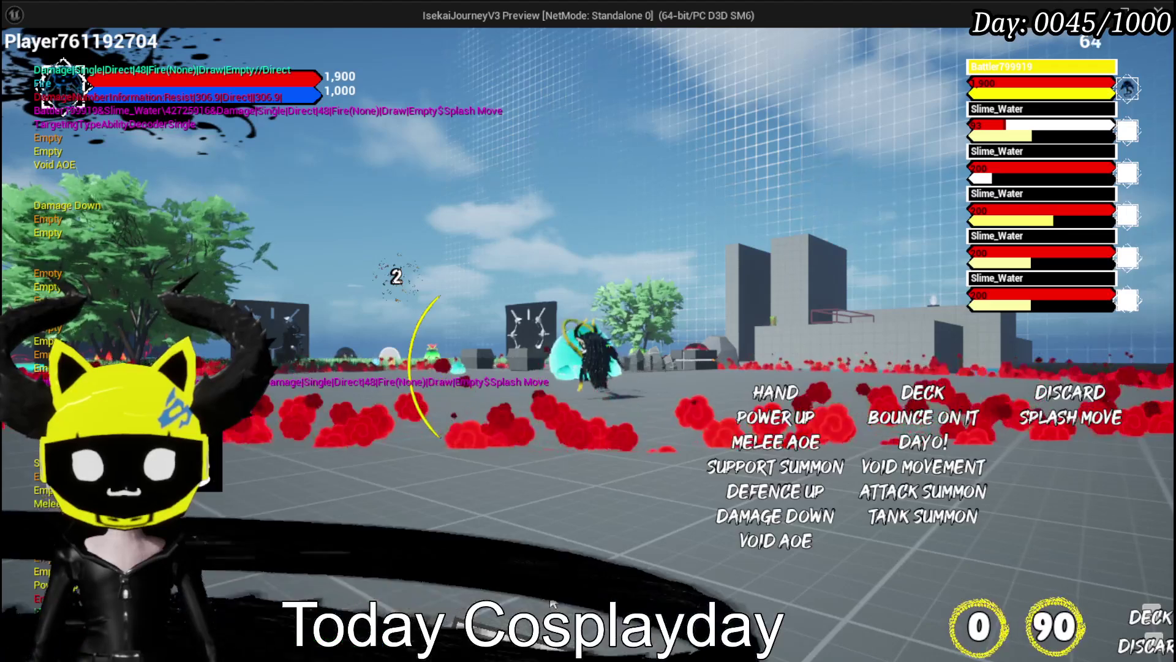
End the turn and cast the Cascade Void AOE card, hitting every slime for 773.
mouse_move(560, 539)
click(525, 586)
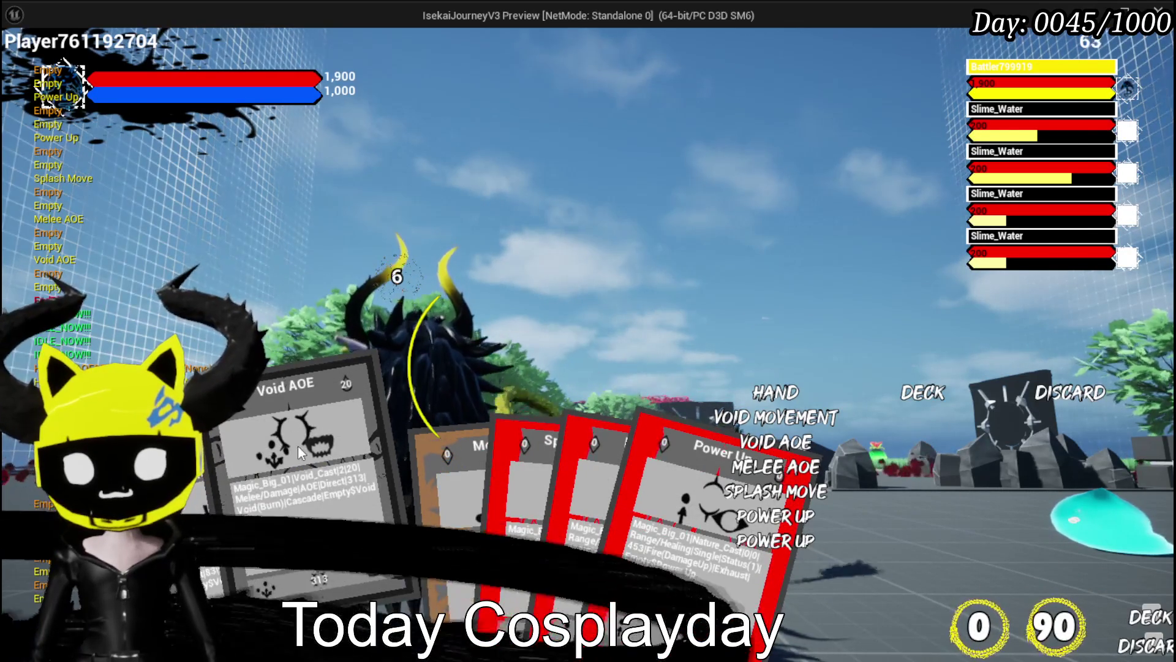
click(298, 446)
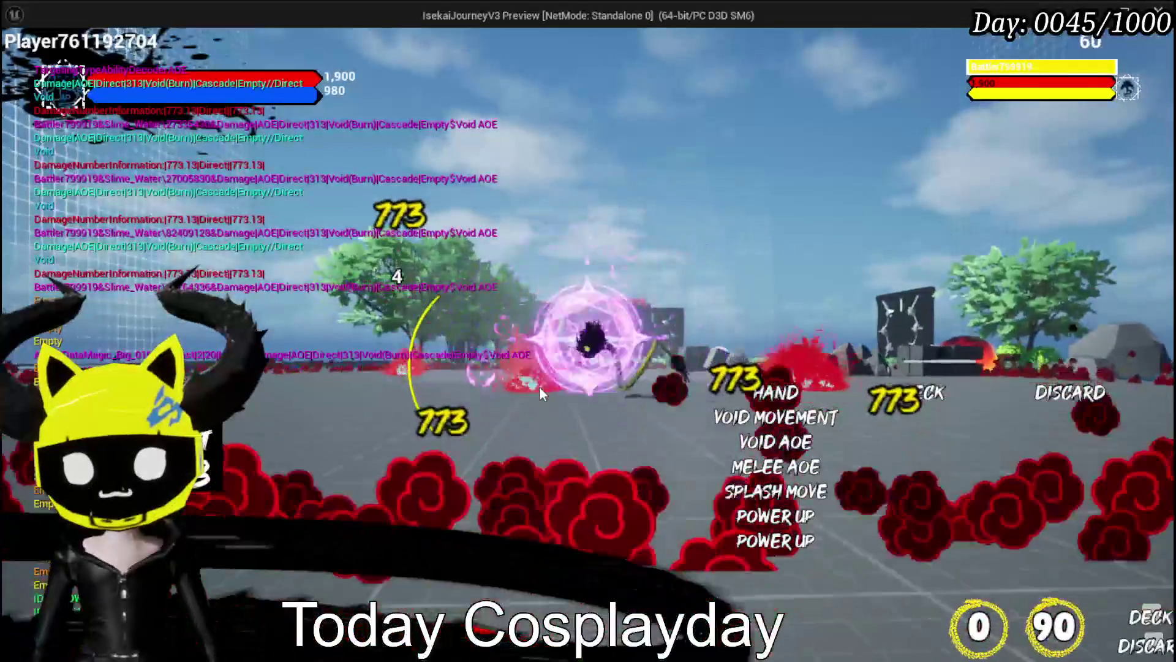
key(alt+Tab)
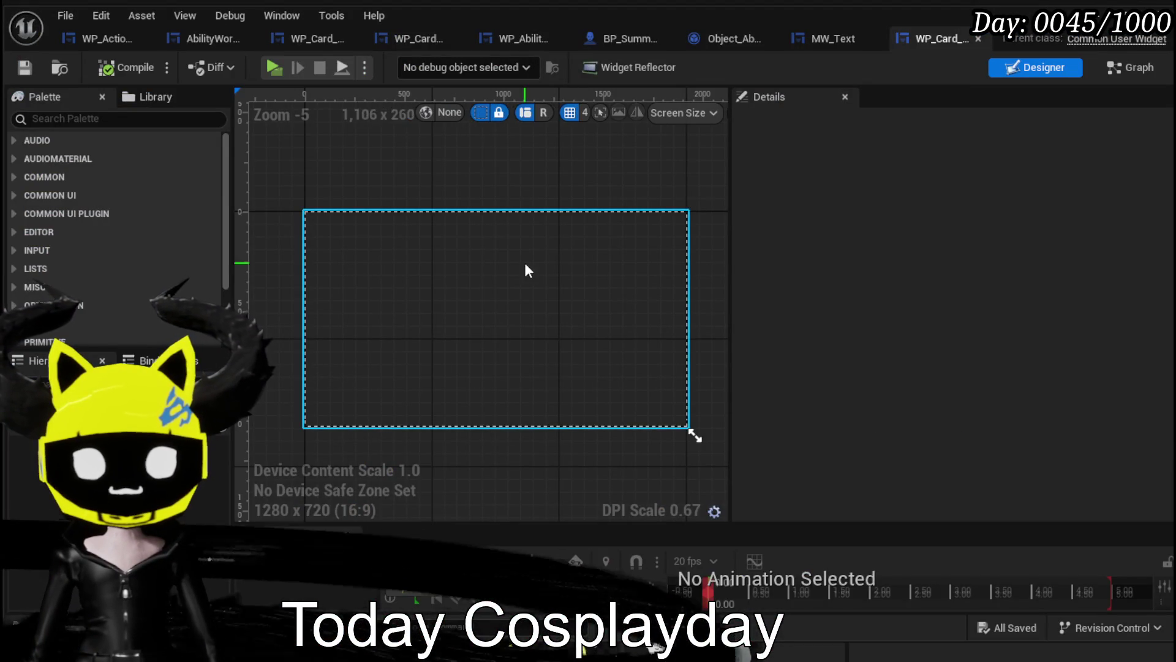
Look through the WP_ActionSelection and WP_CardCreation widget blueprints.
click(94, 39)
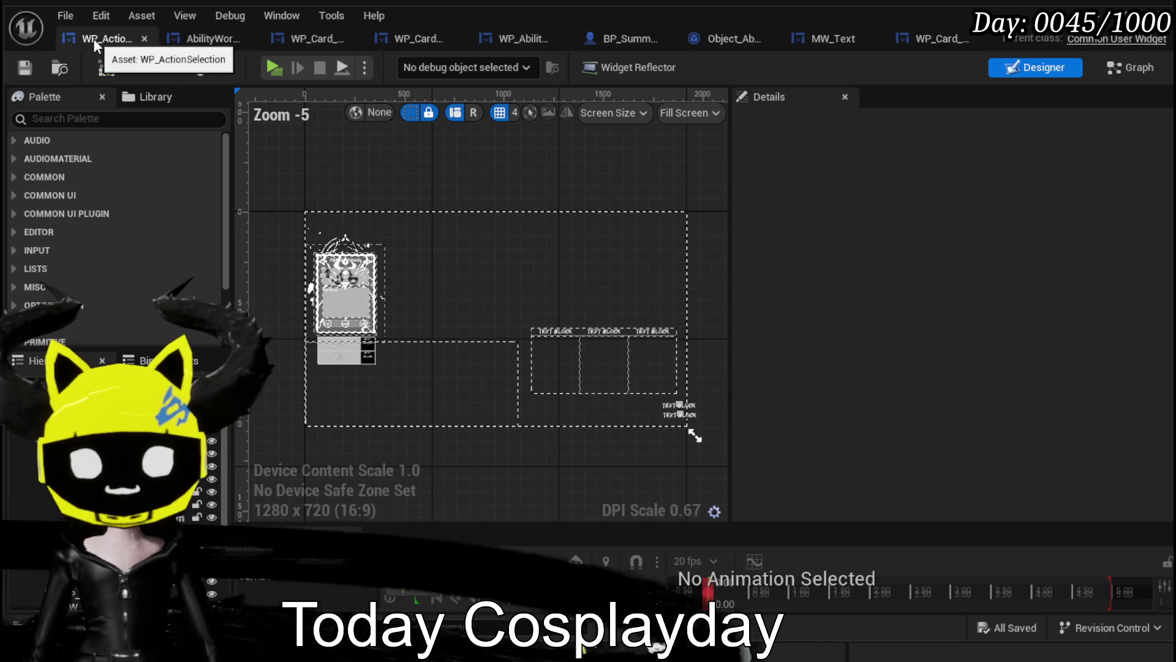
click(314, 42)
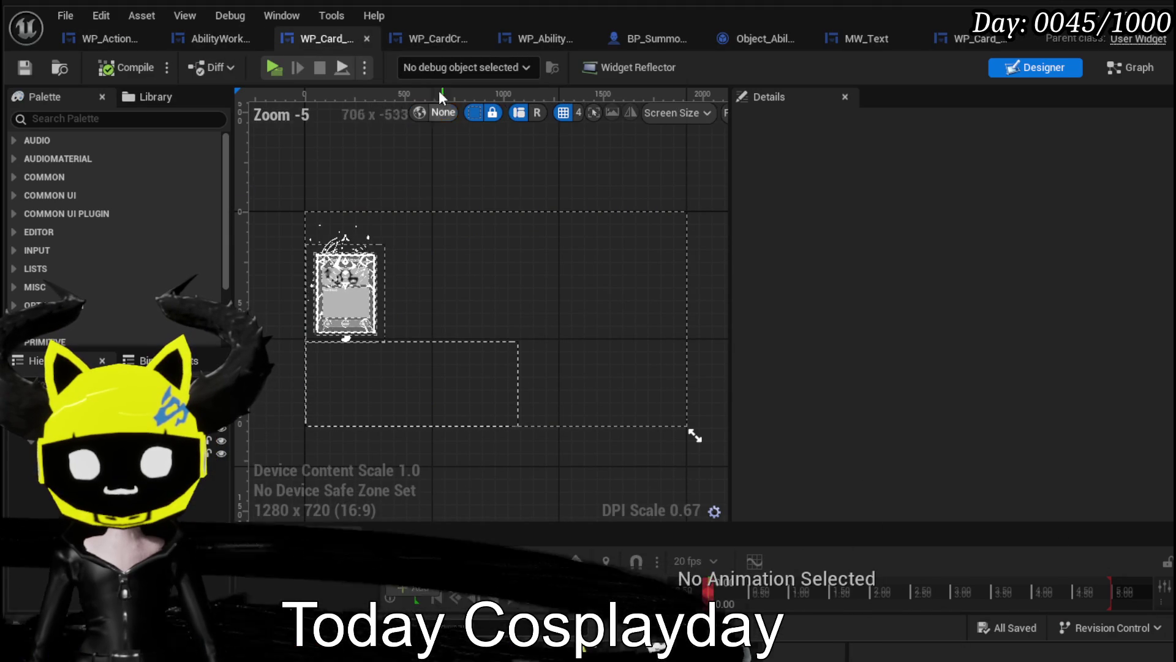
click(423, 43)
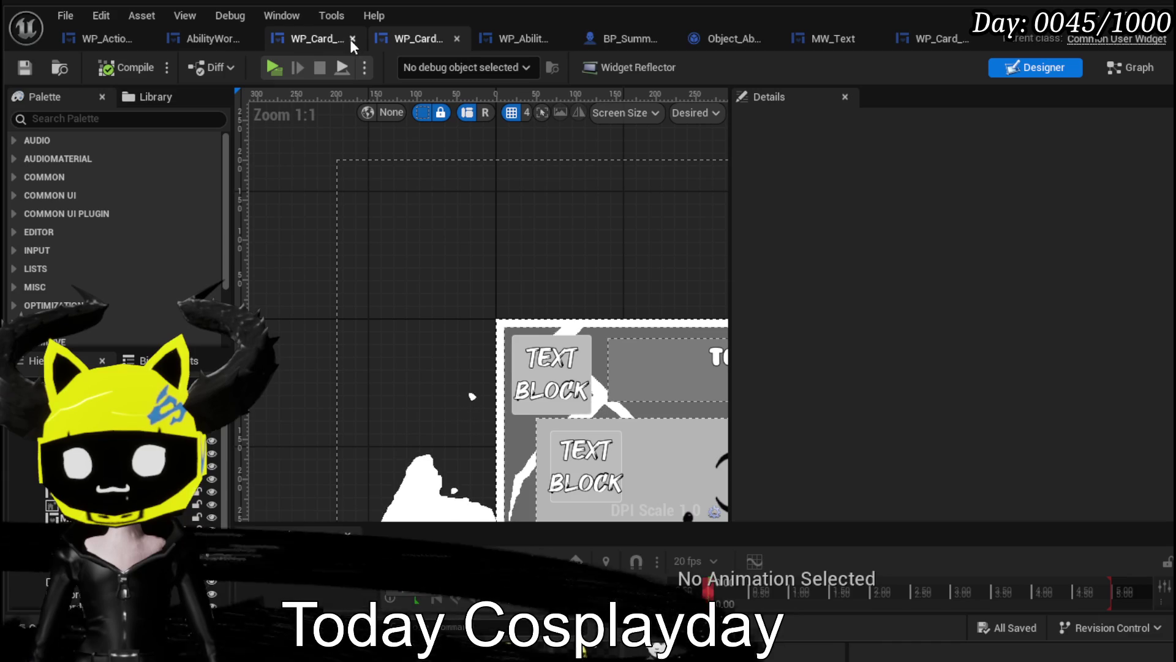
click(76, 35)
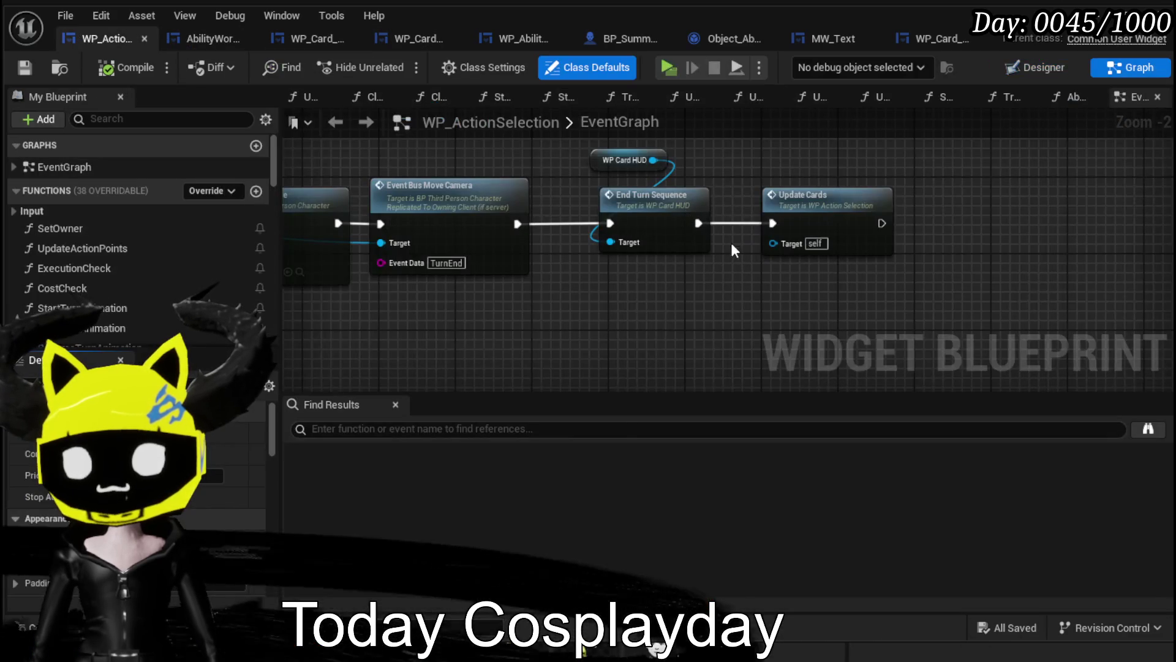
Inspect End Turn Sequence and open the UpdateCards function graph.
scroll(668, 298, down, 3)
scroll(568, 294, up, 2)
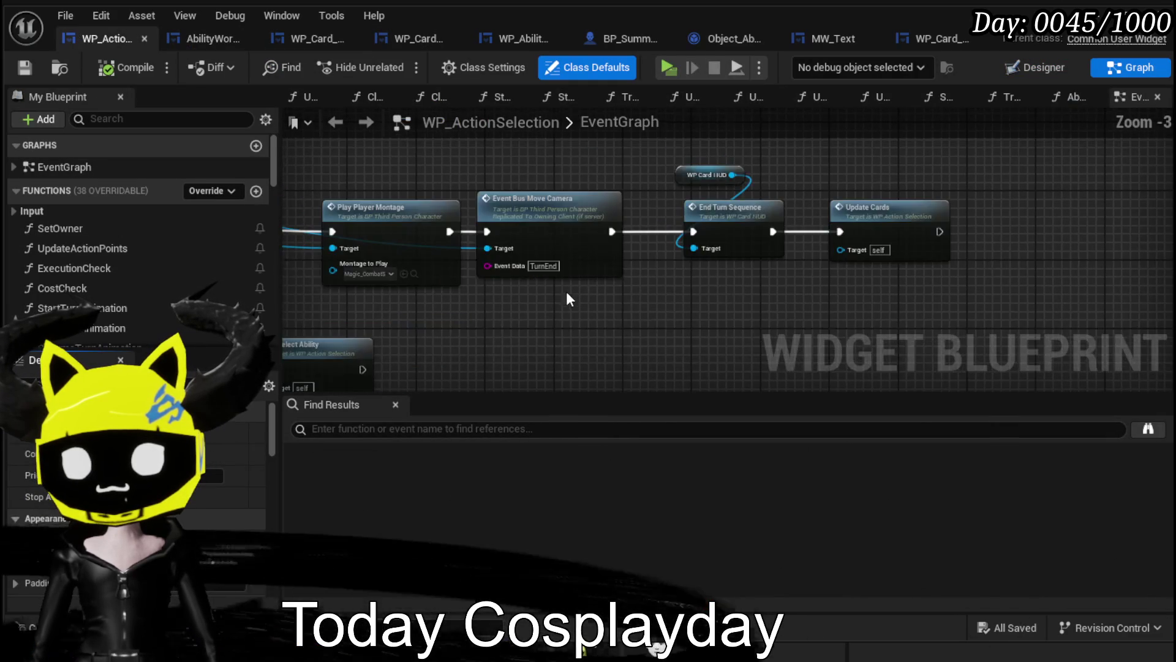
mouse_move(855, 226)
mouse_down()
mouse_move(624, 318)
mouse_move(527, 317)
mouse_up()
drag(664, 292, 546, 303)
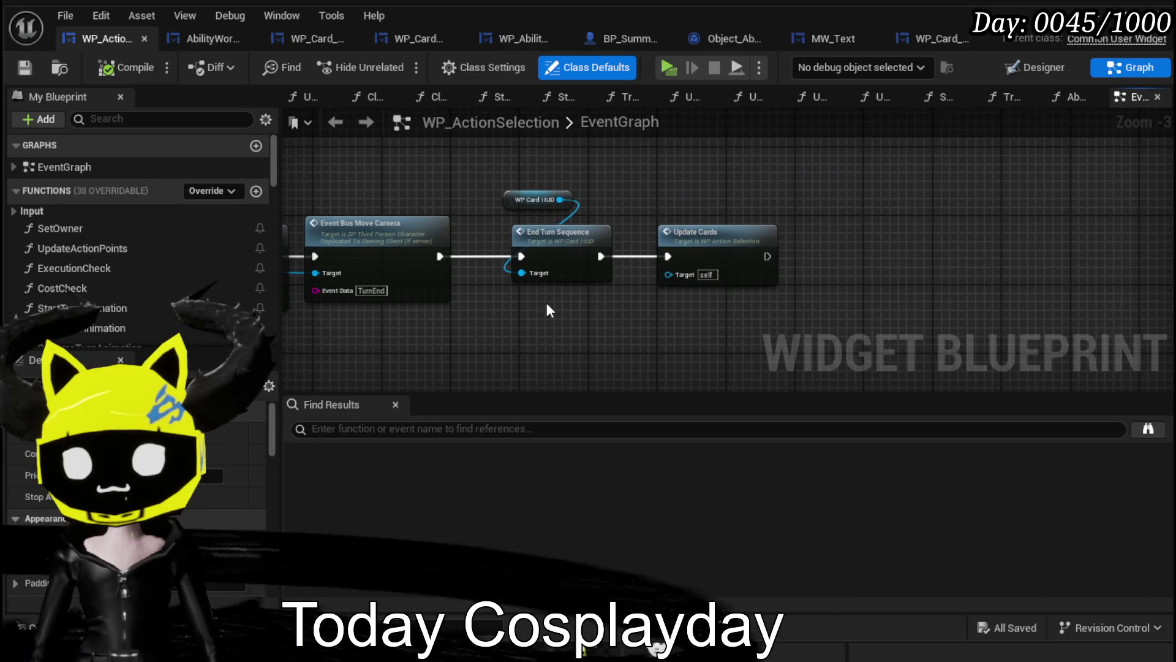
double_click(704, 255)
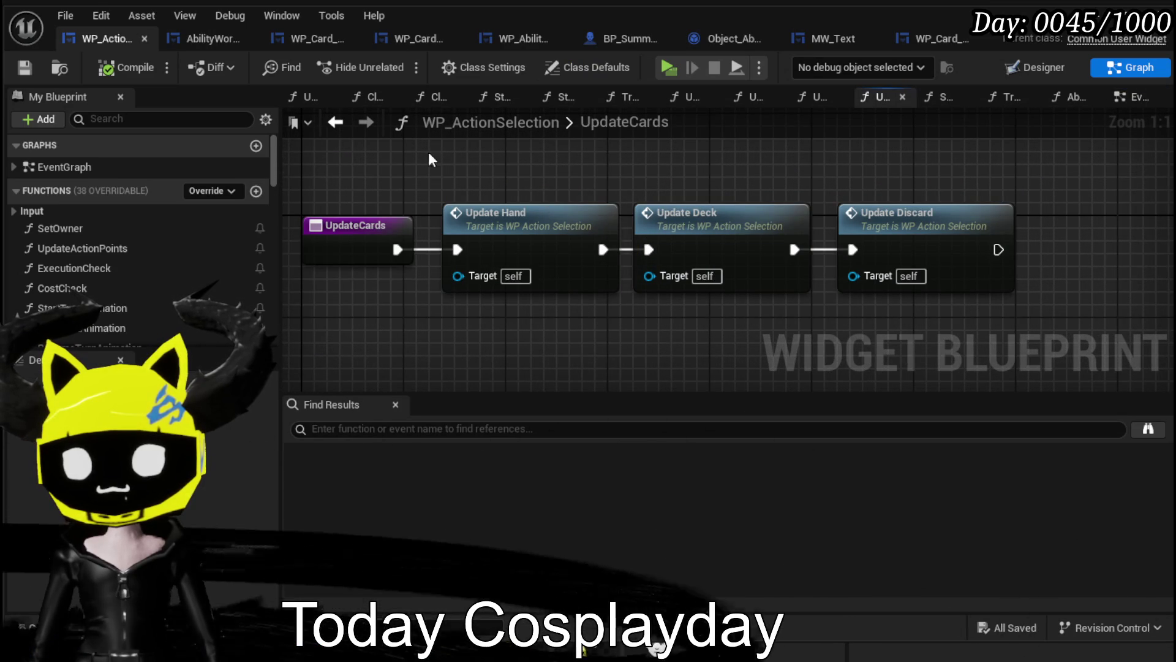
Follow the turn-end chain to the EventBus_MoveCamera definition in BP_ThirdPersonCharacter.
click(334, 121)
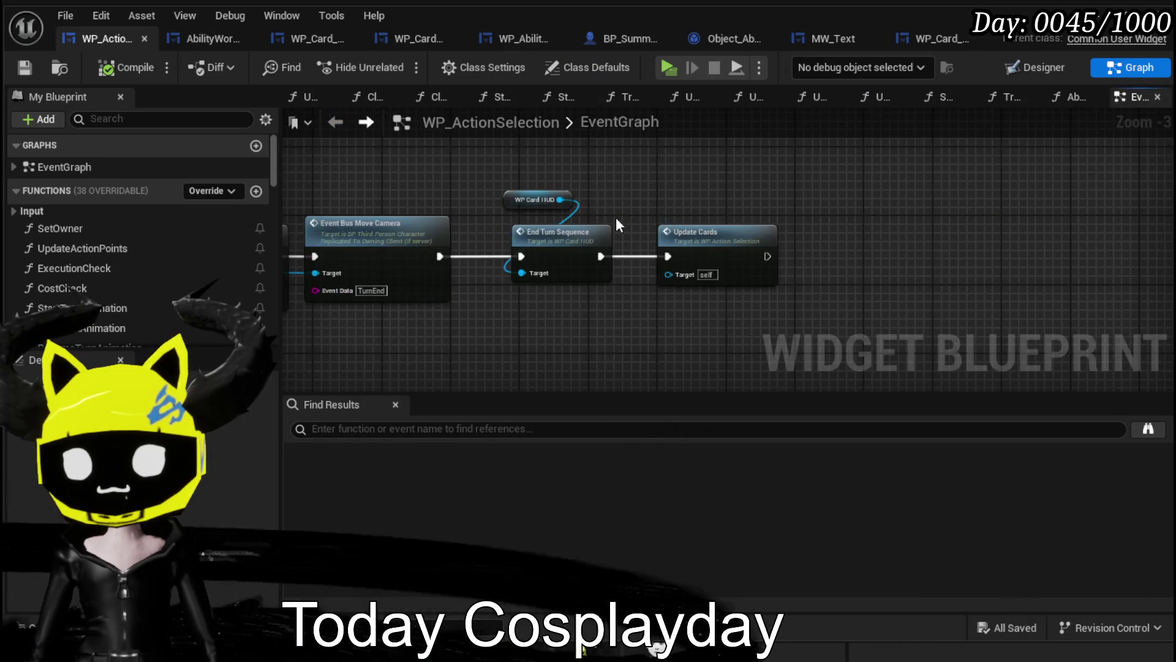
scroll(529, 211, down, 2)
mouse_move(471, 185)
mouse_down()
mouse_move(832, 193)
mouse_move(795, 204)
mouse_move(778, 190)
mouse_move(741, 267)
mouse_move(522, 283)
mouse_up()
scroll(590, 256, up, 3)
scroll(815, 200, down, 1)
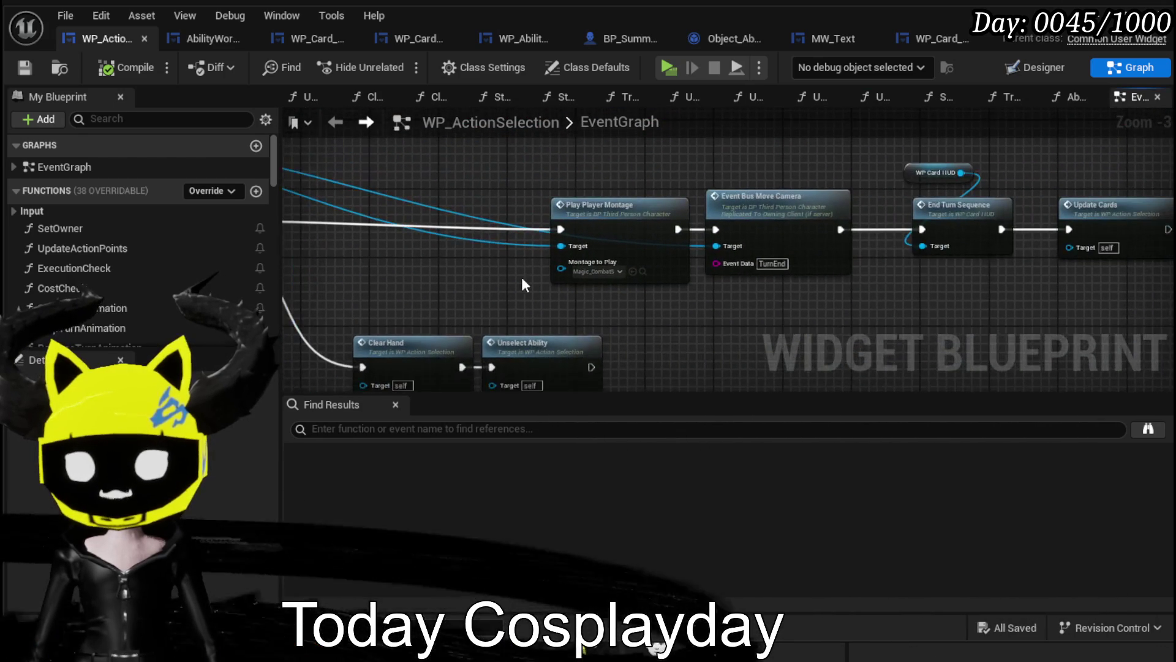
mouse_move(785, 309)
mouse_down()
mouse_move(793, 271)
mouse_move(610, 335)
mouse_up()
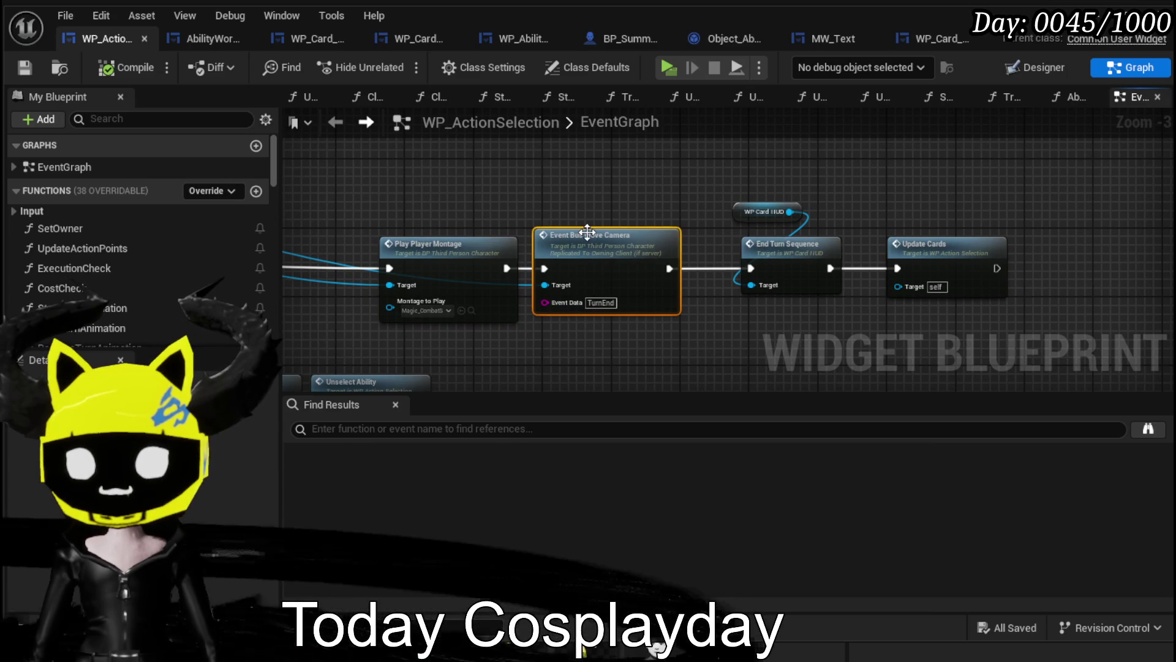
double_click(539, 310)
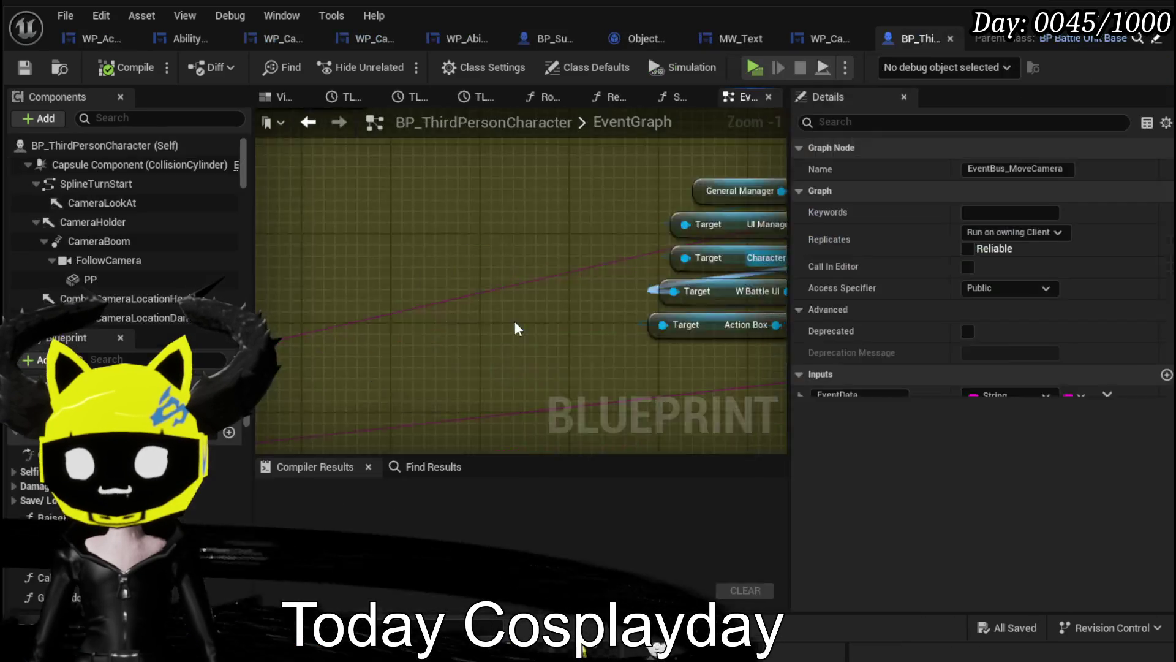
Navigate the character's event graph to the Server_EndTurn event definition.
scroll(573, 316, down, 8)
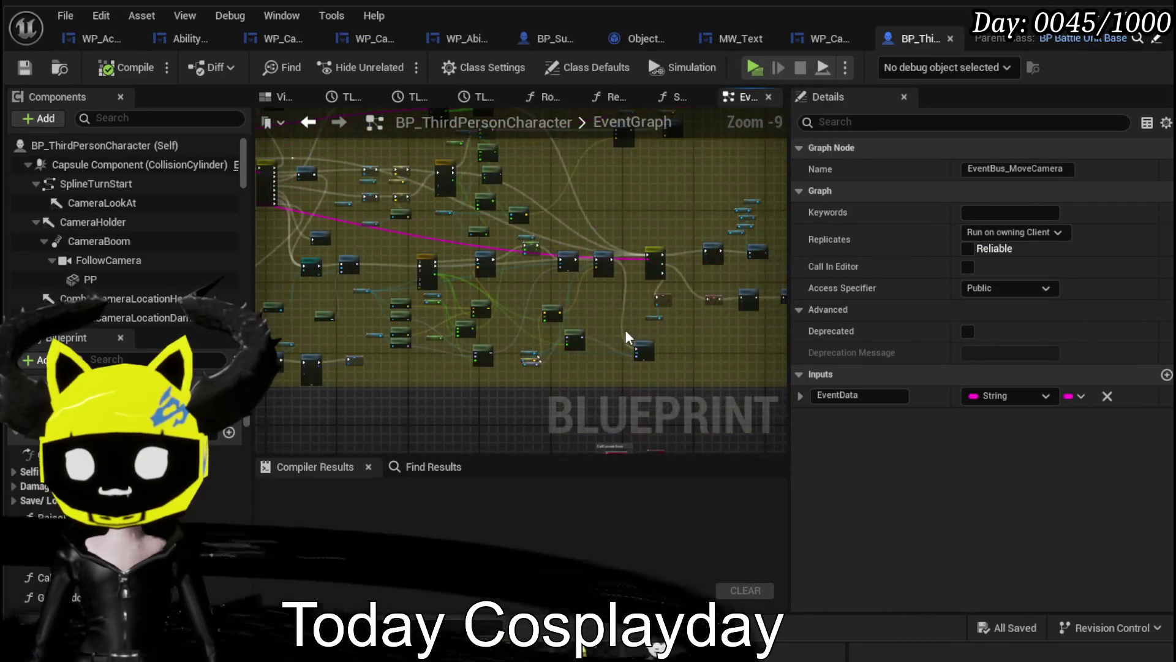
scroll(621, 266, up, 6)
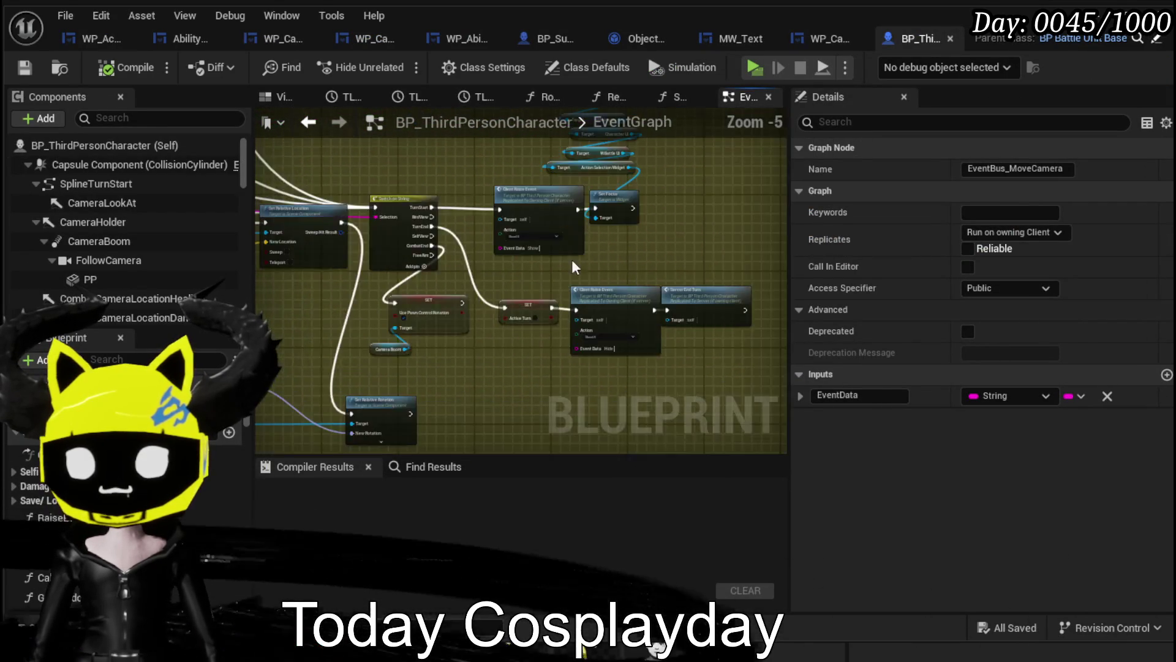
mouse_move(621, 266)
mouse_down()
mouse_move(582, 374)
mouse_move(457, 254)
mouse_move(452, 270)
mouse_move(681, 266)
mouse_move(425, 270)
mouse_move(702, 296)
mouse_up()
drag(379, 225, 328, 259)
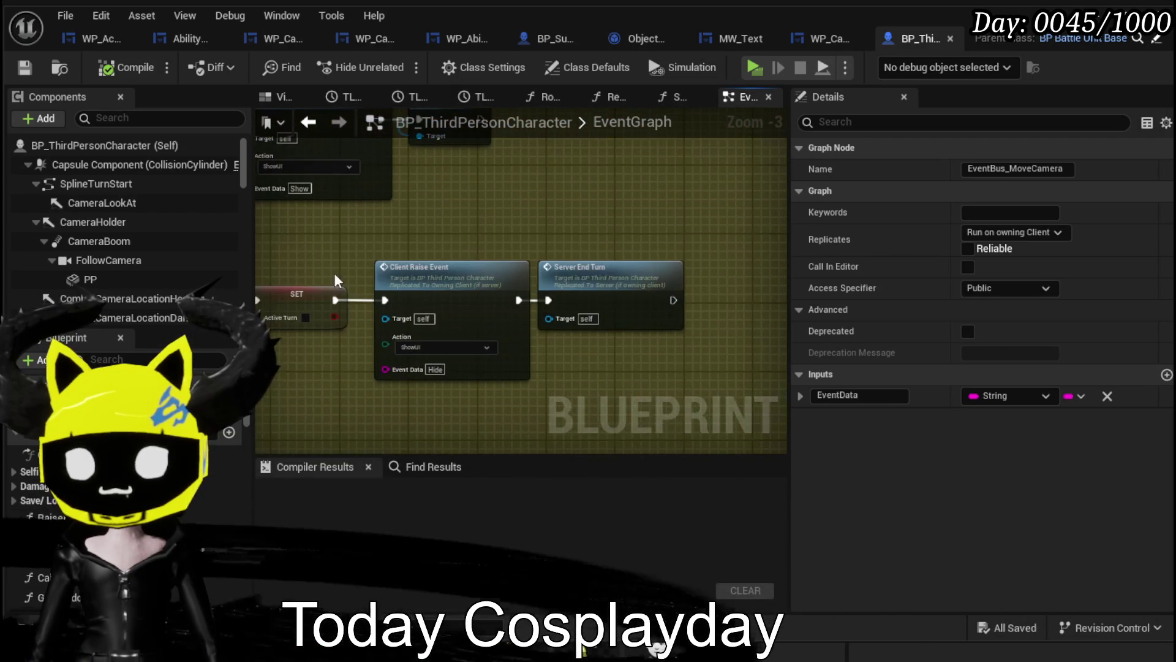
double_click(568, 283)
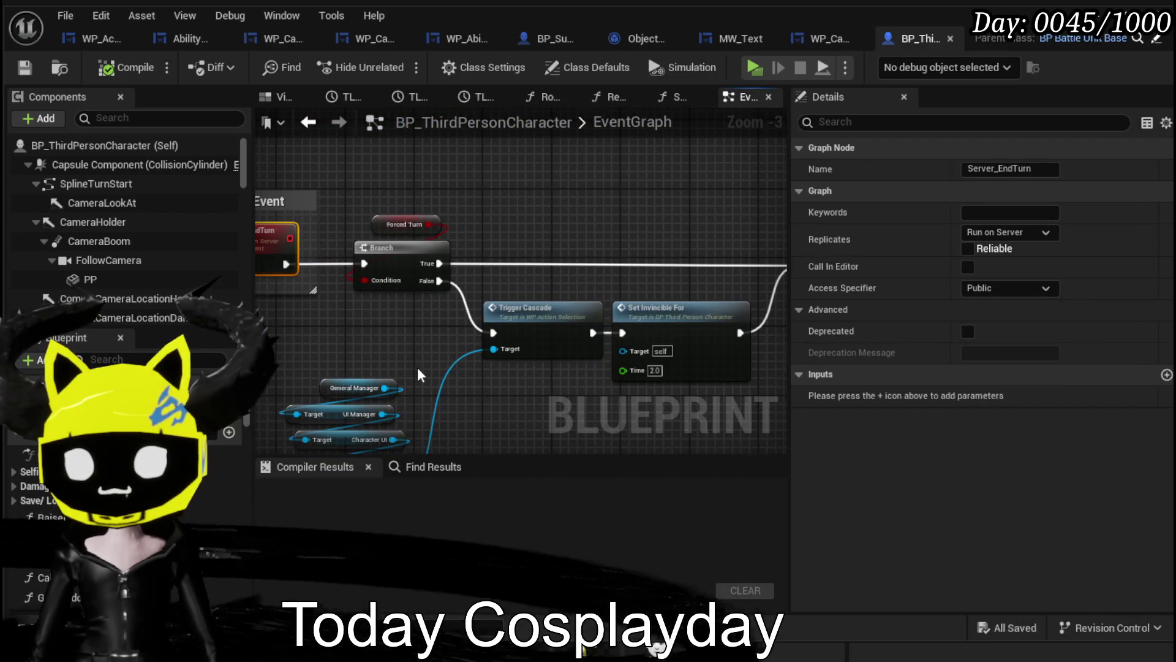
Move Trigger Cascade aside and put Set Invincible For on the false branch with time 0.7.
click(551, 343)
drag(500, 389, 292, 368)
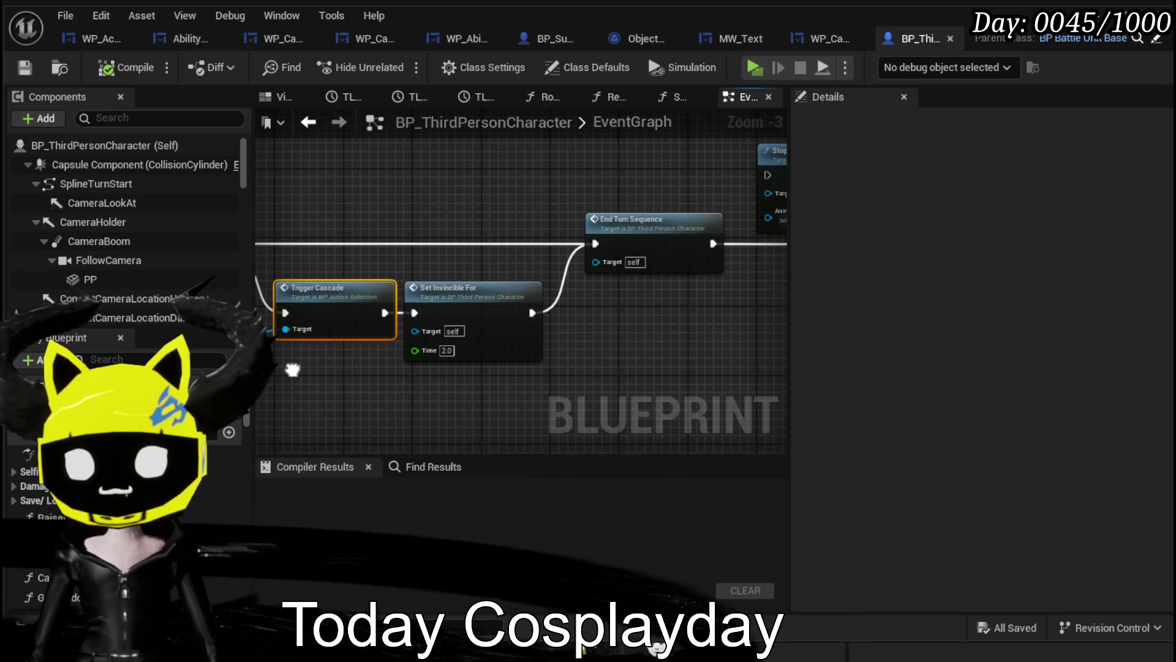
mouse_move(293, 368)
mouse_down()
mouse_move(621, 368)
mouse_move(417, 358)
mouse_up()
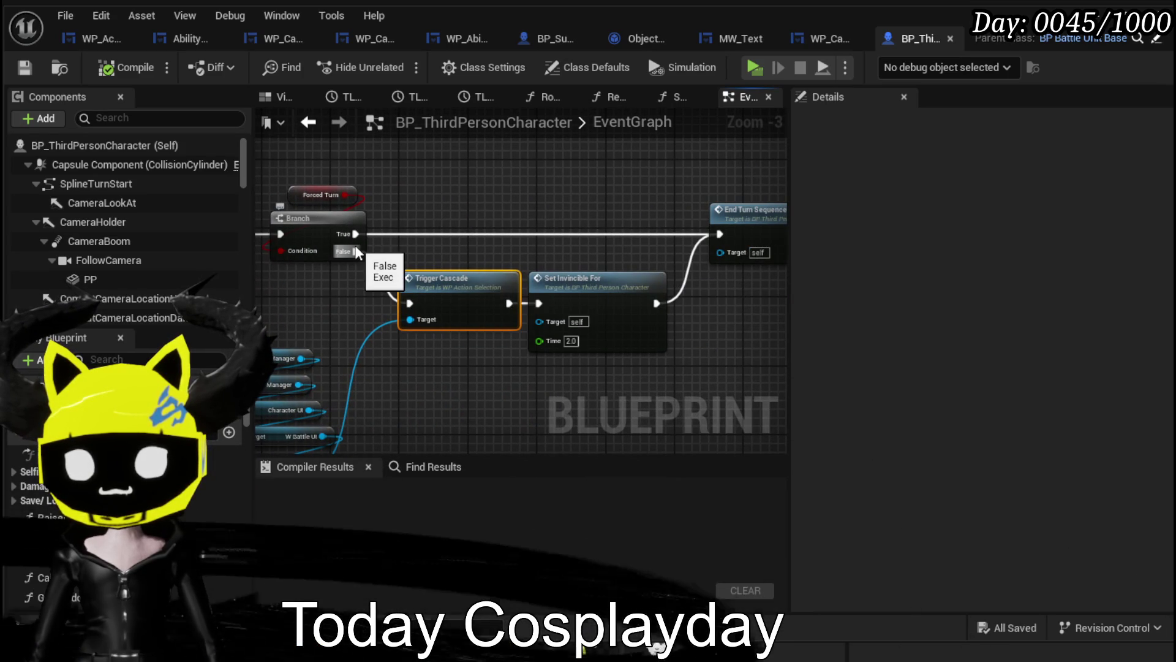
drag(477, 308, 453, 389)
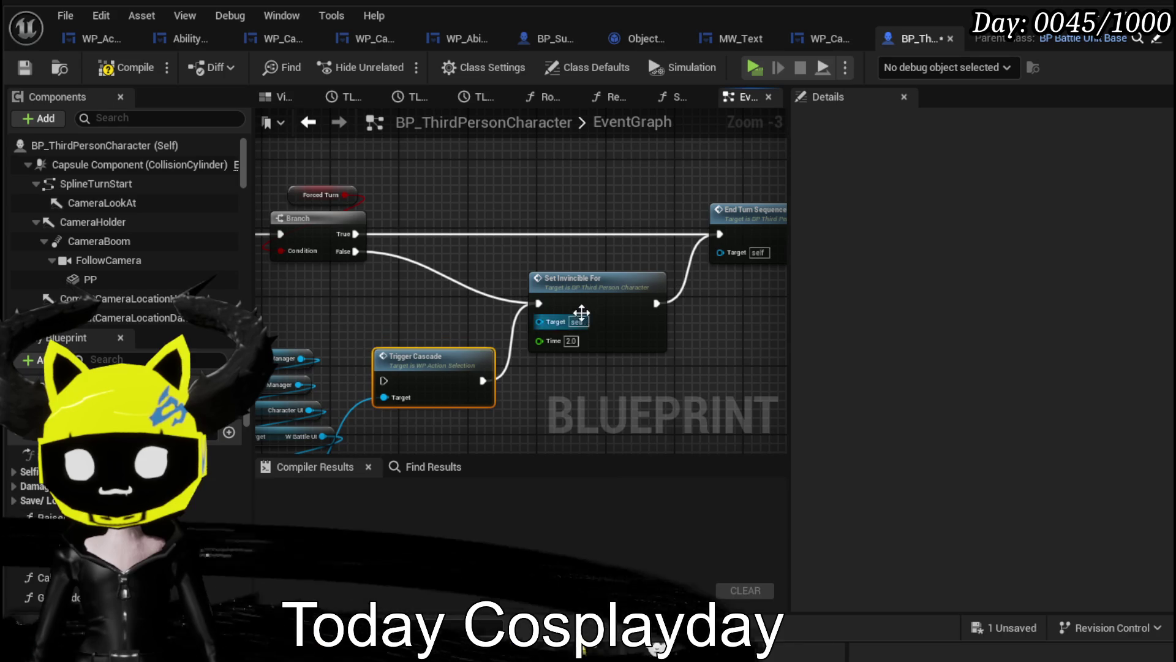
drag(574, 306, 521, 296)
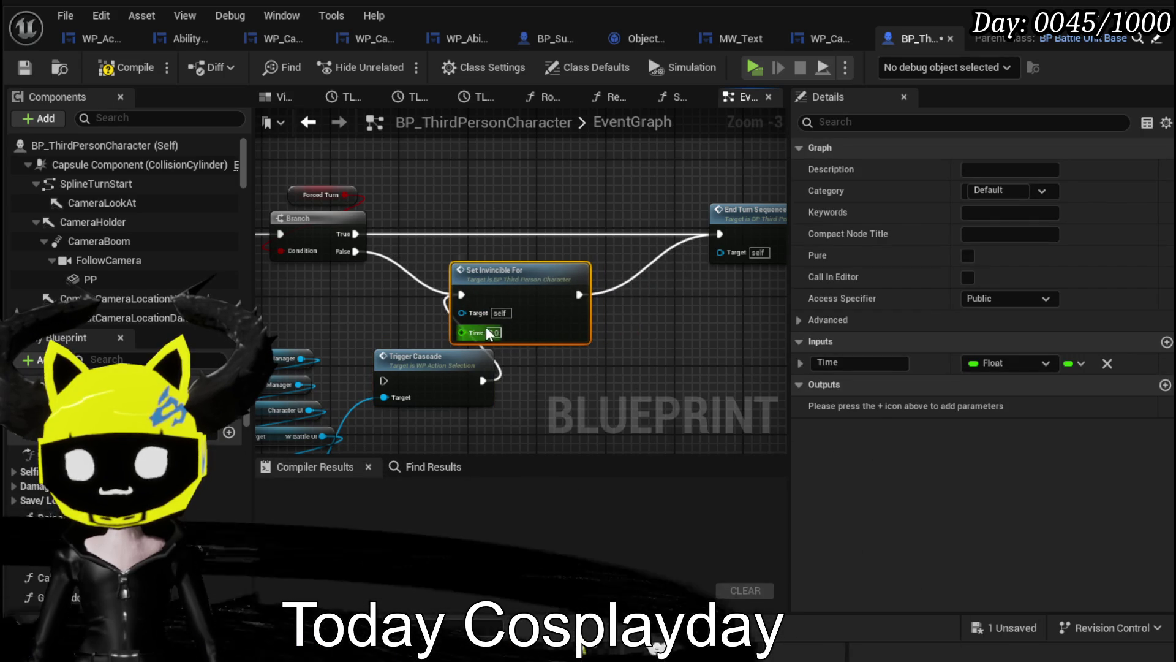
scroll(535, 373, up, 3)
text(0.)
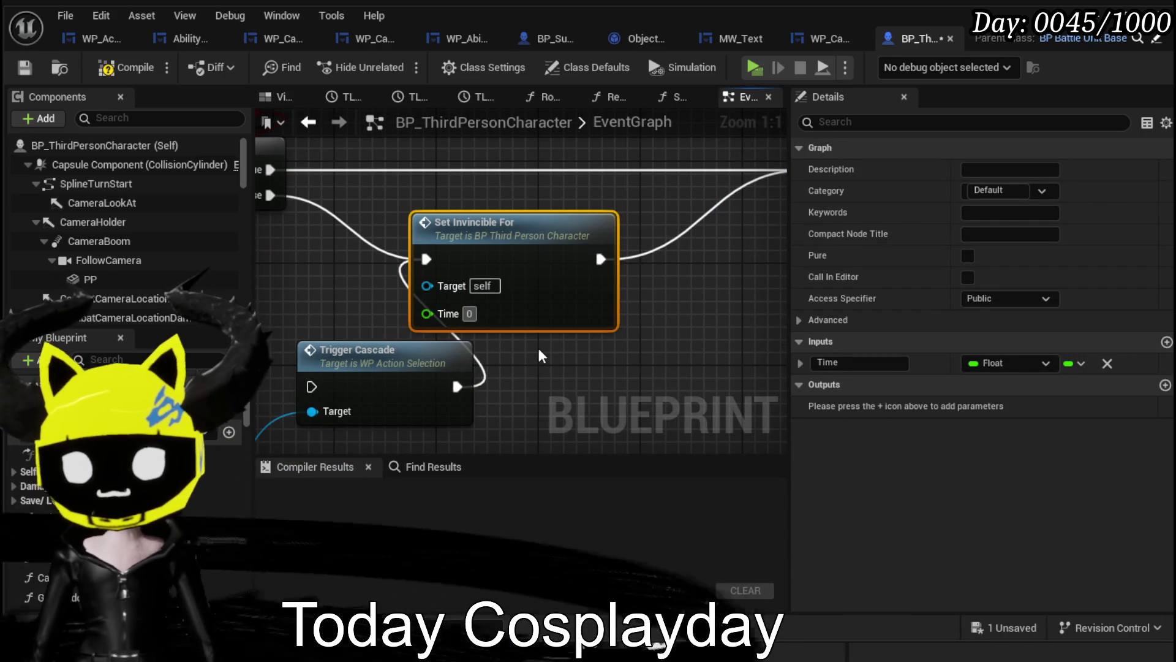
text(7)
click(537, 354)
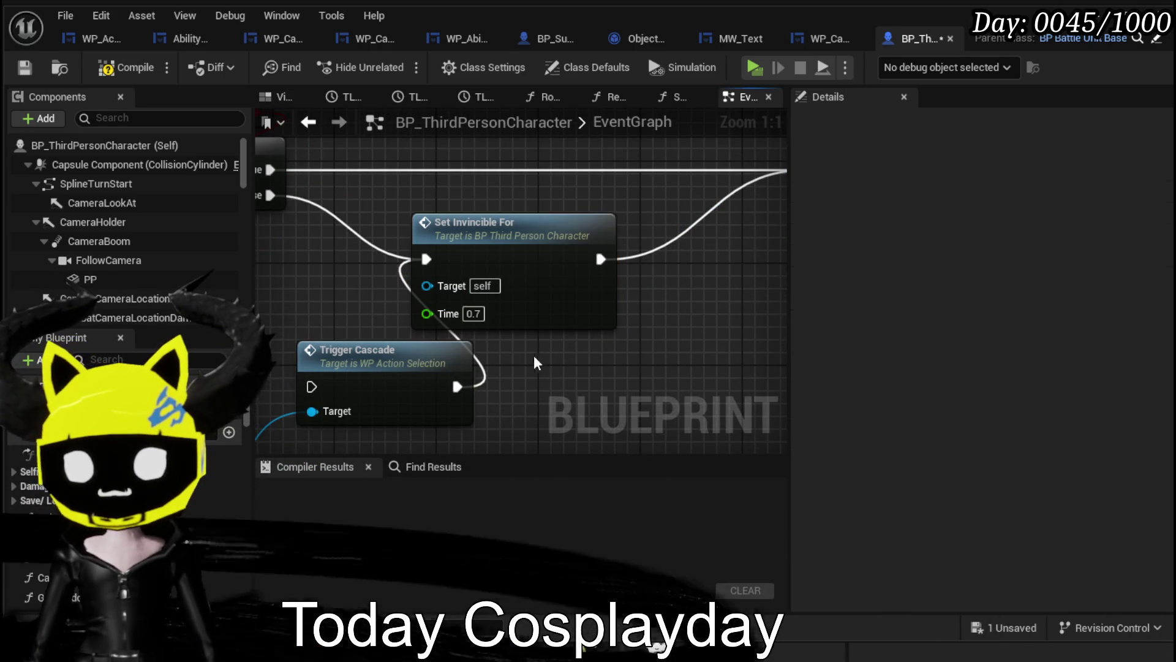
Delete the Trigger Cascade node and its getters, then save the blueprint.
scroll(646, 315, down, 2)
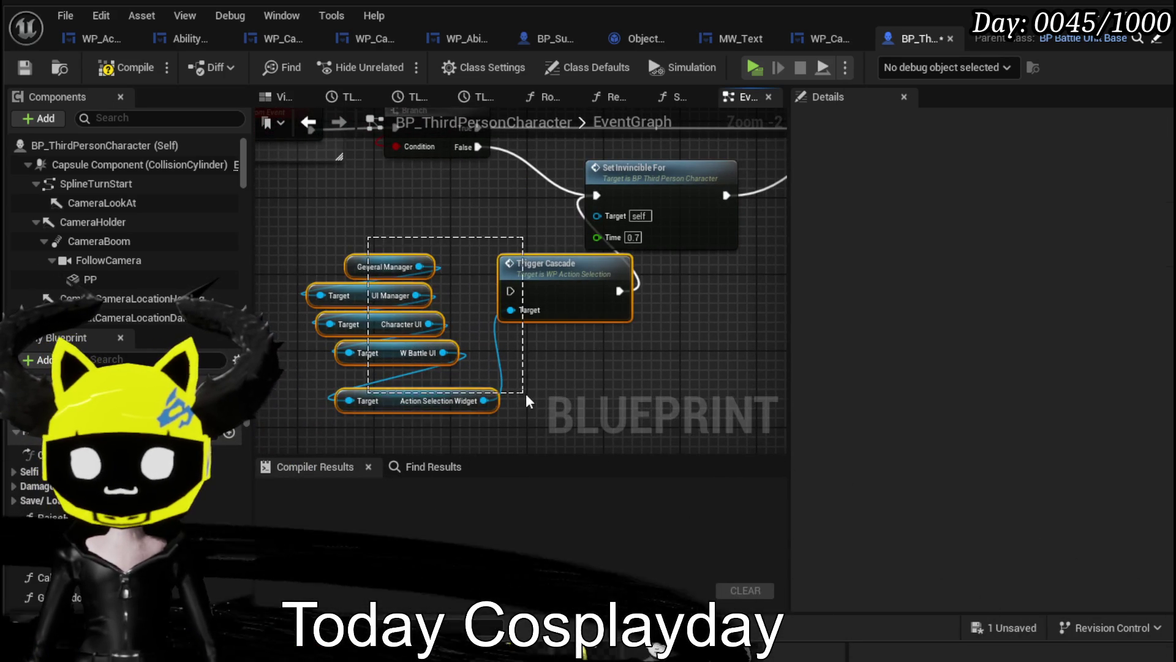
key(Delete)
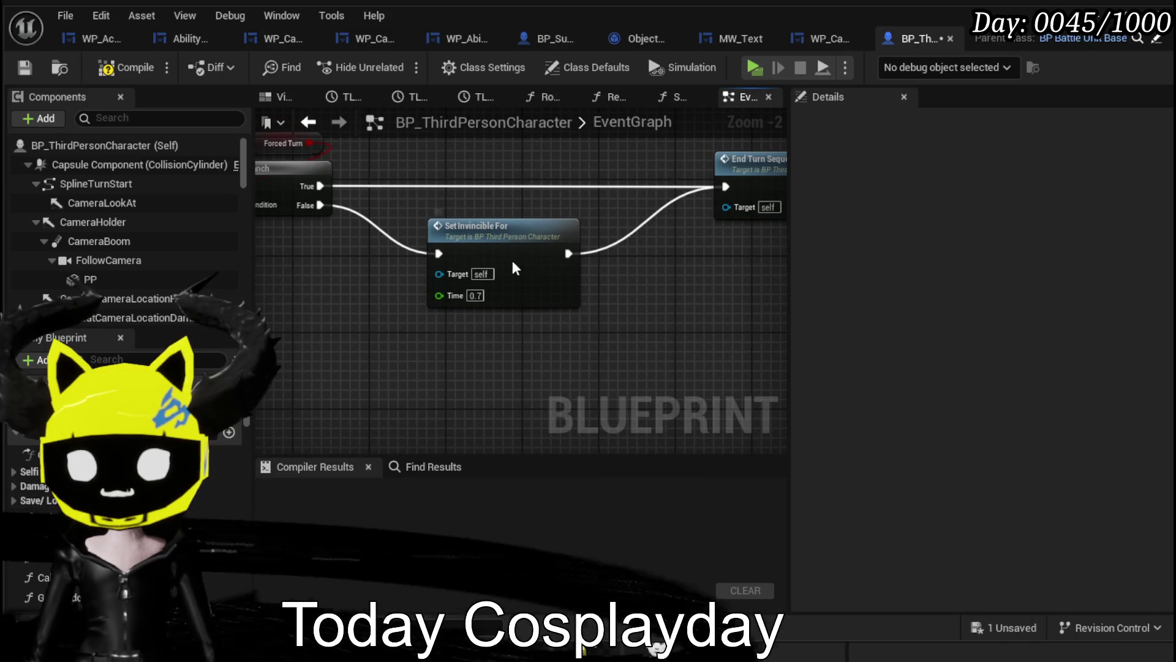
drag(513, 251, 513, 280)
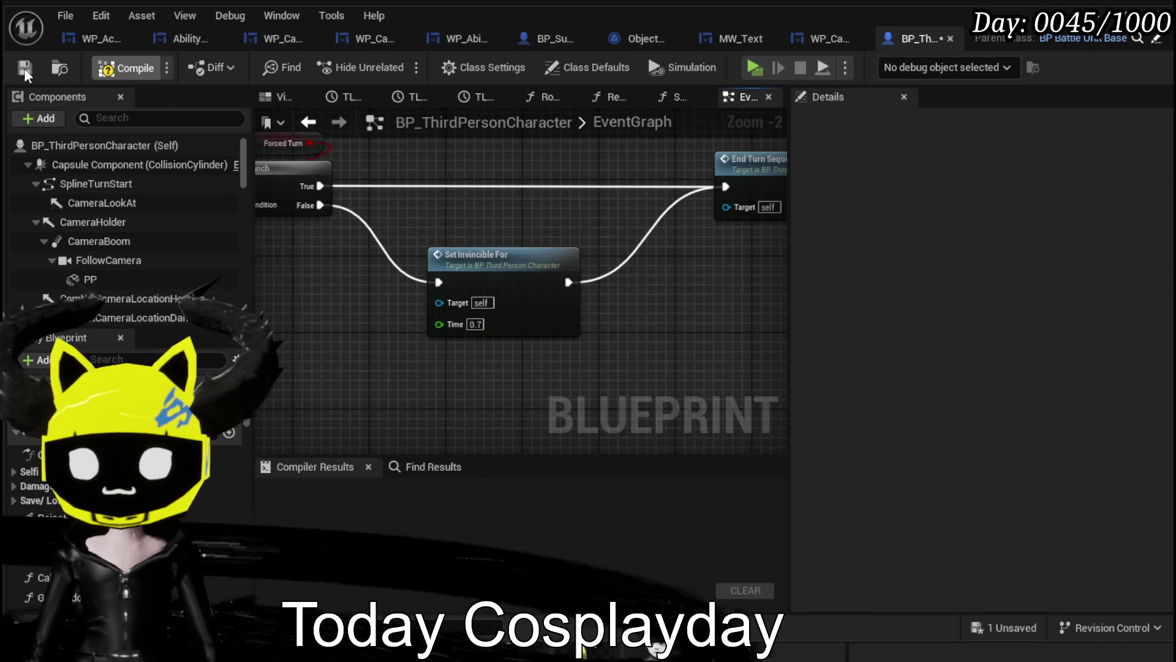
click(25, 67)
Review the CallCascade Event section and save the blueprint package again.
scroll(385, 296, down, 2)
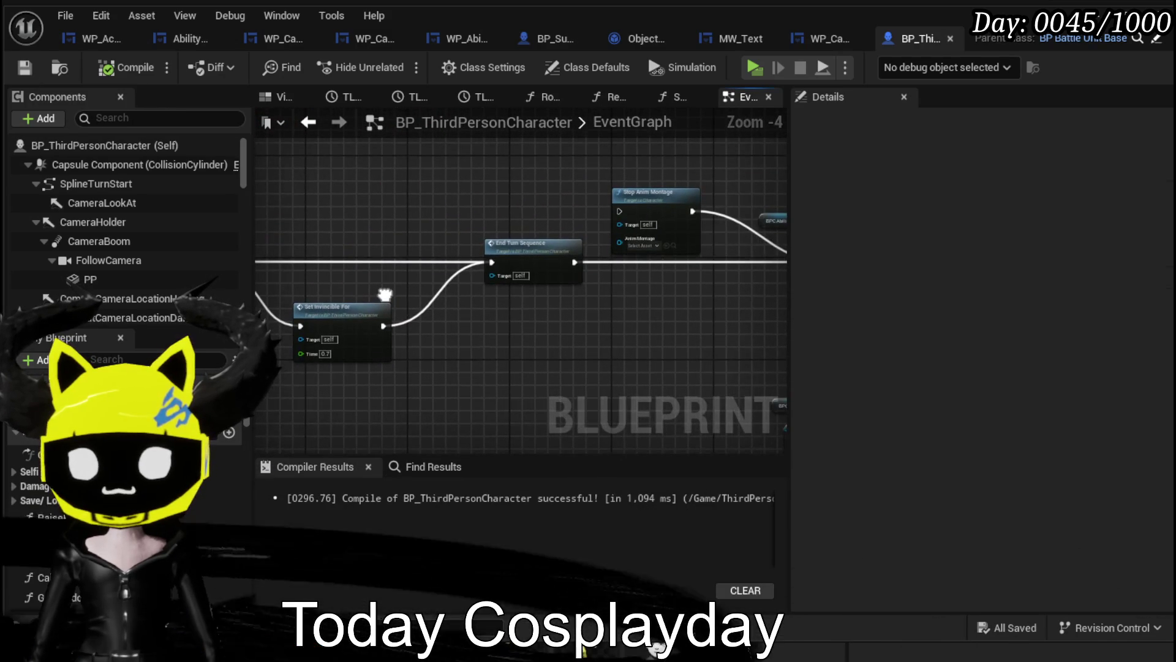
scroll(608, 323, up, 2)
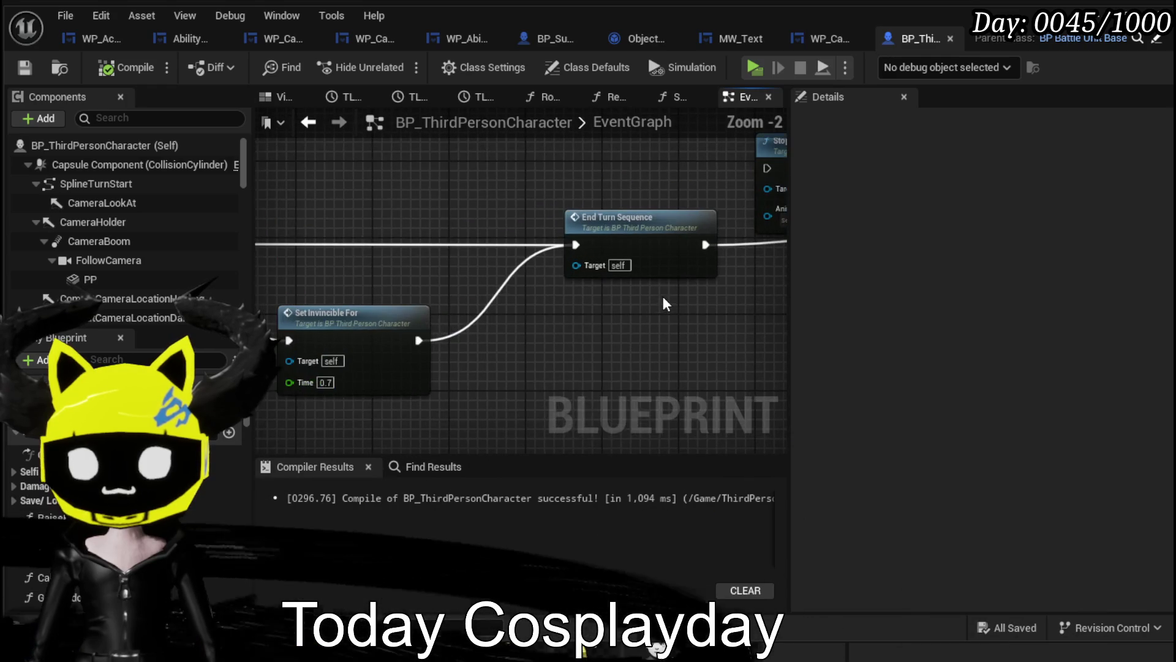
drag(407, 265, 349, 255)
scroll(429, 263, down, 2)
mouse_move(517, 273)
mouse_down()
mouse_move(741, 301)
mouse_move(705, 218)
mouse_move(583, 298)
mouse_up()
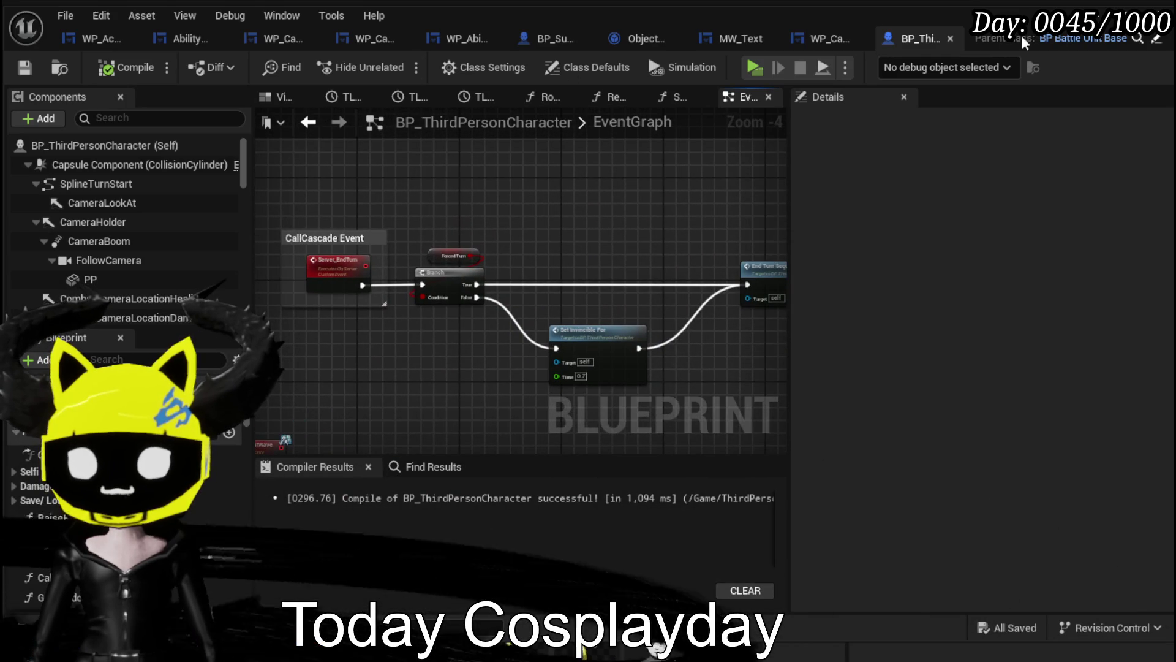
click(24, 67)
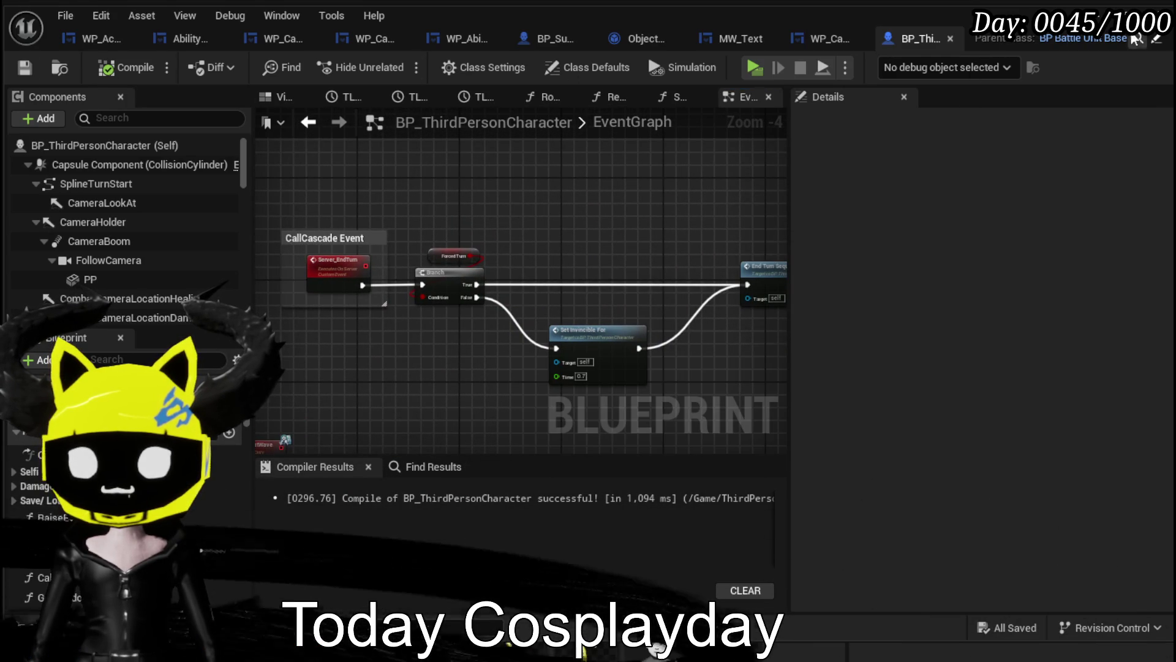
click(1133, 13)
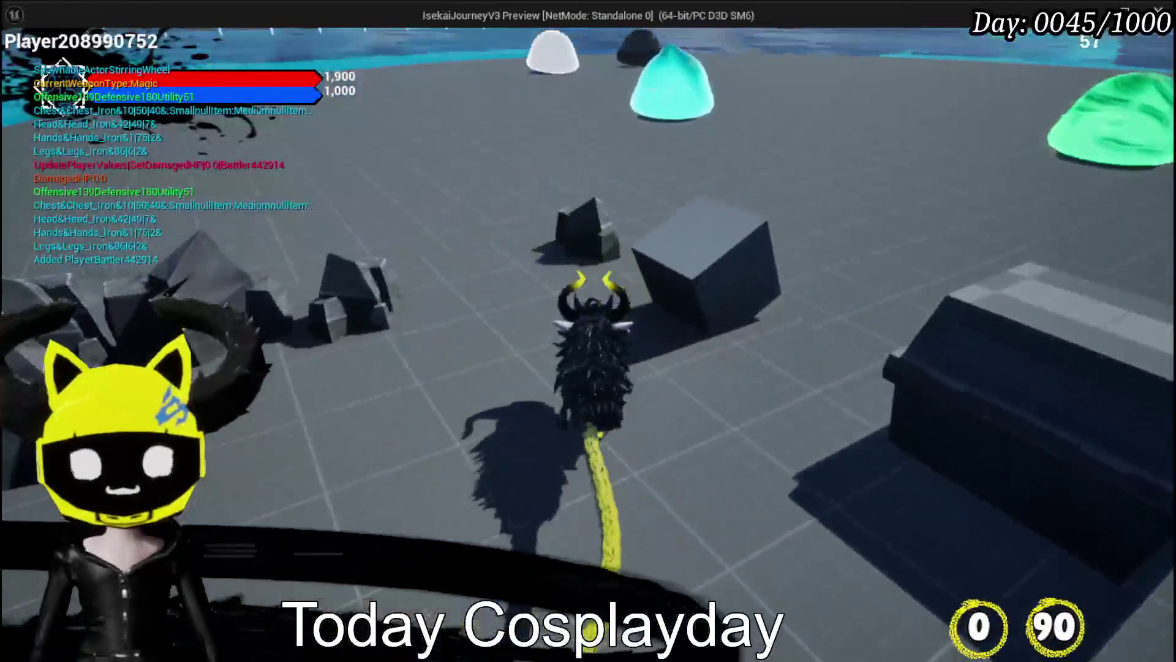
Walk into the slime battle ring and play cards such as Melee AOE and Power Up.
key(w)
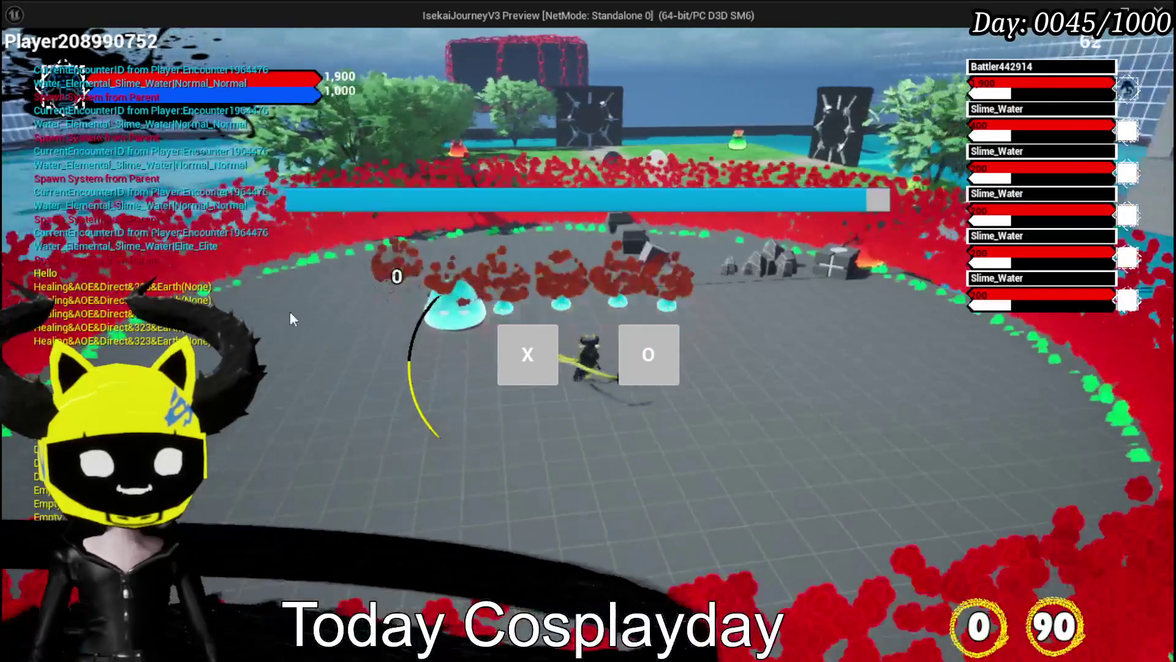
key(w)
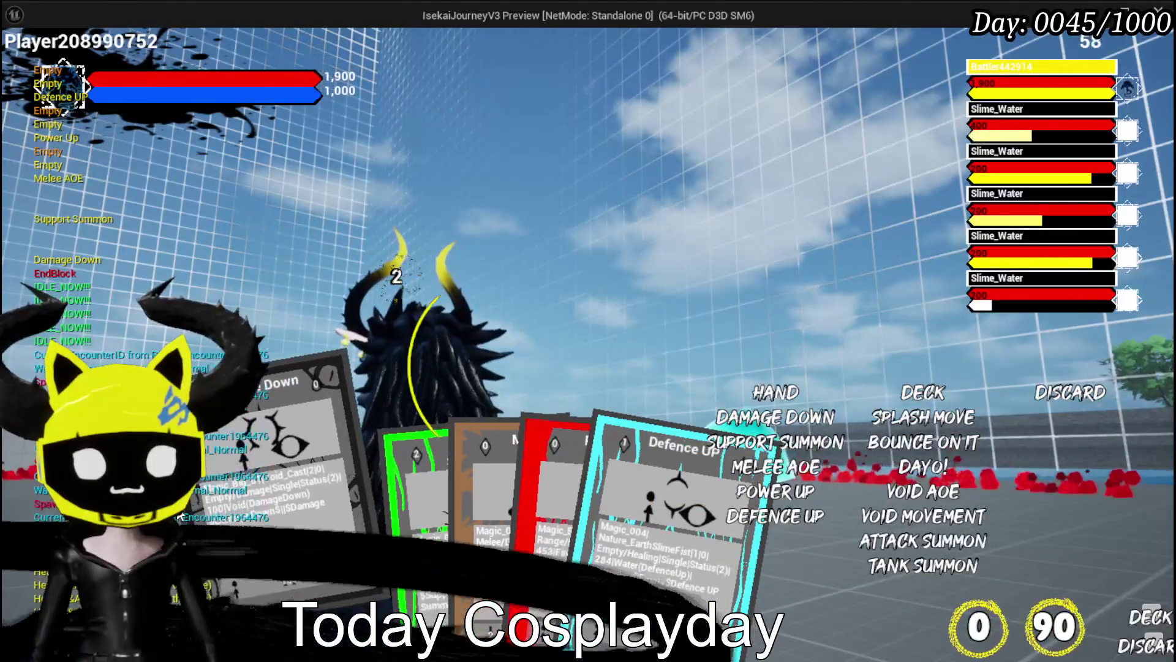
click(568, 533)
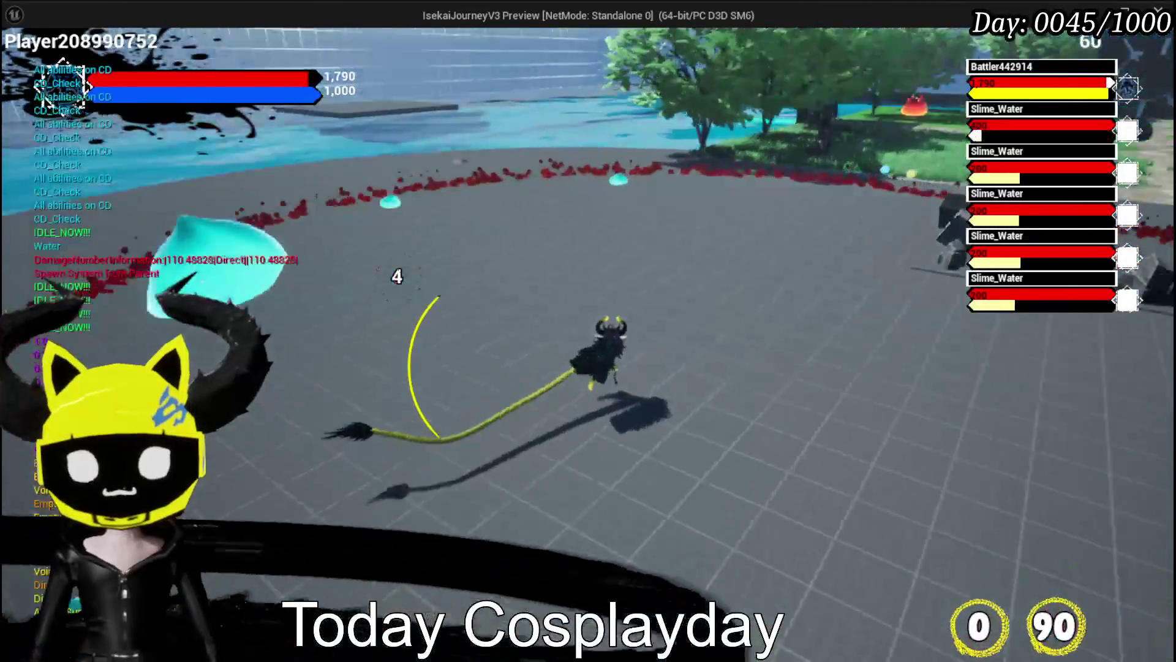
Check the hand, deck and discard lists, play another card, then stop the preview.
key(Tab)
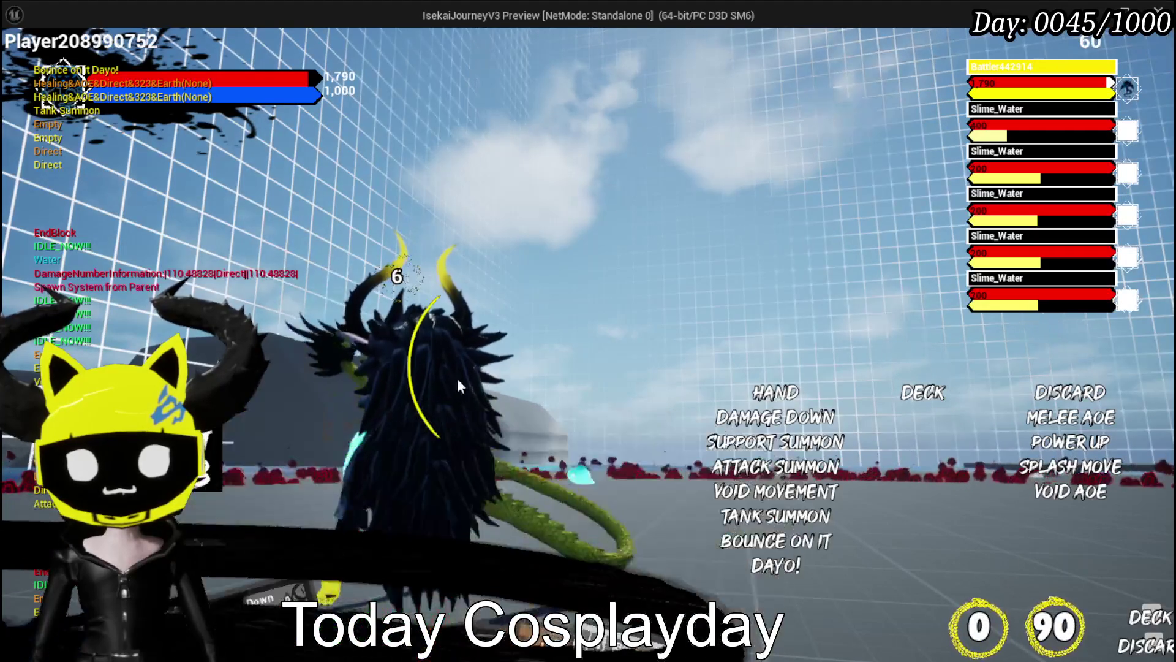
click(373, 400)
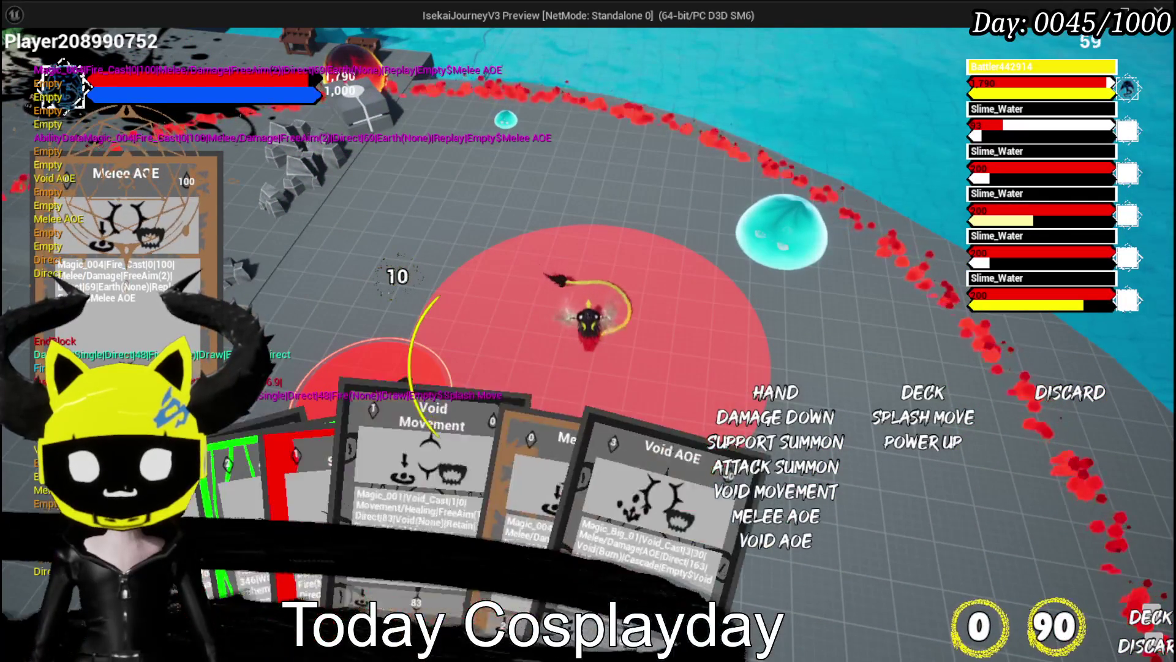
mouse_move(625, 558)
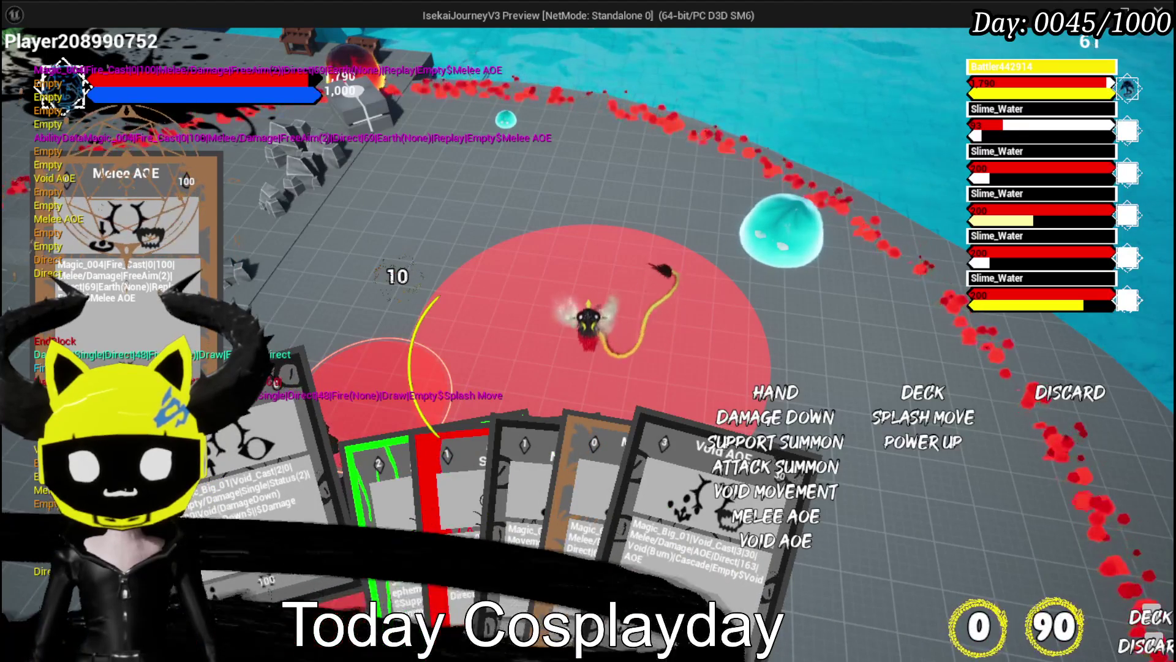
mouse_move(453, 547)
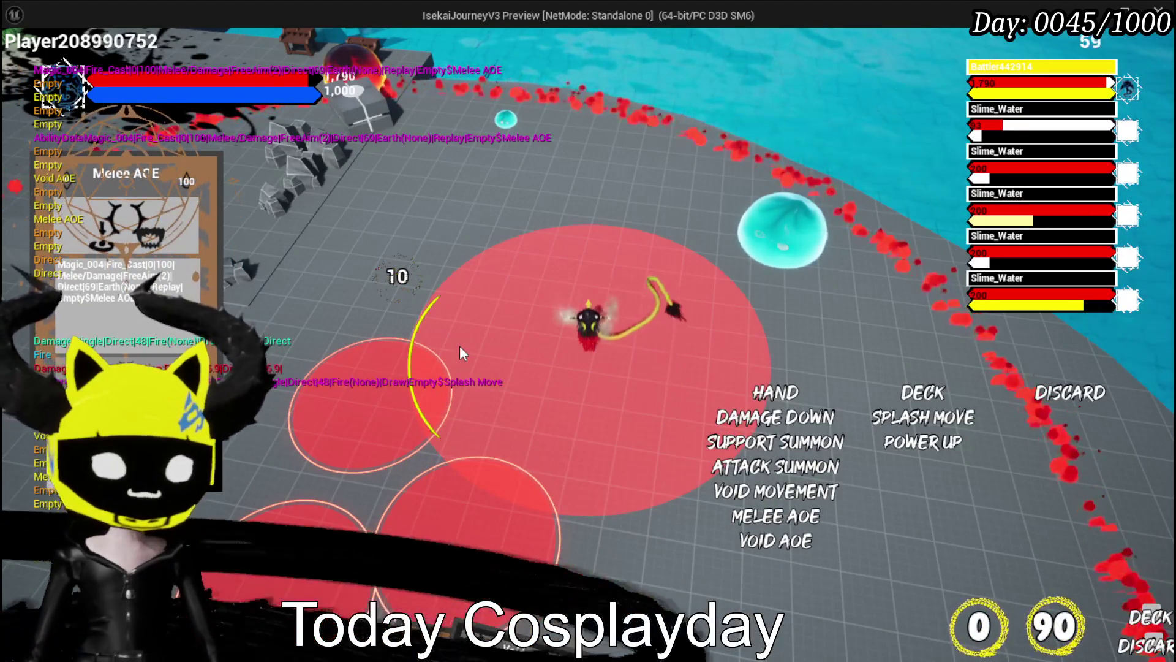
key(Escape)
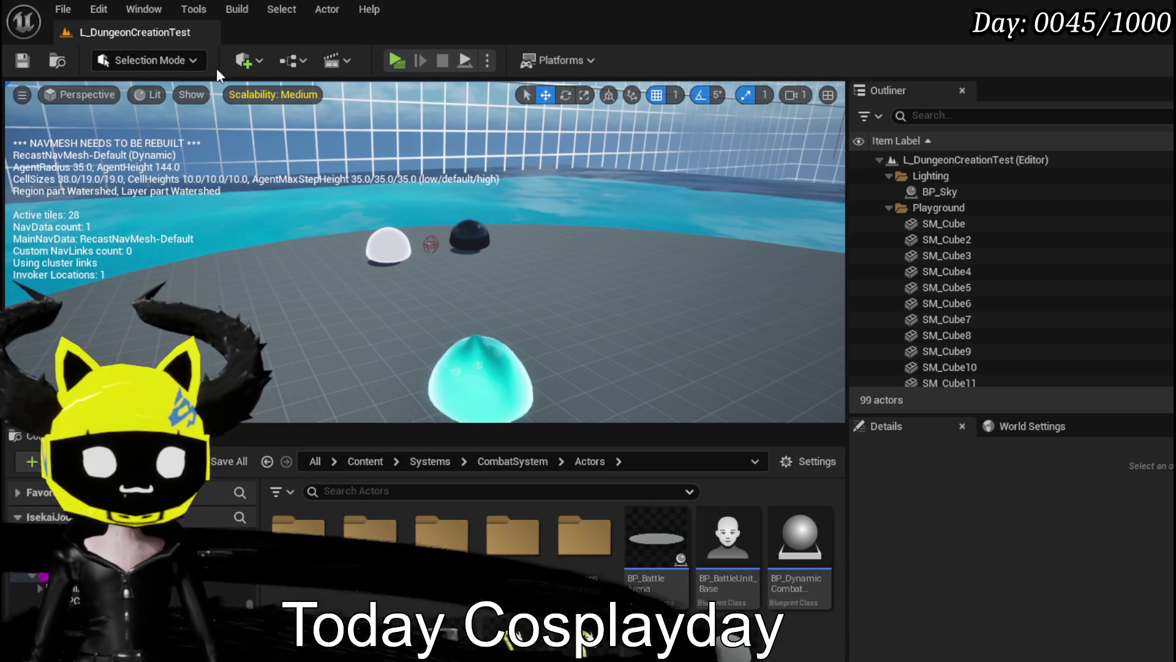
Relaunch the preview and open the special effects list for the magic summon set's Bounce on it Dayo! card.
click(396, 61)
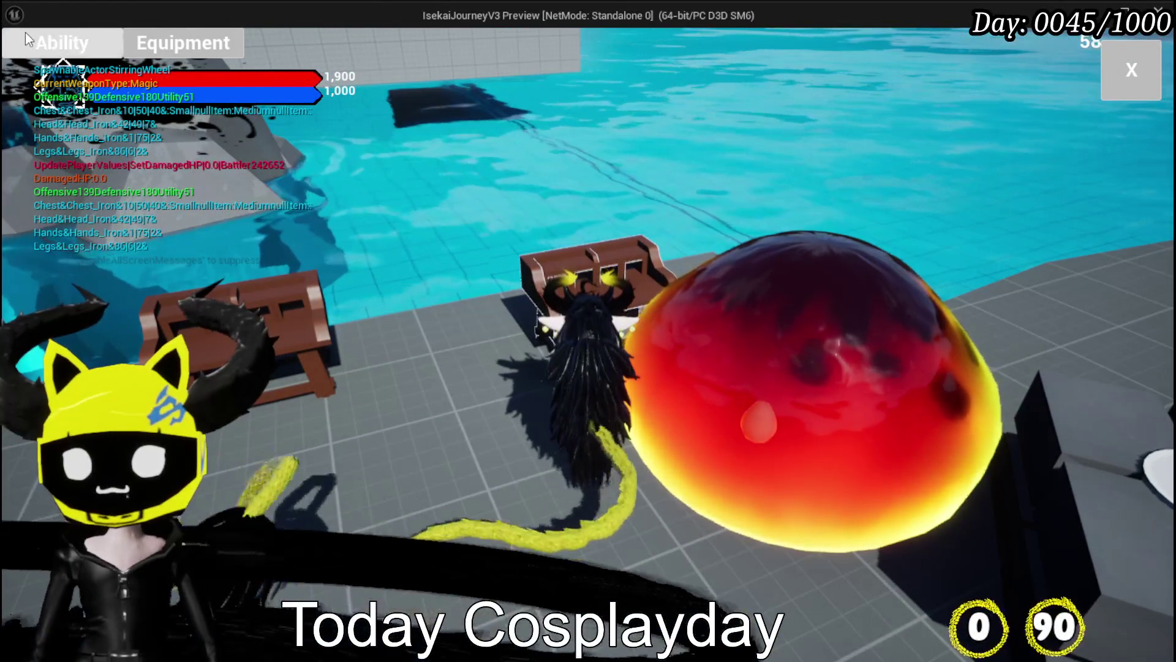
click(25, 35)
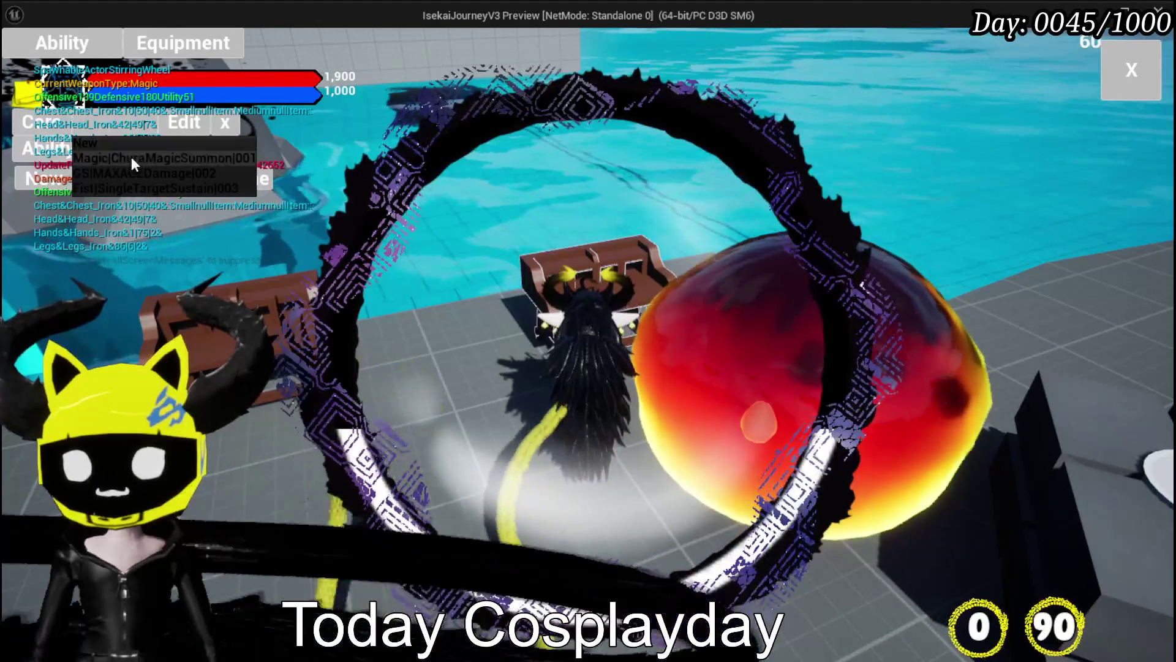
click(131, 157)
click(433, 483)
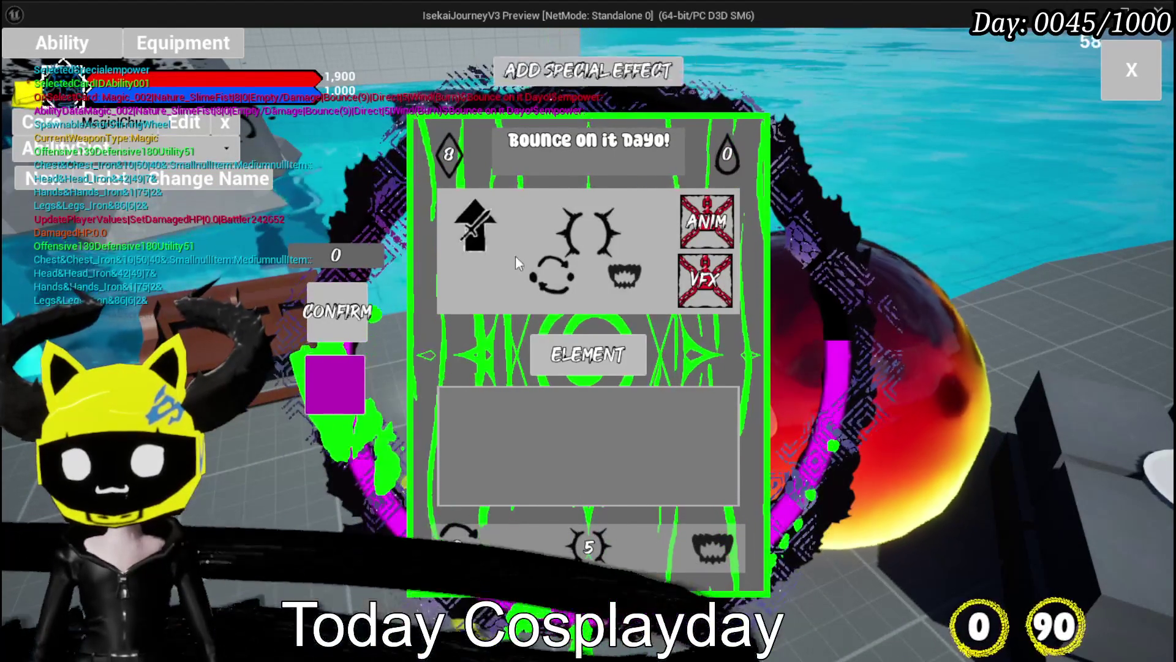
click(588, 77)
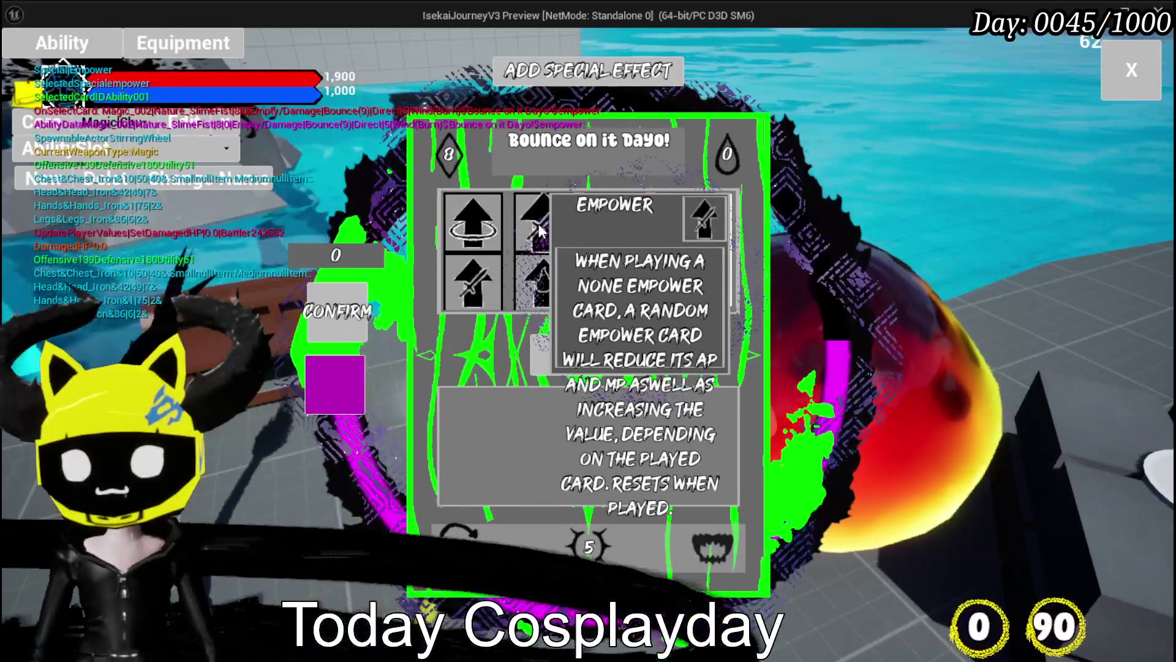
Give Bounce on it Dayo! the Empower special and fire the void ball attack.
click(538, 223)
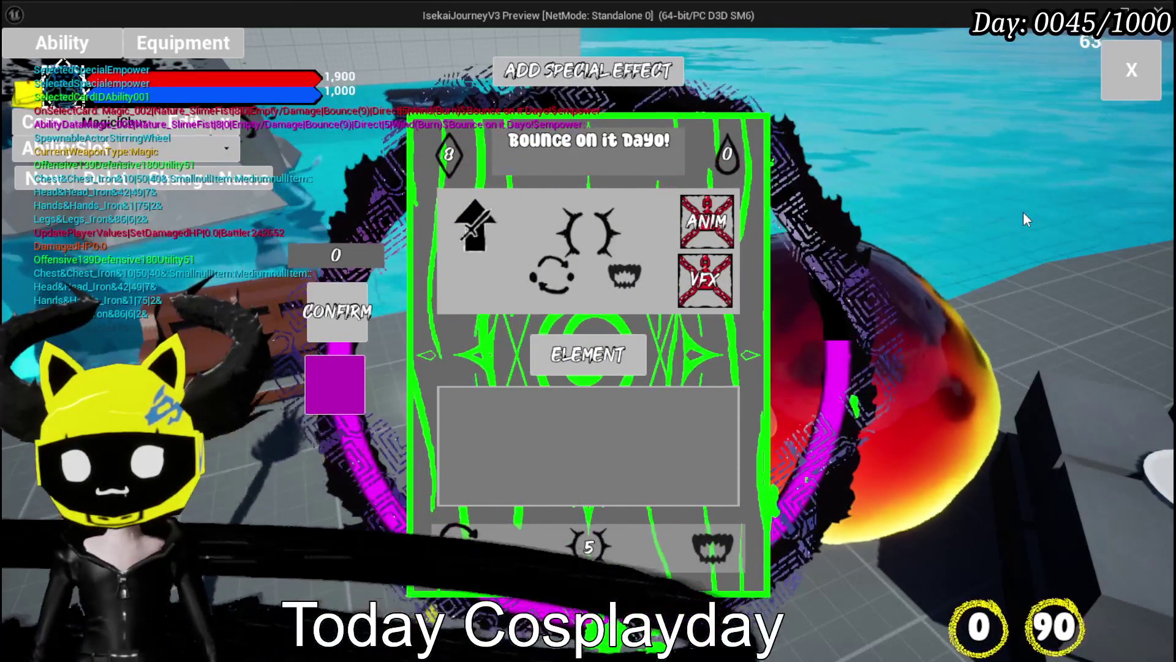
mouse_move(448, 147)
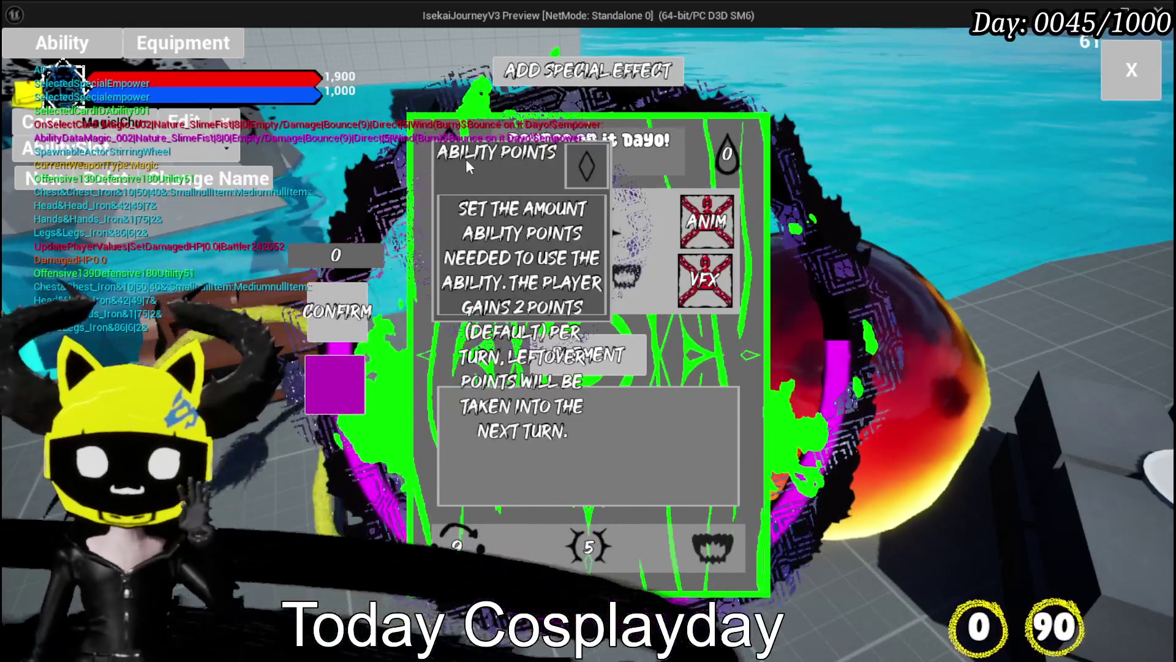
mouse_move(607, 531)
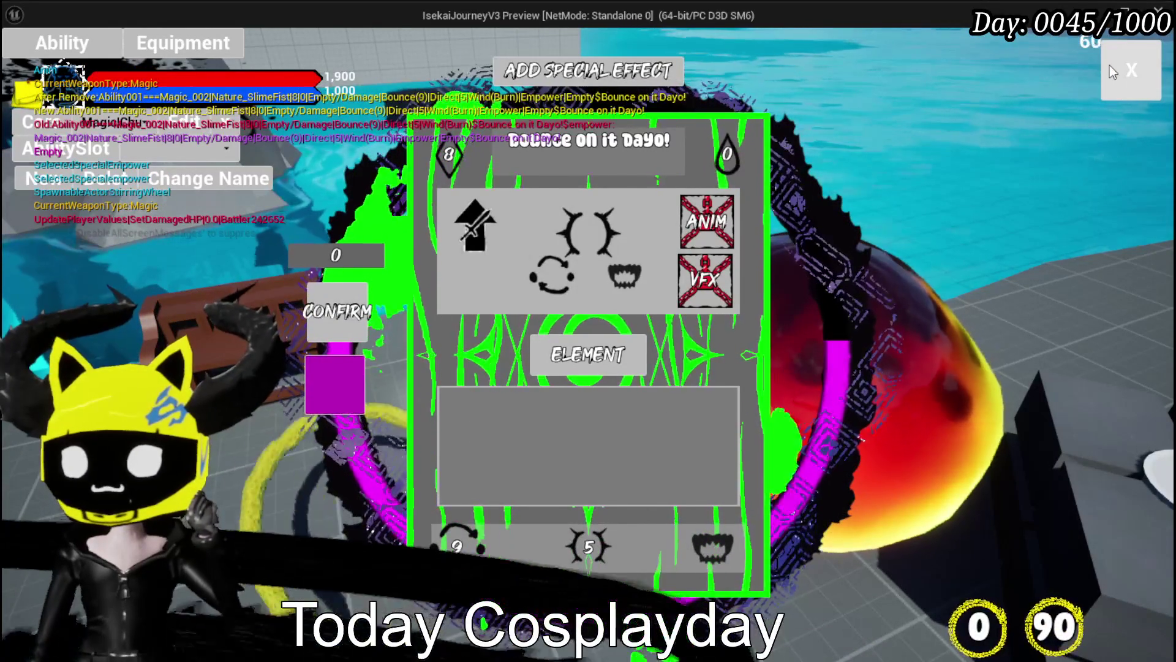
click(1109, 65)
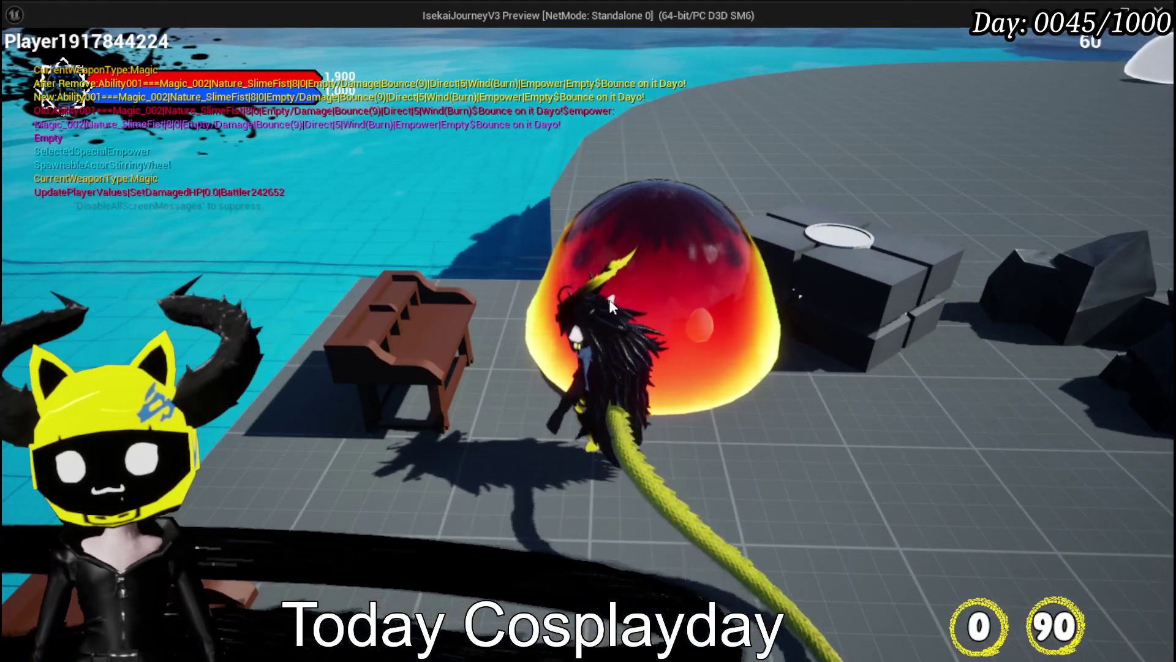
click(419, 248)
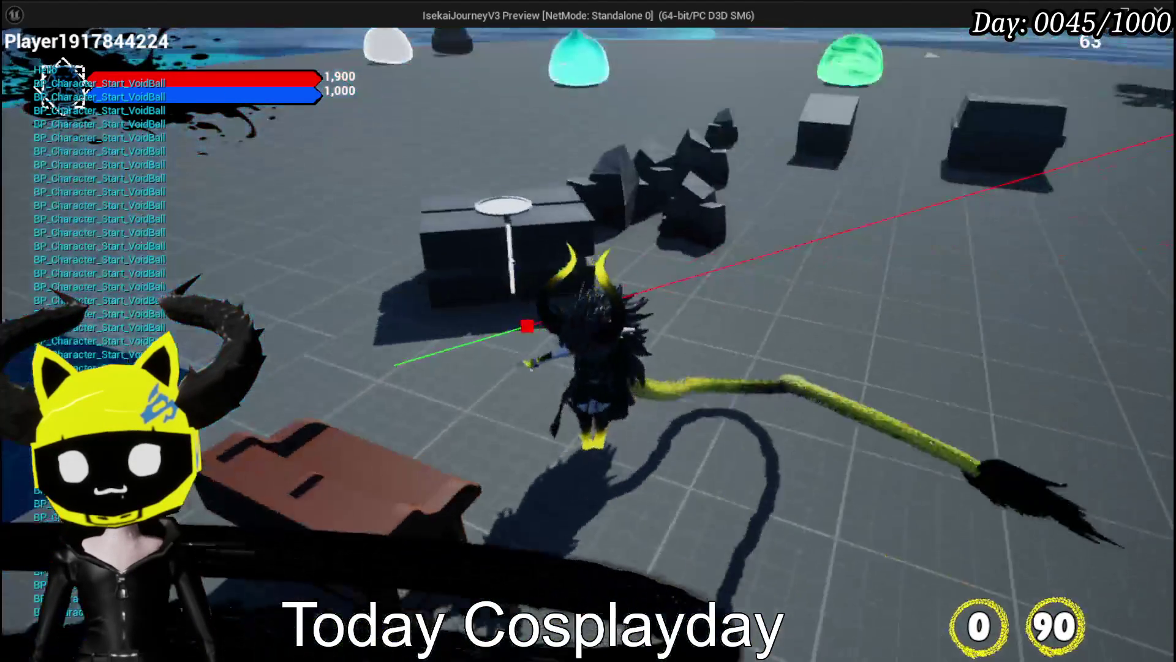
Save the game from the settings menu, stop the preview, and save the level.
key(Escape)
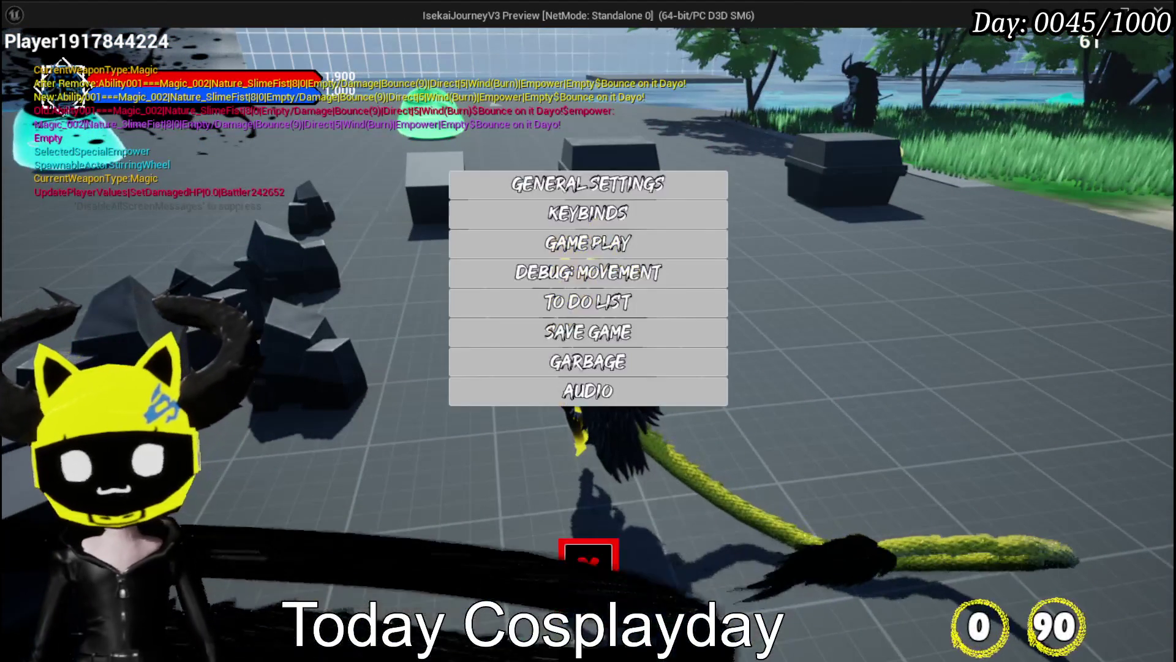
click(664, 339)
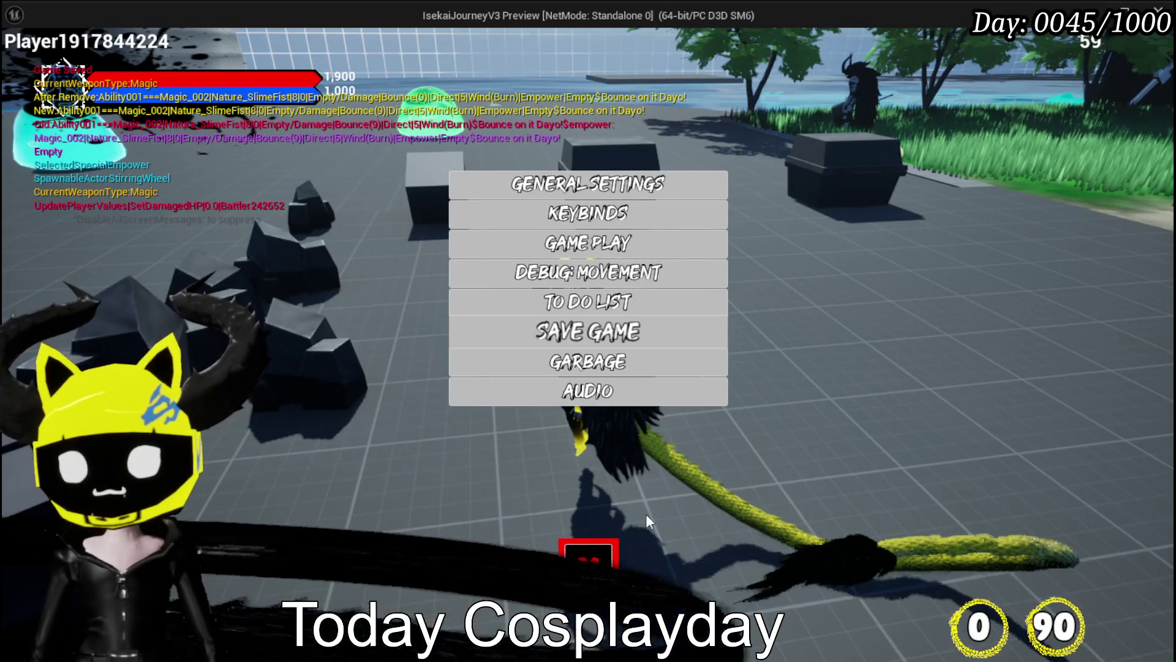
click(588, 557)
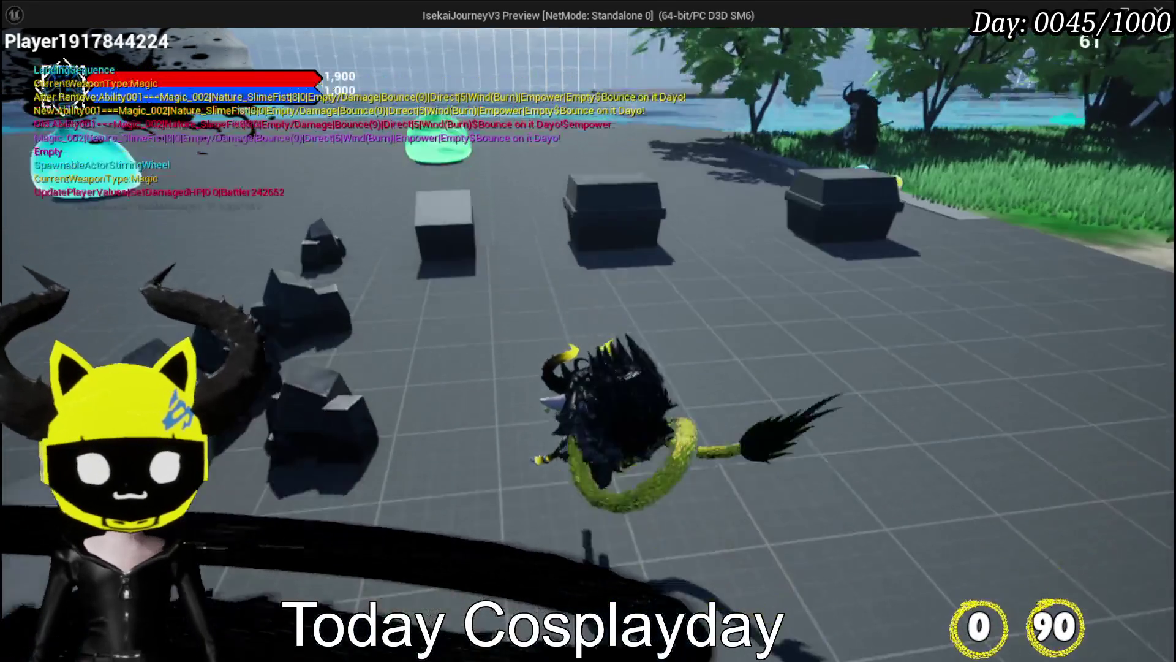
key(Escape)
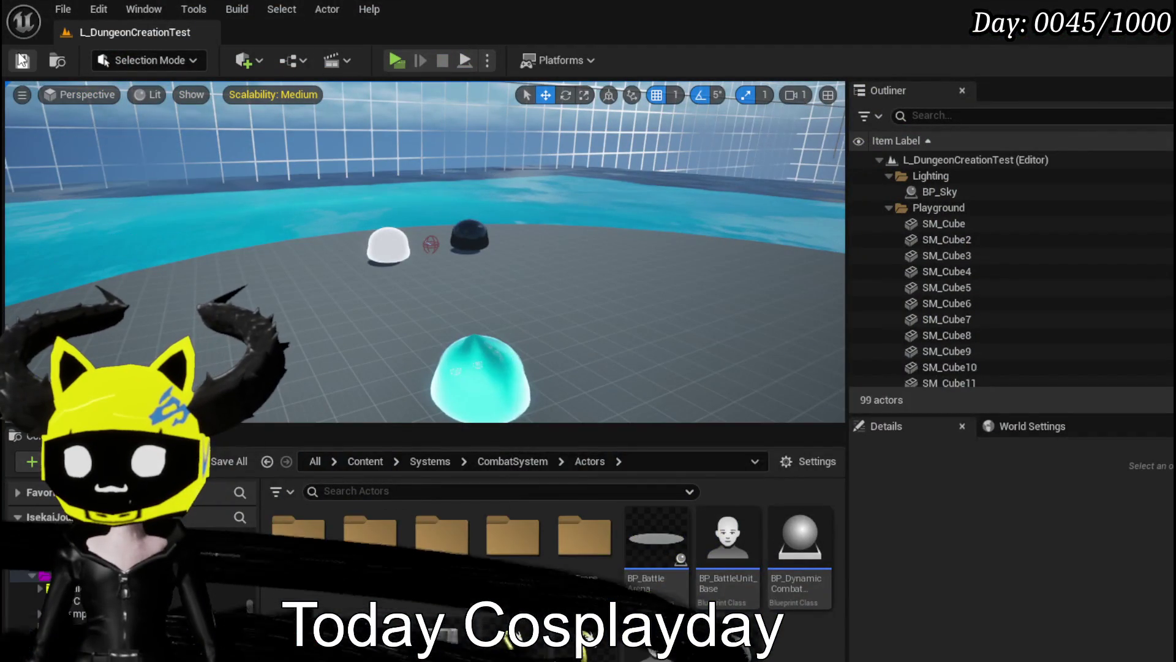
click(22, 60)
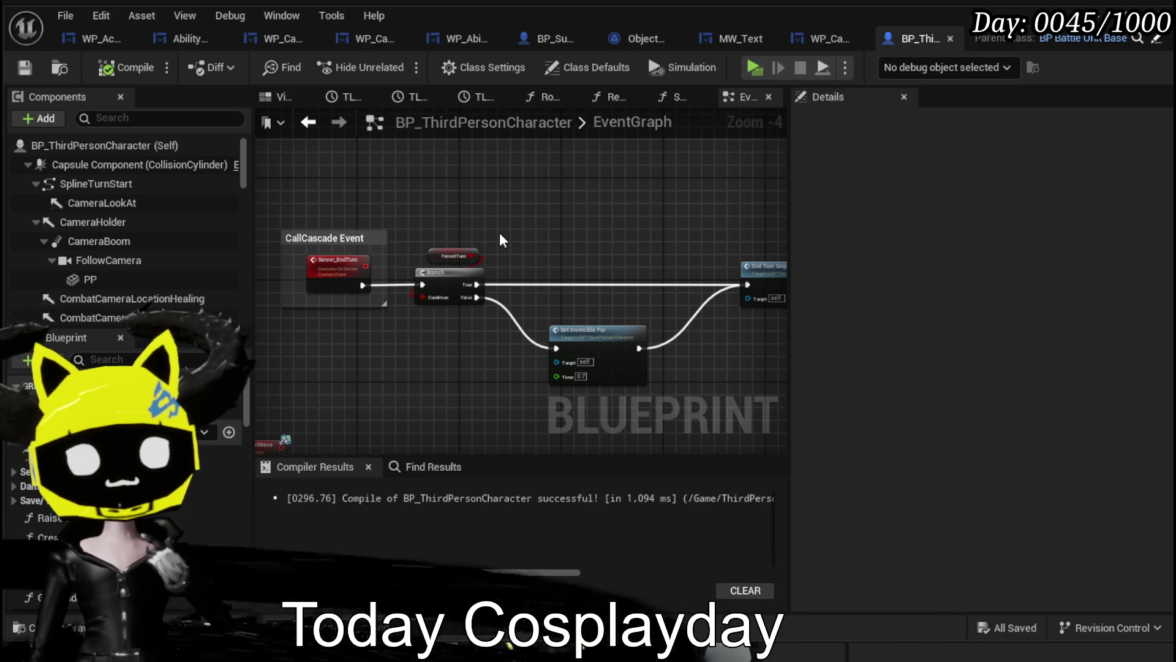
Switch to WP_ActionSelection and pan its EventGraph to the Trigger Empower and Reset Cascade nodes.
click(78, 39)
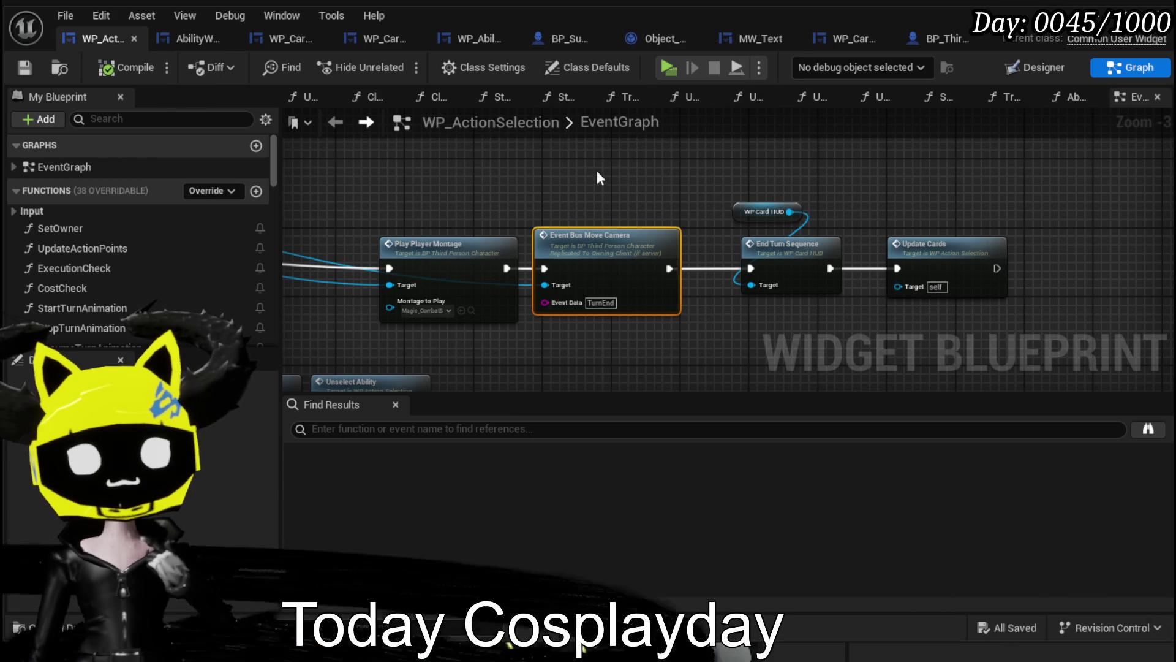
scroll(613, 173, down, 6)
scroll(517, 230, up, 6)
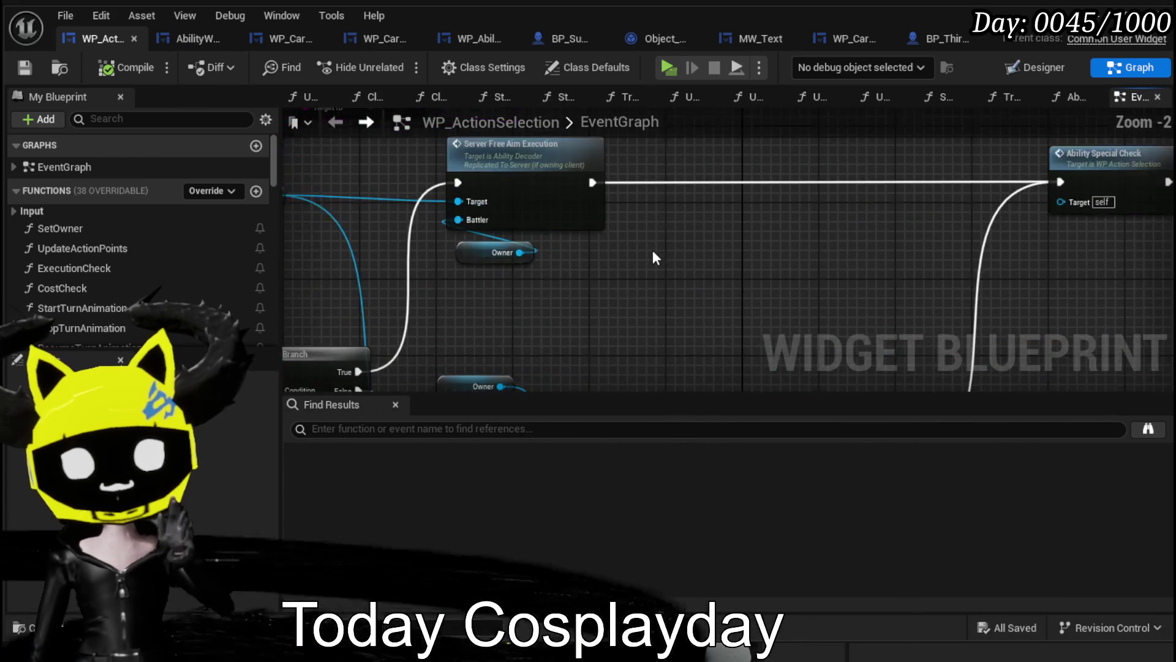
scroll(652, 250, down, 1)
mouse_move(539, 226)
mouse_down()
mouse_move(496, 237)
mouse_move(678, 294)
mouse_move(733, 325)
mouse_up()
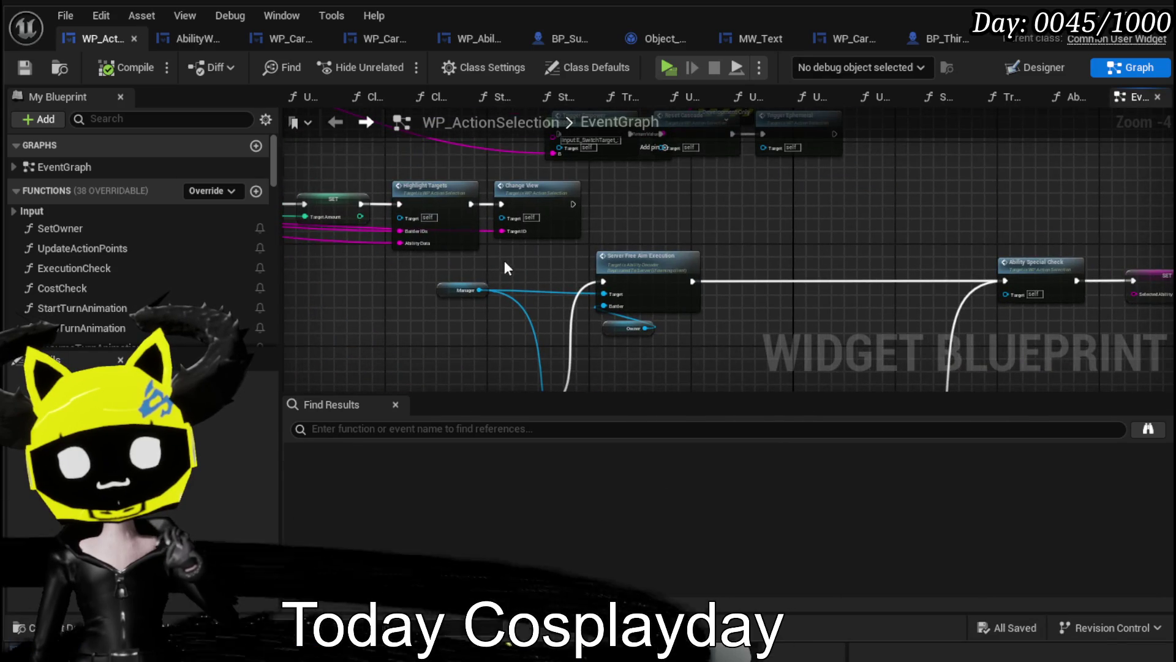
scroll(506, 269, up, 3)
mouse_move(471, 171)
mouse_down()
mouse_move(381, 237)
mouse_move(415, 285)
mouse_up()
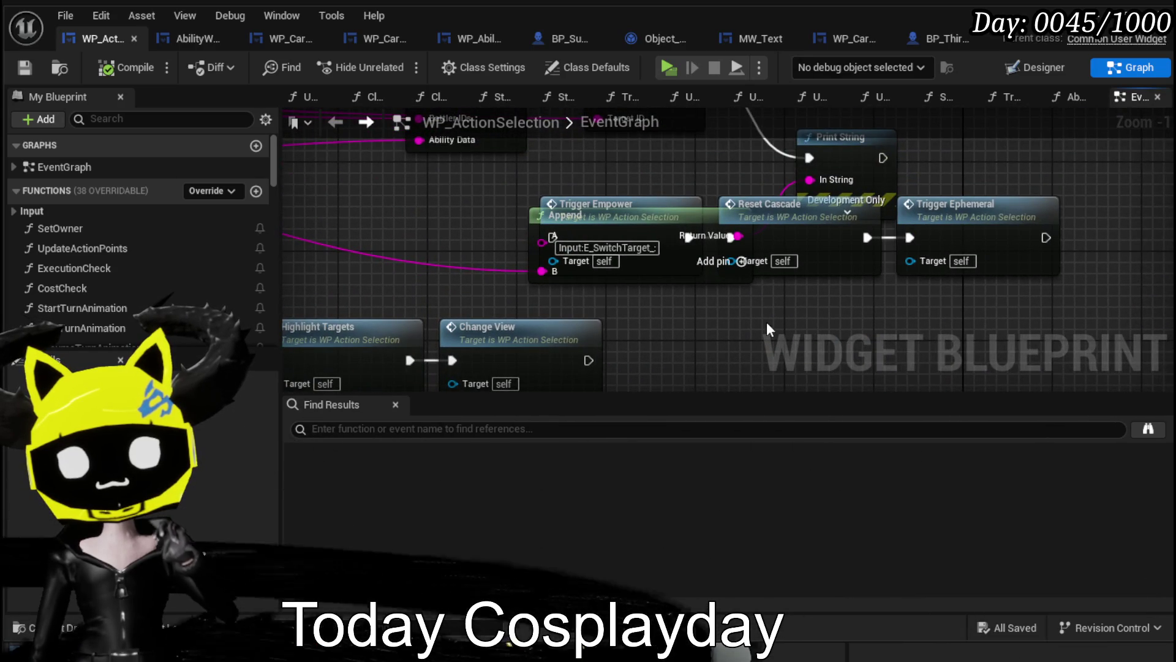
Centre the comment block holding the Ability Special Check call in the EventGraph.
scroll(767, 328, down, 3)
scroll(578, 200, up, 3)
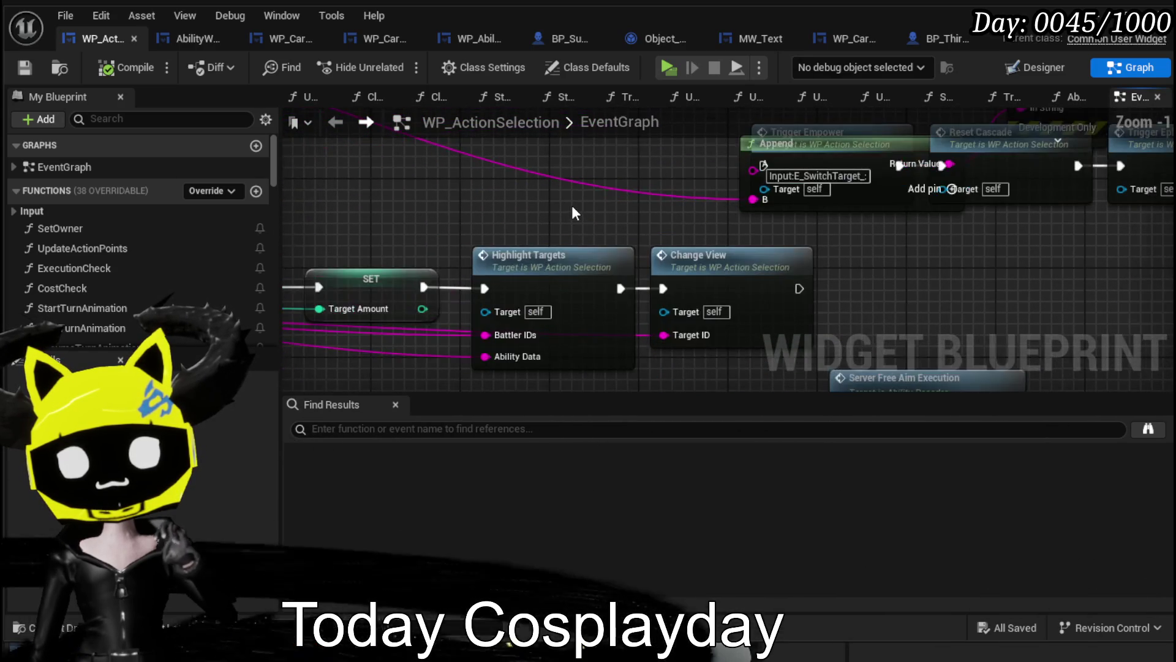
scroll(572, 204, down, 7)
mouse_move(630, 267)
mouse_down()
mouse_move(858, 281)
mouse_move(709, 243)
mouse_move(651, 287)
mouse_up()
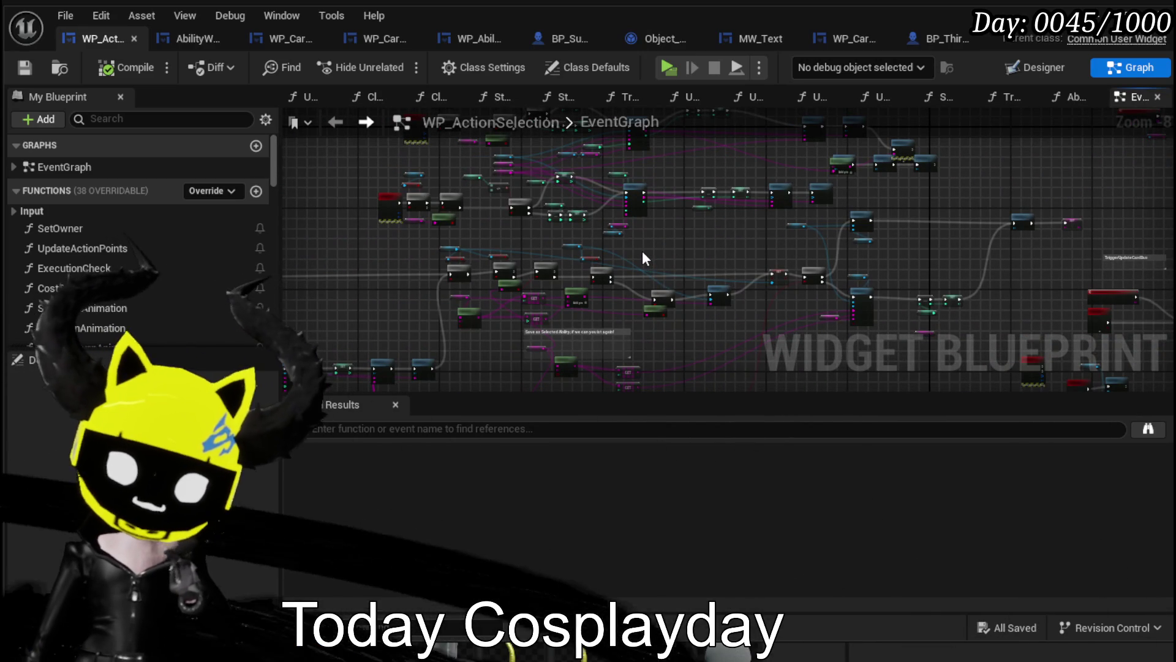
mouse_move(642, 251)
mouse_down()
mouse_move(754, 236)
mouse_move(537, 230)
mouse_move(636, 250)
mouse_move(769, 176)
mouse_move(646, 261)
mouse_move(432, 208)
mouse_move(572, 305)
mouse_move(701, 354)
mouse_move(734, 328)
mouse_up()
scroll(619, 264, down, 2)
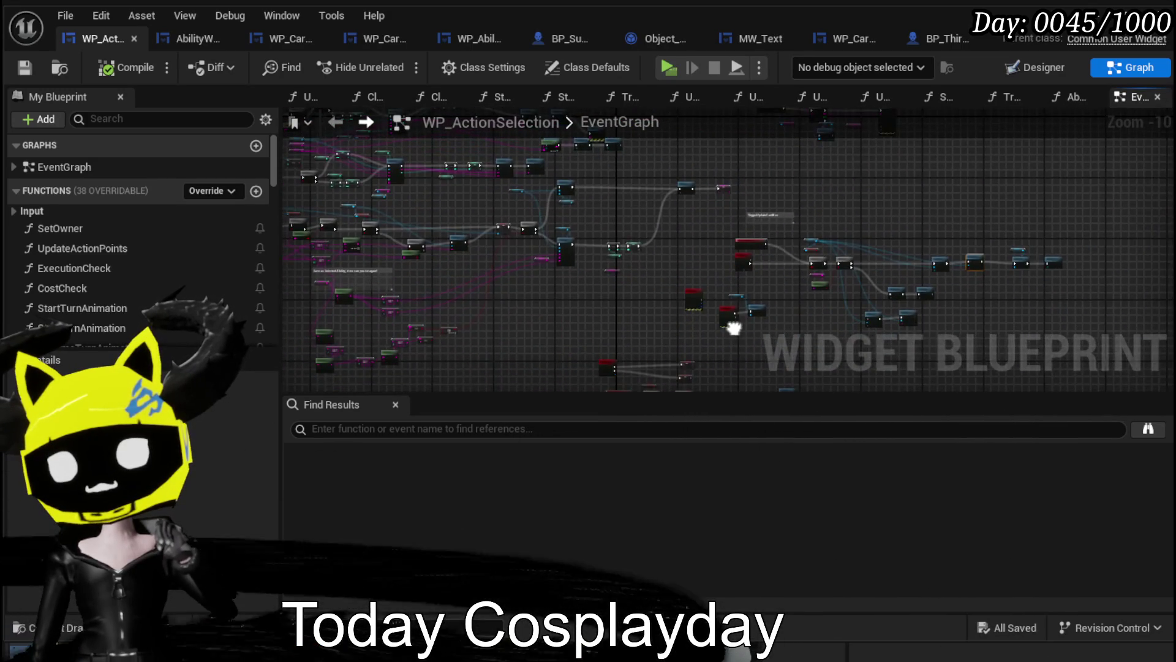
scroll(599, 245, up, 9)
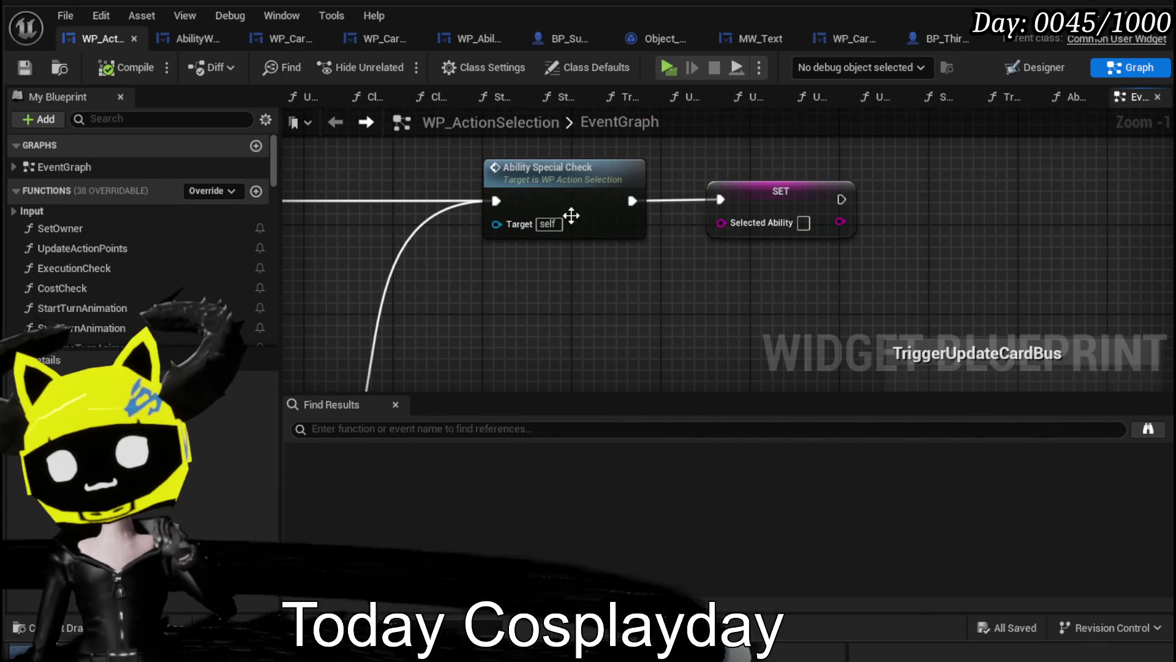
In Ability Special Check, rearrange the Selected Ability, Ability Object Map and WP Card HUD nodes.
double_click(579, 185)
mouse_move(579, 223)
mouse_down()
mouse_move(344, 241)
mouse_move(539, 188)
mouse_move(520, 242)
mouse_up()
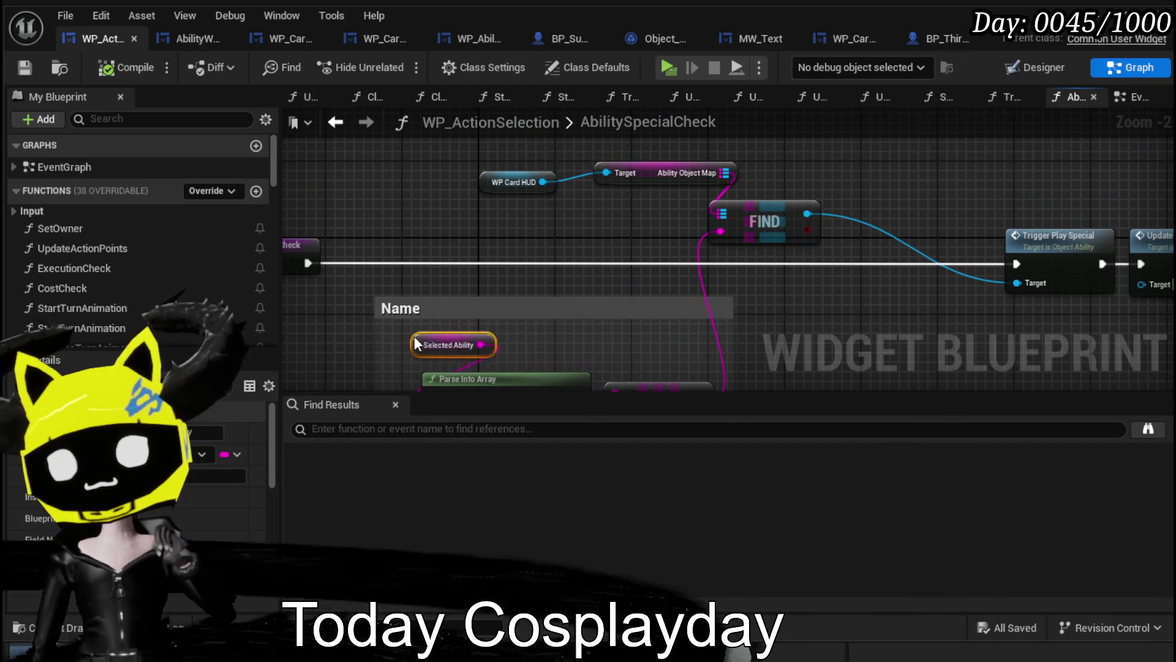
drag(433, 345, 416, 343)
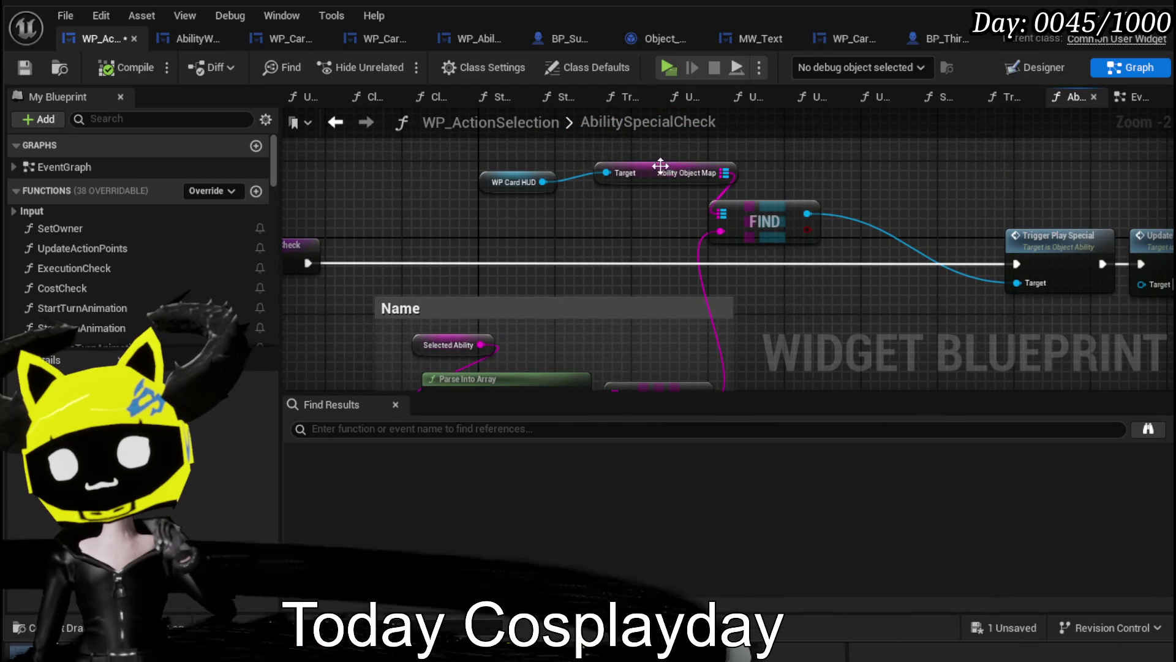
drag(667, 161, 641, 185)
drag(513, 211, 740, 168)
mouse_move(648, 223)
mouse_down()
mouse_move(510, 199)
mouse_move(547, 174)
mouse_up()
Wrap the name-parsing nodes in a Name comment and shift the group right.
key(c)
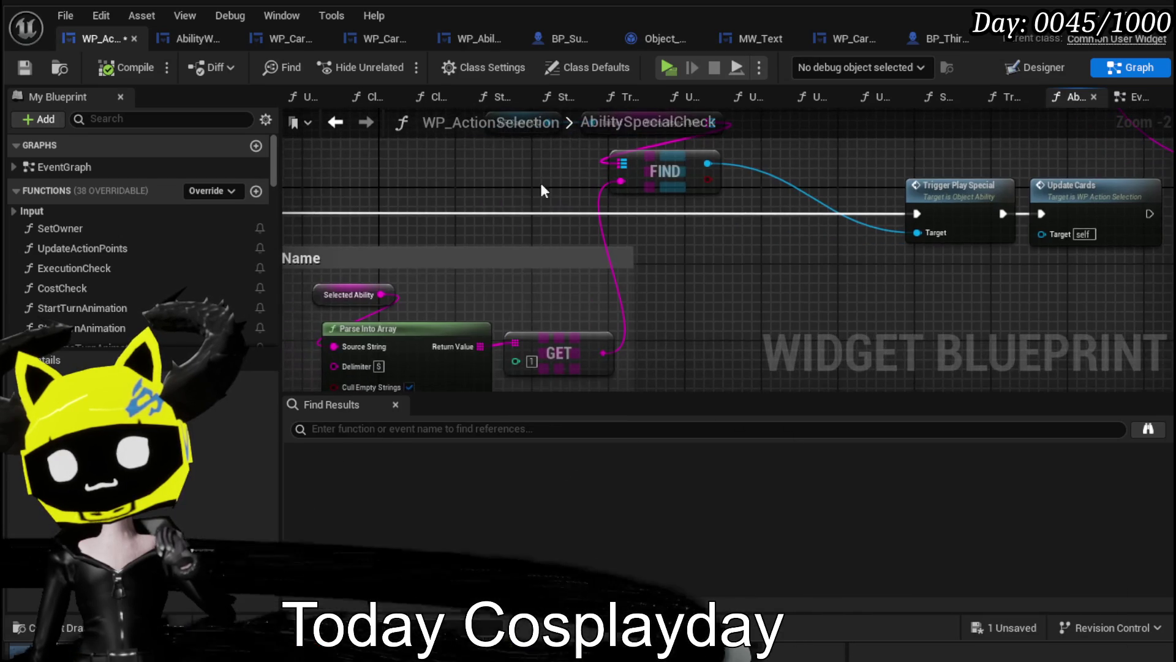
scroll(412, 240, down, 2)
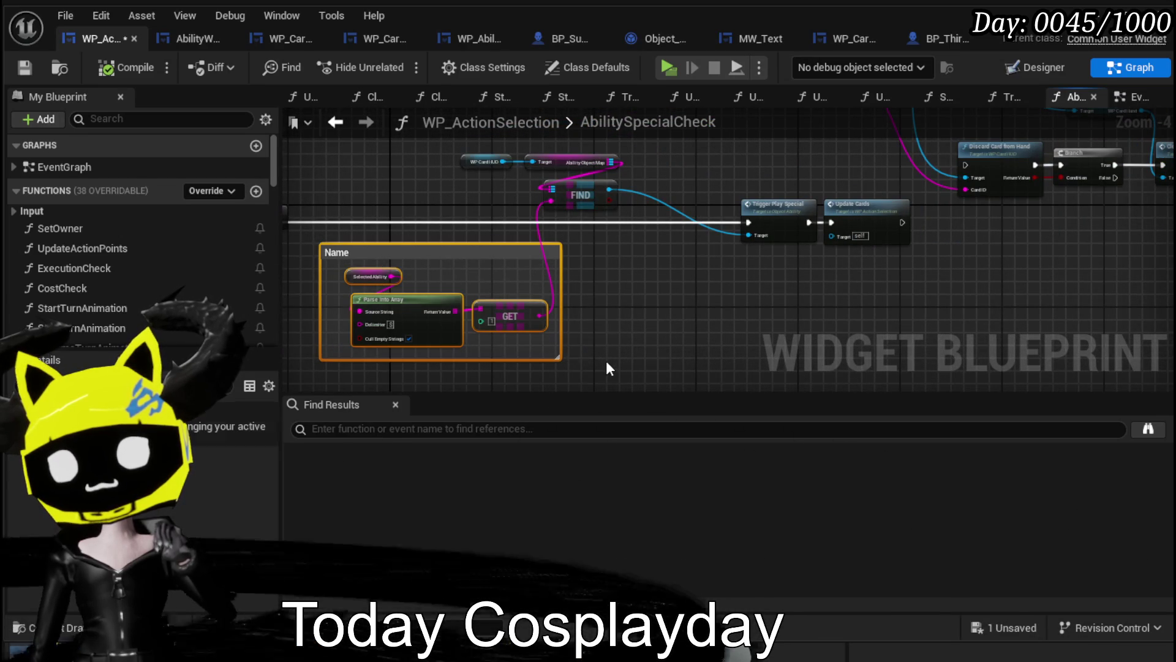
drag(529, 315, 701, 309)
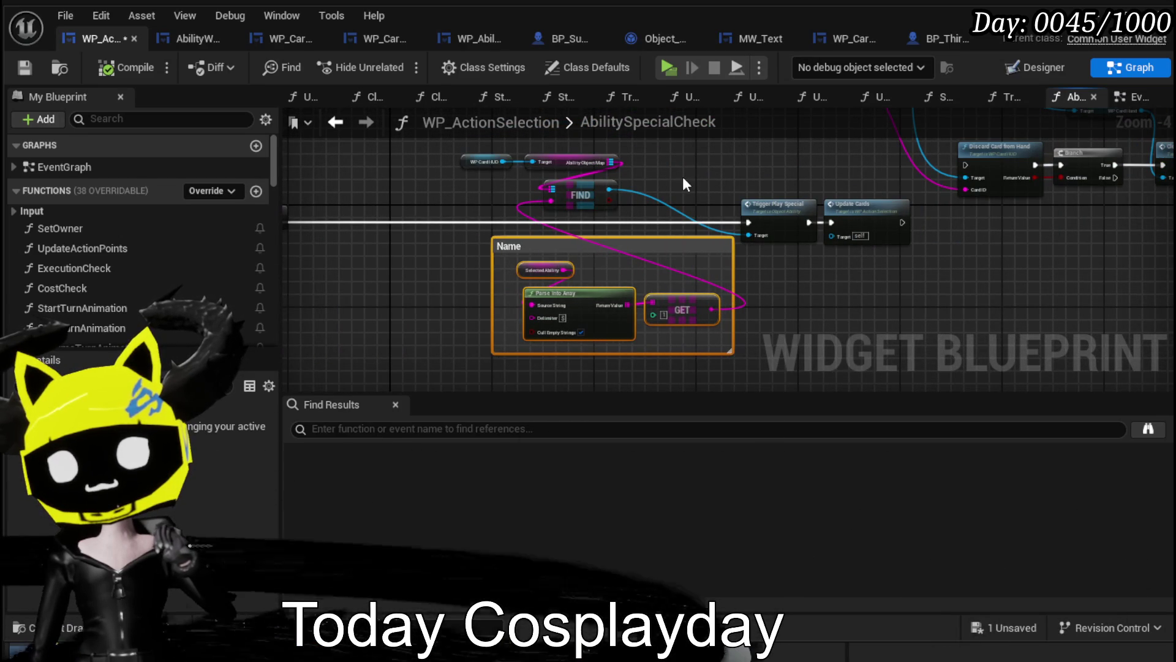
click(685, 183)
Open the Trigger Play Special function graph from Ability Special Check.
mouse_move(685, 182)
mouse_down()
mouse_move(423, 282)
mouse_move(519, 271)
mouse_move(454, 186)
mouse_move(642, 178)
mouse_up()
scroll(544, 252, up, 2)
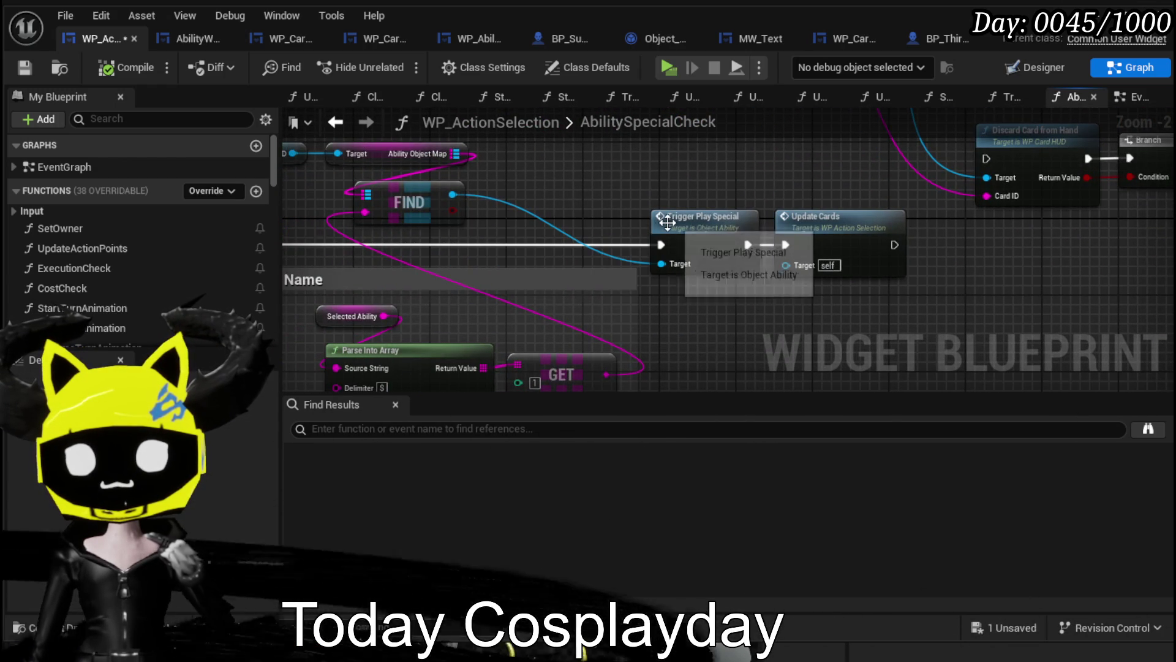
double_click(667, 221)
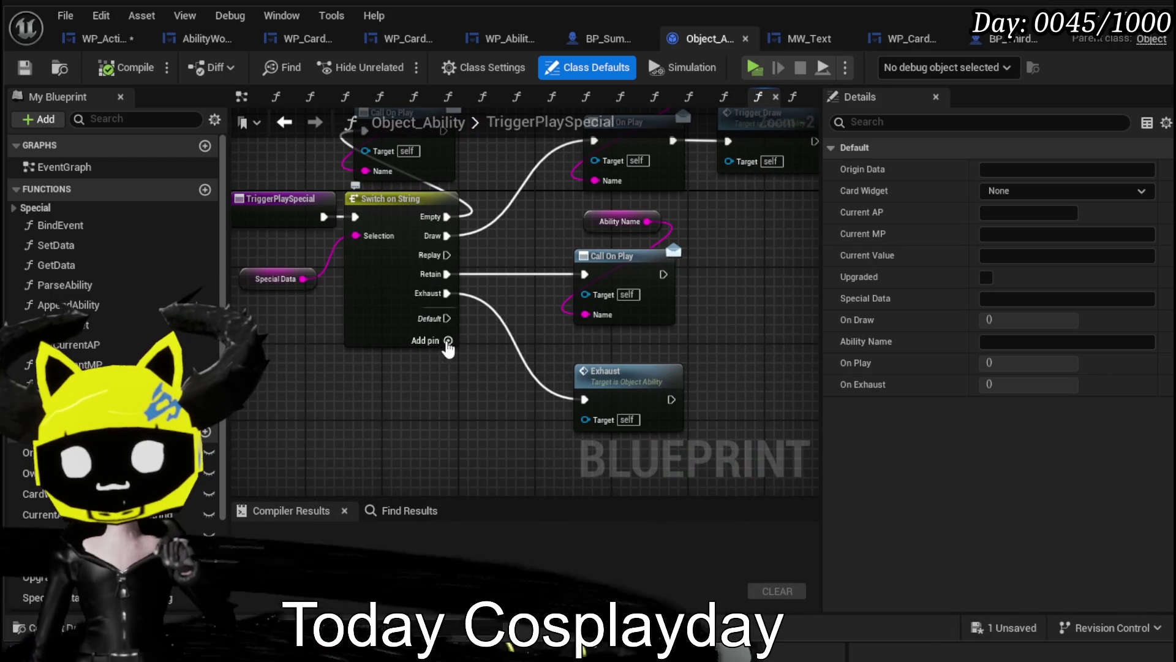
Add a Cascade case to the Switch on String and save Object_Ability.
click(448, 341)
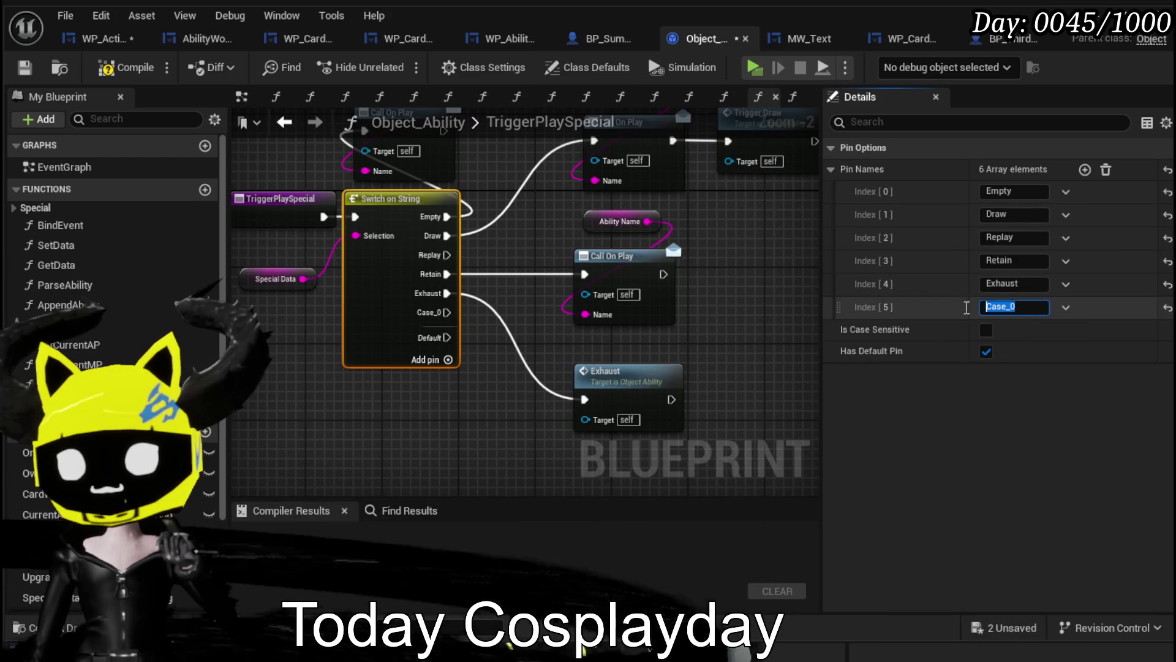
key(BackSpace)
key(BackSpace)
key(BackSpace)
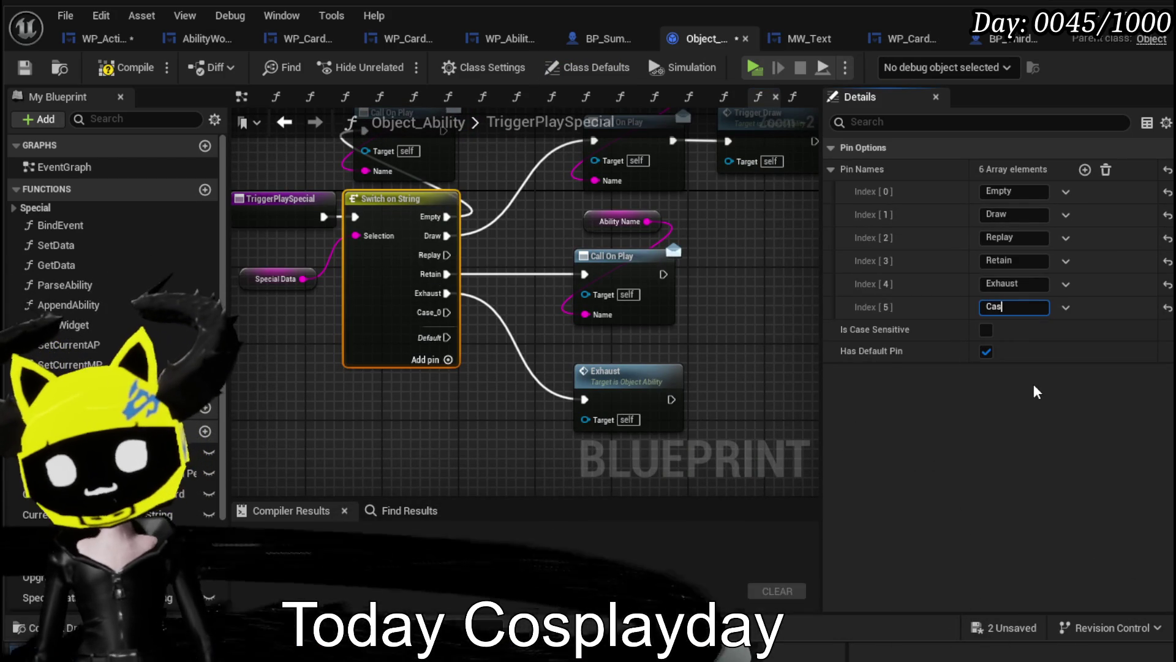
text(cade)
key(Return)
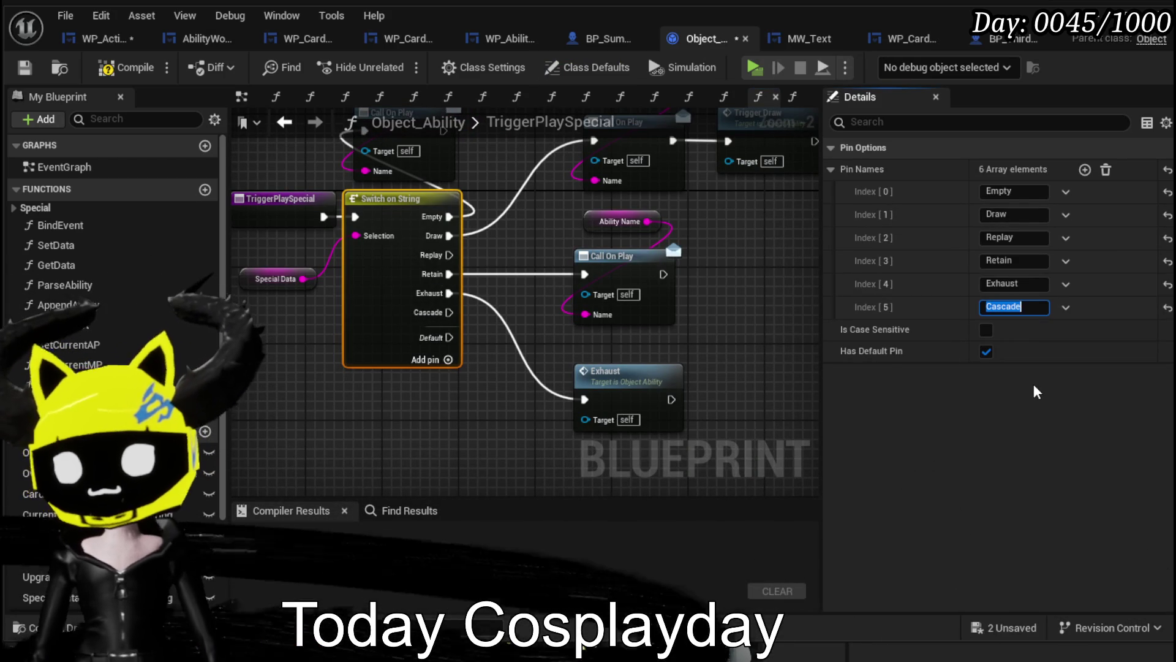
click(24, 68)
Place a Reset Upgrades call from the Special functions category below the switch and compile.
drag(502, 390, 522, 292)
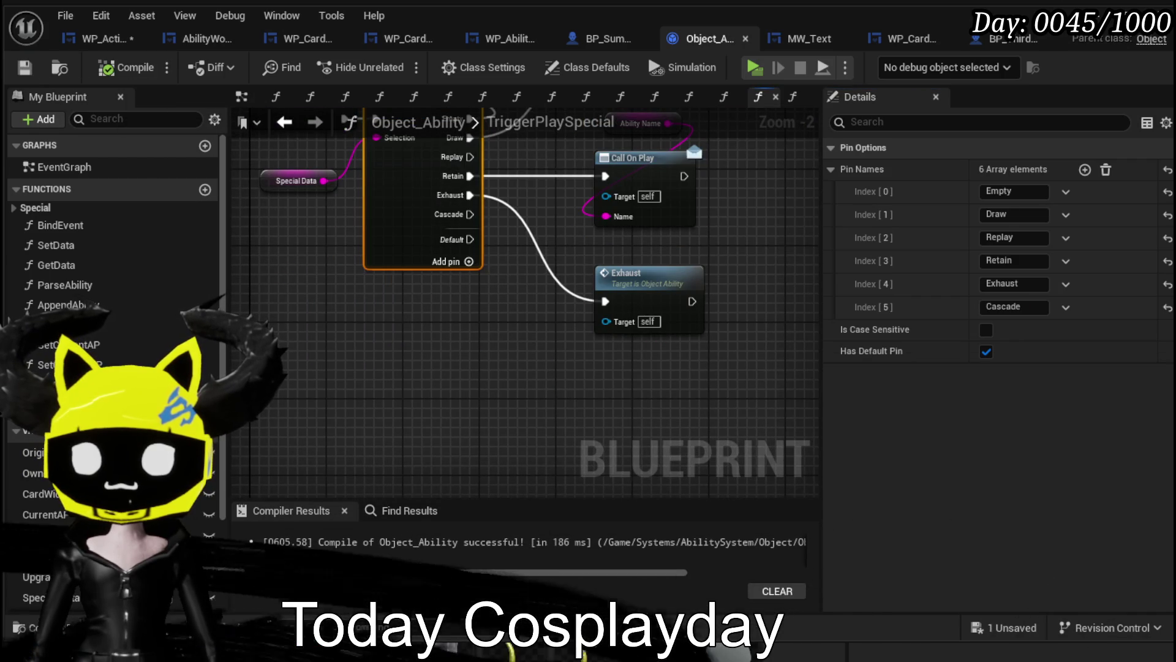
click(13, 210)
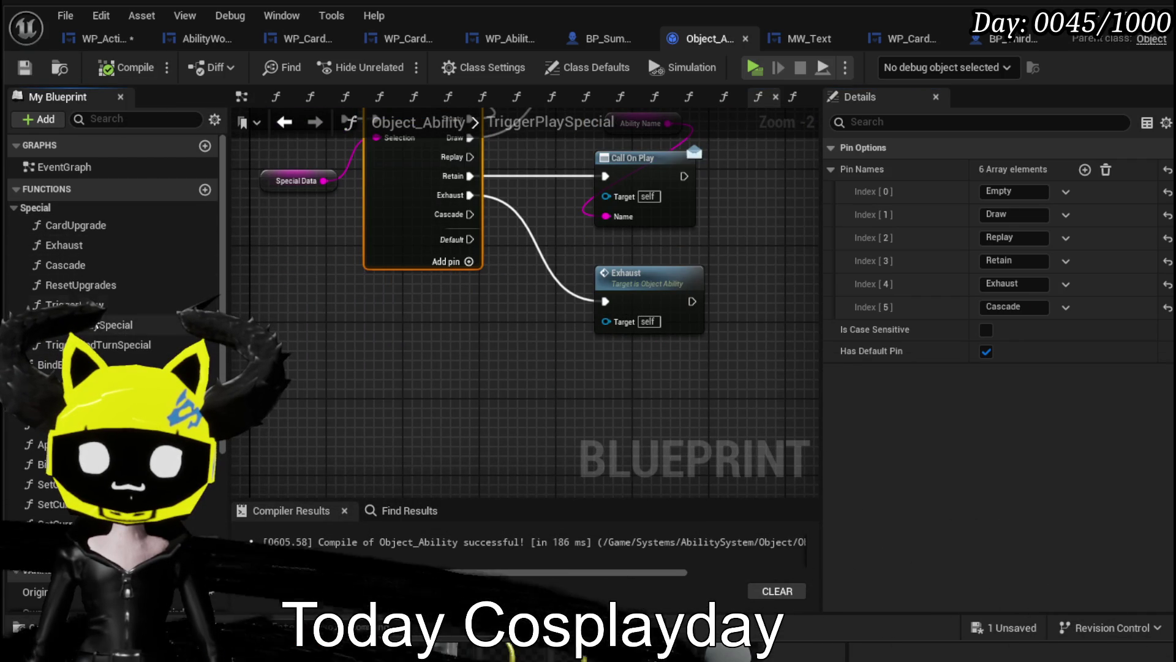
mouse_move(81, 285)
mouse_down()
mouse_move(423, 331)
mouse_move(425, 357)
mouse_move(435, 314)
mouse_up()
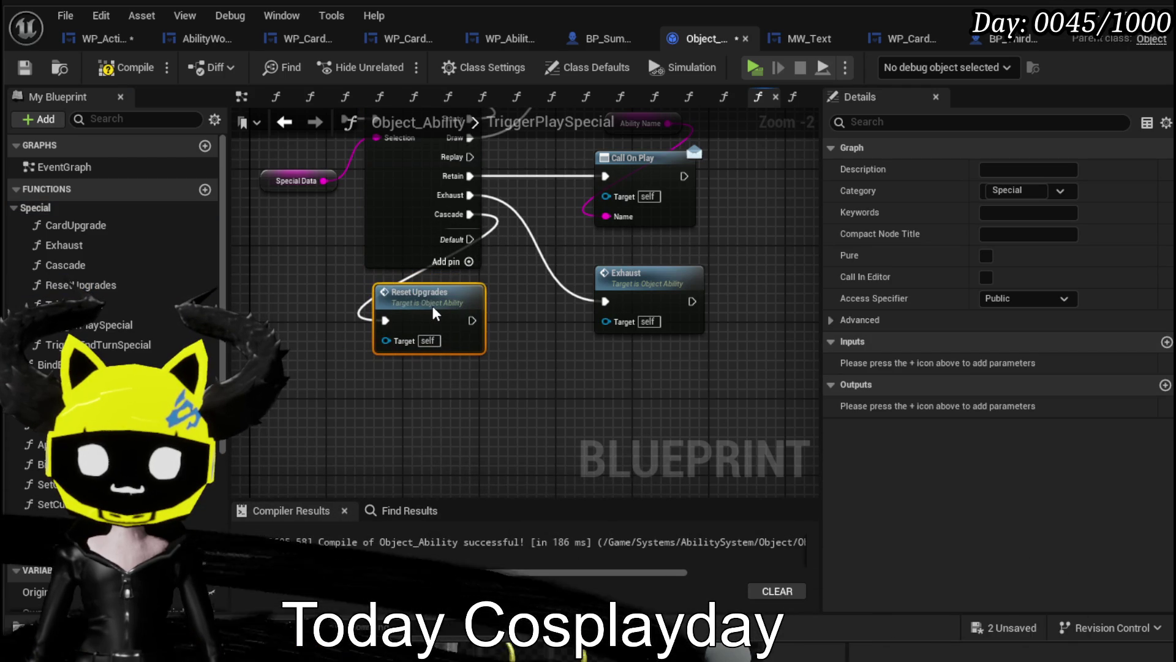
click(288, 295)
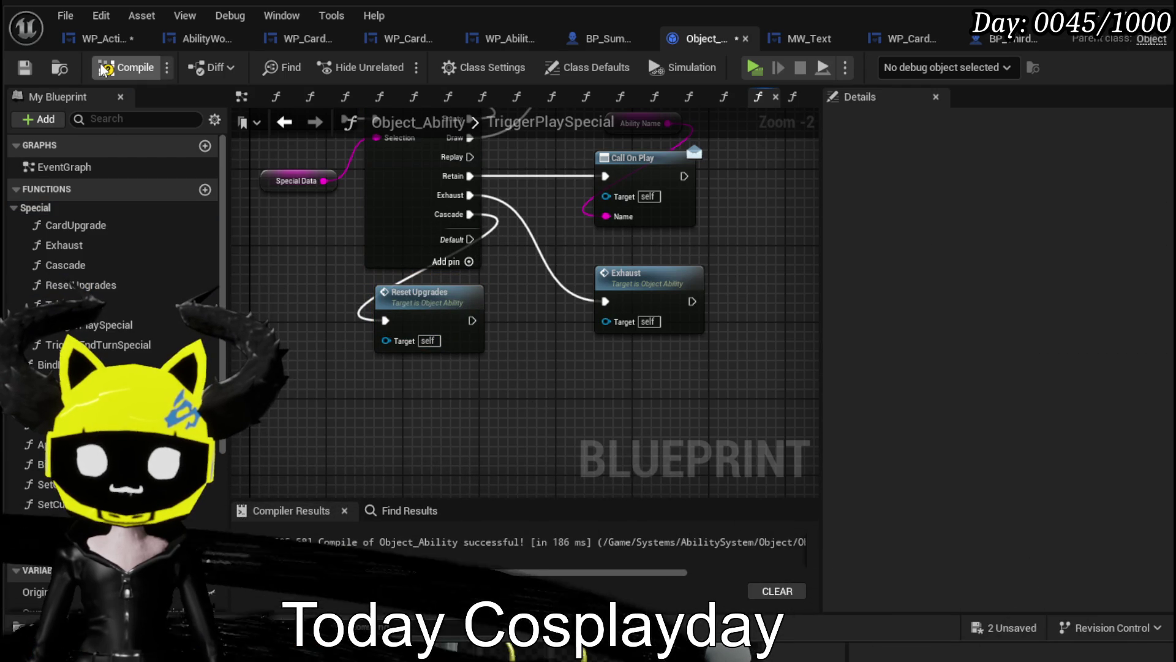
click(105, 69)
mouse_move(469, 318)
mouse_down()
mouse_move(545, 325)
mouse_move(547, 395)
mouse_move(606, 443)
mouse_up()
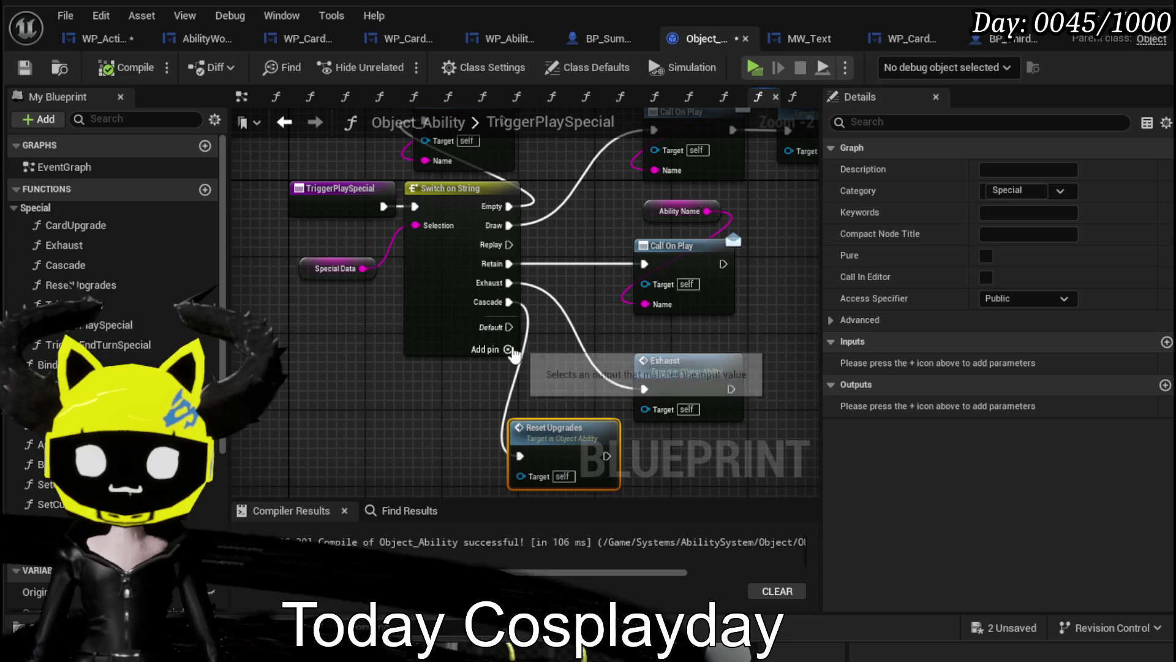
Add an Empower case pin to the Switch on String.
click(509, 349)
click(462, 333)
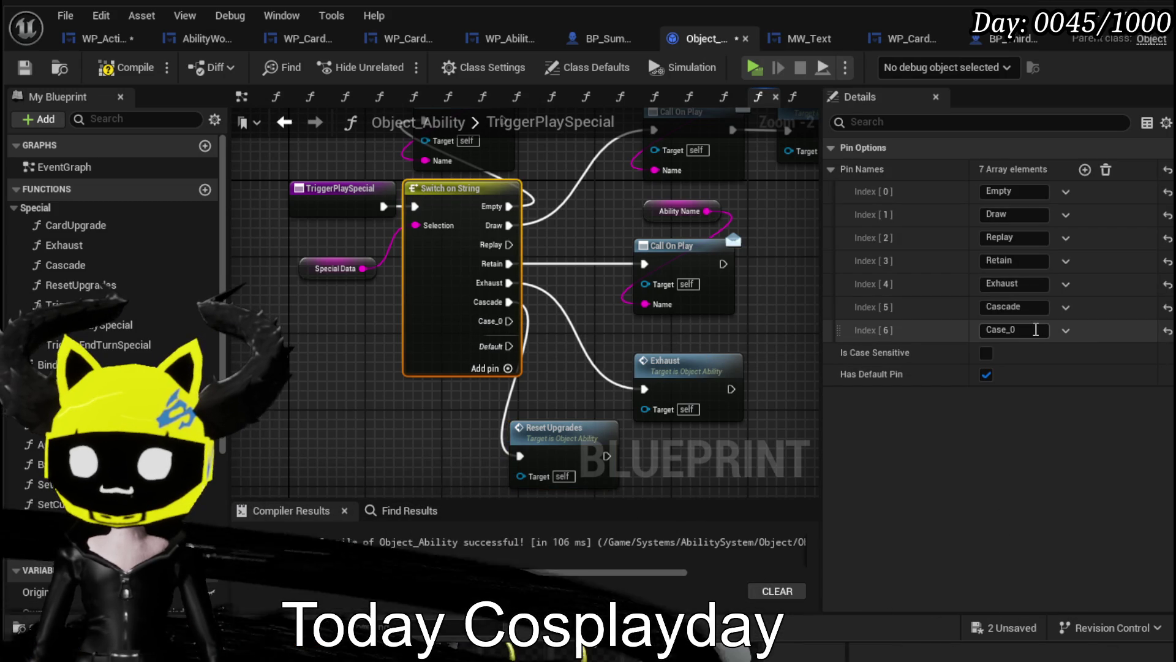
click(1035, 329)
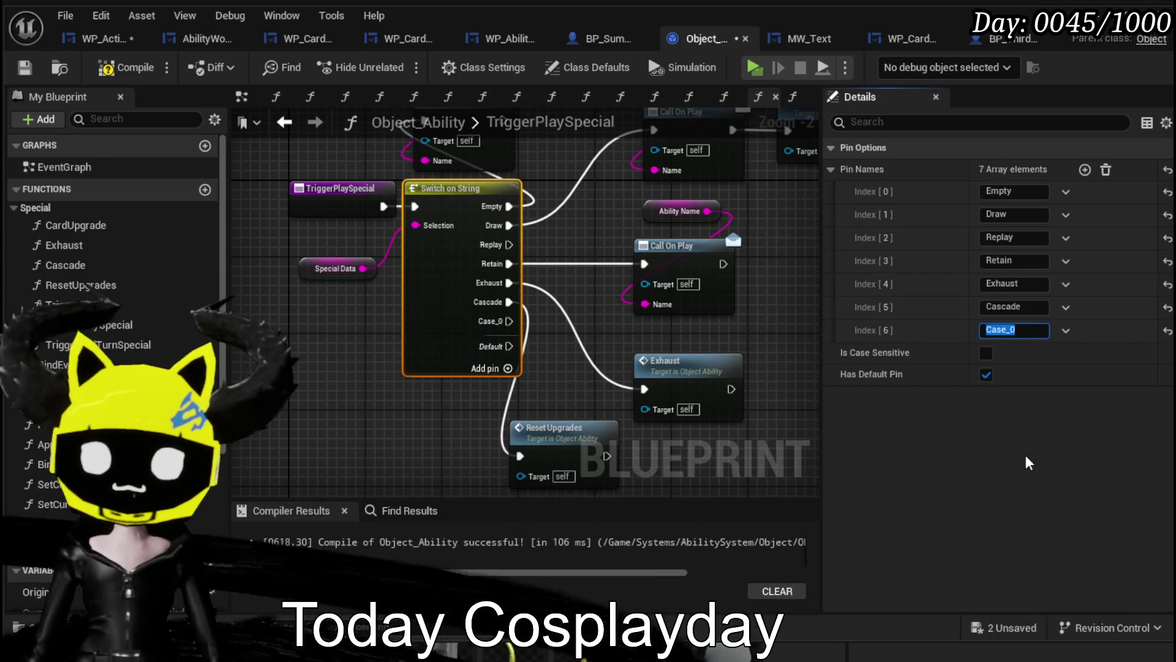
text(Empower)
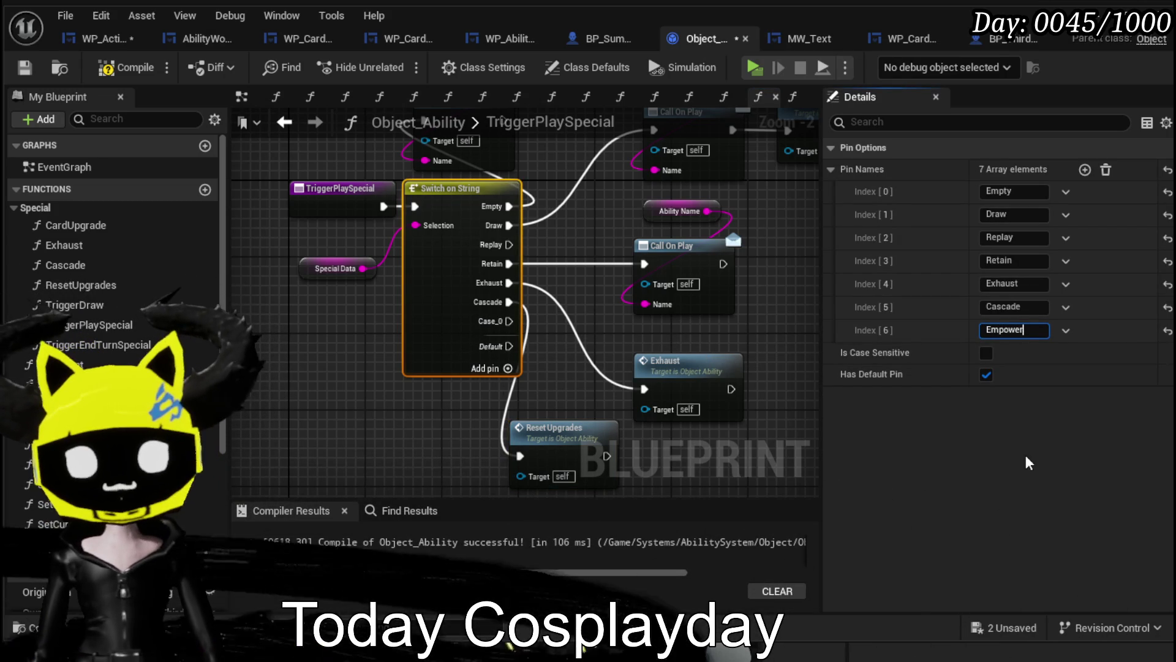
key(Return)
Wire Empower into Reset Upgrades followed by Call On Play, tidy the nodes, and compile.
drag(490, 321, 520, 456)
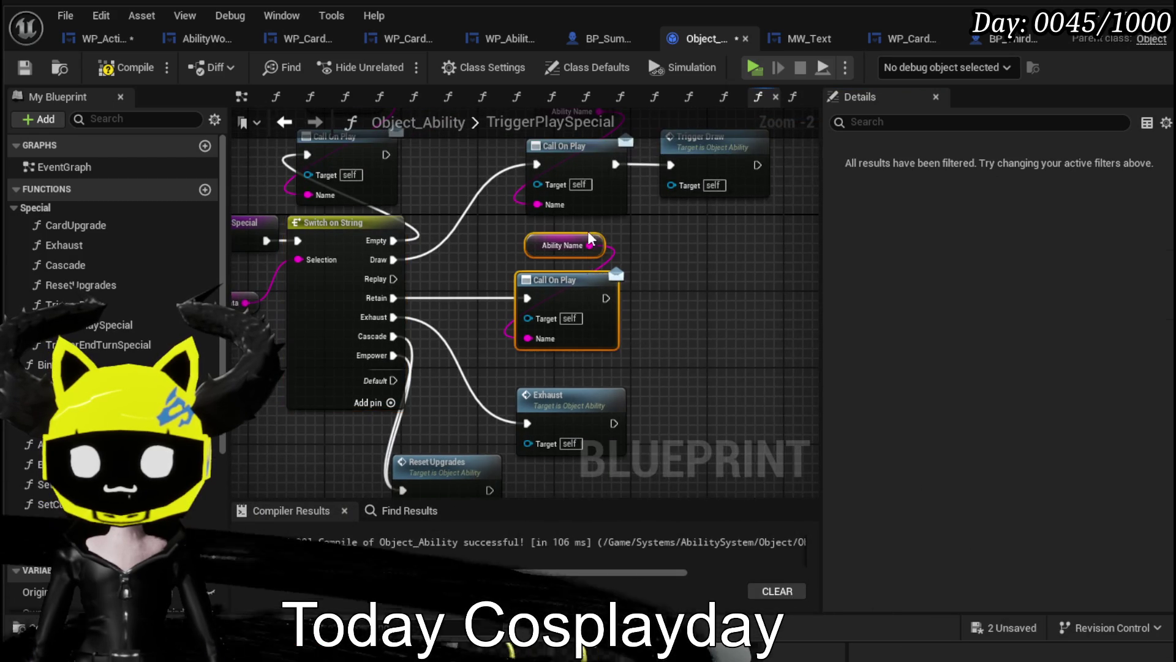
drag(564, 177, 647, 415)
mouse_move(485, 386)
mouse_down()
mouse_move(611, 426)
mouse_move(567, 434)
mouse_up()
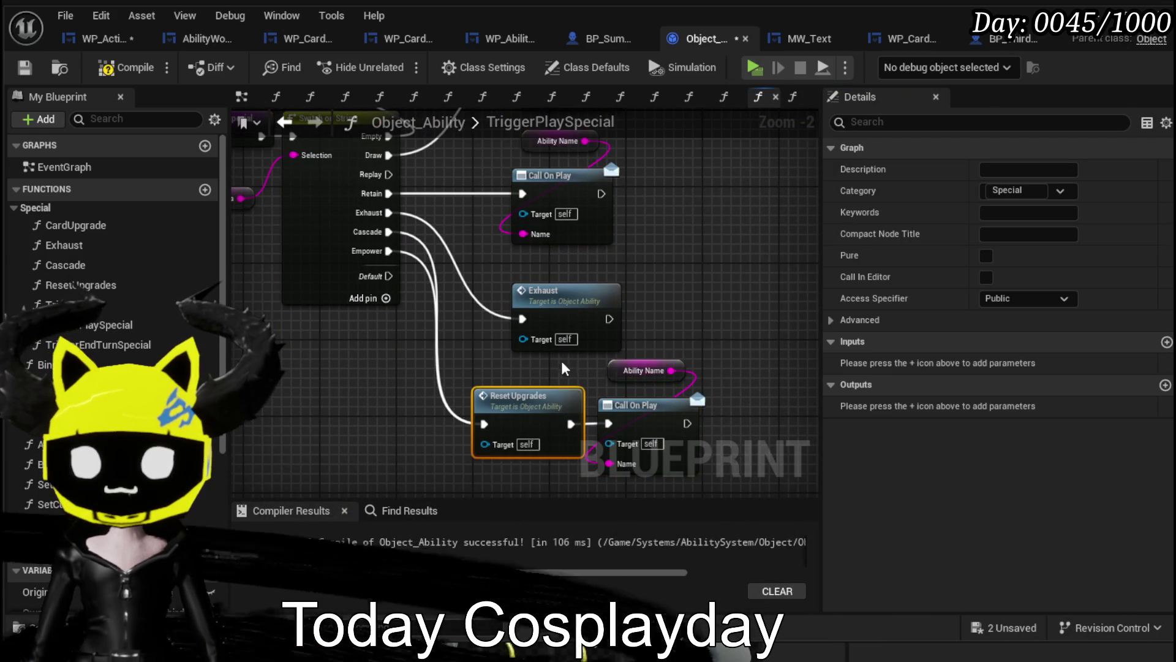
drag(567, 372, 664, 420)
mouse_move(528, 400)
mouse_down()
mouse_move(674, 420)
mouse_move(578, 421)
mouse_up()
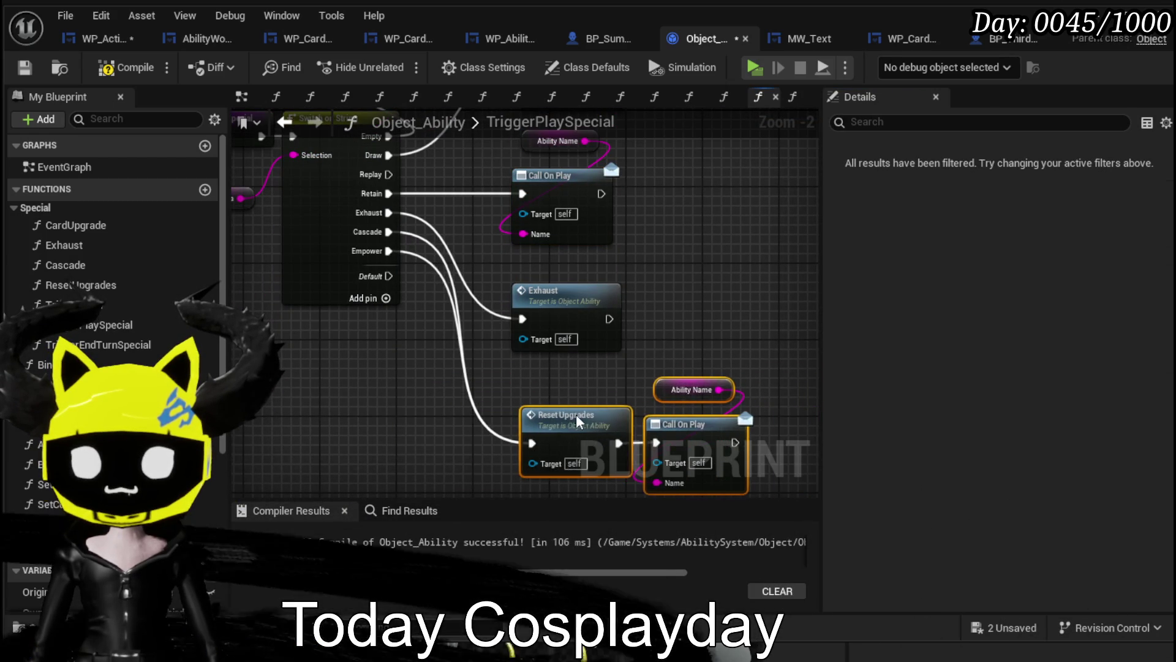
click(688, 310)
drag(688, 310, 686, 393)
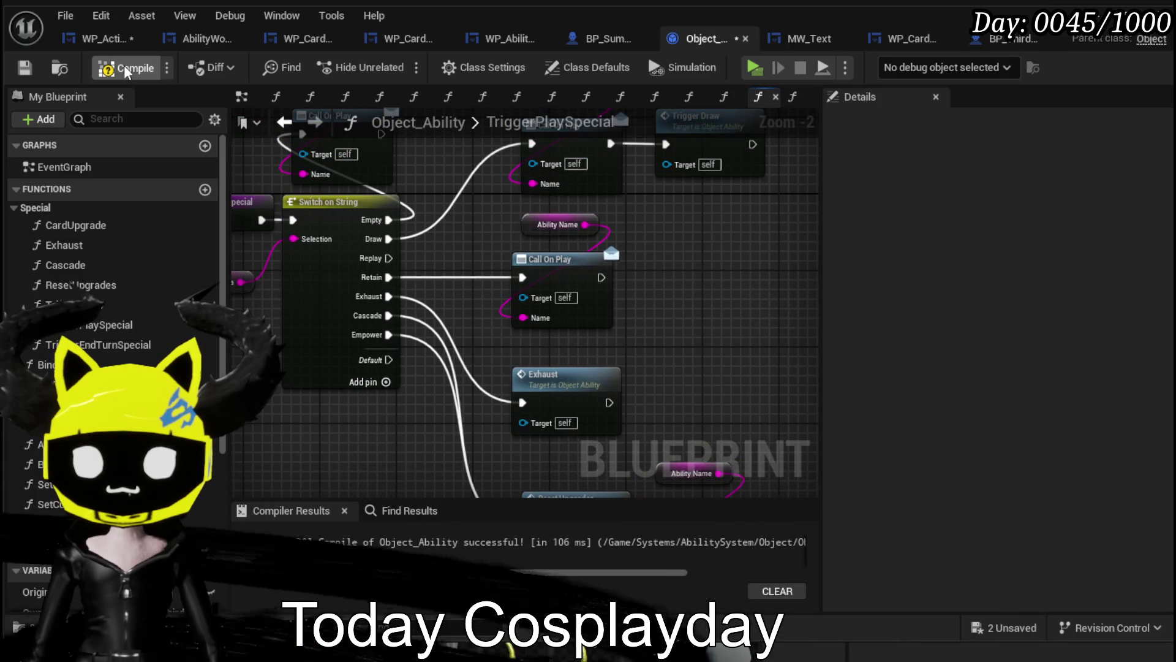
click(126, 69)
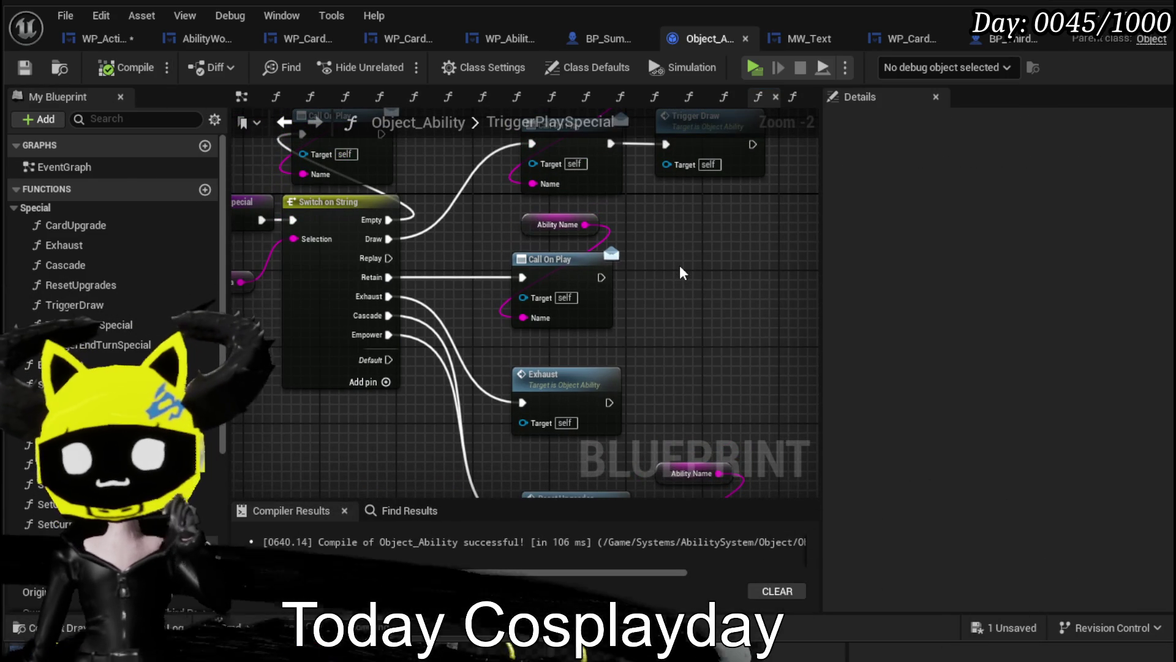
click(115, 38)
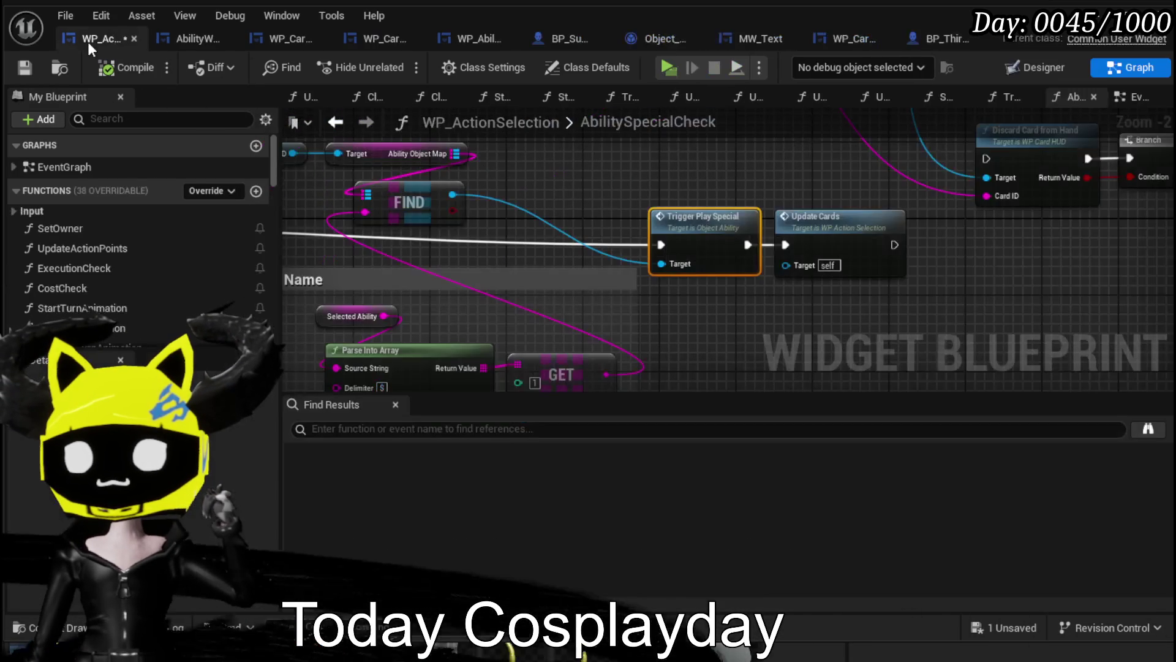
In AbilitySpecialCheck, move the WP Card HUD, Ability Object Map and FIND lookup nodes upward.
click(33, 65)
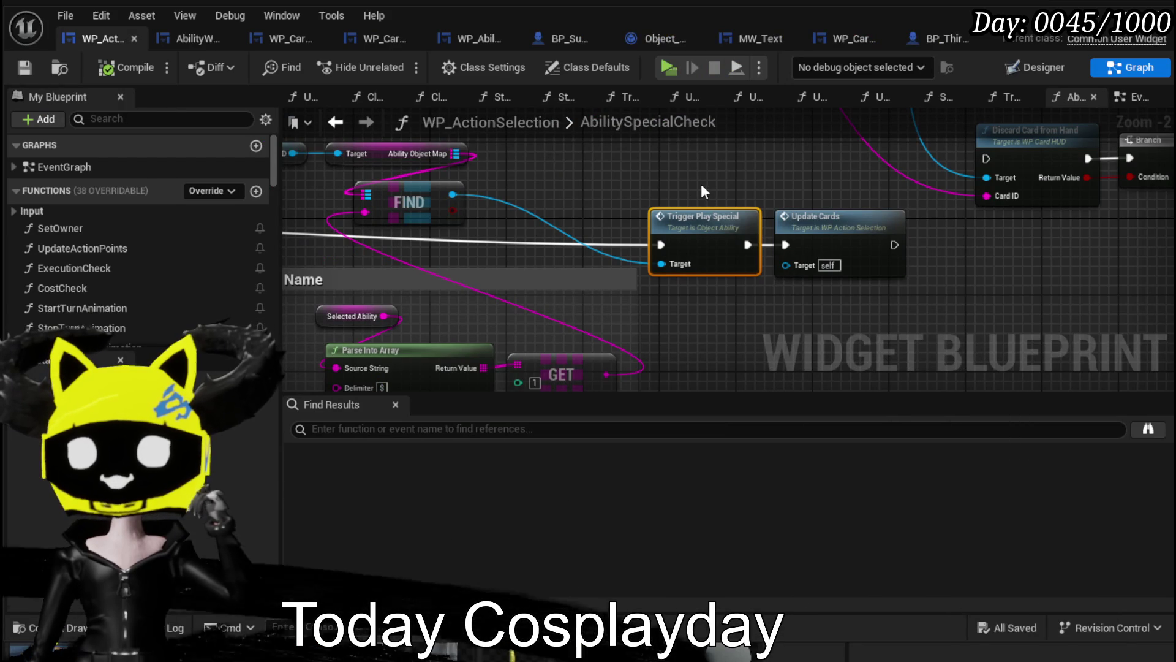
drag(702, 186, 720, 223)
mouse_move(426, 158)
mouse_down()
mouse_move(687, 262)
mouse_move(650, 205)
mouse_up()
mouse_move(529, 206)
mouse_down()
mouse_move(499, 213)
mouse_move(495, 251)
mouse_up()
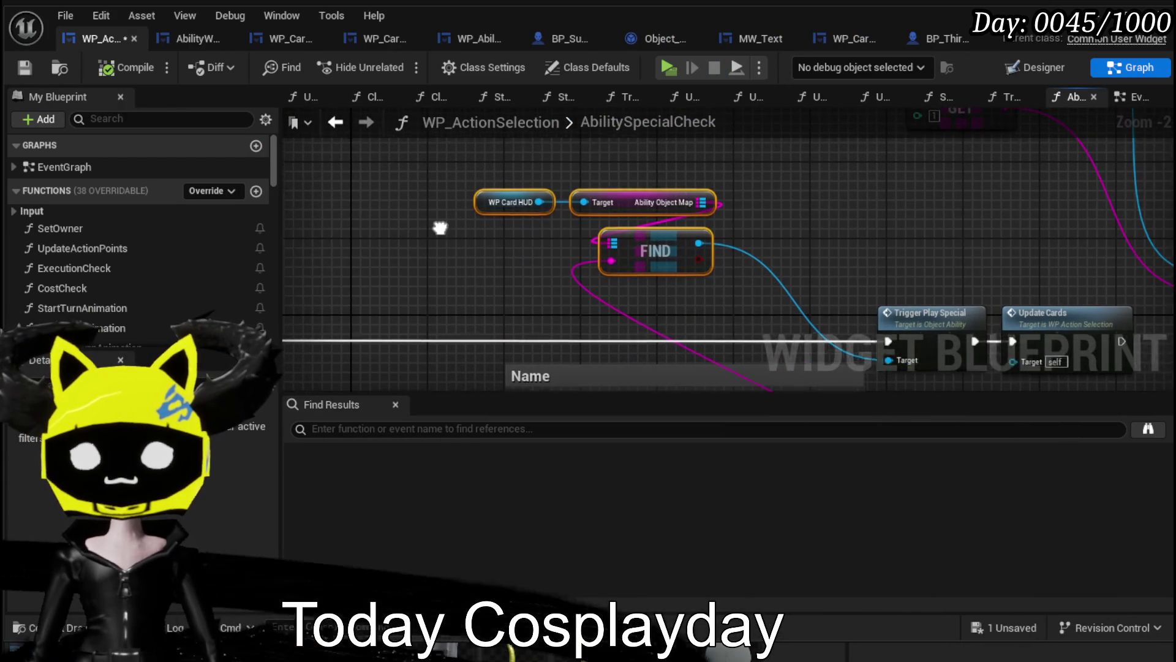
drag(319, 251, 457, 259)
scroll(172, 248, down, 6)
scroll(177, 251, down, 2)
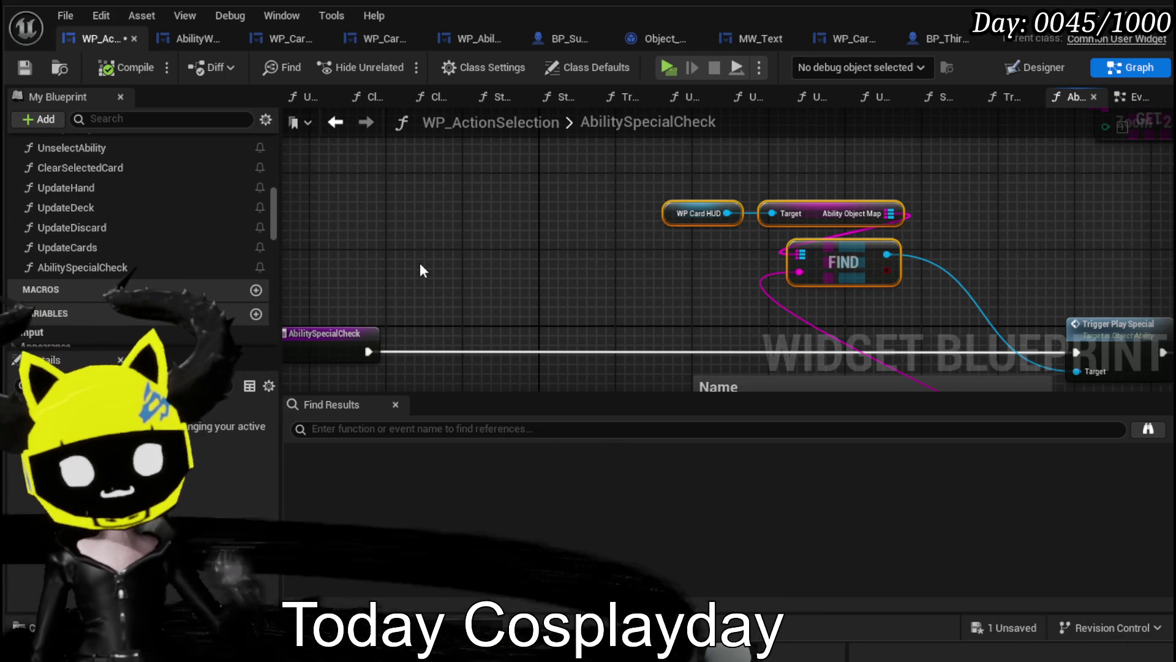
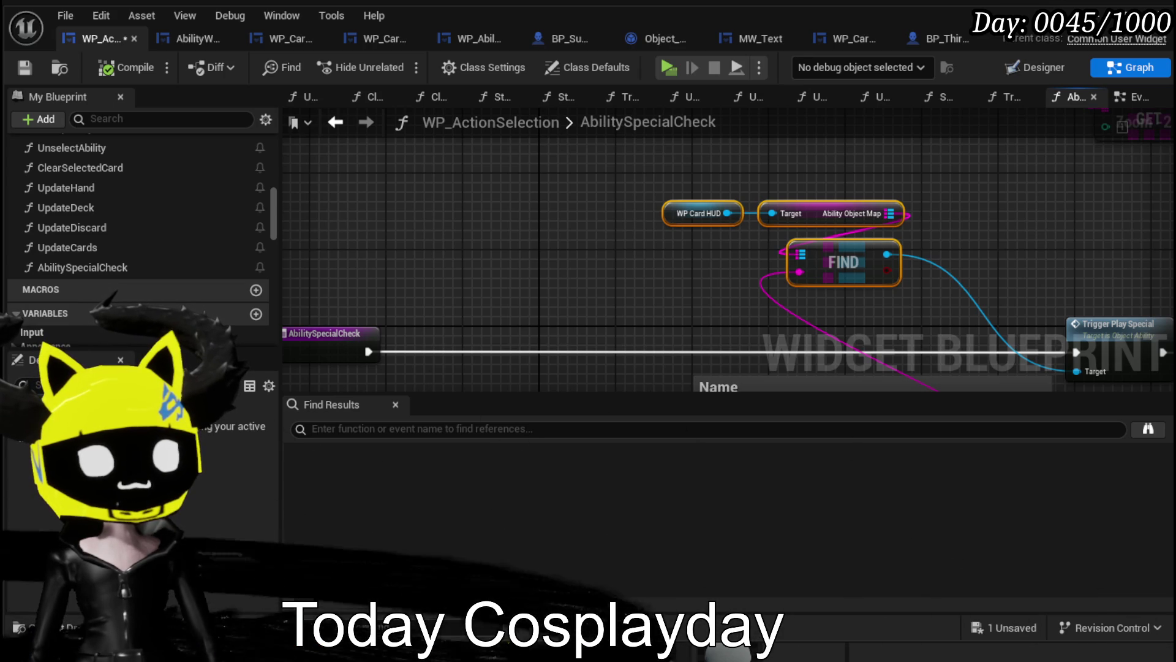
Pan the AbilitySpecialCheck graph to empty space beside the Trigger Play Special and FIND nodes.
mouse_move(643, 278)
mouse_down()
mouse_move(436, 150)
mouse_move(588, 214)
mouse_move(582, 152)
mouse_up()
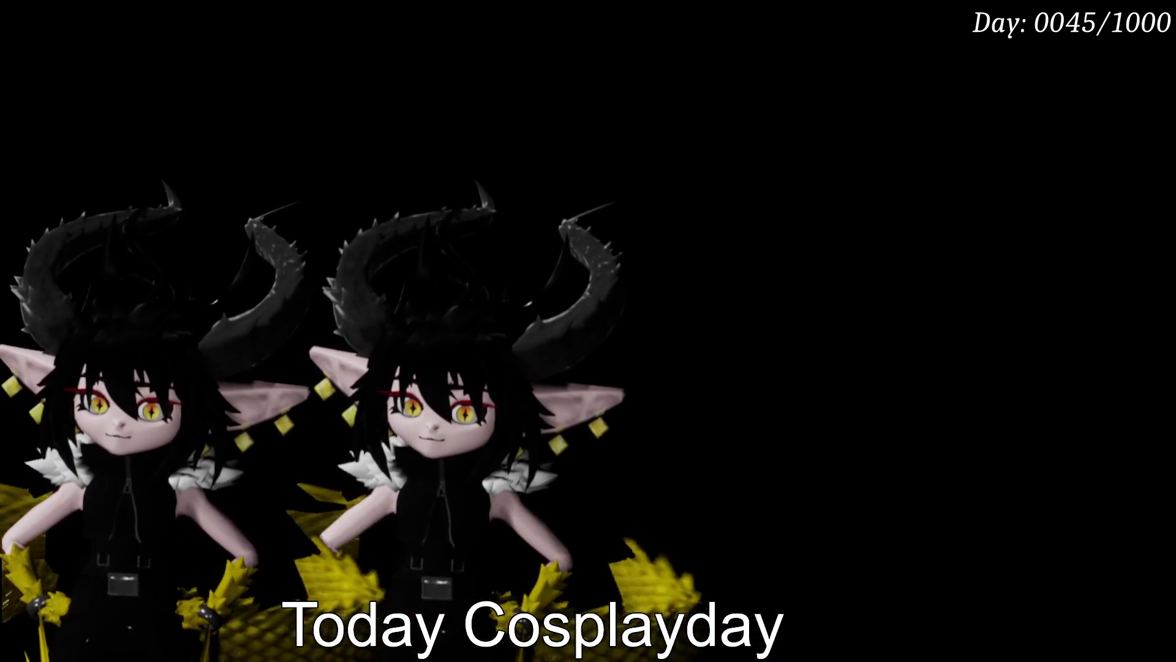
mouse_move(924, 572)
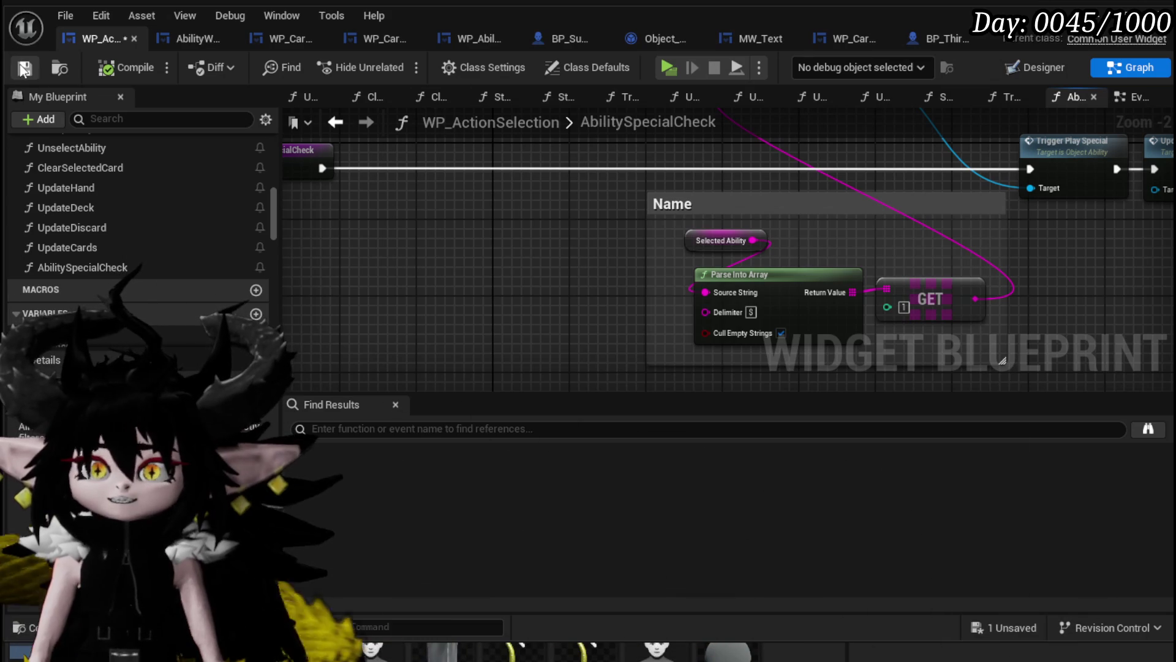
mouse_move(649, 299)
mouse_down()
mouse_move(628, 263)
mouse_move(613, 279)
mouse_move(623, 356)
mouse_move(551, 288)
mouse_move(423, 245)
mouse_move(733, 204)
mouse_move(502, 211)
mouse_move(735, 255)
mouse_move(733, 242)
mouse_up()
drag(564, 218, 601, 218)
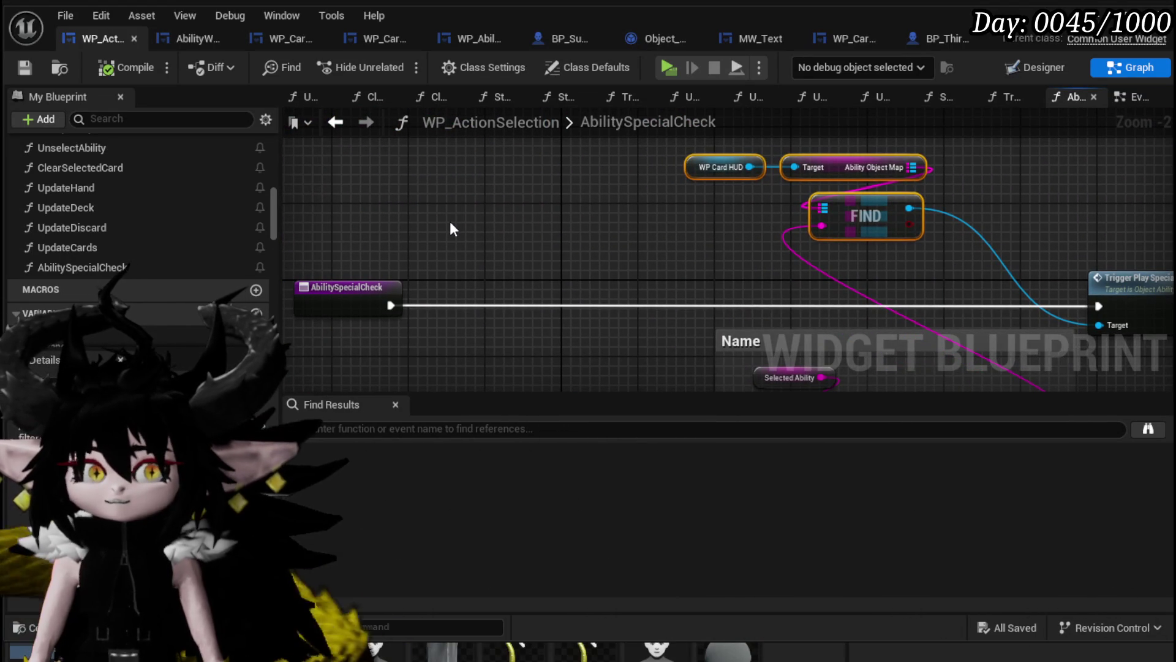
mouse_move(450, 221)
mouse_down()
mouse_move(481, 218)
mouse_move(418, 211)
mouse_up()
right_click(404, 206)
click(389, 207)
Drag a WP_Card_HUD getter from My Blueprint into the graph and pull a wire from it.
right_click(418, 210)
scroll(120, 285, down, 6)
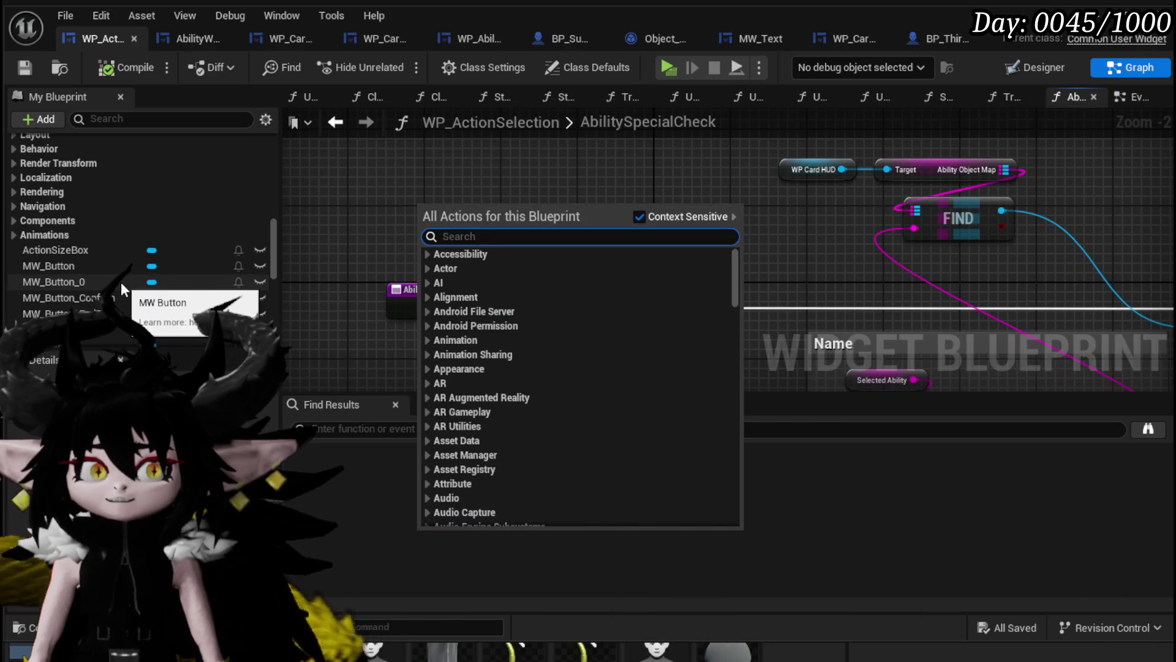
scroll(79, 255, down, 2)
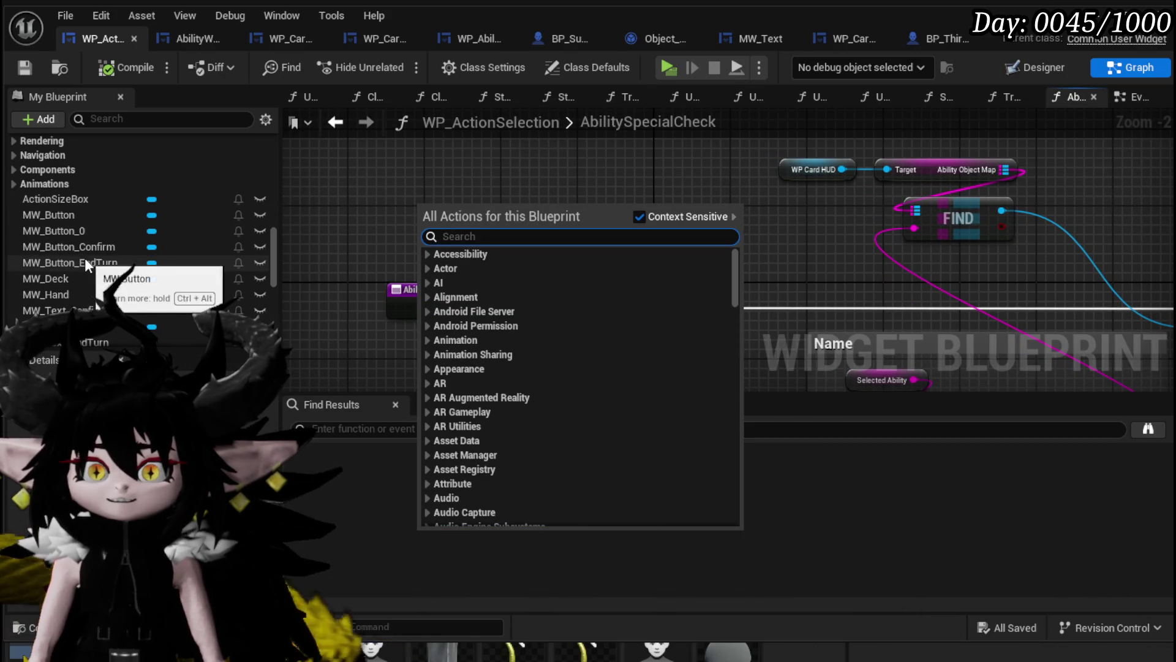
scroll(81, 277, down, 3)
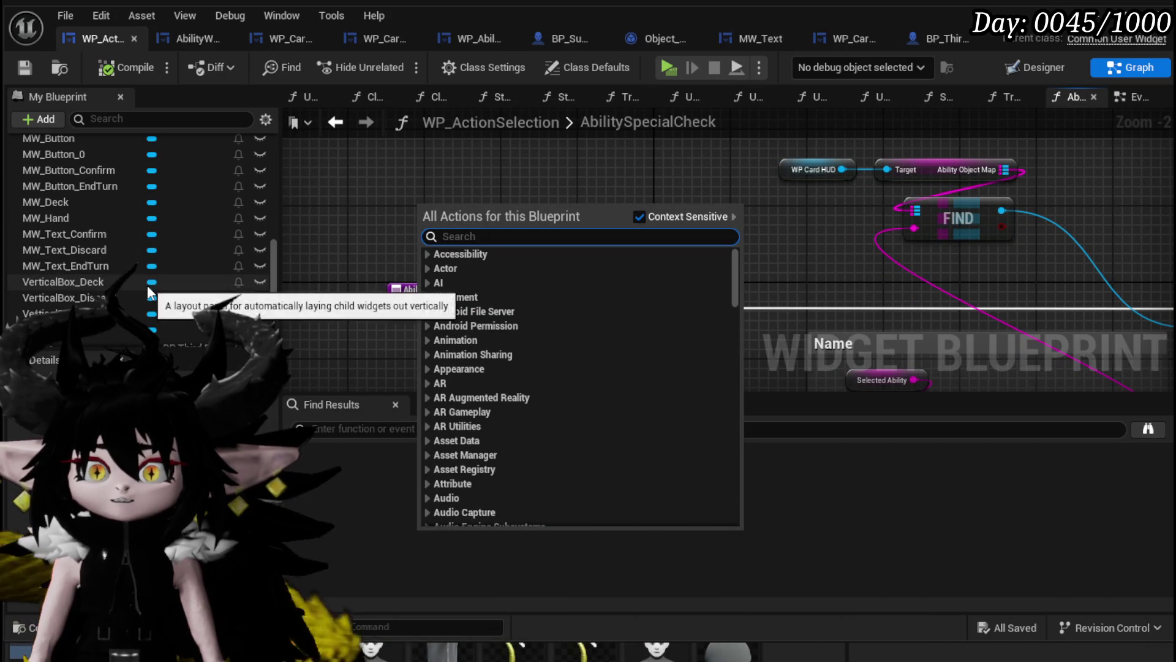
drag(92, 329, 392, 171)
drag(429, 169, 466, 215)
Get WP_Card_Hand from the HUD and loop over it with a For Each Loop.
text(Hand)
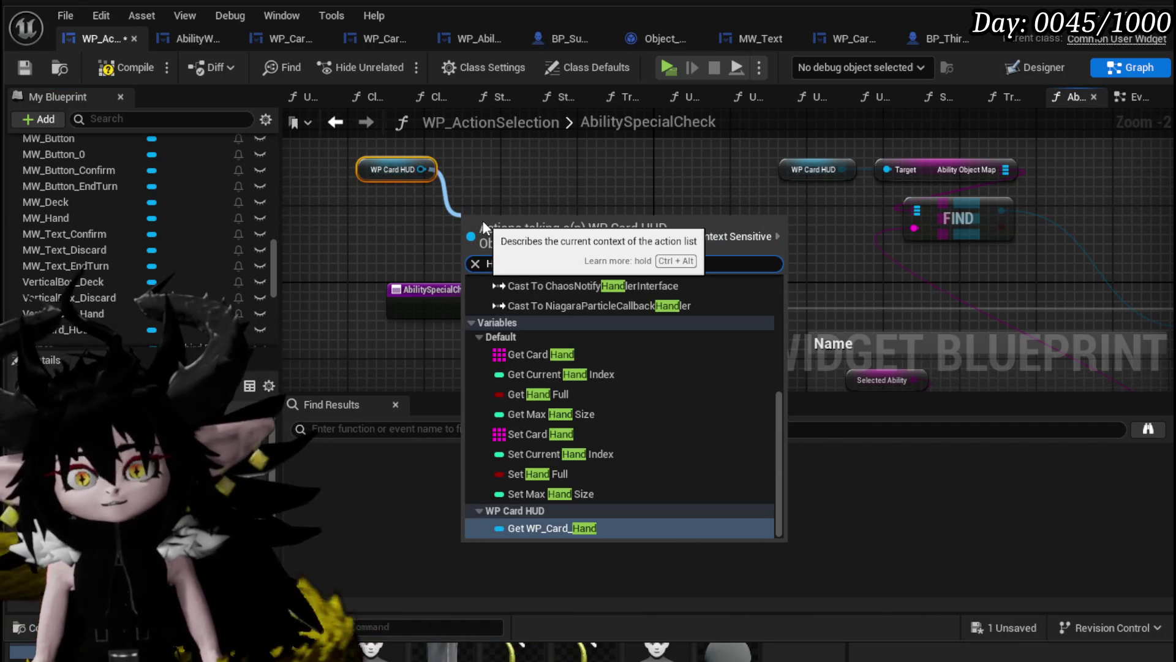
key(Return)
drag(500, 232, 410, 218)
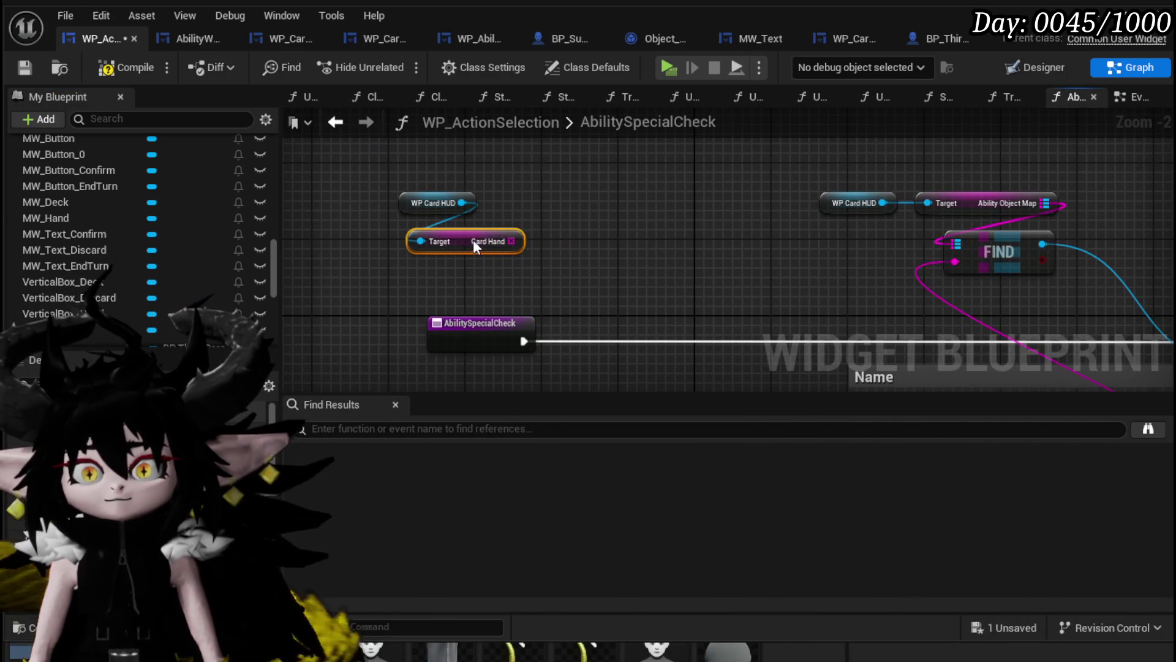
drag(504, 232, 569, 244)
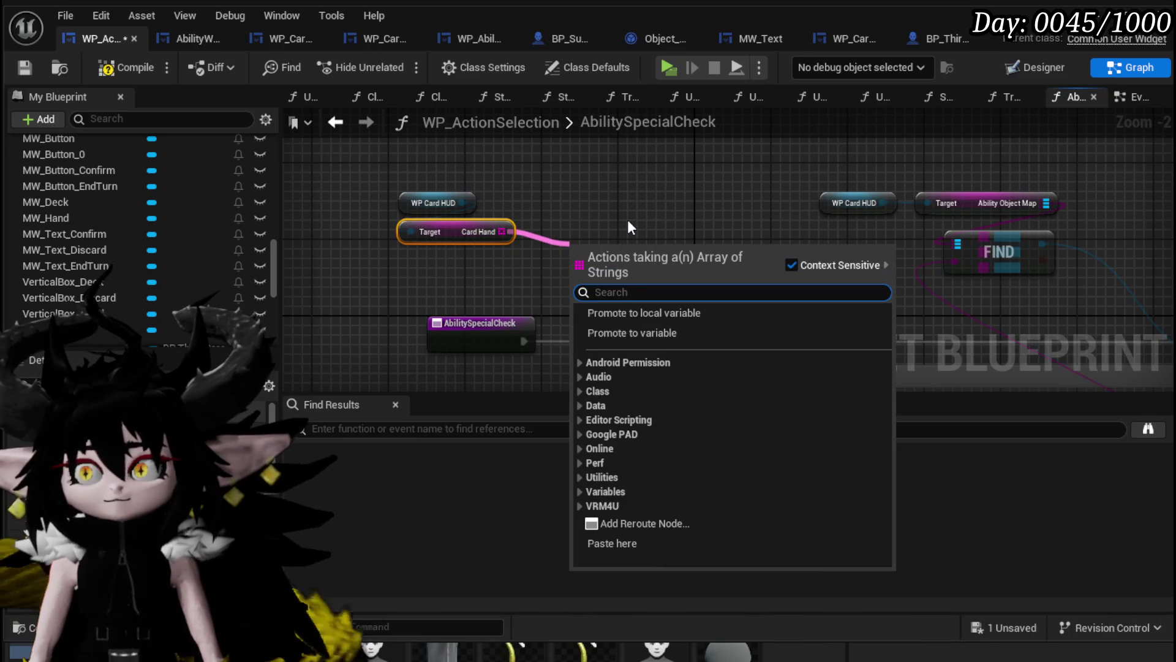
text(Loop)
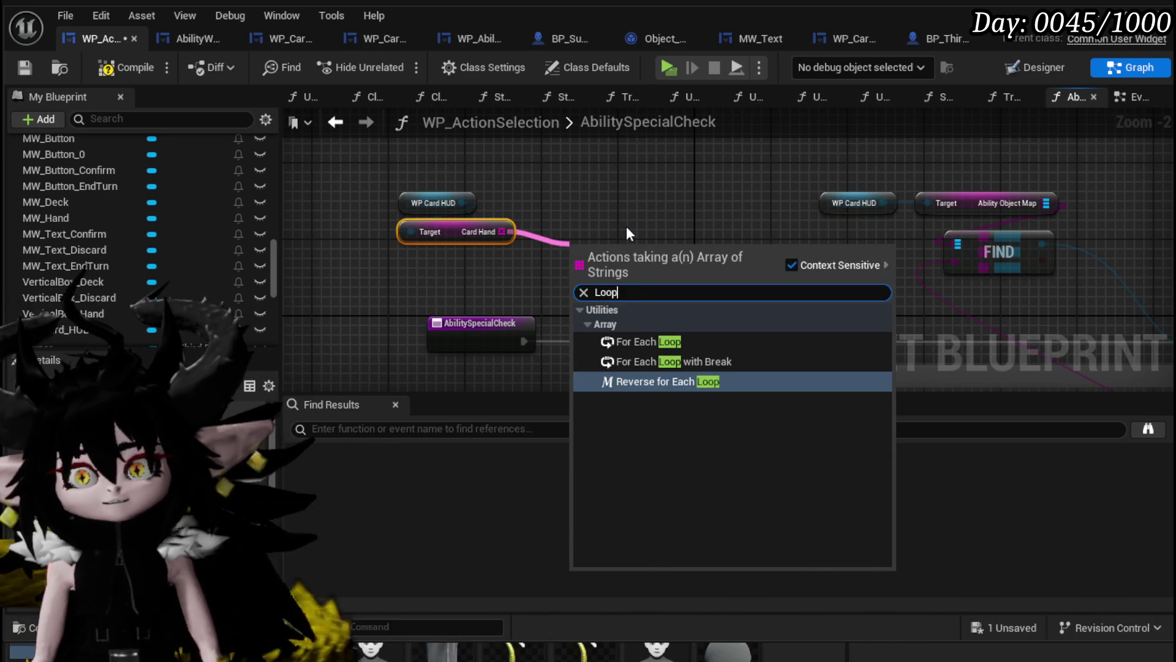
click(649, 341)
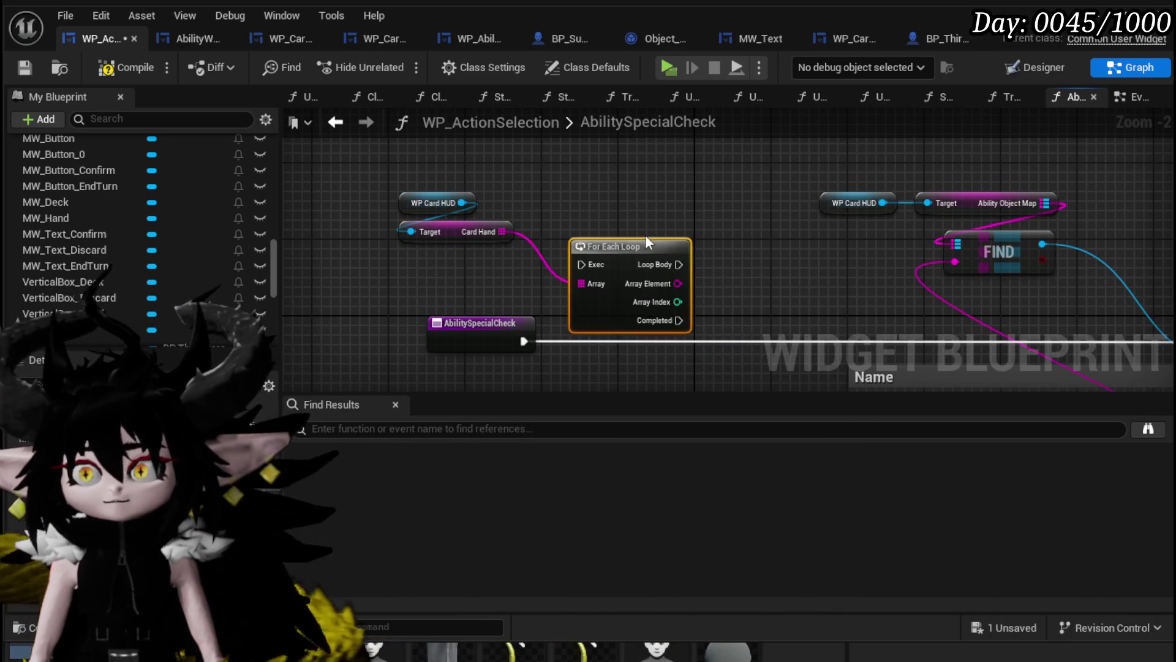
Duplicate the Ability Object Map FIND lookup and feed each Array Element into the copy.
drag(795, 179, 1063, 282)
key(ctrl+c)
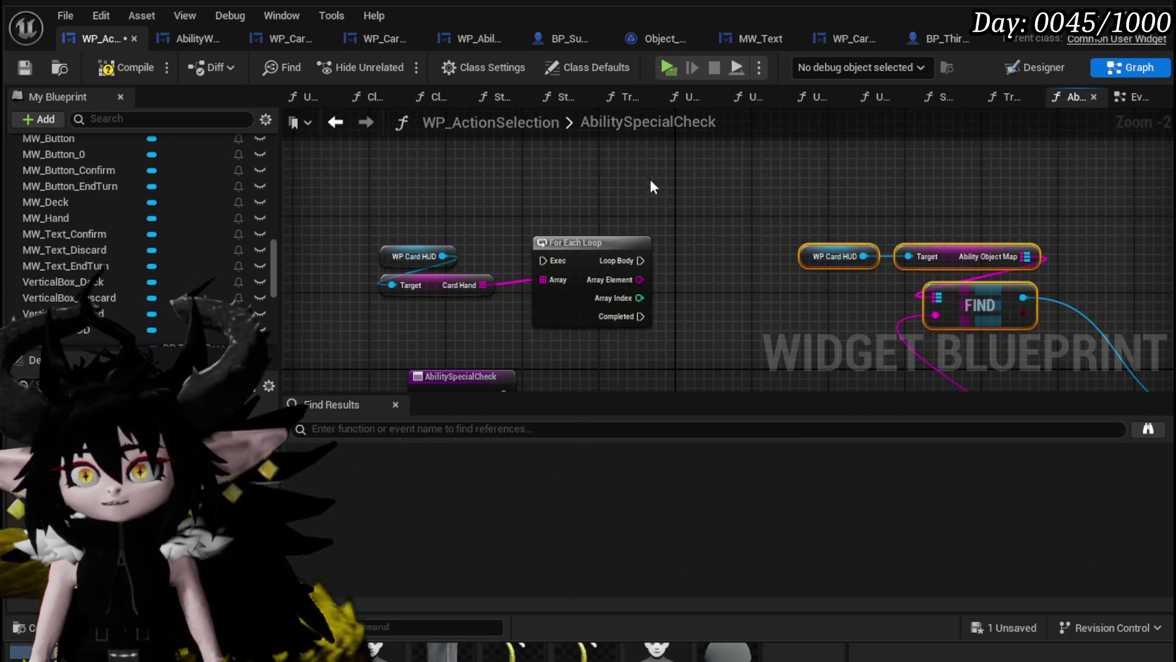
key(ctrl+v)
drag(628, 280, 684, 230)
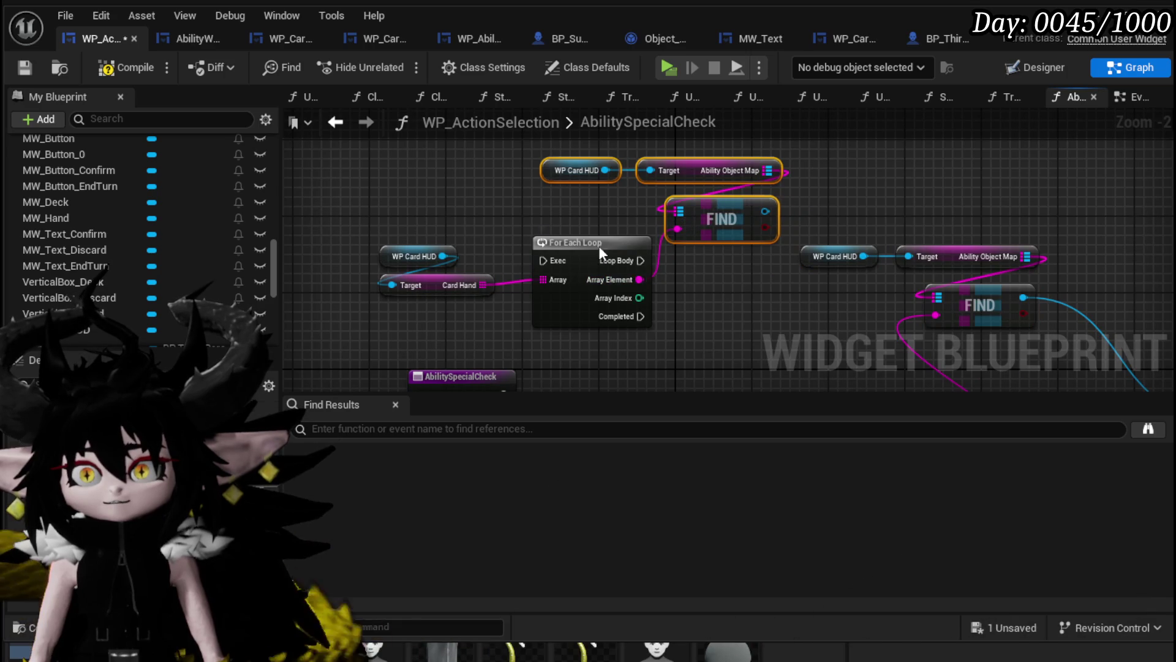
drag(599, 246, 579, 204)
Tidy the getter, loop and FIND nodes, then search 'Spec' from the found ability output.
mouse_move(364, 242)
mouse_down()
mouse_move(430, 308)
mouse_move(553, 140)
mouse_up()
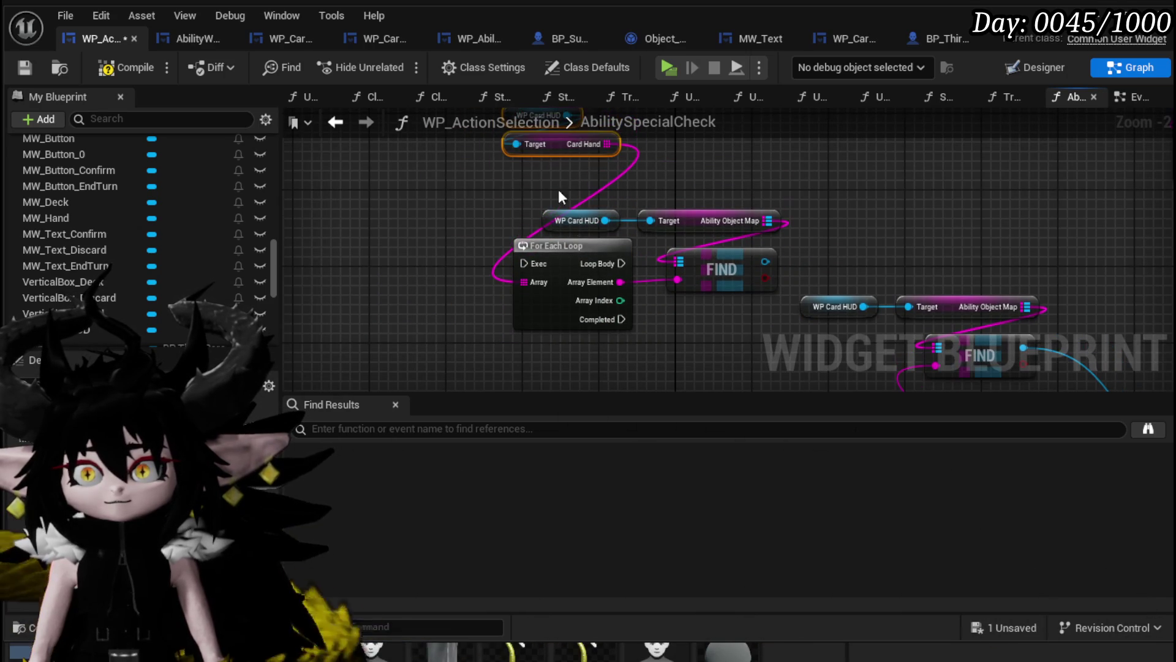
drag(697, 226, 697, 207)
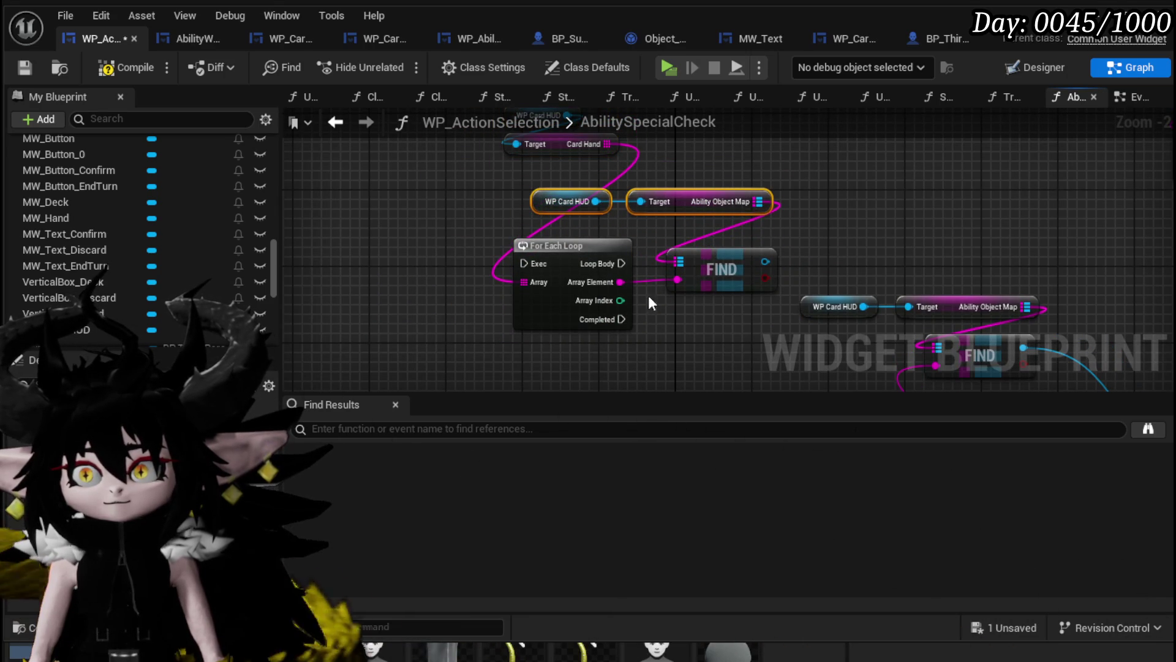
drag(512, 354, 692, 144)
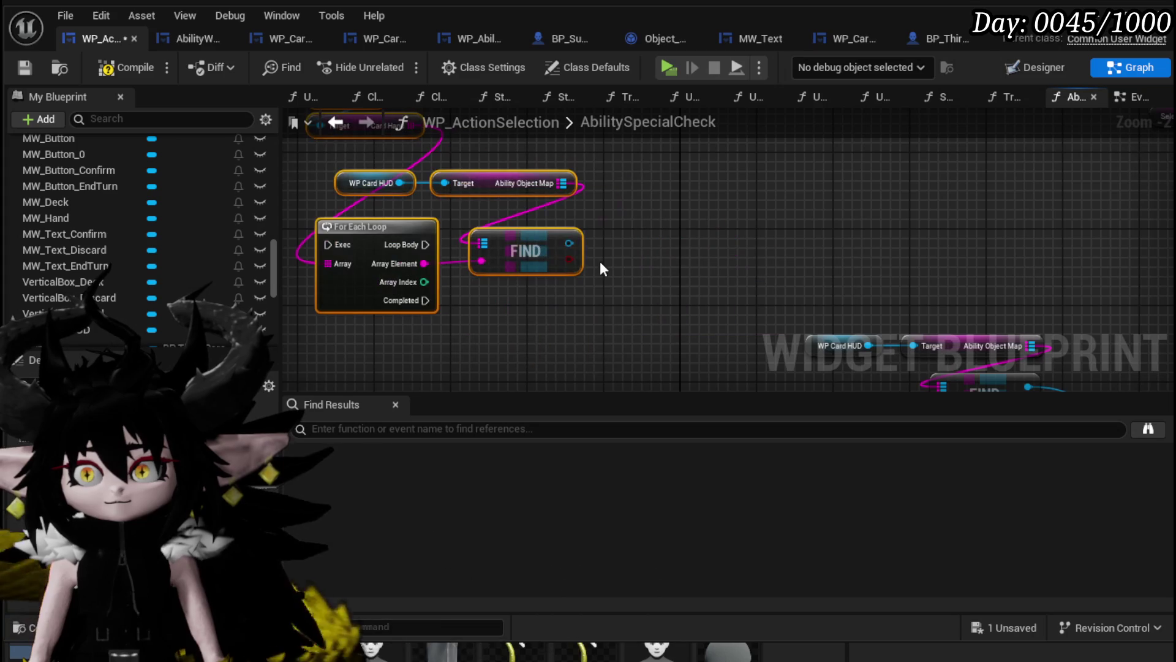
drag(596, 241, 644, 232)
text(Spec)
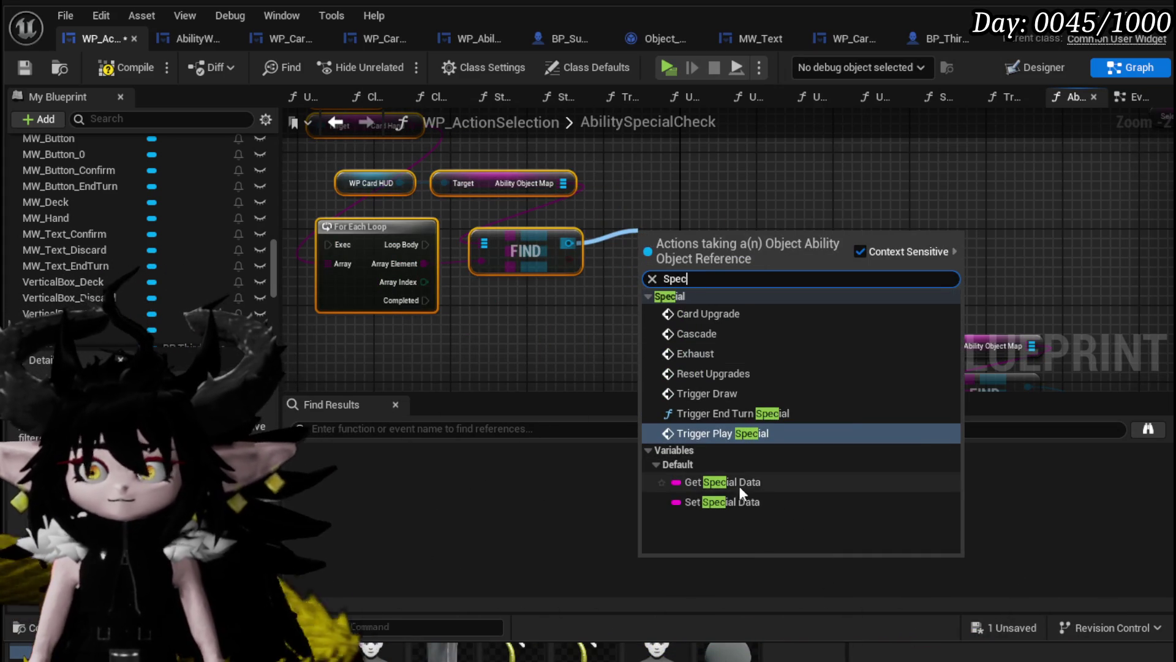
Get the found ability's Special Data and compare it to 'Empower' with an Equal (==) node.
click(749, 482)
drag(745, 241, 818, 241)
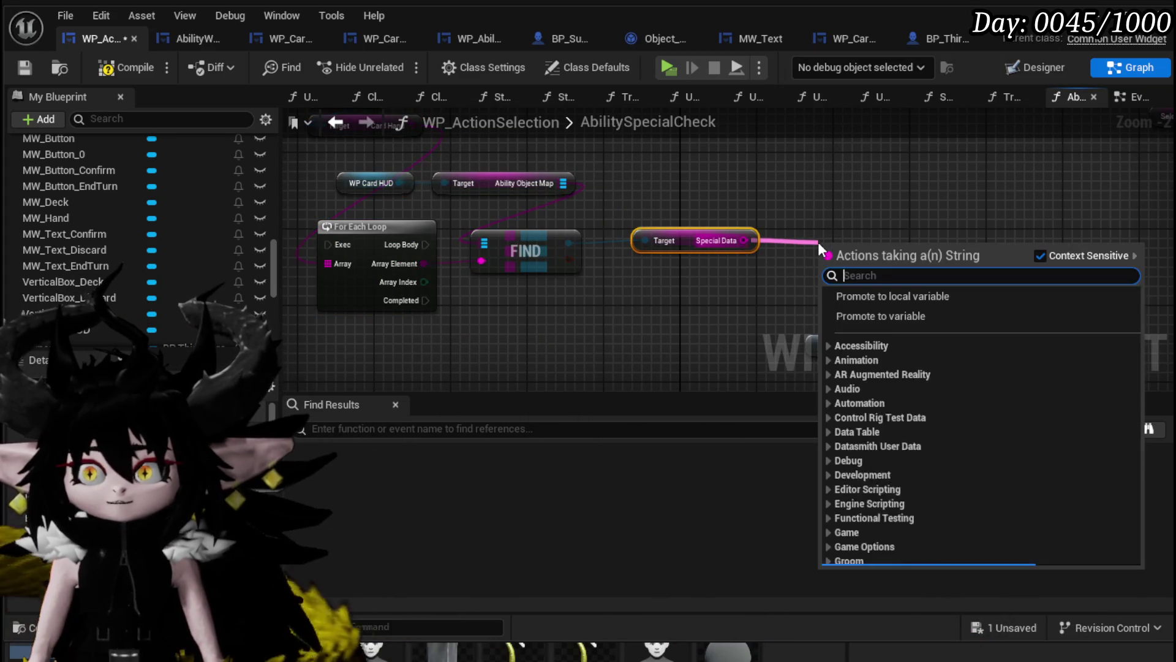
text(Empo)
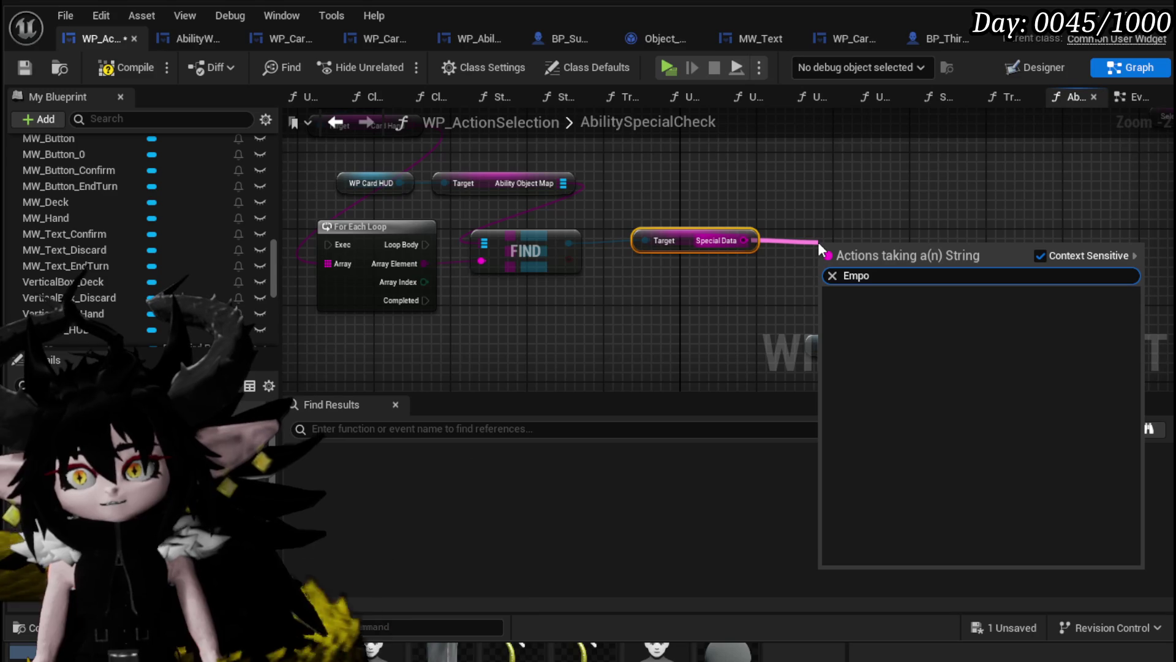
key(BackSpace)
key(BackSpace)
key(BackSpace)
text(==)
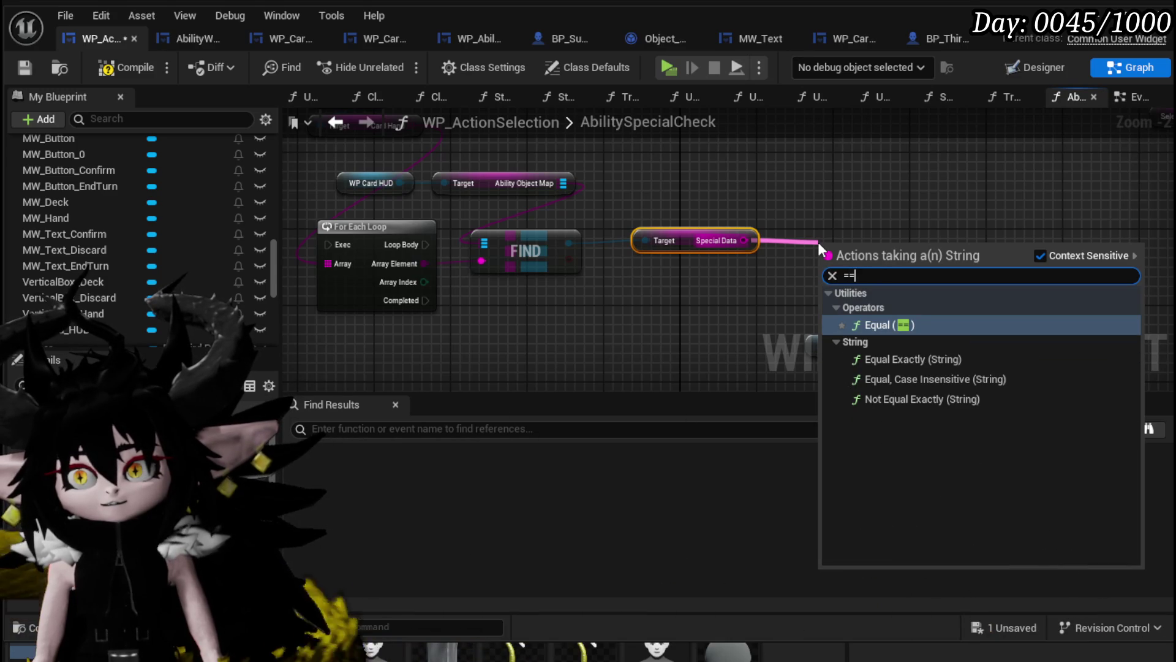
click(914, 324)
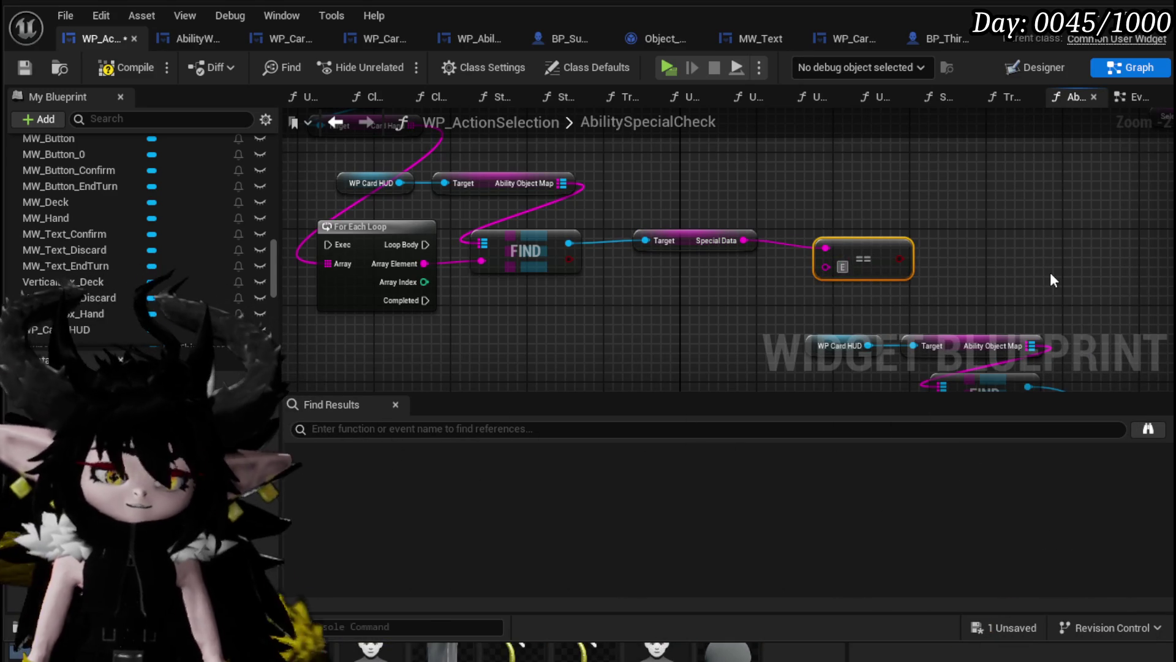
text(Empower)
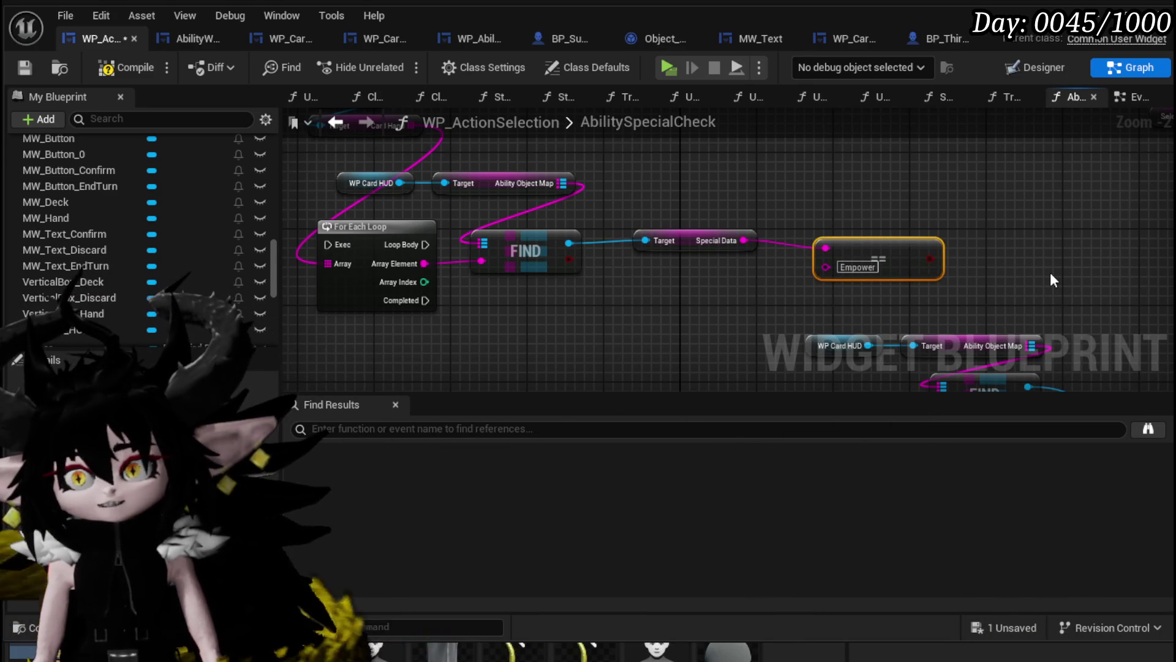
drag(862, 275, 842, 276)
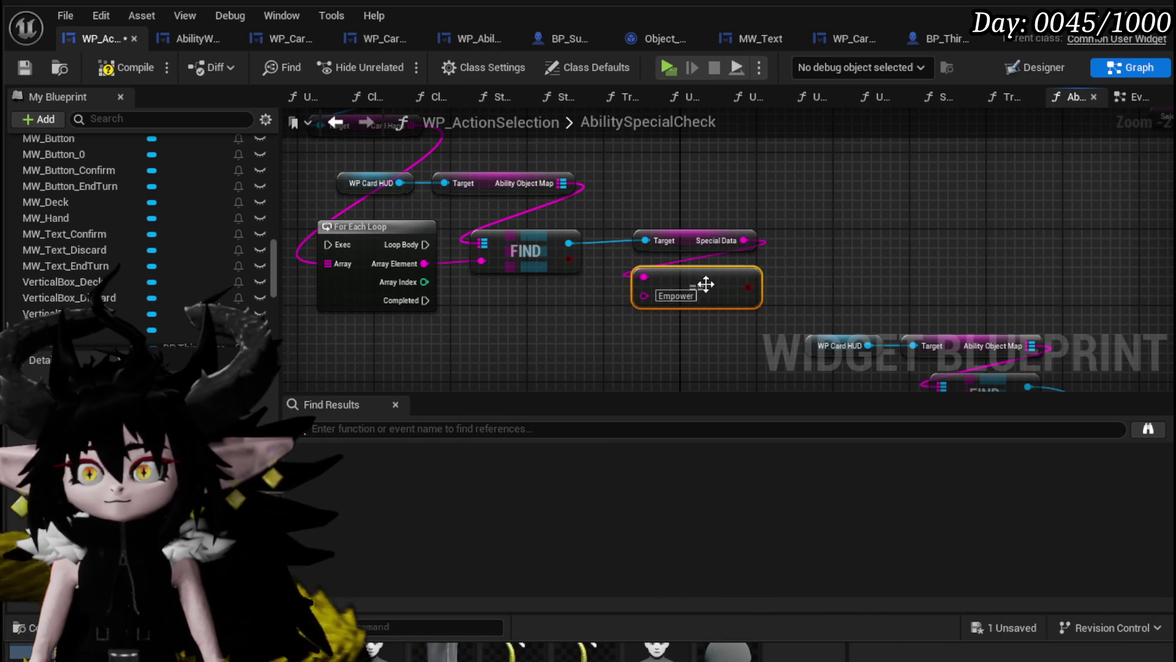
Compile and save the widget blueprint, then open the TriggerEmpower function graph.
click(114, 71)
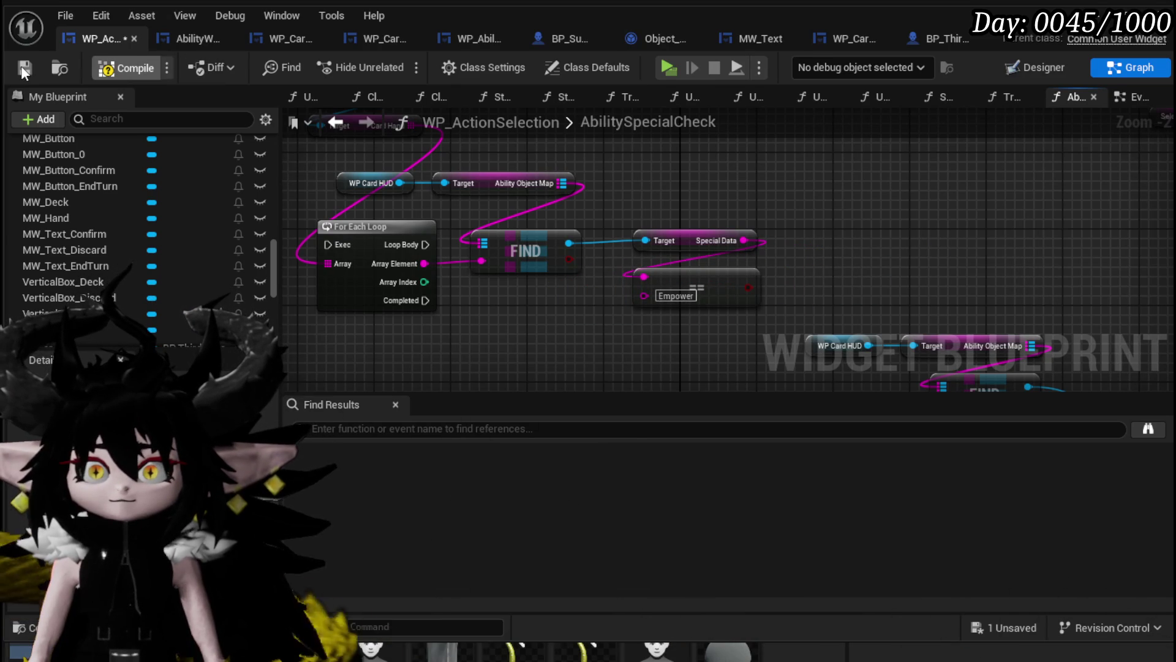
click(22, 66)
scroll(154, 211, up, 10)
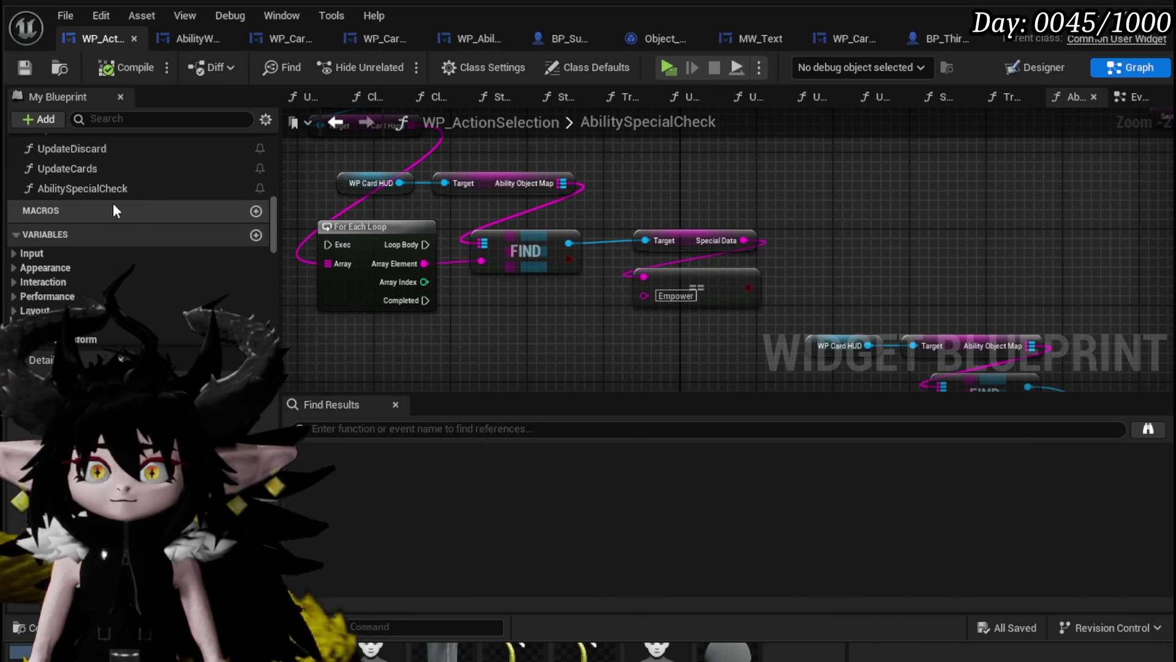
scroll(109, 217, up, 1)
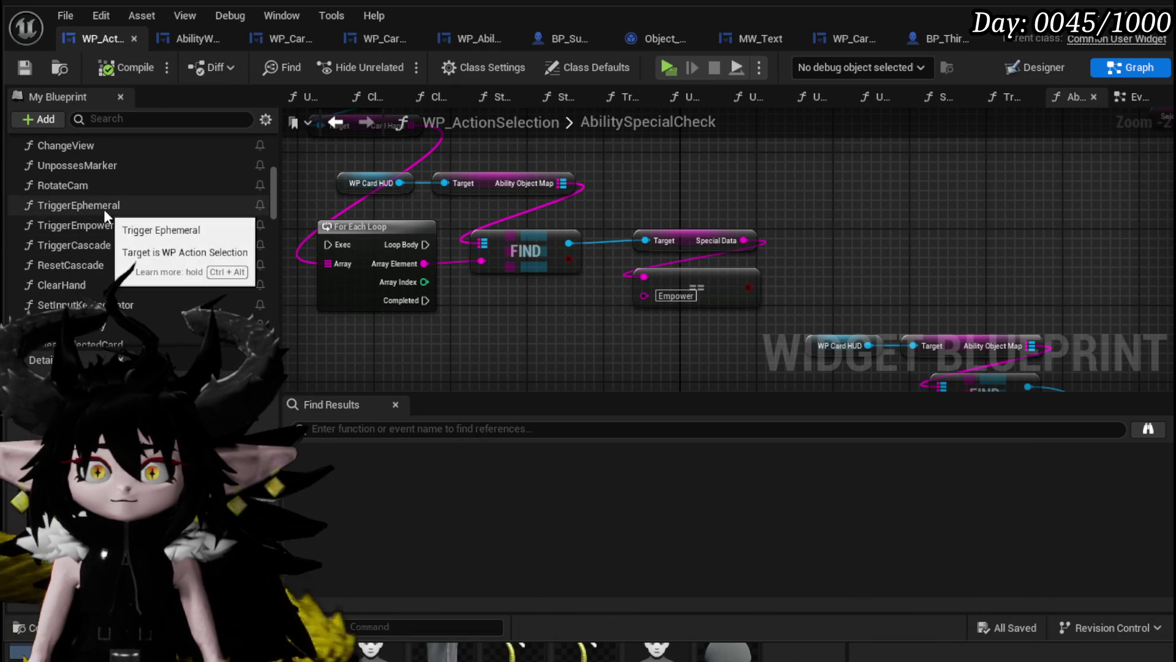
double_click(106, 225)
Move the TriggerEmpower entry left and review its Branch, KEYS, Contains, FIND and Parse Into Array nodes.
scroll(530, 281, down, 3)
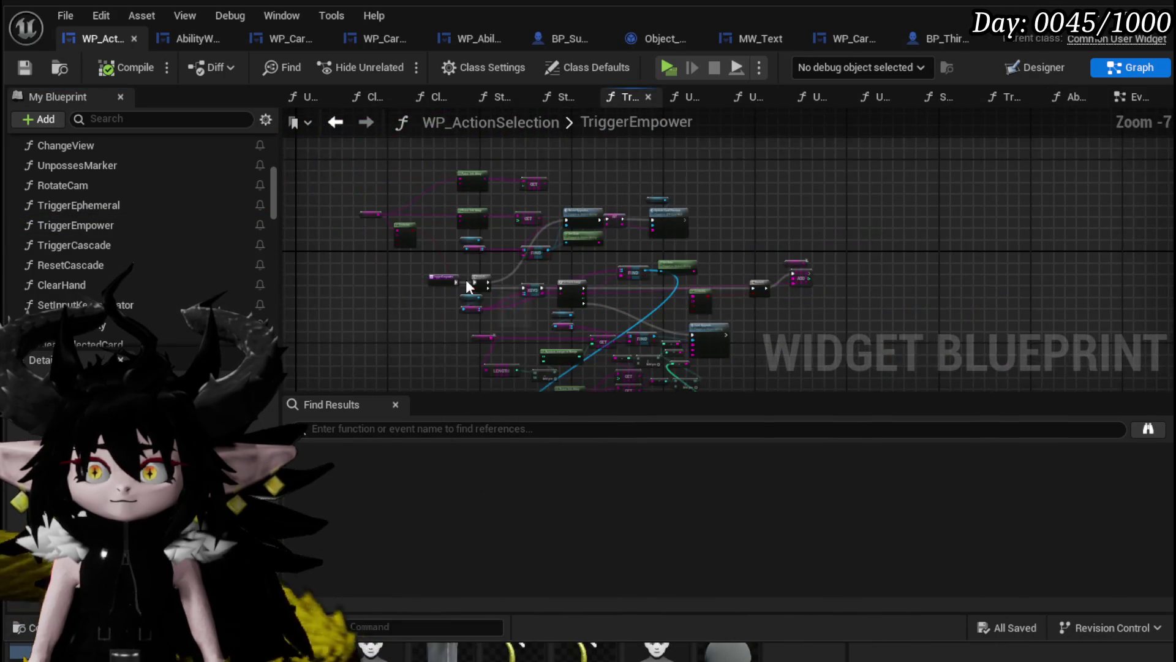
scroll(465, 275, up, 4)
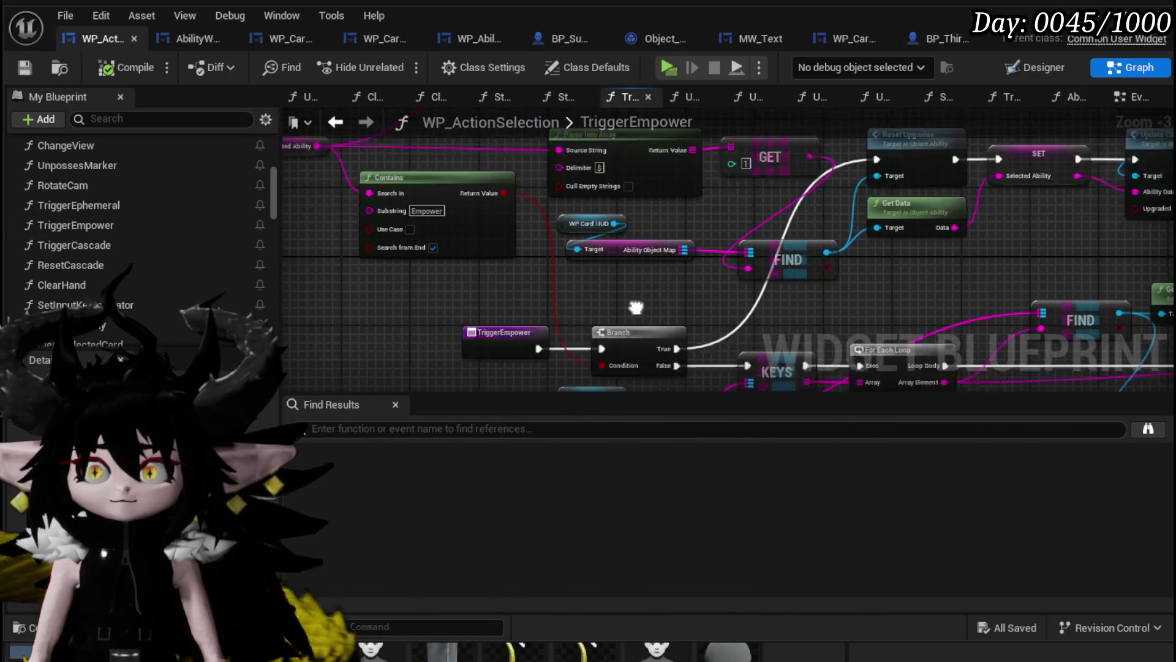
mouse_move(484, 283)
mouse_down()
mouse_move(299, 278)
mouse_move(331, 285)
mouse_up()
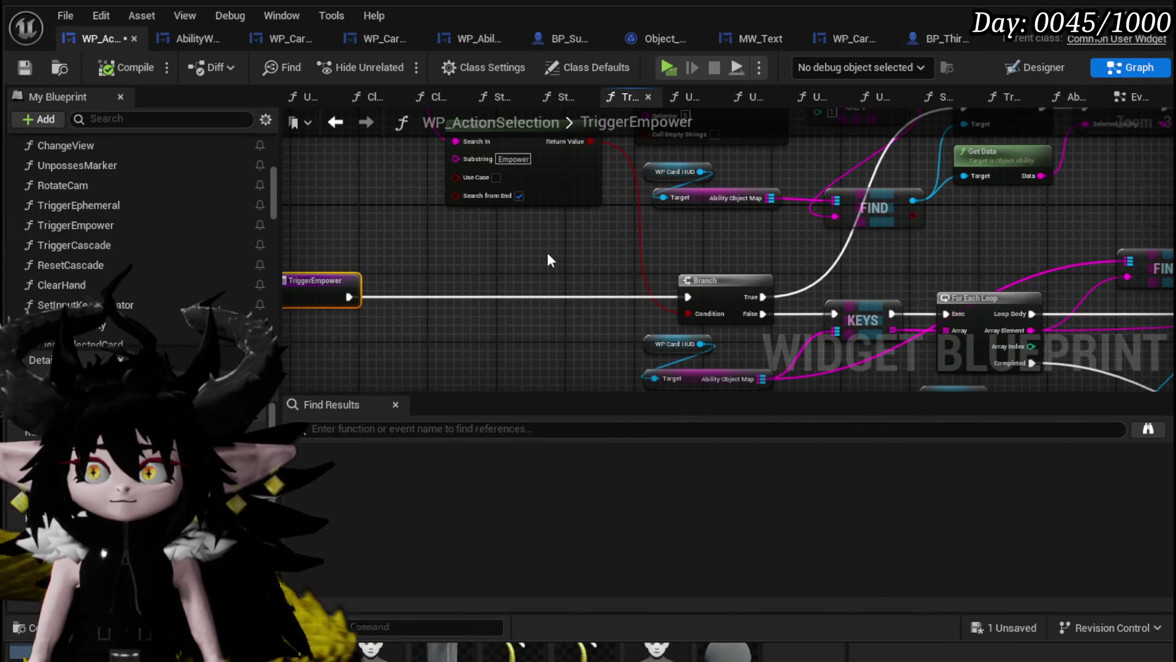
scroll(544, 253, down, 1)
mouse_move(440, 312)
mouse_down()
mouse_move(463, 322)
mouse_move(392, 264)
mouse_up()
scroll(414, 263, down, 3)
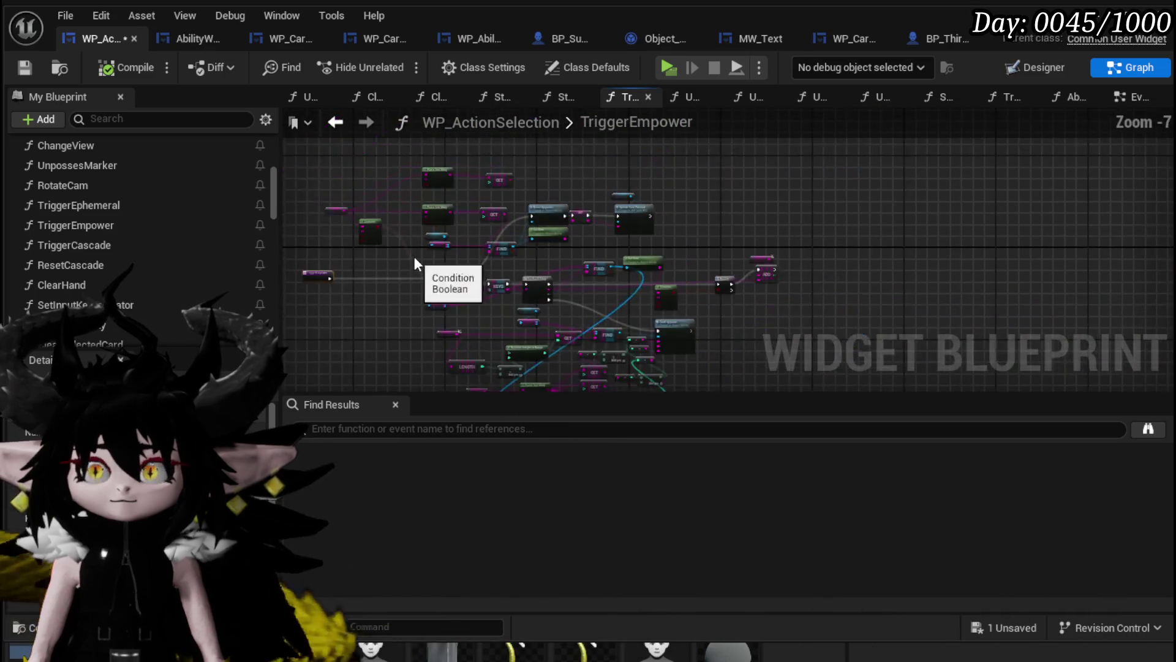
scroll(414, 258, up, 2)
scroll(590, 285, up, 2)
mouse_move(412, 256)
mouse_down()
mouse_move(590, 286)
mouse_move(421, 149)
mouse_move(290, 135)
mouse_move(291, 99)
mouse_move(402, 171)
mouse_move(546, 225)
mouse_move(644, 307)
mouse_up()
scroll(644, 308, down, 3)
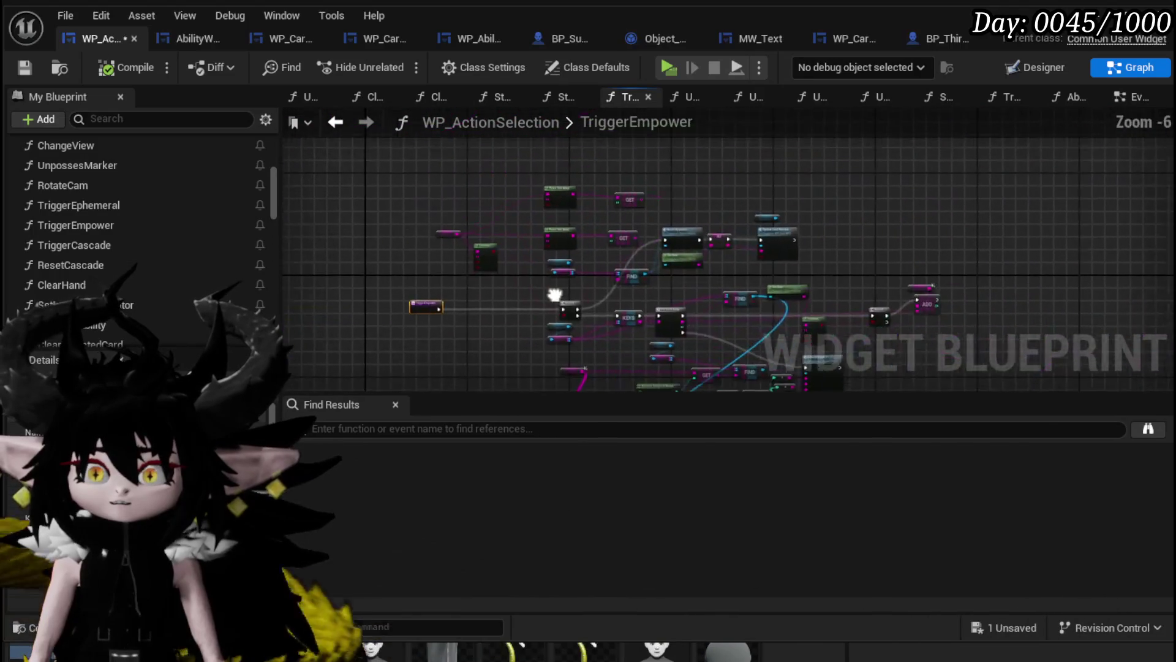
scroll(439, 288, up, 4)
mouse_move(439, 288)
mouse_down()
mouse_move(602, 281)
mouse_move(455, 199)
mouse_move(347, 183)
mouse_up()
scroll(602, 282, down, 2)
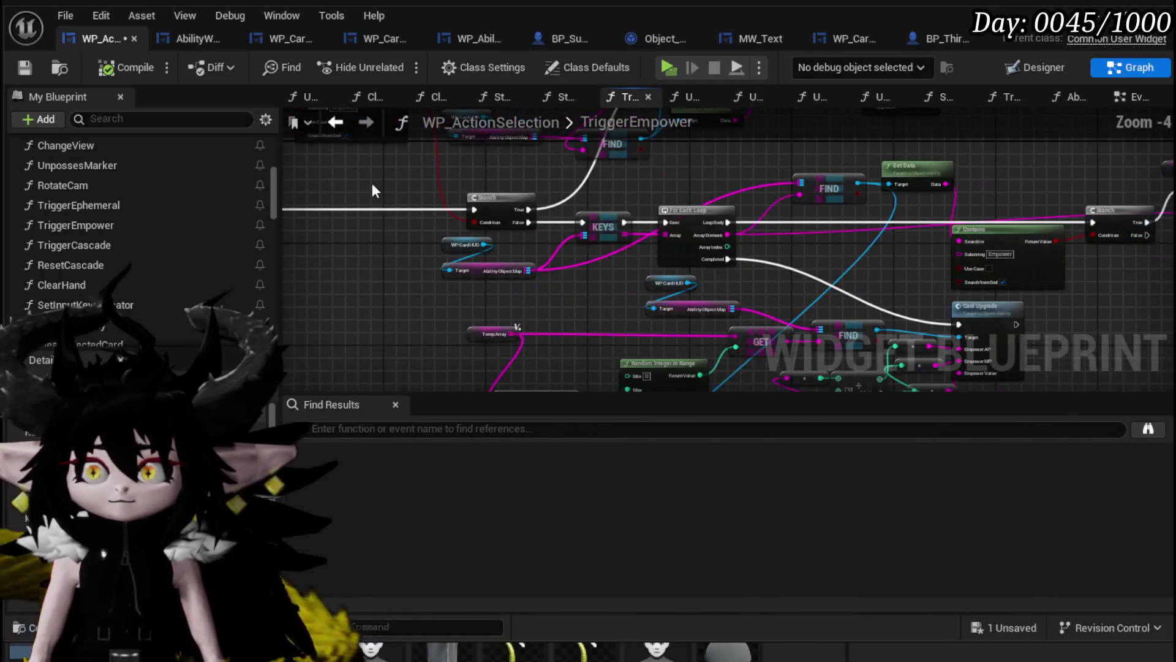
drag(518, 326, 476, 336)
scroll(570, 349, up, 1)
scroll(564, 342, up, 1)
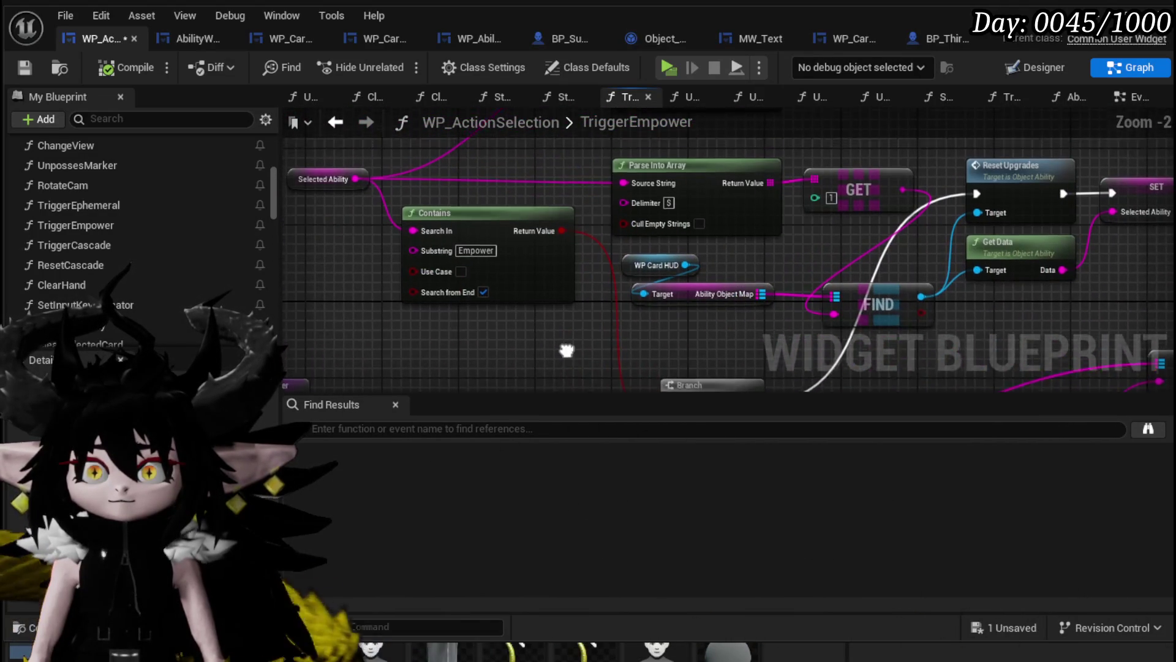
drag(564, 342, 556, 375)
Inspect the second Parse Into Array/GET pair and the LENGTH and Random Integer nodes.
mouse_move(509, 159)
mouse_down()
mouse_move(511, 309)
mouse_move(462, 189)
mouse_move(340, 175)
mouse_move(333, 105)
mouse_up()
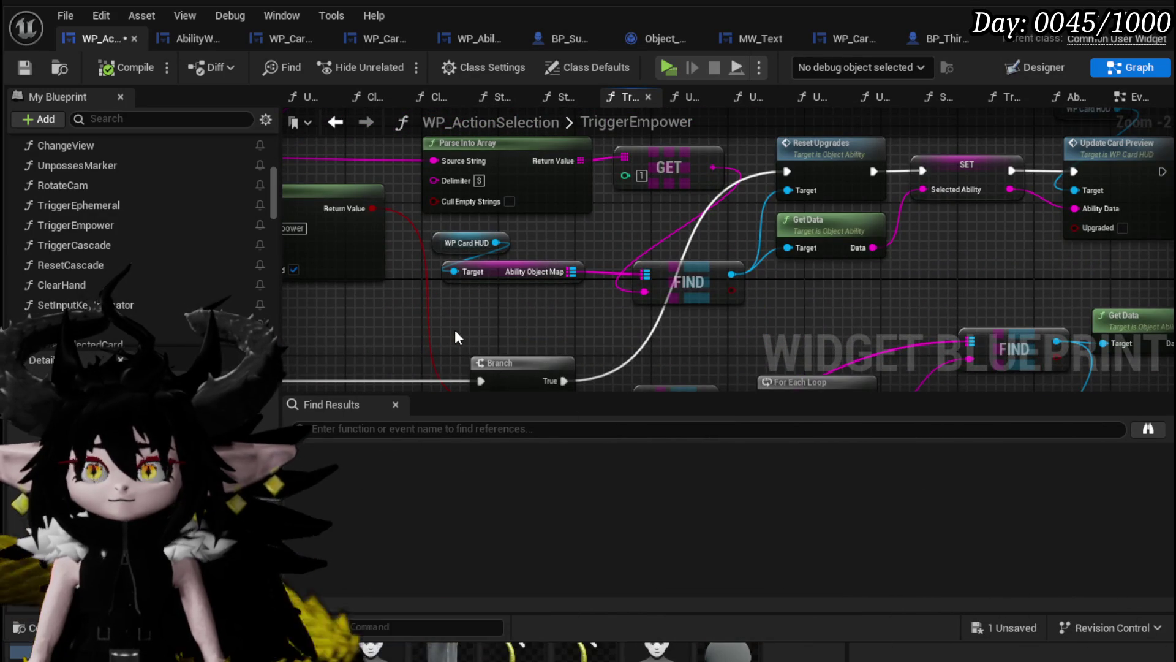
scroll(455, 327, down, 1)
mouse_move(454, 326)
mouse_down()
mouse_move(607, 323)
mouse_move(582, 323)
mouse_move(586, 218)
mouse_move(494, 118)
mouse_up()
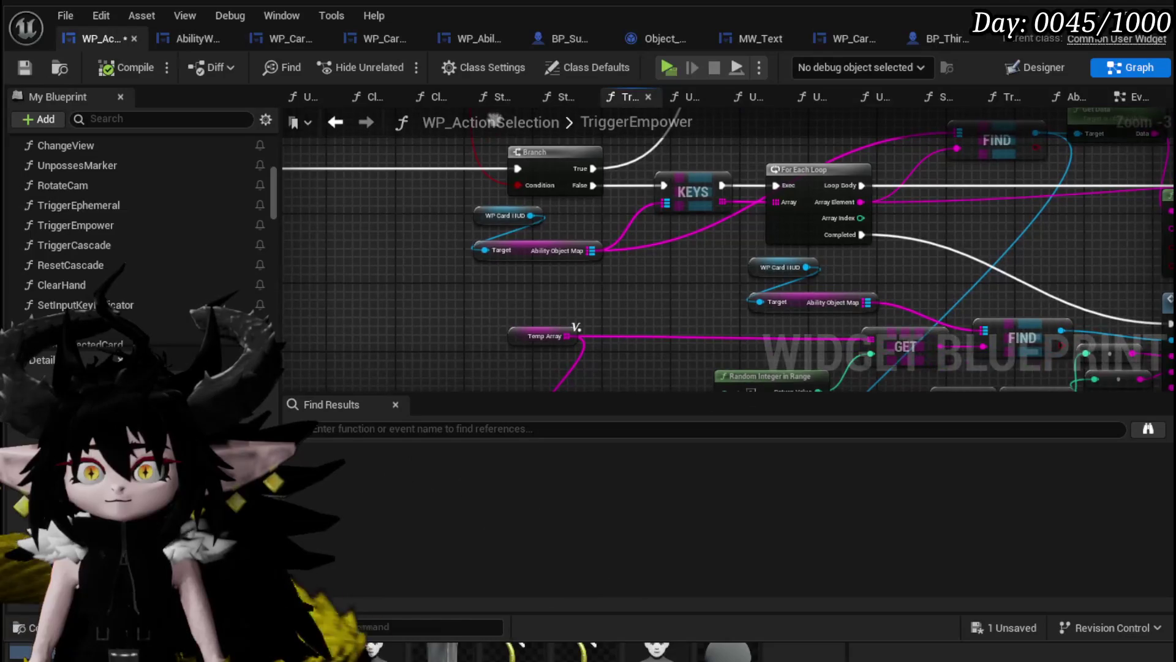
mouse_move(576, 327)
mouse_down()
mouse_move(539, 339)
mouse_move(537, 361)
mouse_up()
mouse_move(441, 154)
mouse_down()
mouse_move(594, 354)
mouse_move(475, 241)
mouse_move(311, 350)
mouse_up()
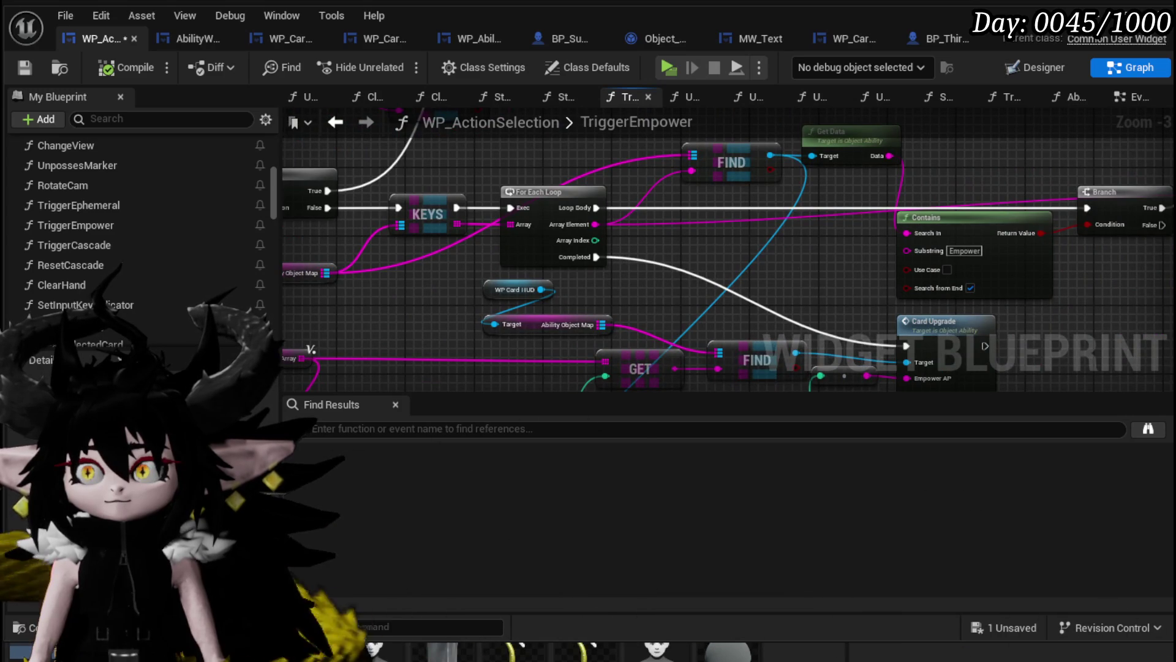
drag(613, 307, 607, 169)
mouse_move(551, 110)
mouse_down()
mouse_move(552, 264)
mouse_move(710, 206)
mouse_move(776, 292)
mouse_up()
Save the widget blueprint and reopen the AbilitySpecialCheck function graph.
click(26, 67)
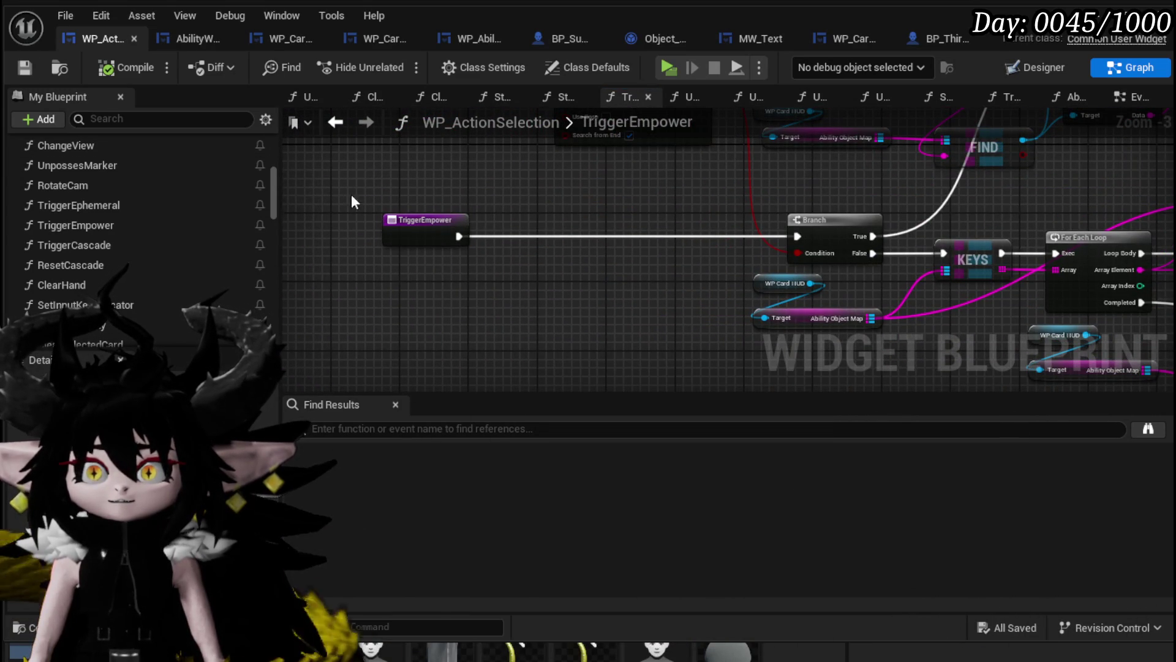
scroll(121, 299, down, 5)
double_click(112, 317)
mouse_move(352, 298)
mouse_down()
mouse_move(381, 310)
mouse_move(567, 256)
mouse_up()
Add a Trigger Empower call right after the AbilitySpecialCheck entry, ahead of Trigger Play Special, then compile and save.
right_click(567, 259)
text(Tr)
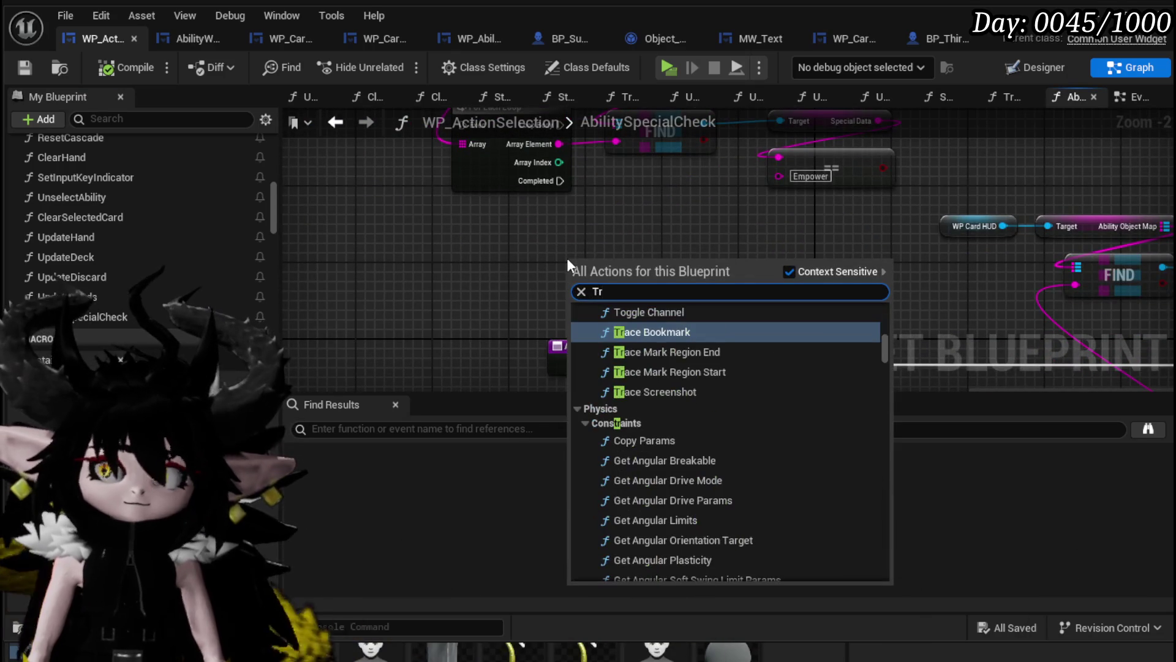
text(igger)
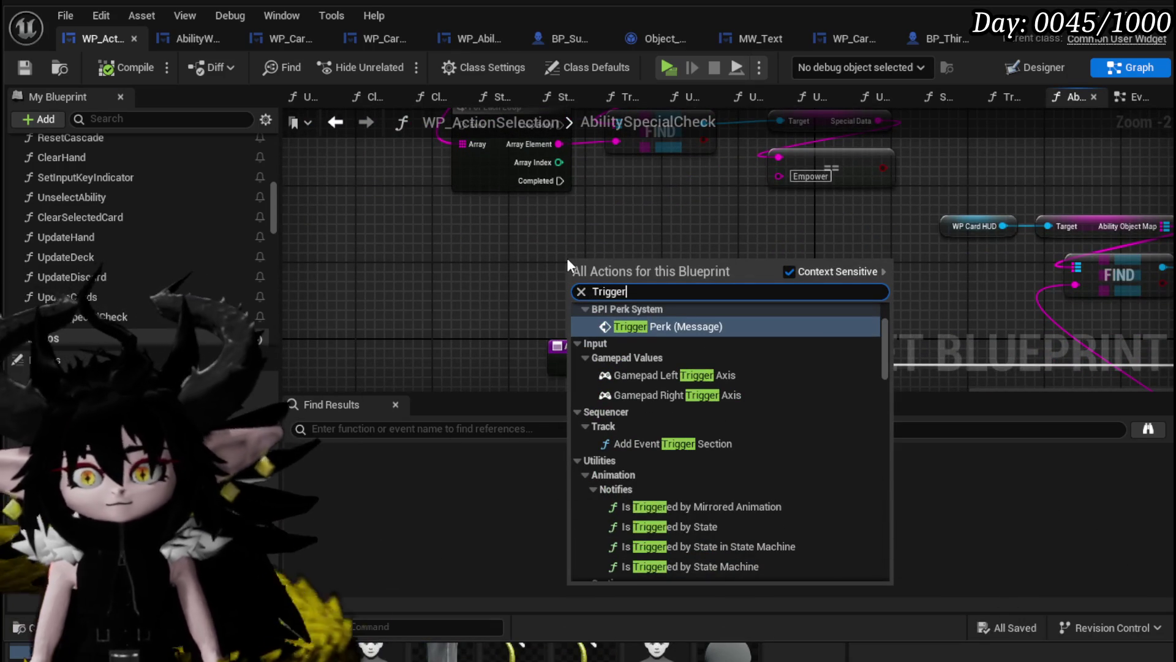
text( emp)
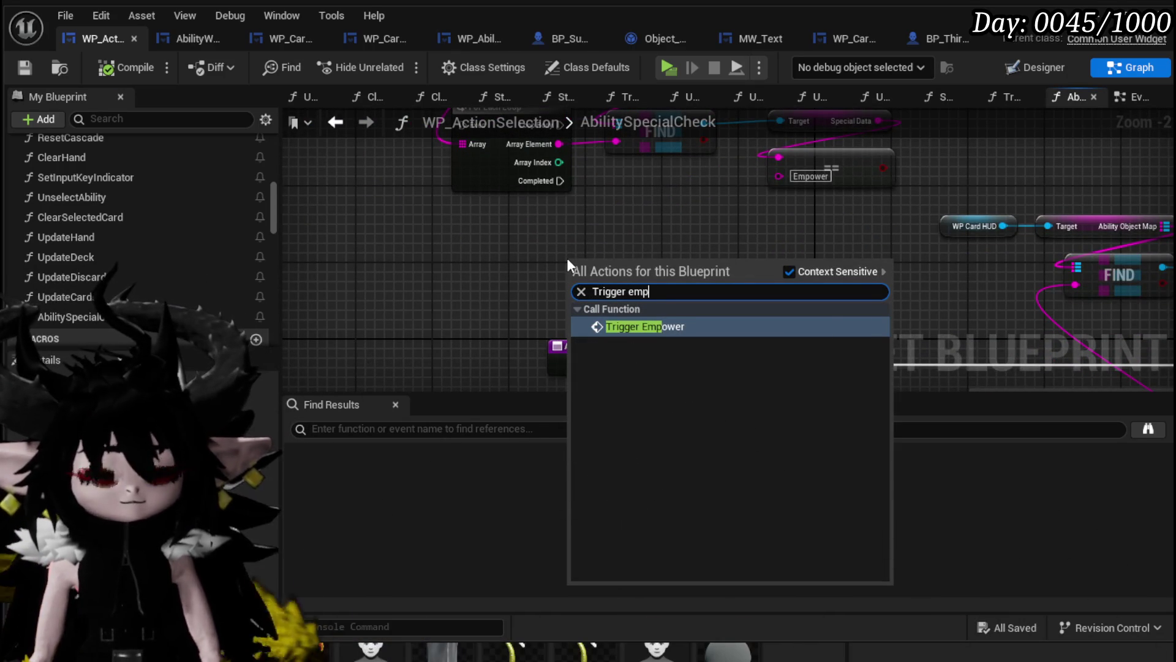
text(ower)
key(Return)
mouse_move(599, 270)
mouse_down()
mouse_move(457, 197)
mouse_move(581, 275)
mouse_up()
drag(502, 295, 1074, 295)
drag(612, 259, 526, 197)
mouse_move(386, 212)
mouse_down()
mouse_move(512, 207)
mouse_move(622, 299)
mouse_move(564, 276)
mouse_move(596, 319)
mouse_up()
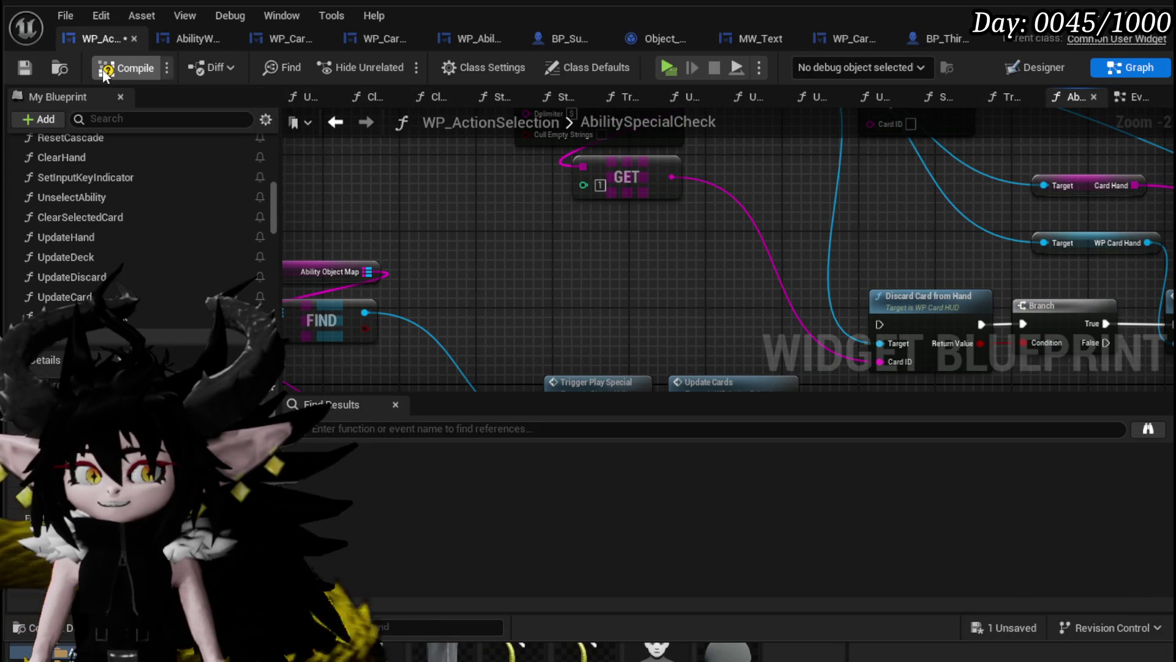
click(28, 68)
Open the Trigger Play Special function in Object_Ability and review its top section.
scroll(715, 220, down, 2)
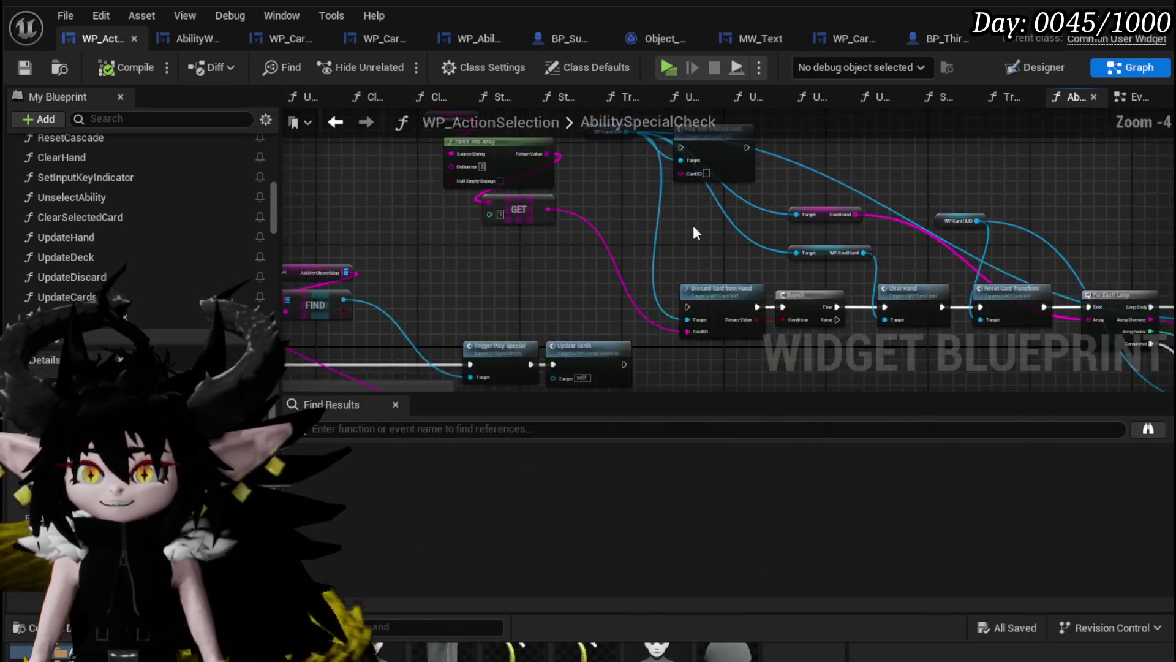
scroll(507, 285, up, 2)
mouse_move(507, 284)
mouse_down()
mouse_move(518, 266)
mouse_move(678, 297)
mouse_move(578, 197)
mouse_move(663, 173)
mouse_move(508, 297)
mouse_move(432, 228)
mouse_move(629, 347)
mouse_move(514, 191)
mouse_up()
scroll(663, 173, down, 2)
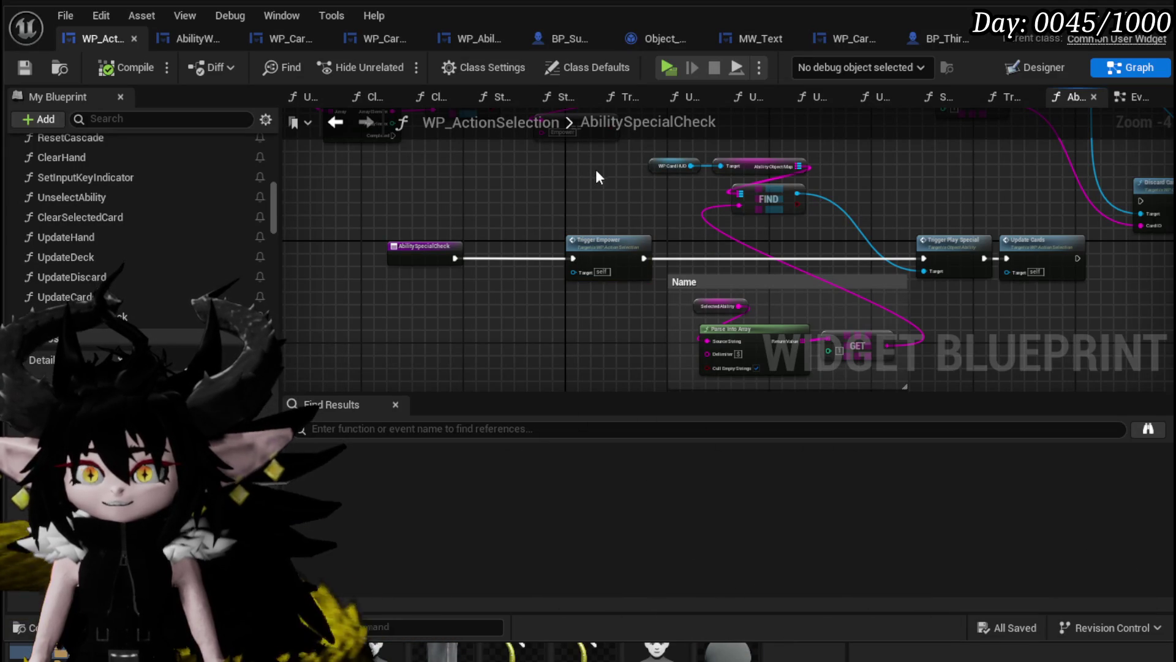
double_click(931, 252)
mouse_move(730, 264)
mouse_down()
mouse_move(739, 148)
mouse_move(827, 195)
mouse_move(742, 146)
mouse_up()
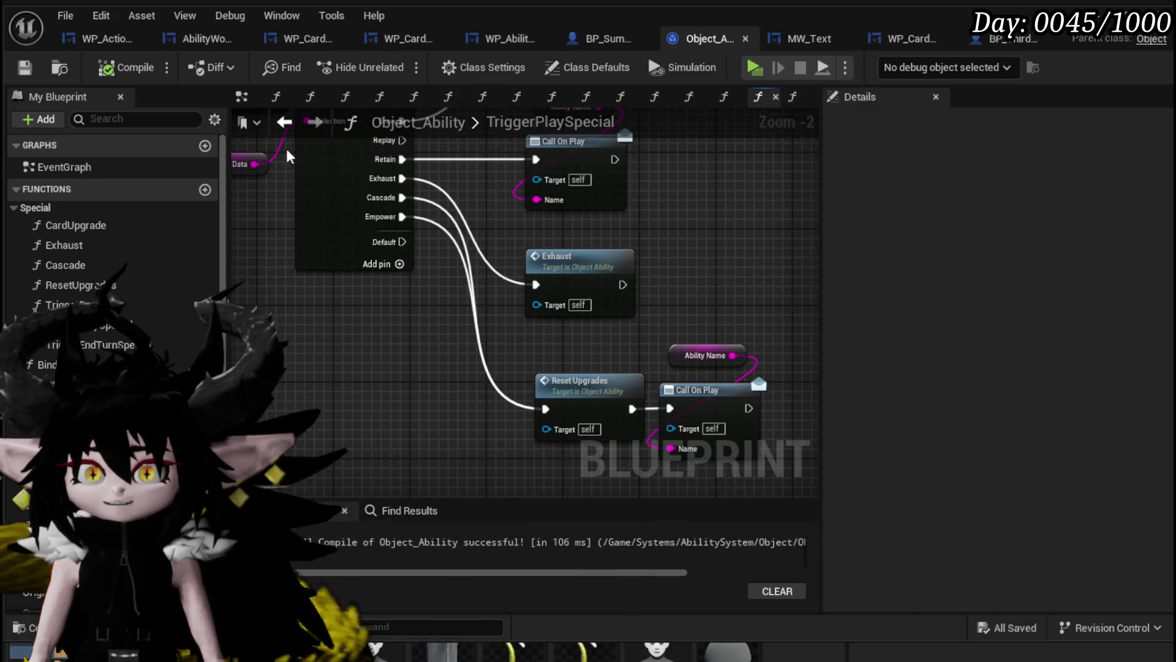
Step back through the graph history and start a play-test session.
click(284, 122)
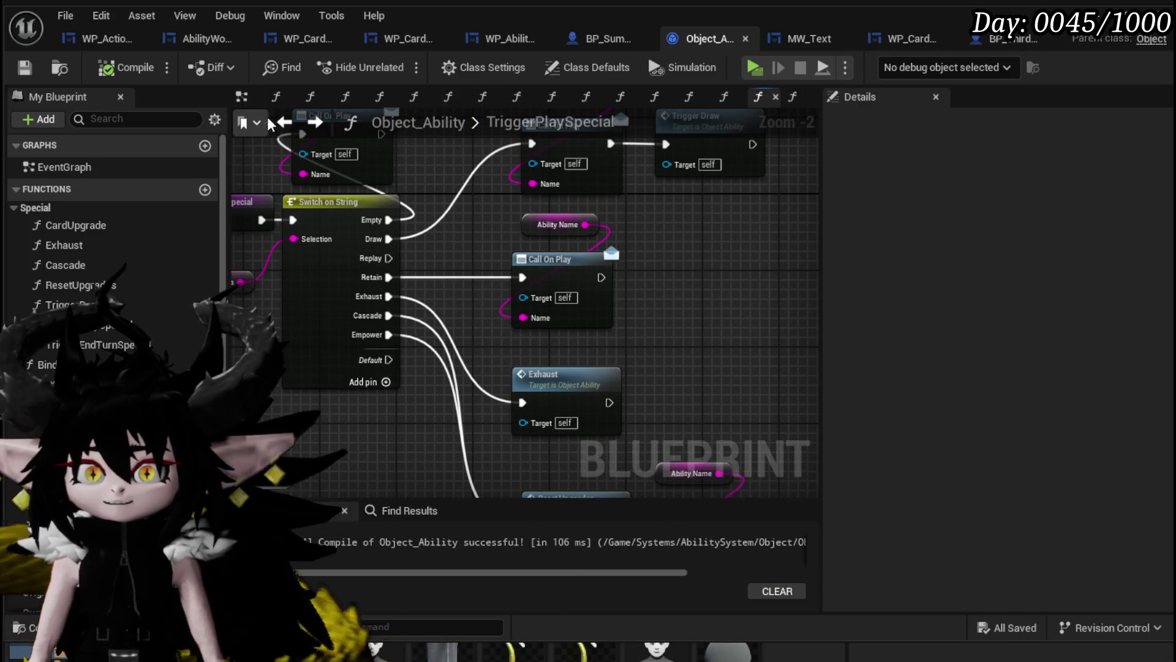
click(285, 123)
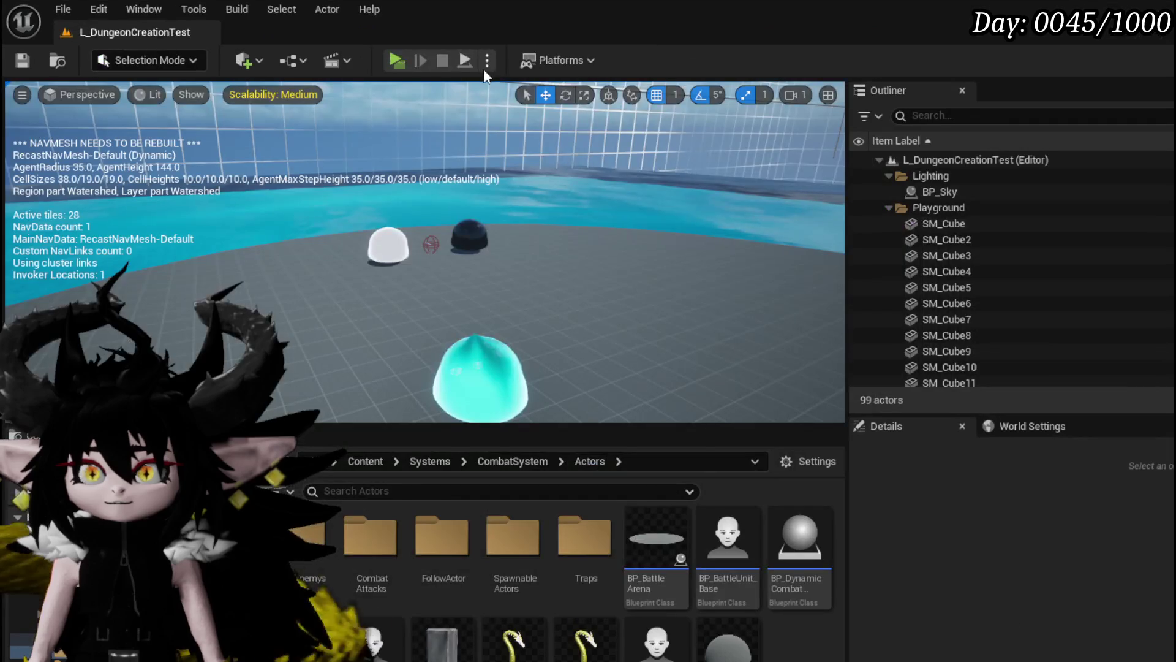
click(397, 61)
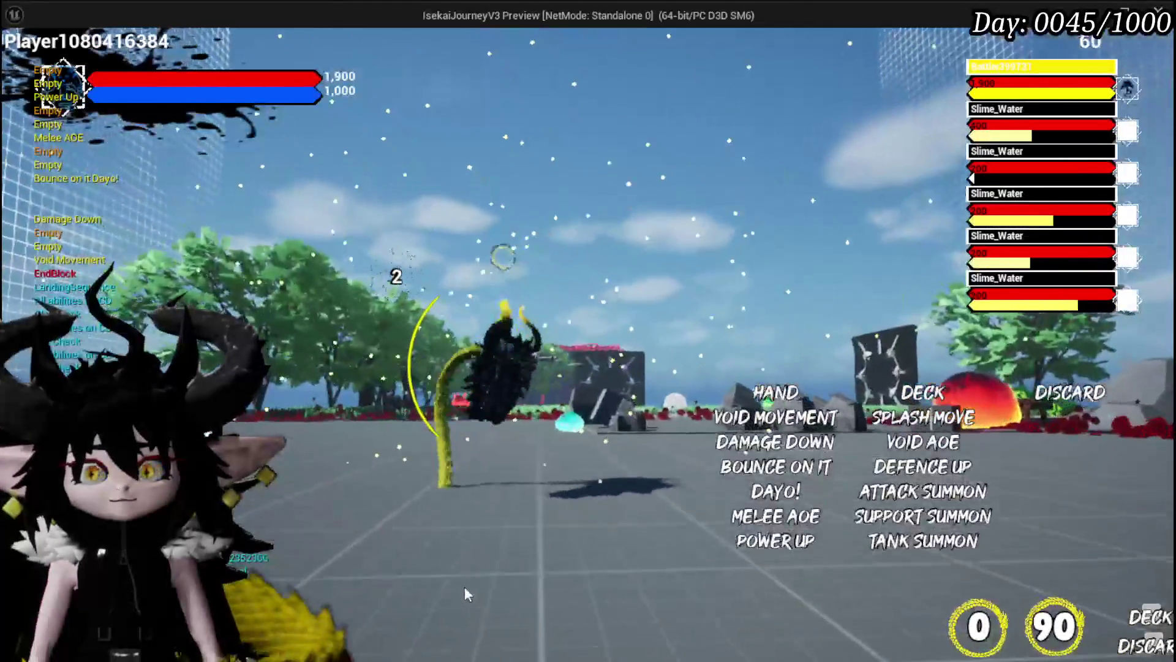
Cycle the card hand, cast Damage Down on a Slime_Water enemy, then stop the preview.
scroll(425, 572, down, 1)
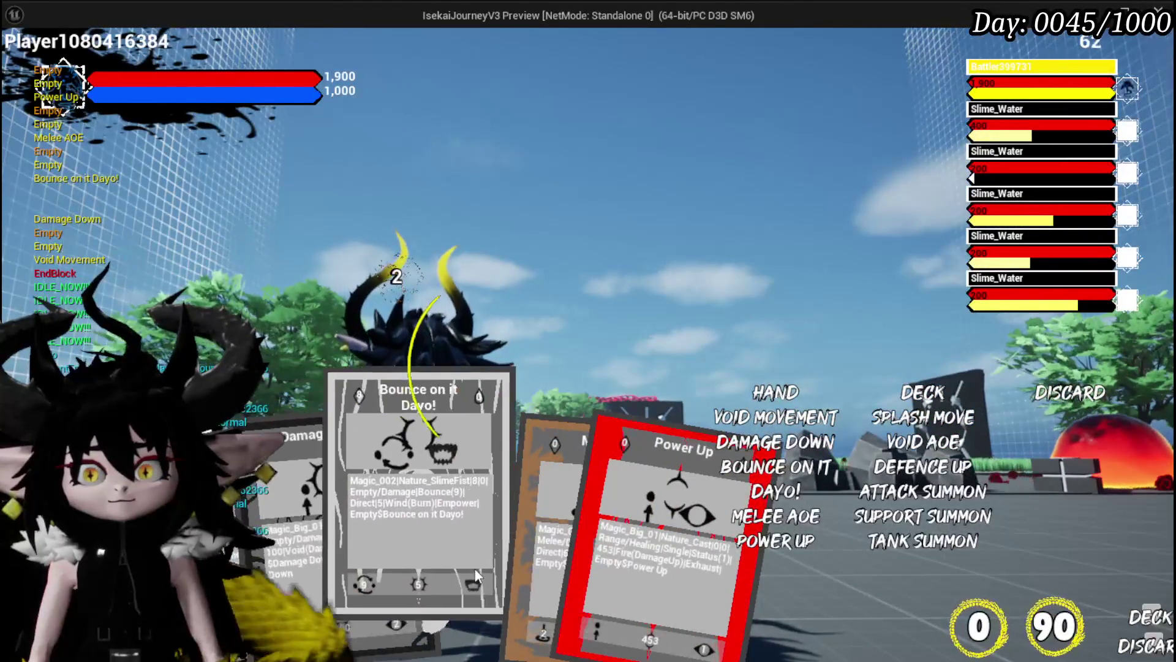
scroll(300, 574, up, 1)
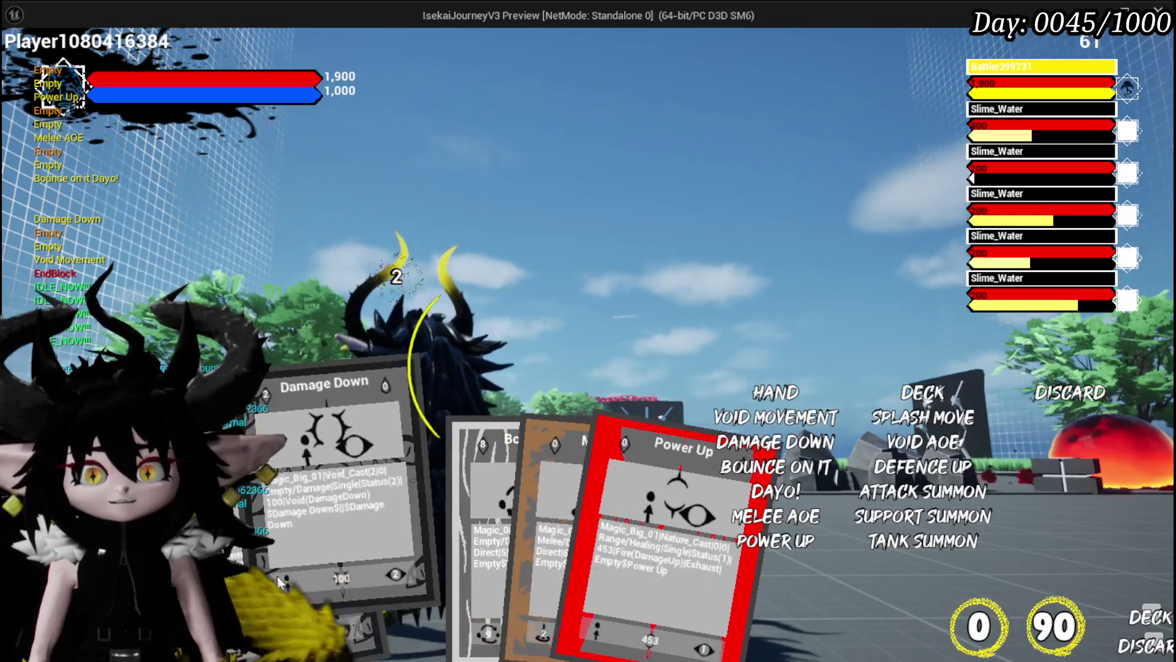
scroll(417, 561, down, 1)
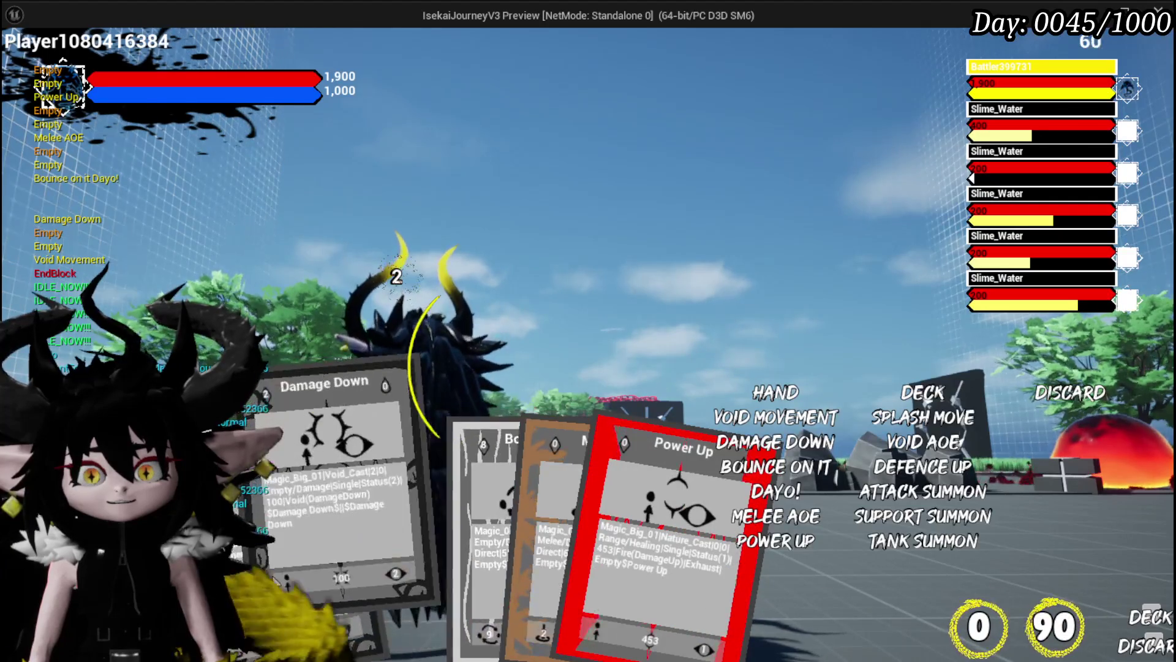
click(472, 557)
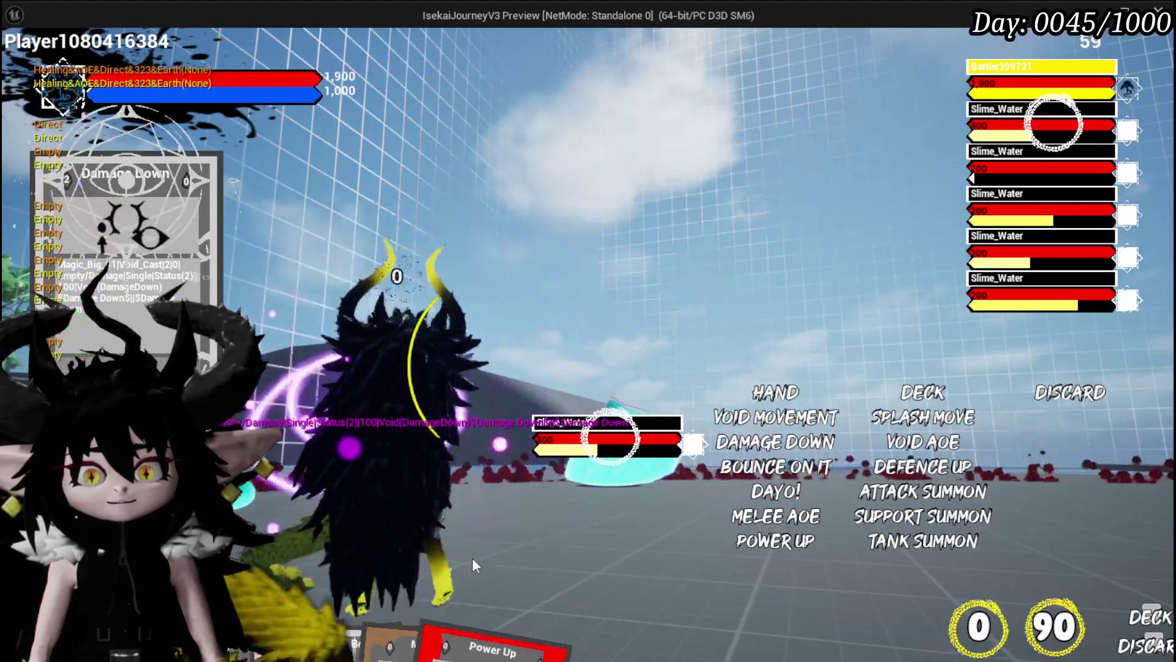
key(Escape)
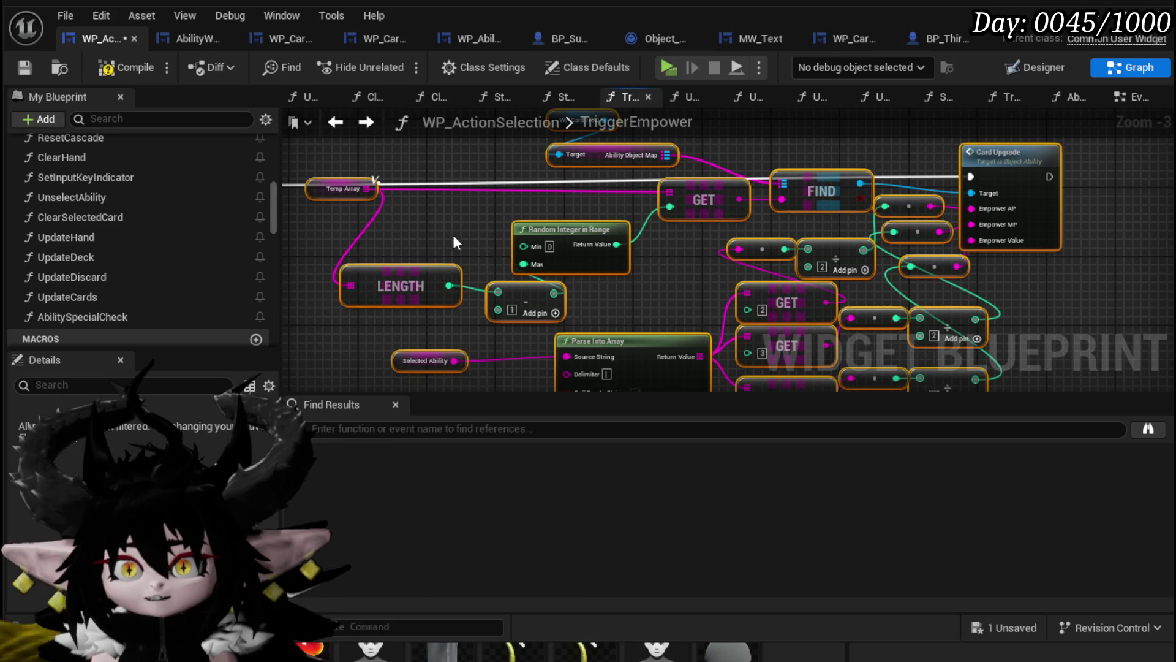
Reposition Temp Array and delete the LENGTH and Random Integer random-index nodes.
mouse_move(343, 190)
mouse_down()
mouse_move(365, 226)
mouse_move(415, 227)
mouse_up()
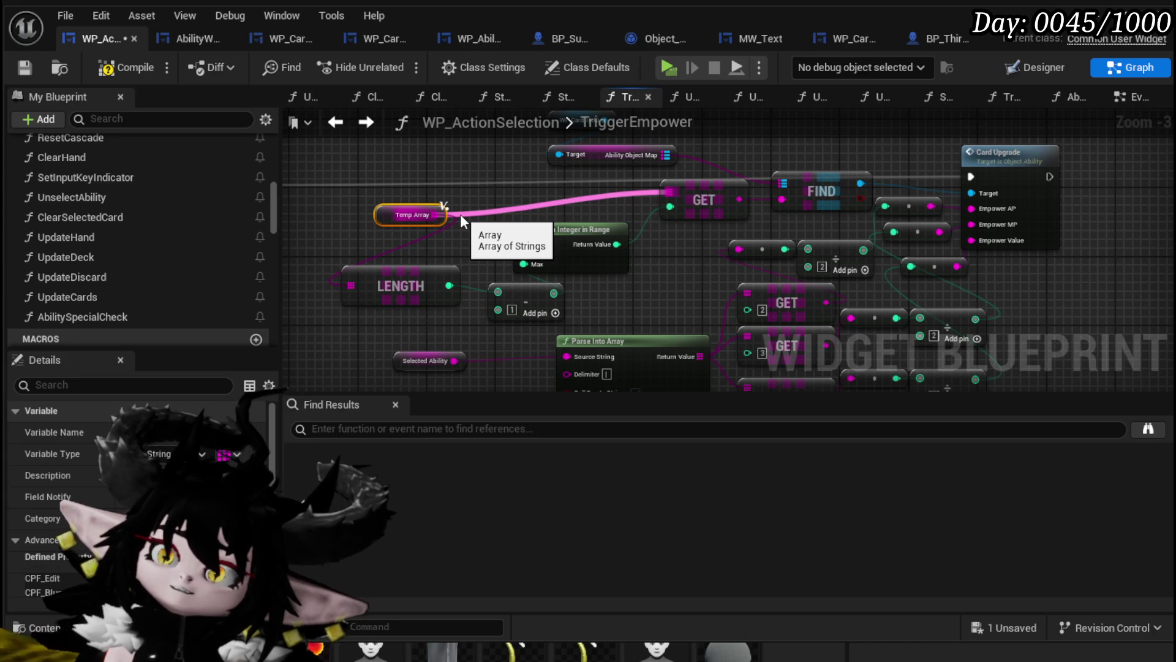
mouse_move(474, 206)
mouse_down()
mouse_move(614, 234)
mouse_move(601, 226)
mouse_move(941, 217)
mouse_up()
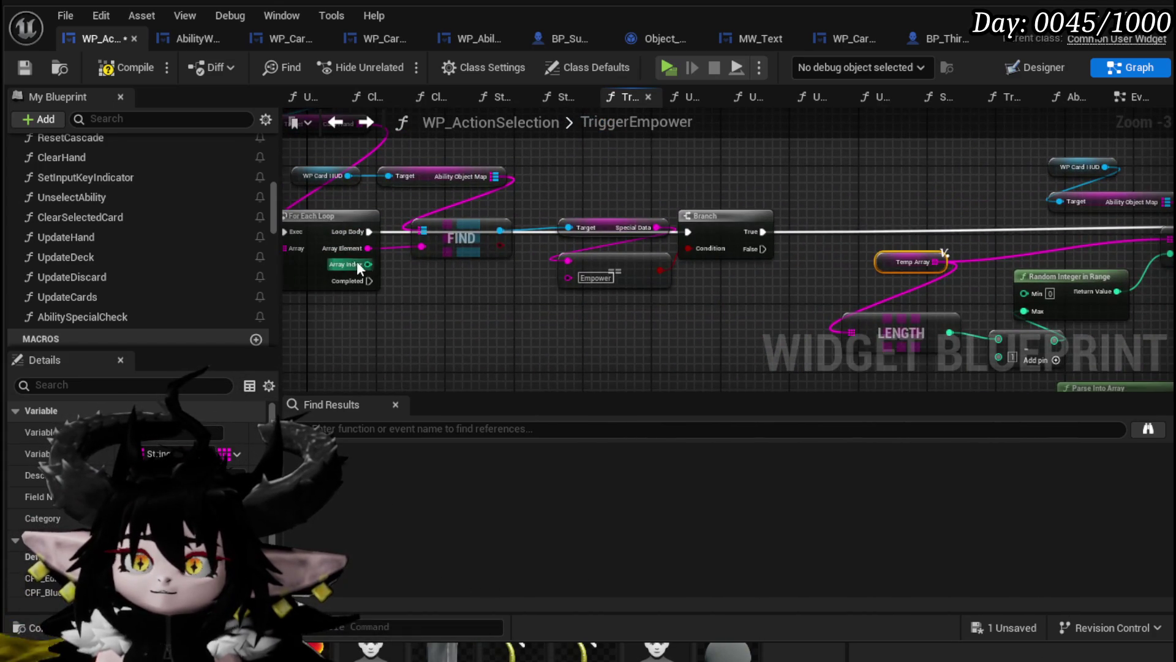
mouse_move(522, 271)
mouse_down()
mouse_move(110, 240)
mouse_move(478, 264)
mouse_move(128, 240)
mouse_move(419, 262)
mouse_move(220, 230)
mouse_move(24, 224)
mouse_up()
mouse_move(422, 226)
mouse_down()
mouse_move(443, 223)
mouse_move(435, 189)
mouse_up()
key(Delete)
drag(700, 295, 614, 331)
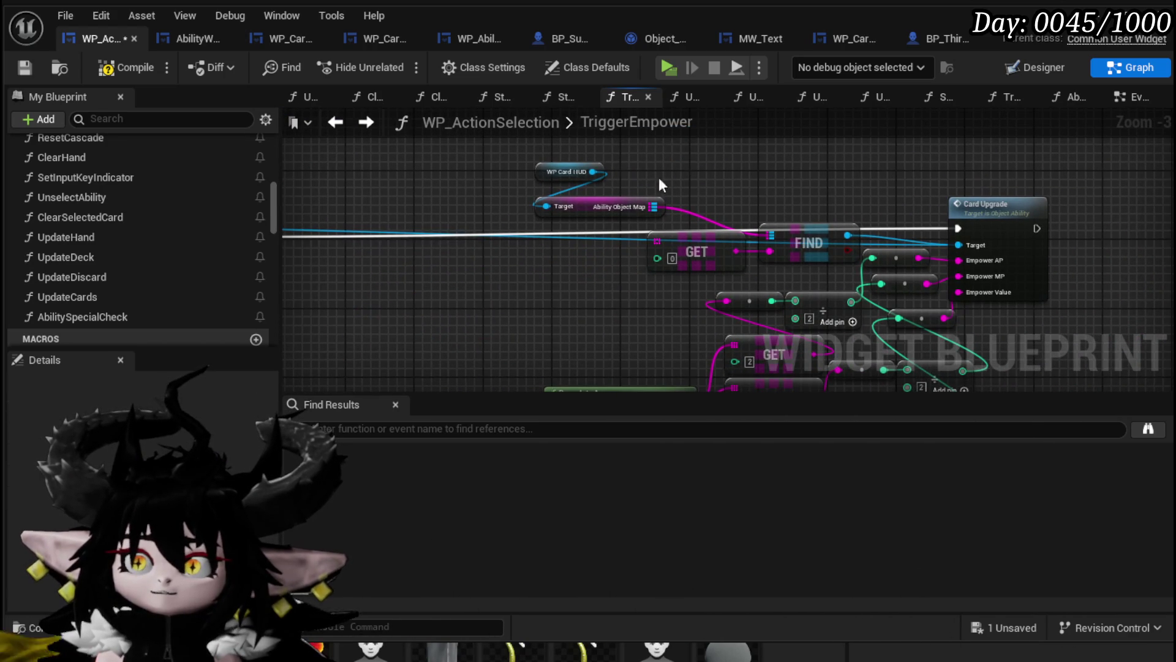
Shift the Card Upgrade cluster and the Parse Into Array and GET nodes left to tidy the graph.
scroll(625, 239, down, 3)
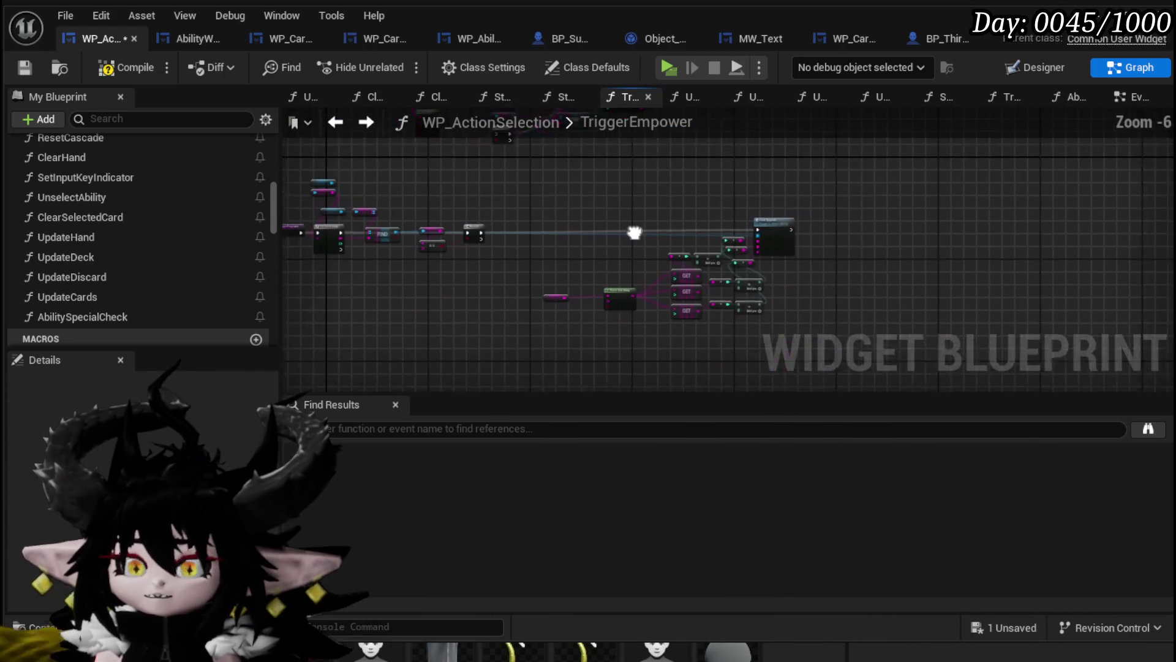
drag(773, 230, 687, 230)
mouse_move(595, 231)
mouse_down()
mouse_move(567, 234)
mouse_move(587, 239)
mouse_up()
scroll(586, 239, up, 4)
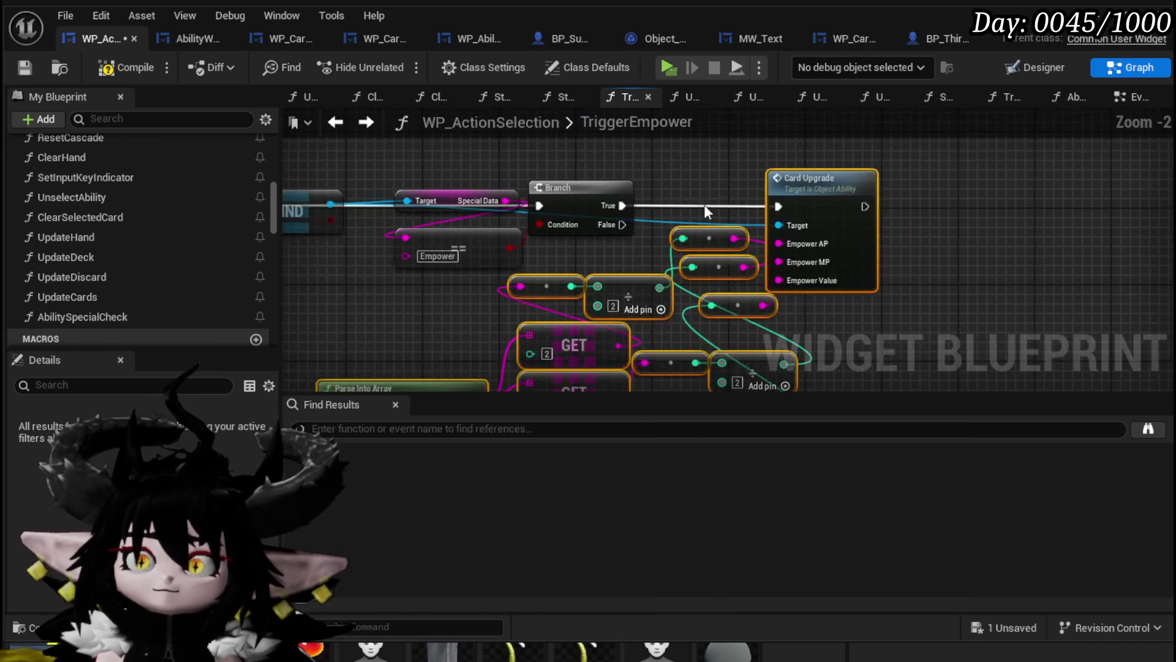
scroll(624, 252, up, 2)
scroll(688, 175, down, 3)
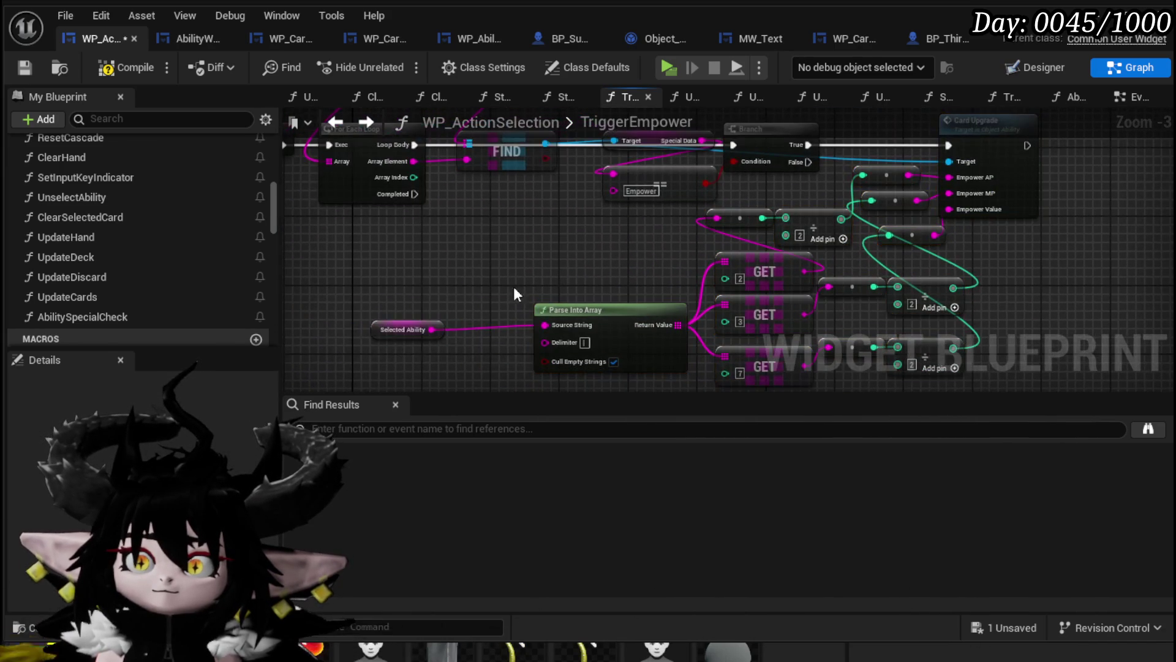
scroll(553, 263, up, 2)
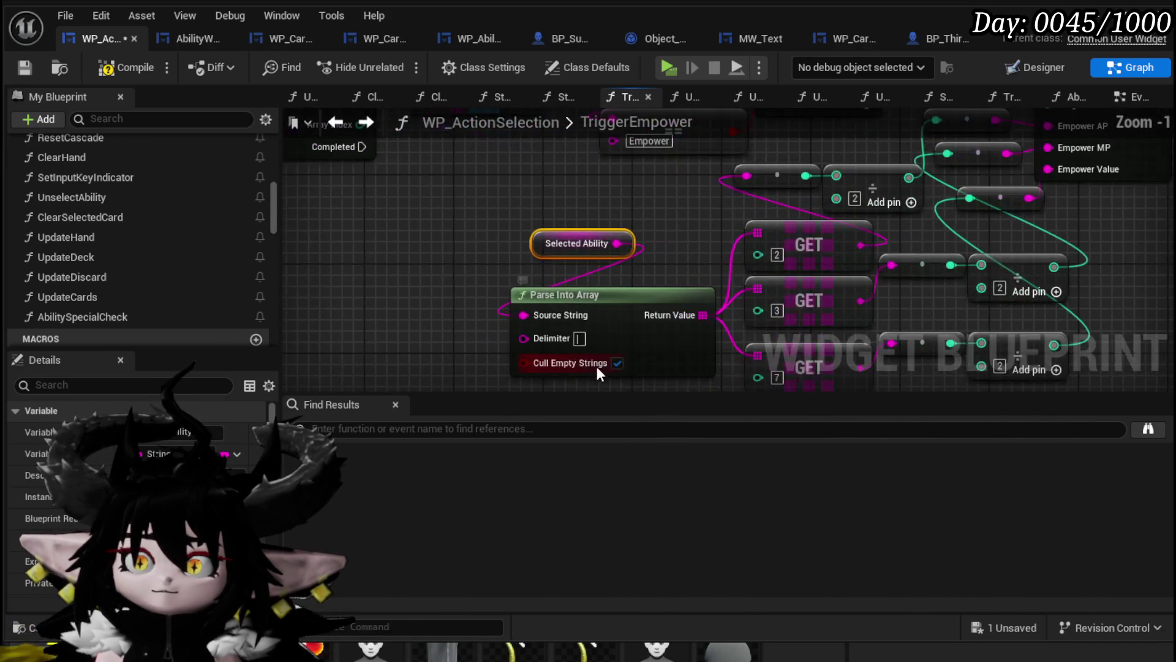
scroll(553, 216, down, 3)
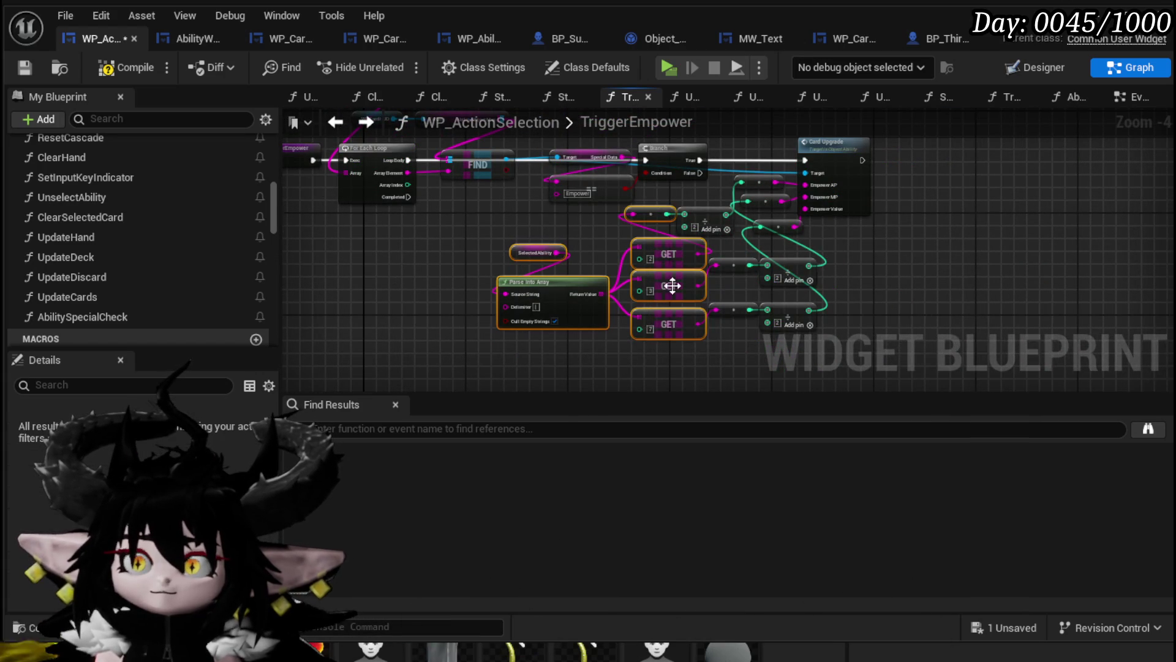
drag(673, 287, 622, 288)
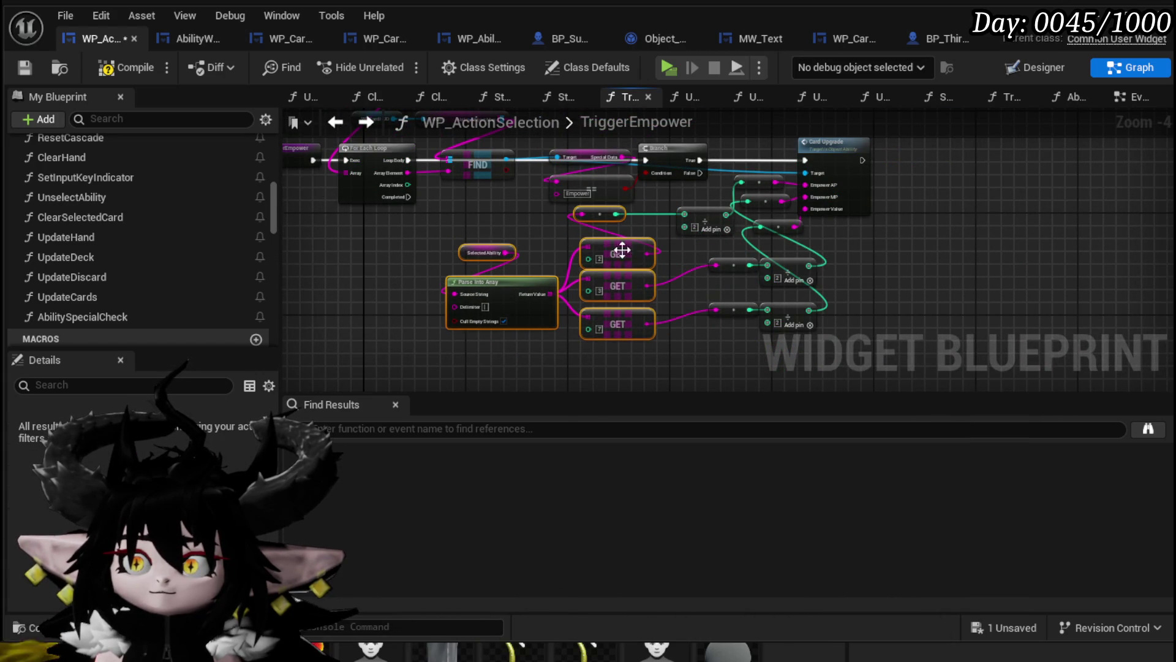
click(606, 229)
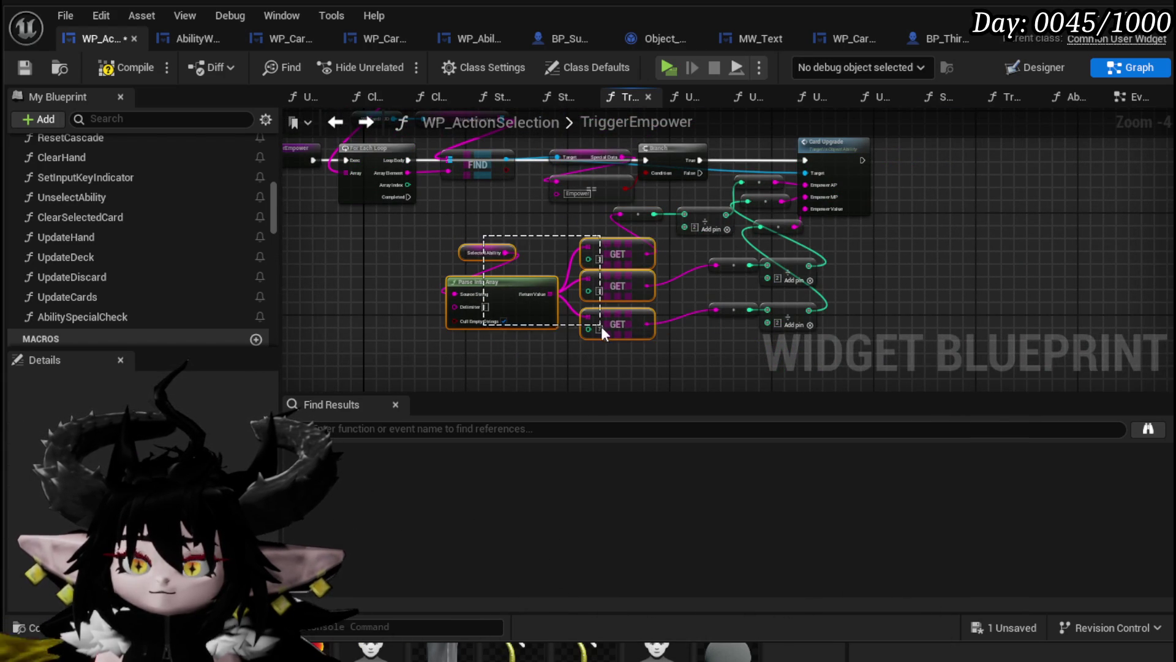
mouse_move(617, 255)
mouse_down()
mouse_move(579, 281)
mouse_move(610, 331)
mouse_up()
click(552, 239)
Compile the action selection blueprint and open the CardUpgrade function graph.
click(126, 66)
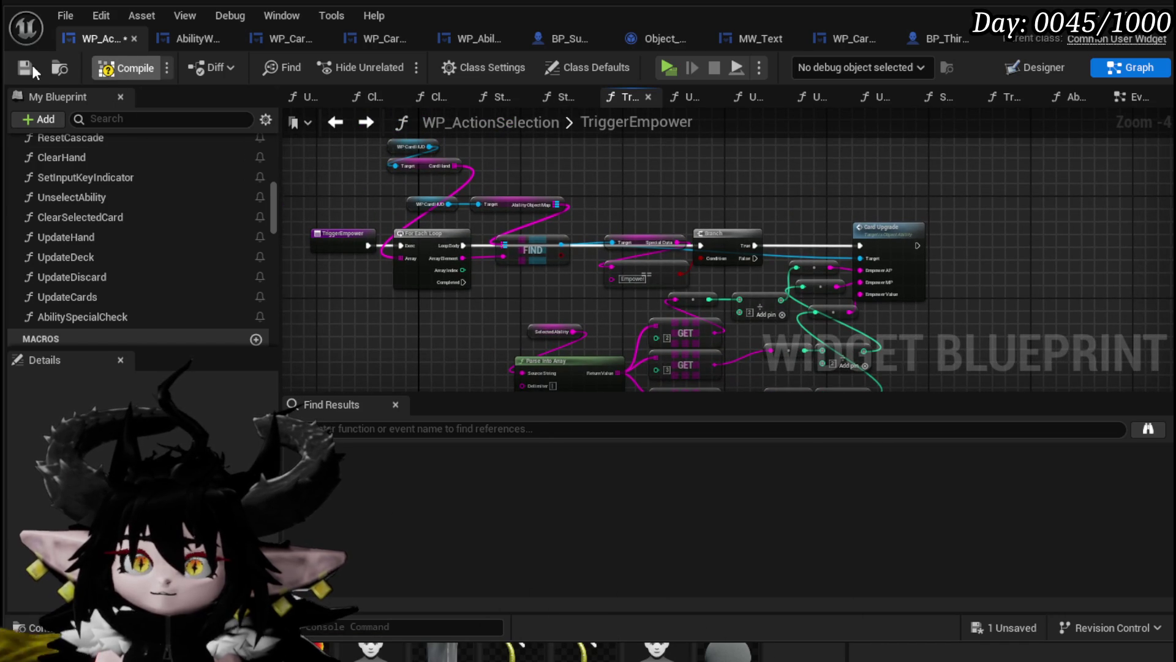
scroll(607, 196, up, 3)
scroll(959, 208, down, 1)
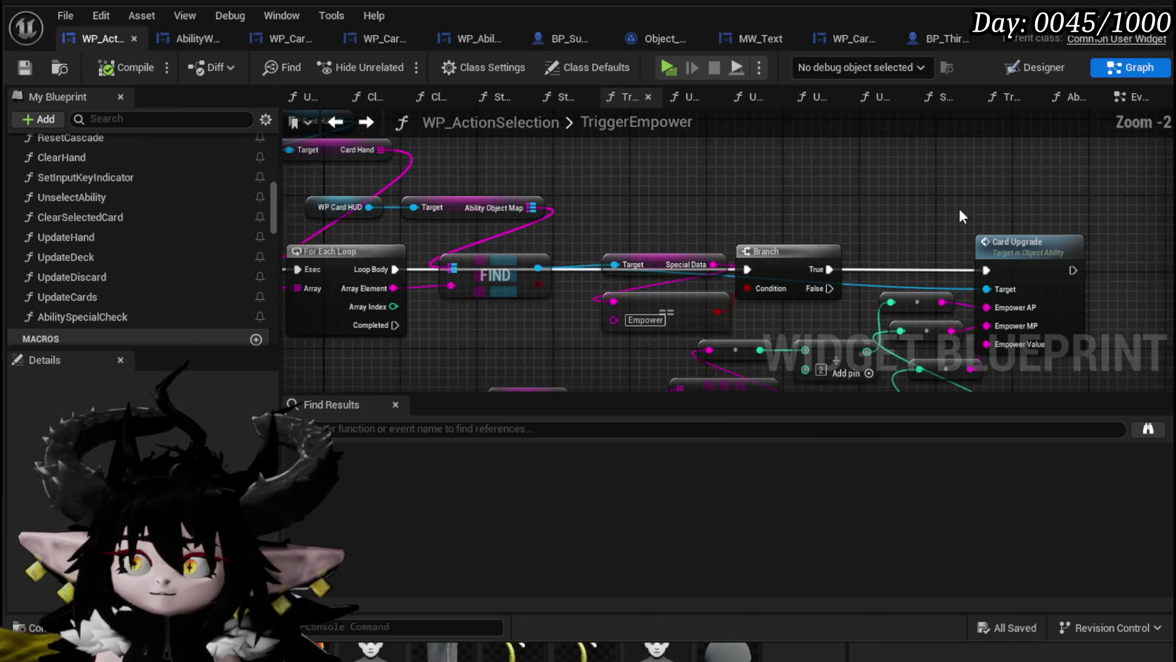
click(831, 231)
double_click(831, 231)
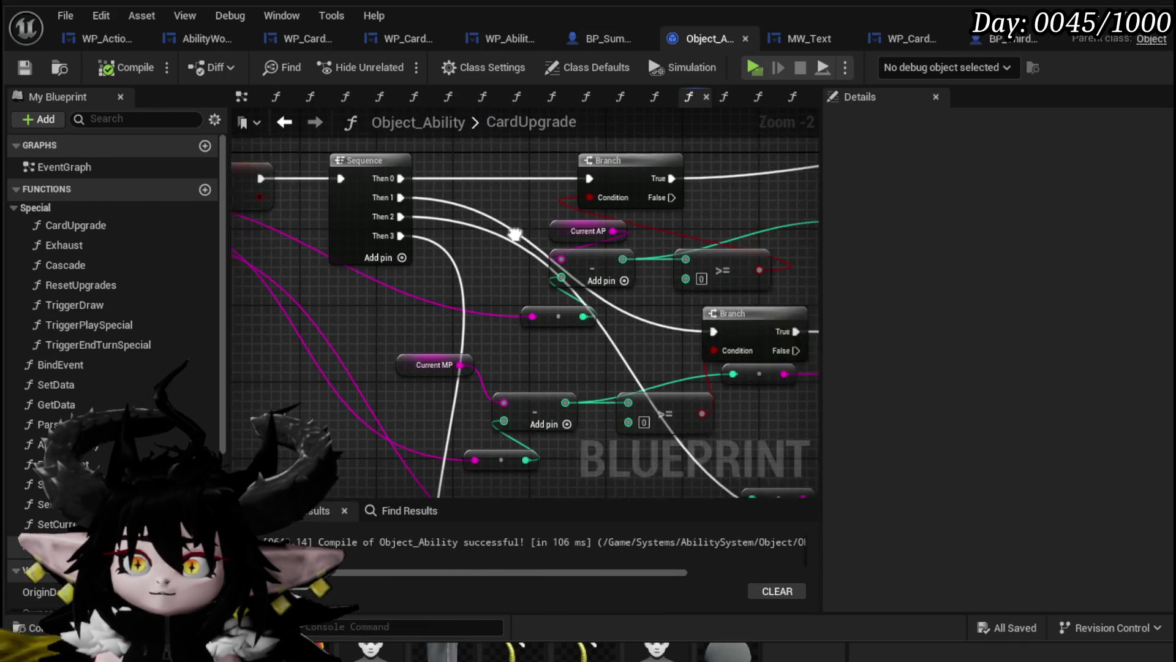
Look over CardUpgrade's Upgrade Power node, then go back to the L_DungeonCreationTest editor and play.
scroll(498, 356, up, 3)
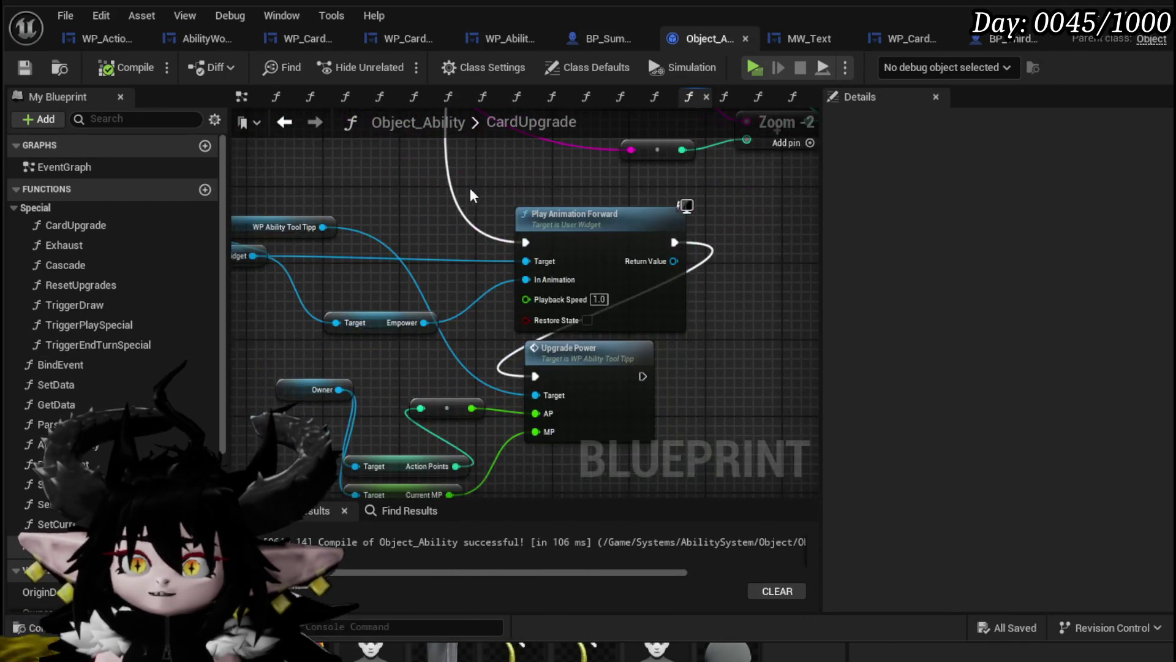
scroll(484, 385, down, 2)
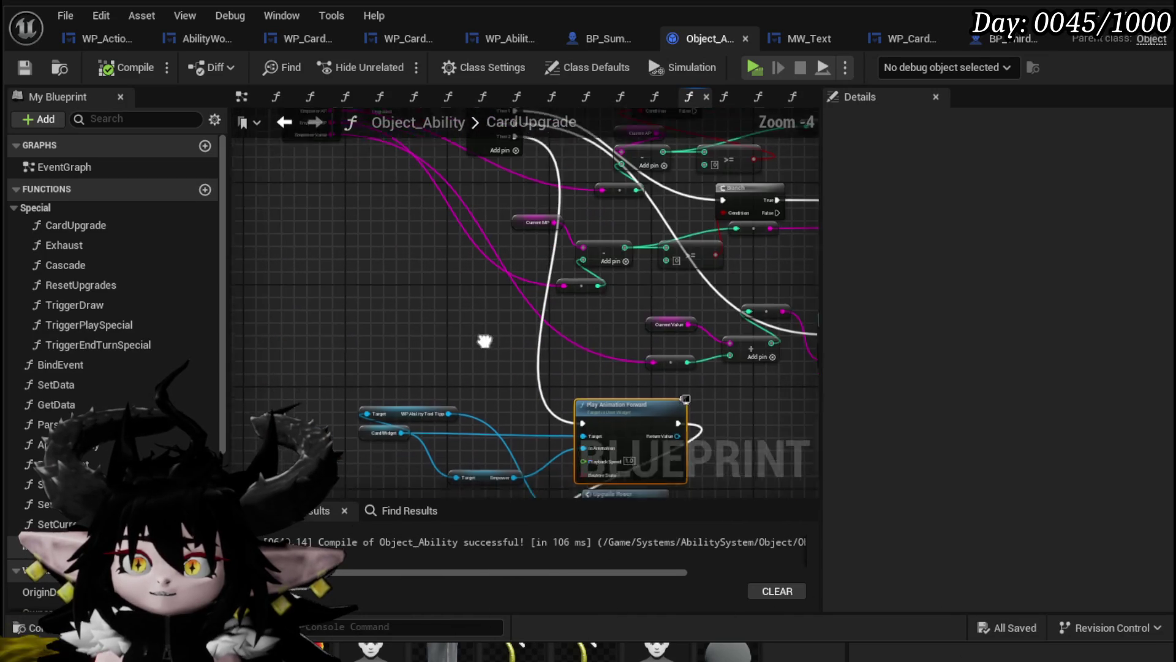
mouse_move(506, 267)
mouse_down()
mouse_move(644, 386)
mouse_move(640, 402)
mouse_move(512, 315)
mouse_up()
mouse_move(638, 438)
mouse_down()
mouse_move(610, 368)
mouse_move(578, 336)
mouse_up()
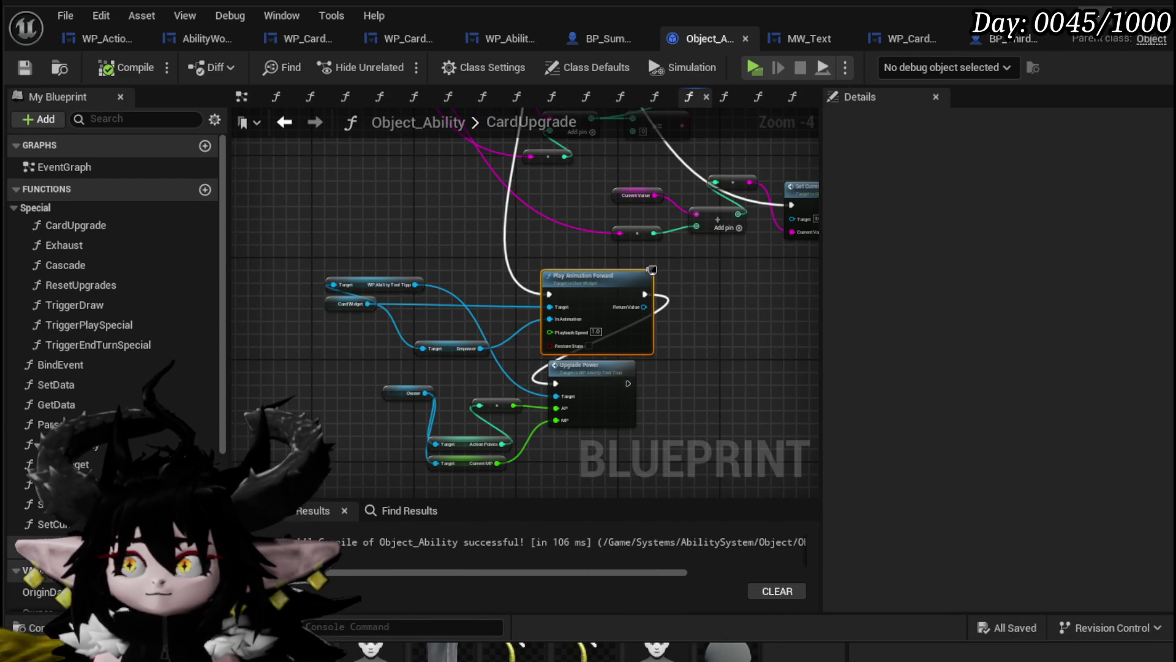
click(1121, 9)
click(391, 60)
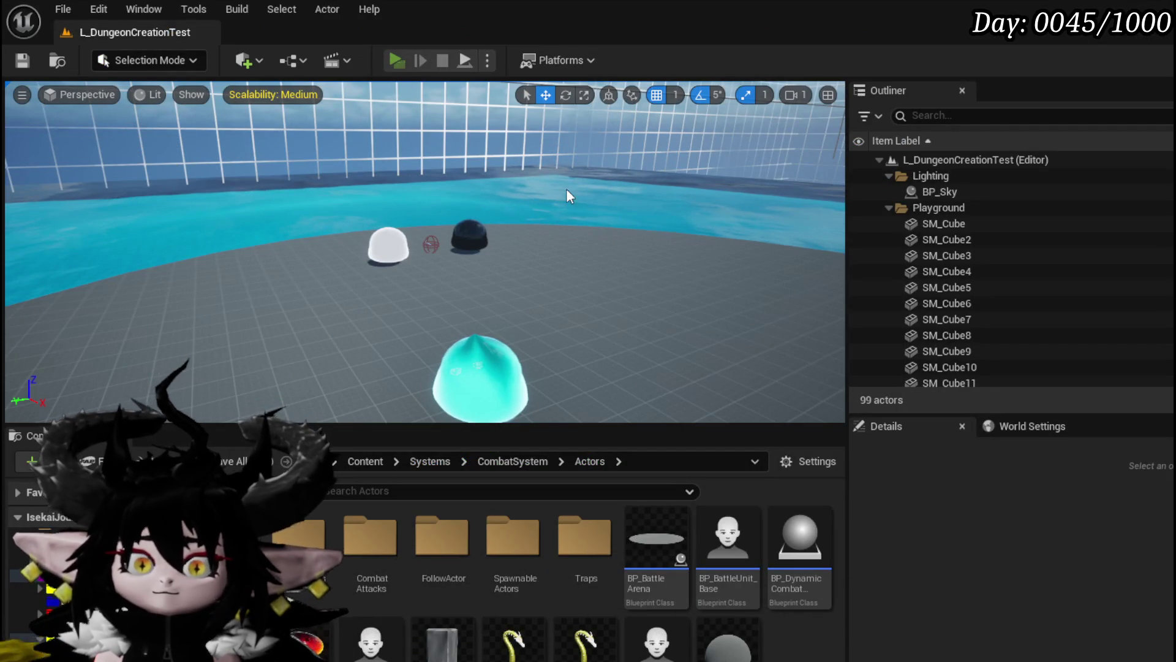
Walk the character into the water slime encounter and enter the battle.
key(w)
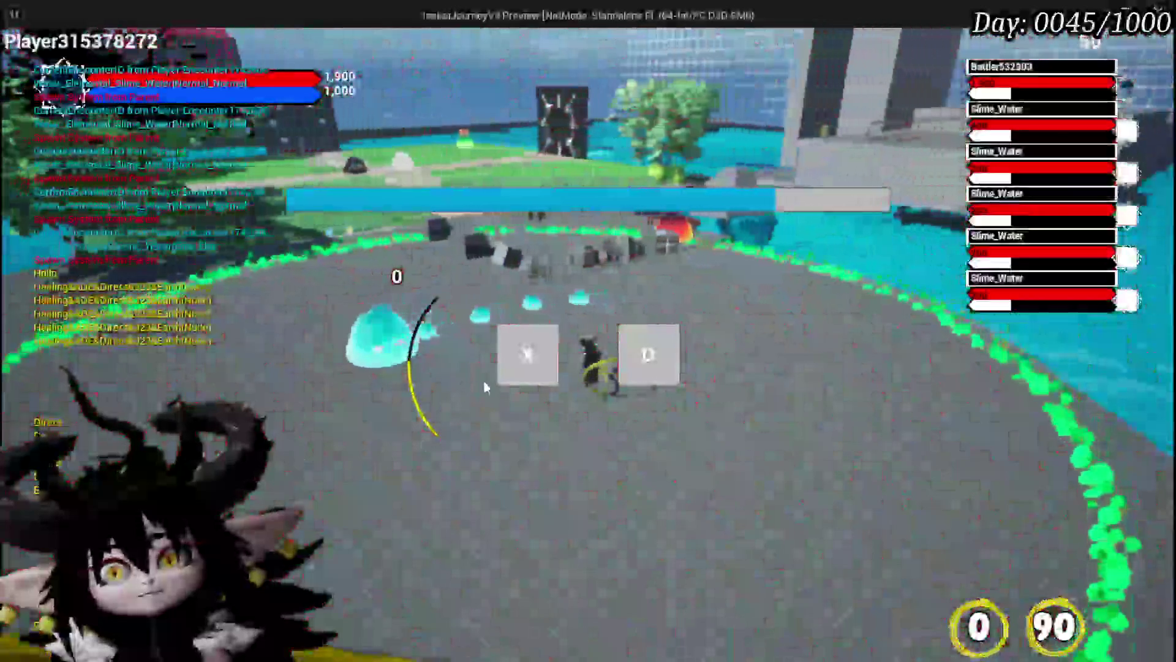
click(528, 354)
key(w)
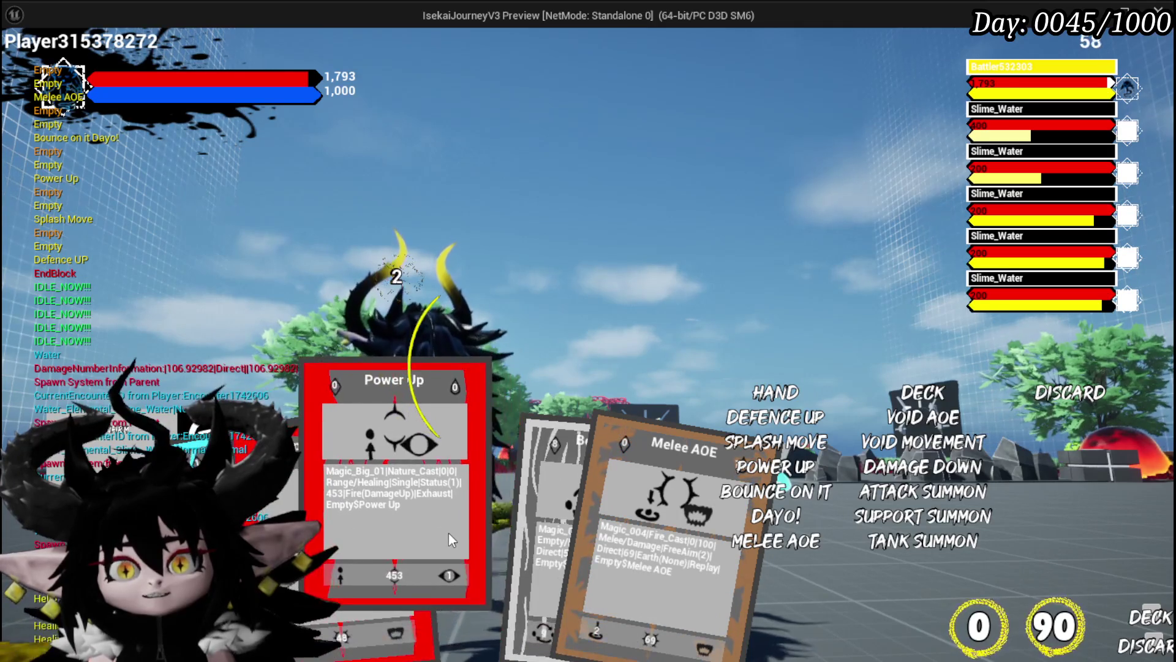
Play the Splash Move card, then the Power Up card, against the water slimes.
click(311, 531)
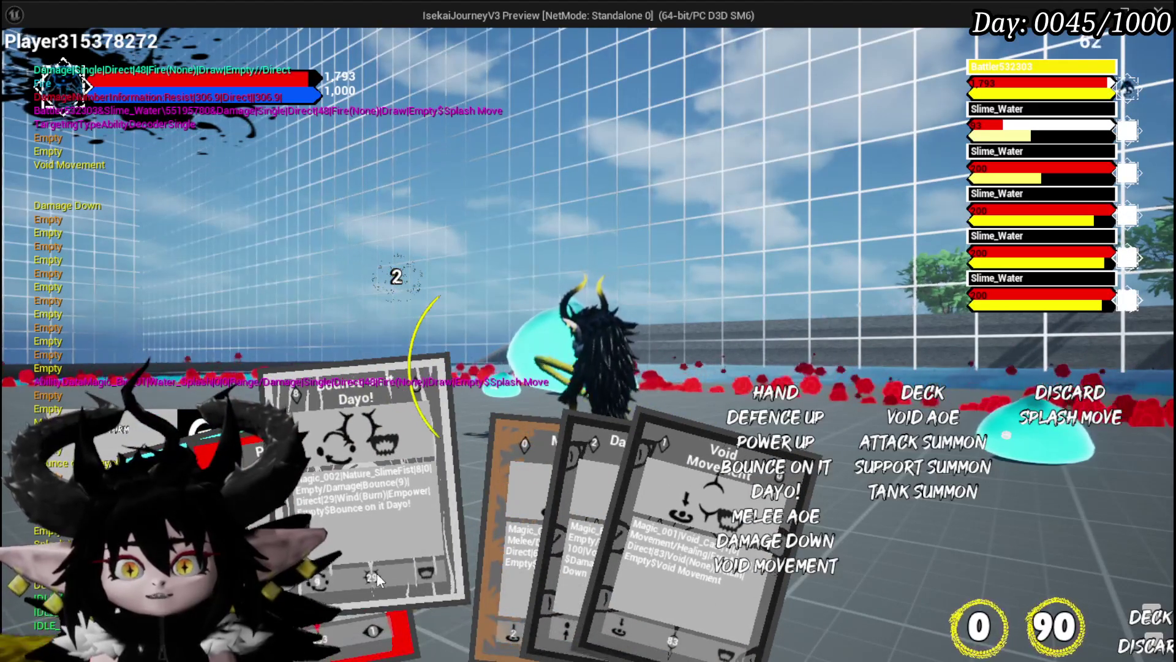
scroll(370, 574, down, 1)
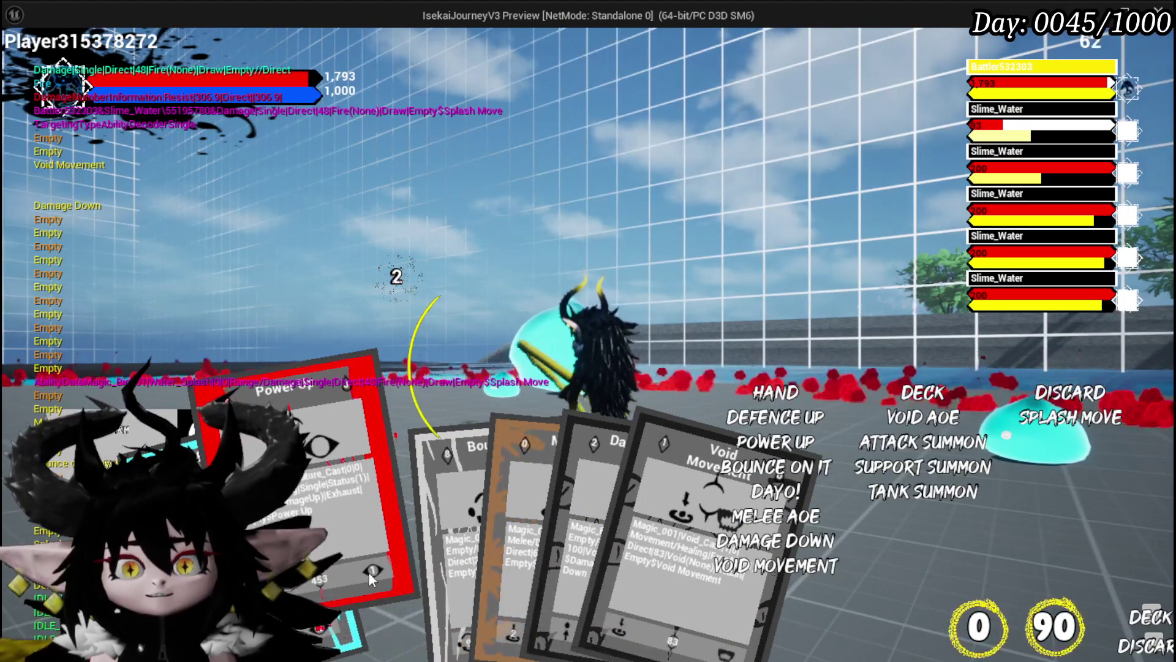
scroll(309, 581, down, 1)
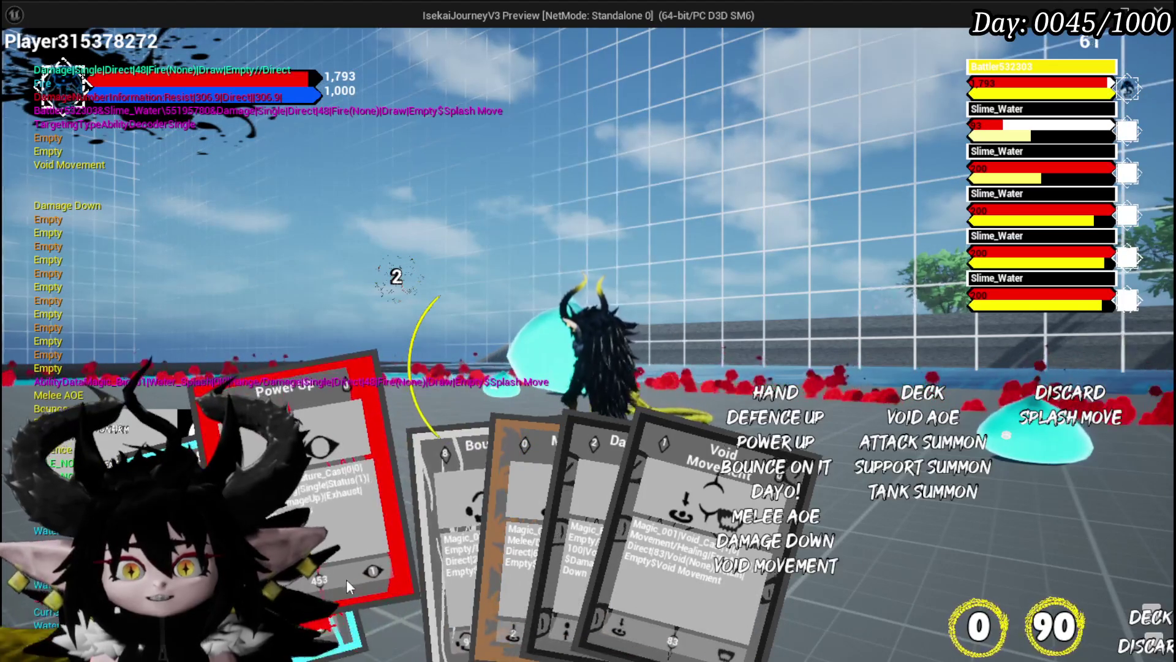
scroll(465, 563, up, 1)
click(330, 516)
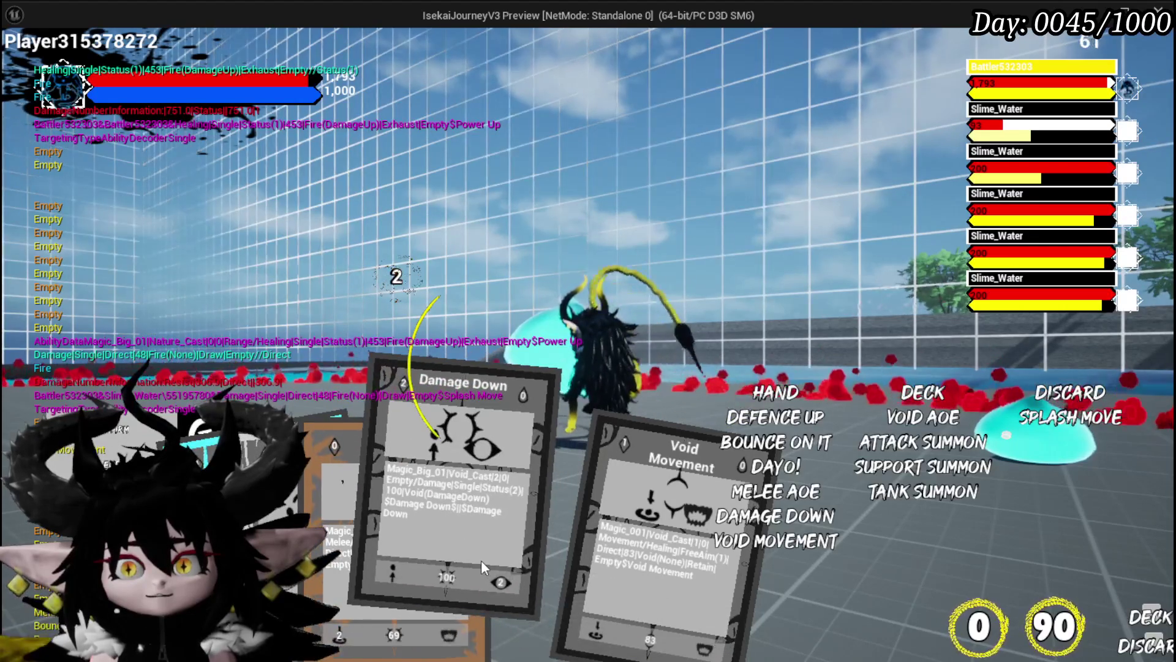
Cast the Damage Down card on a Slime_Water enemy and watch its water effect.
click(480, 560)
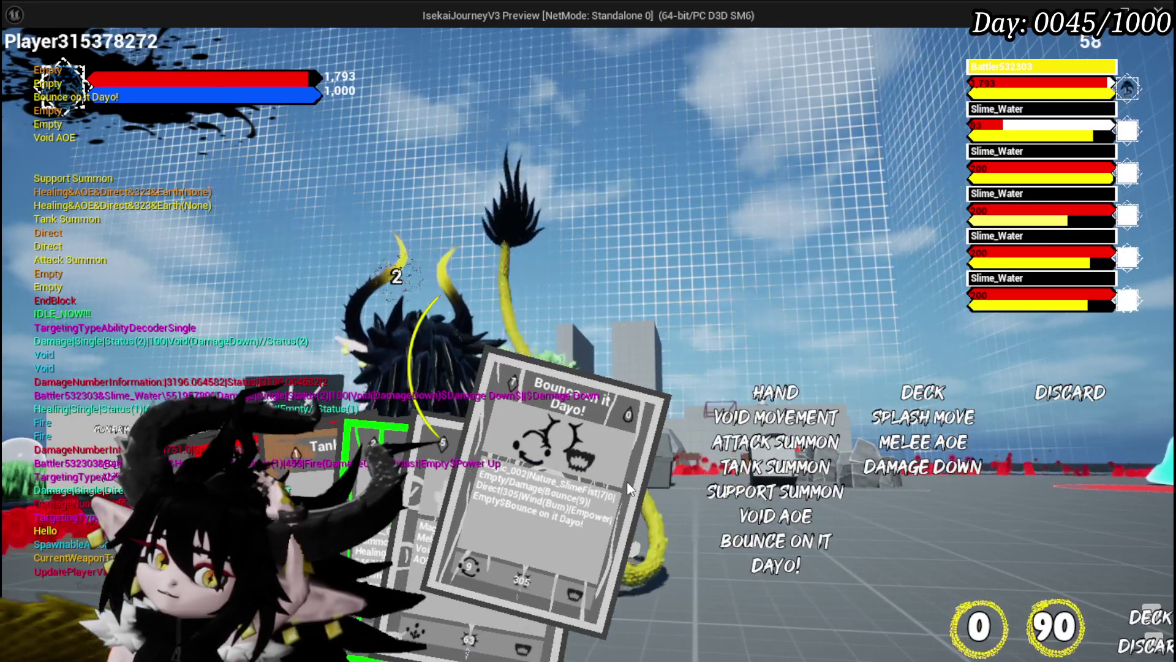
Play Bounce on it Dayo!, Melee AOE and Bounce on it Dayo! again, then stop the preview.
click(627, 480)
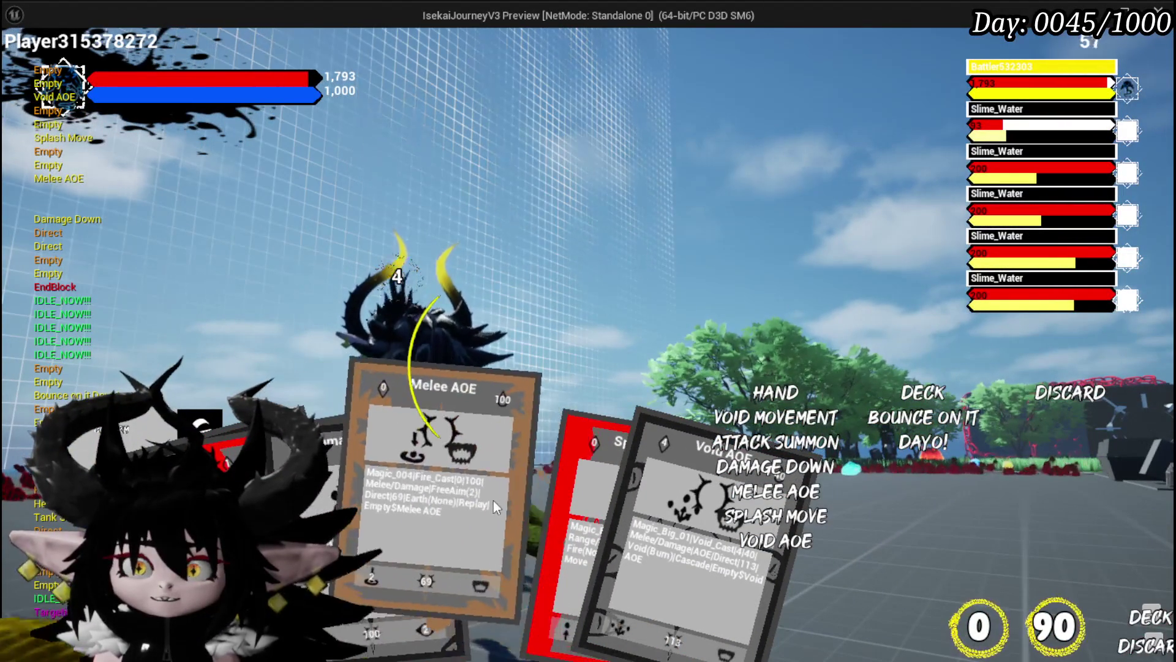
click(616, 514)
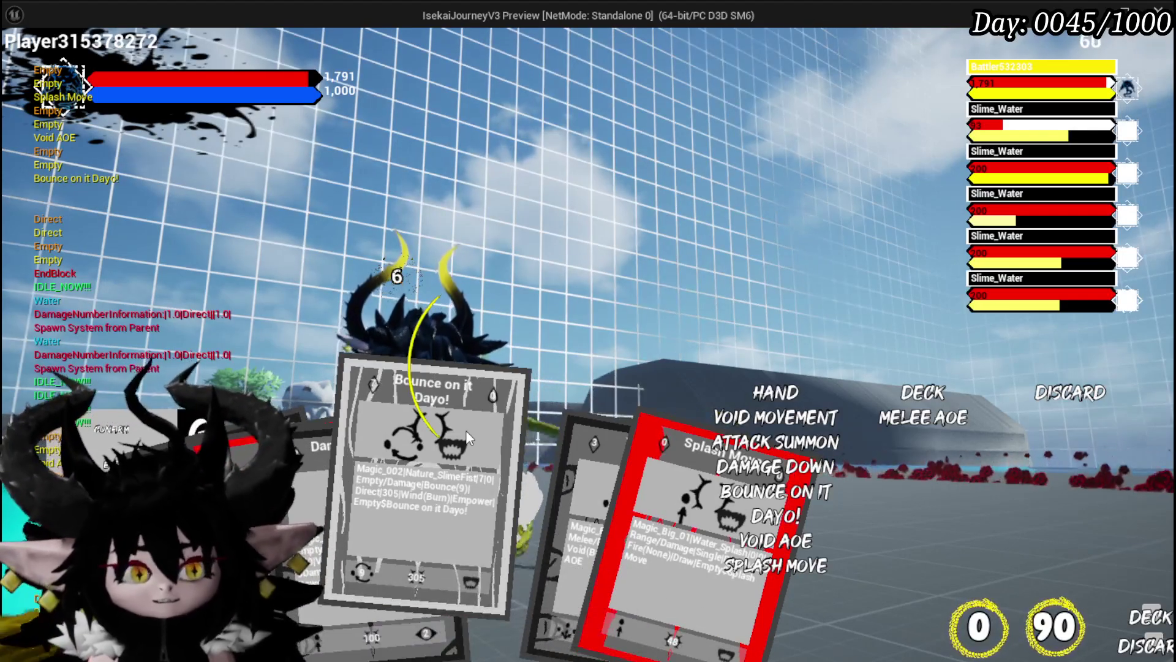
click(466, 422)
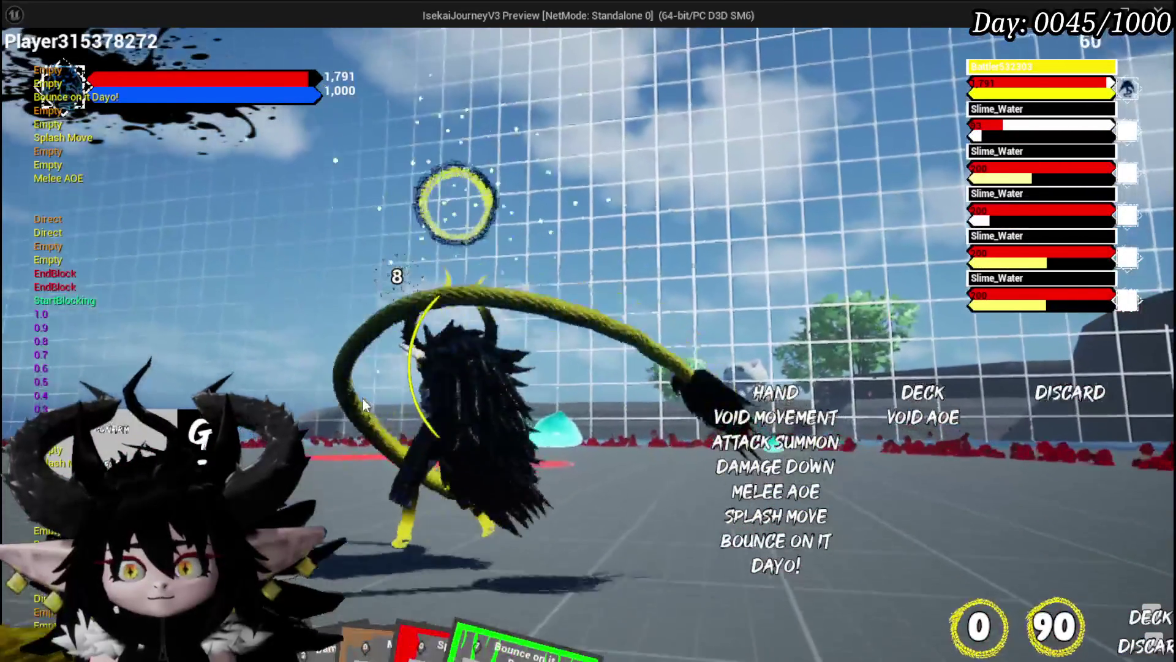
key(alt+Tab)
key(Escape)
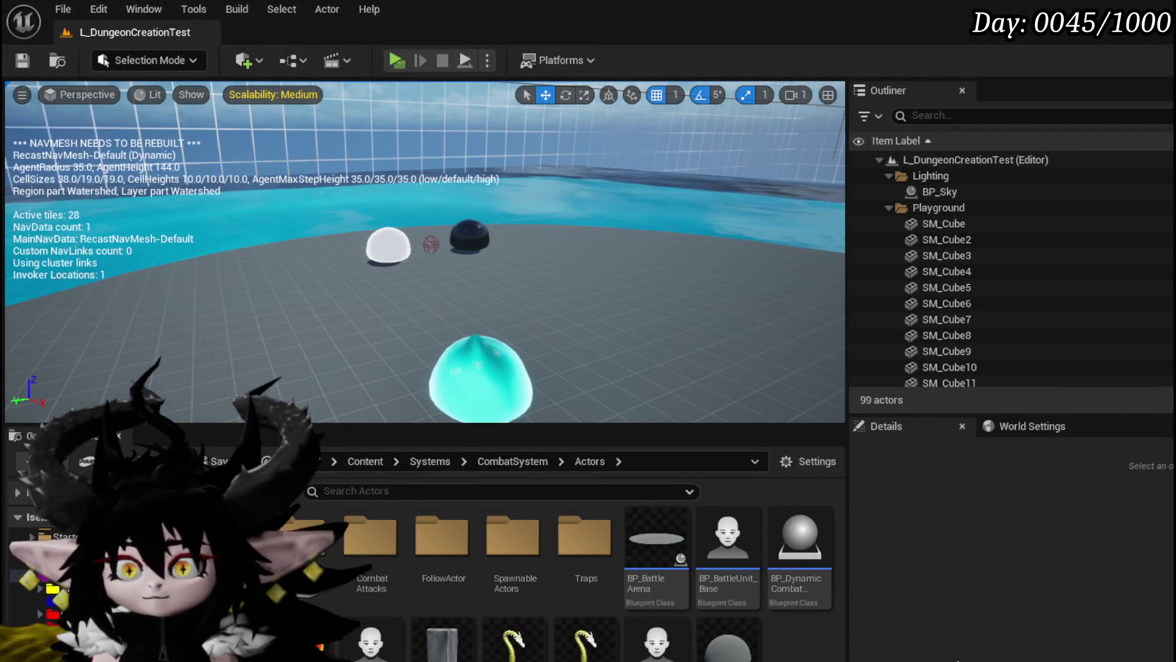
From Object_Ability's CardUpgrade graph, open WP_AbilityToolTipp's UpgradePower function, showing Set Visibility and Update Card Playable.
key(alt+Tab)
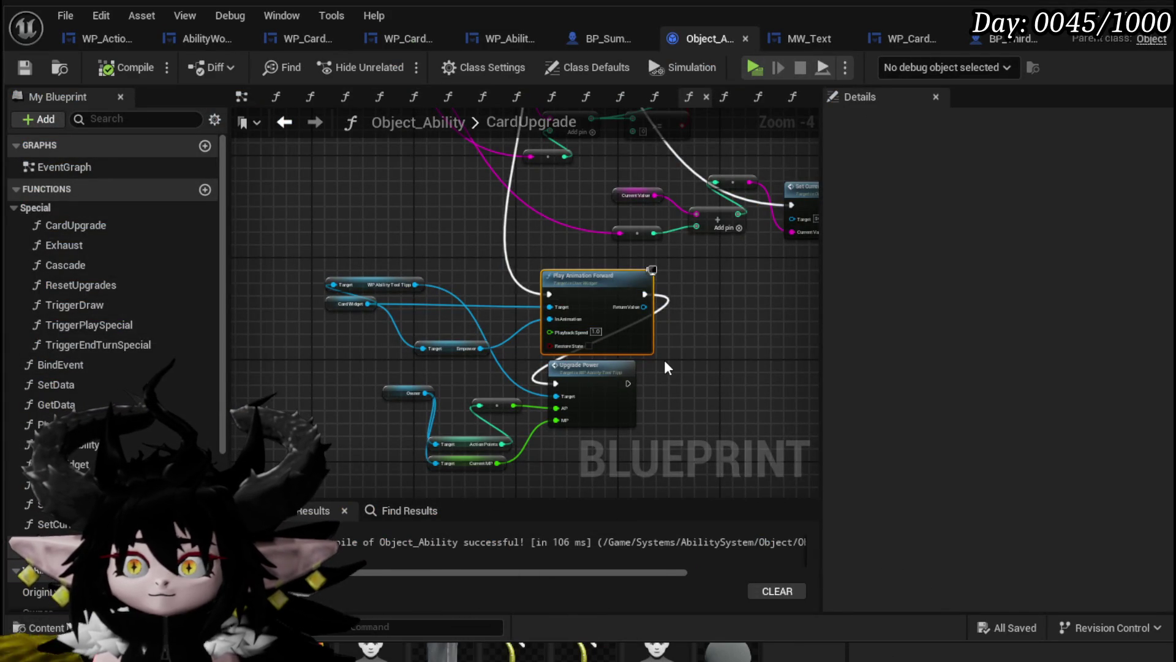
scroll(665, 362, up, 2)
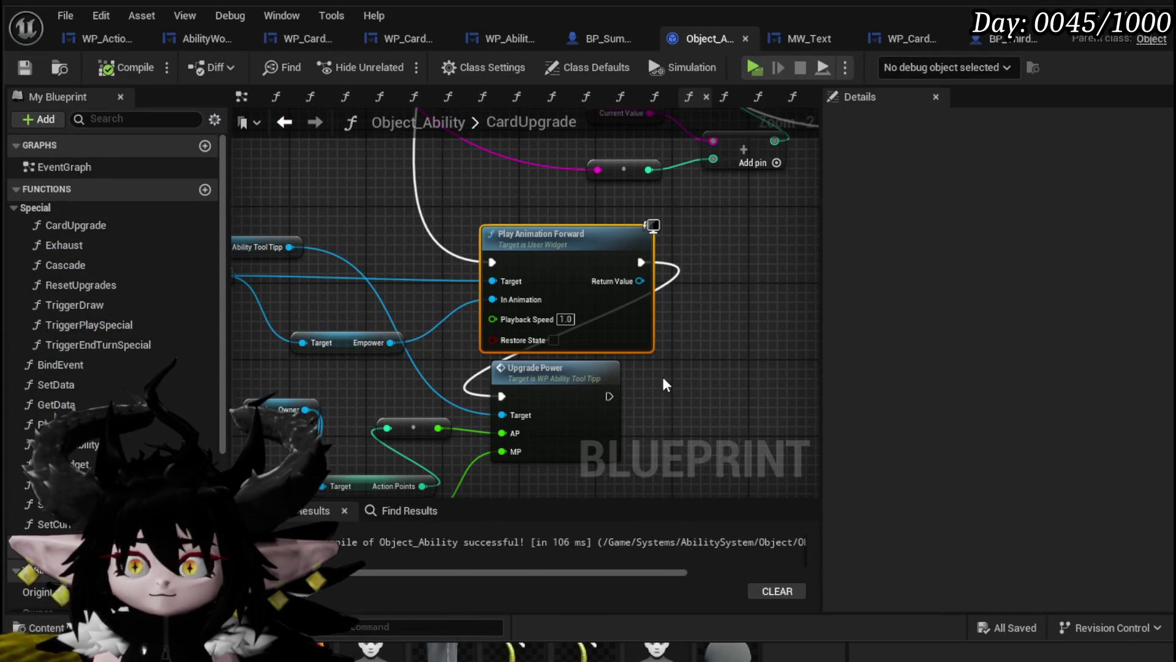
drag(663, 377, 692, 319)
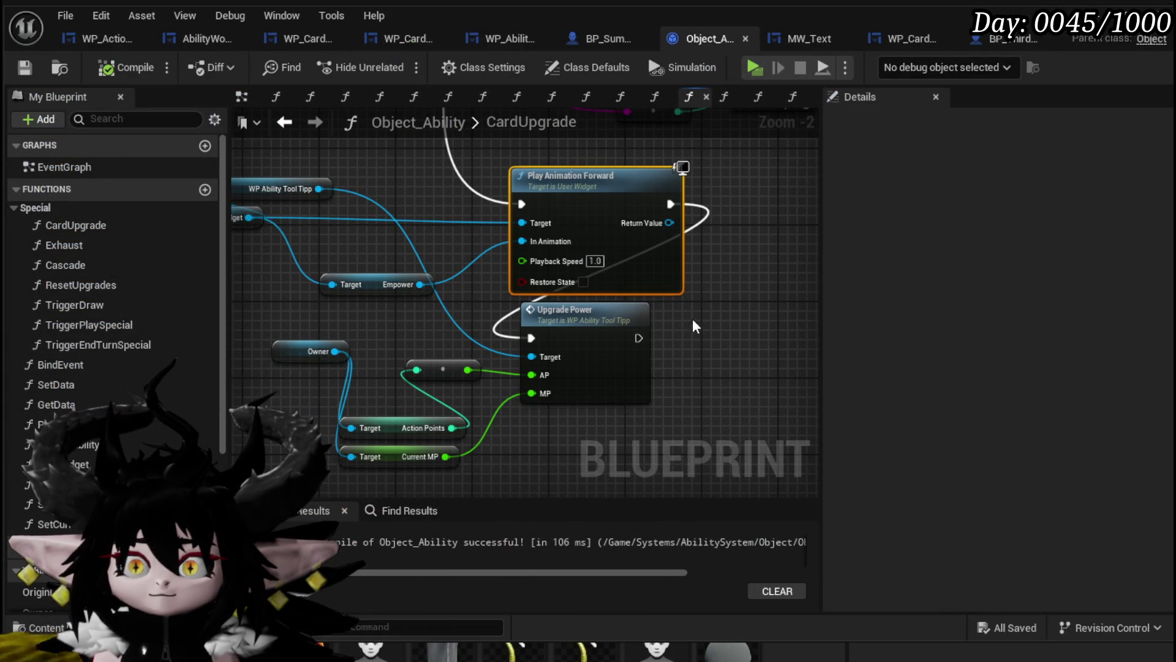
drag(443, 370, 445, 377)
scroll(444, 376, down, 2)
drag(390, 471, 394, 370)
double_click(393, 370)
mouse_move(499, 381)
mouse_down()
mouse_move(390, 150)
mouse_move(387, 207)
mouse_move(376, 153)
mouse_move(367, 259)
mouse_up()
drag(367, 331, 372, 257)
scroll(400, 226, down, 2)
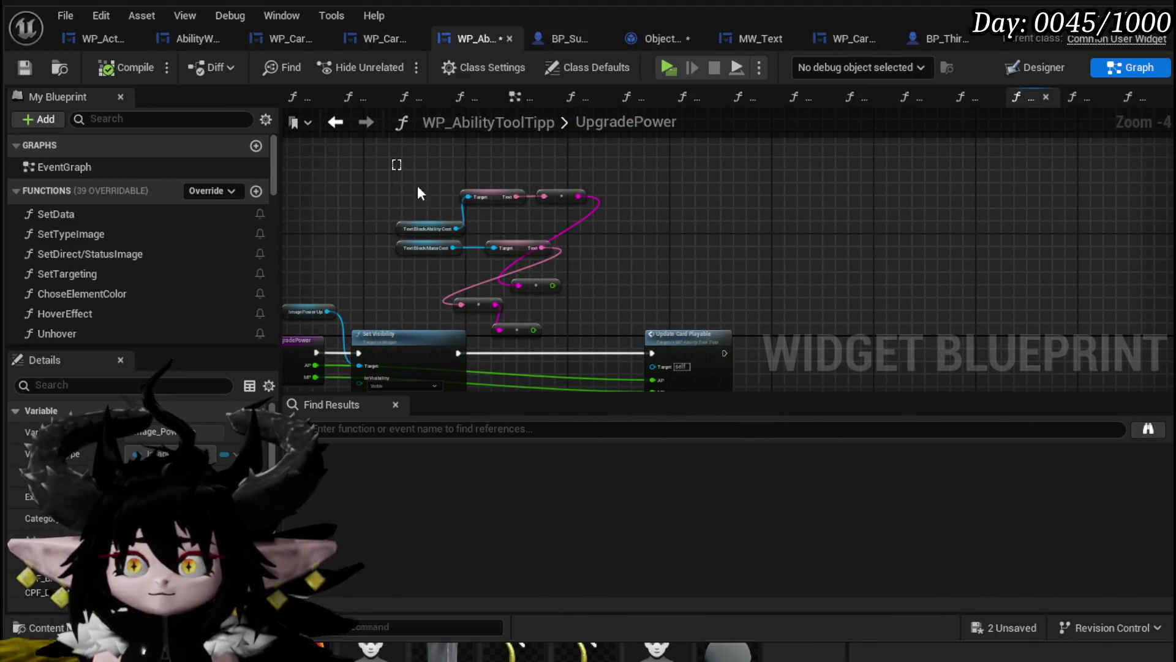
Delete unneeded UpgradePower nodes and a reroute, then reposition the ImagePowerUp getter and Set Visibility.
key(Delete)
drag(561, 329, 539, 291)
key(Delete)
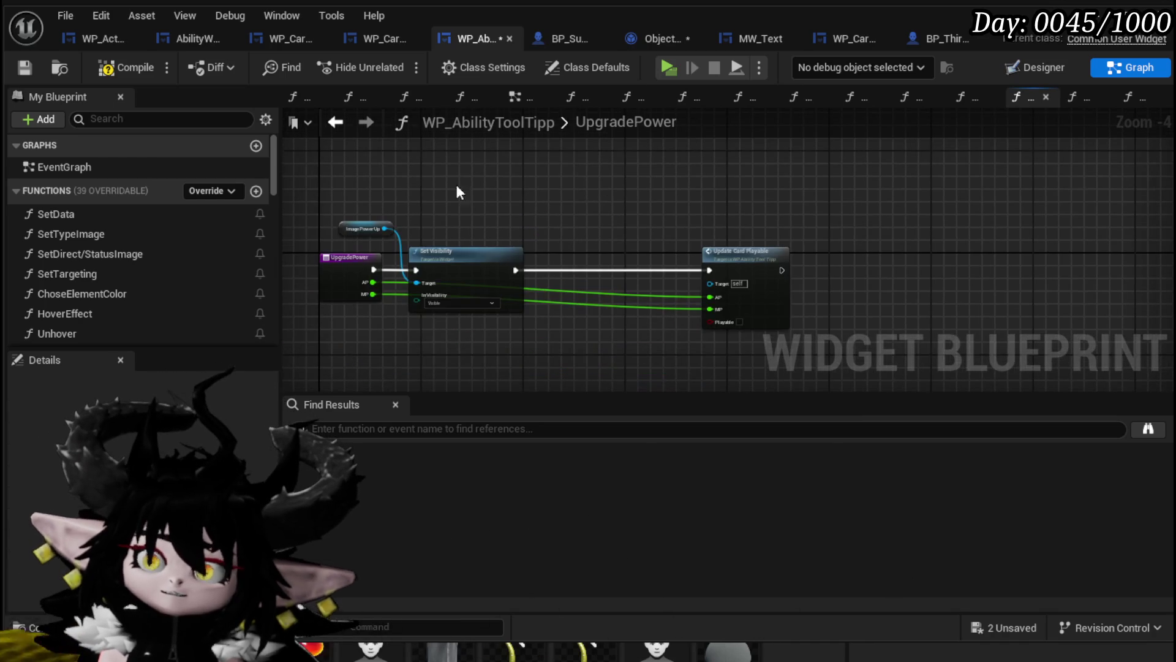
mouse_move(351, 226)
mouse_down()
mouse_move(454, 222)
mouse_move(420, 226)
mouse_up()
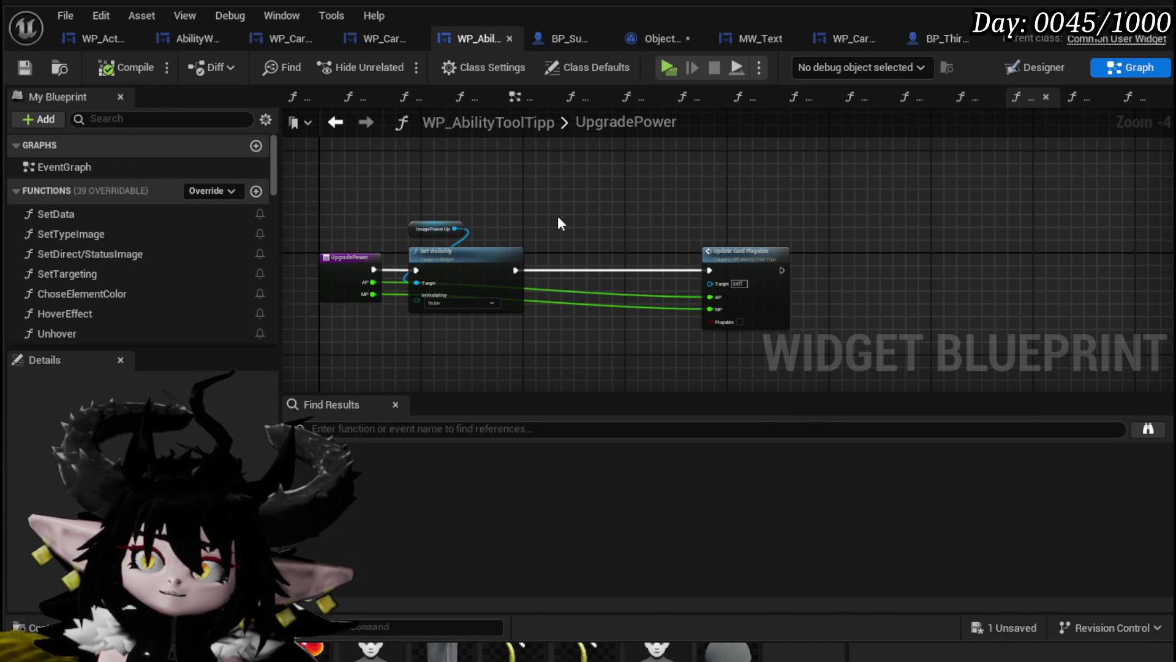
scroll(138, 270, down, 10)
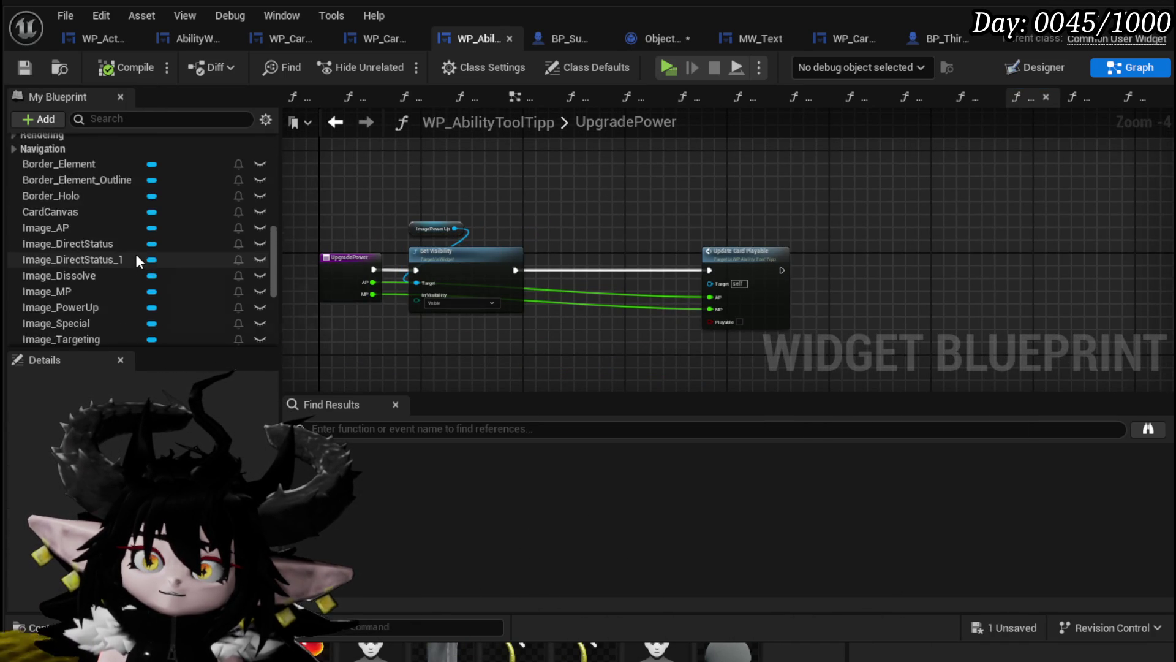
scroll(136, 260, down, 2)
scroll(163, 260, up, 10)
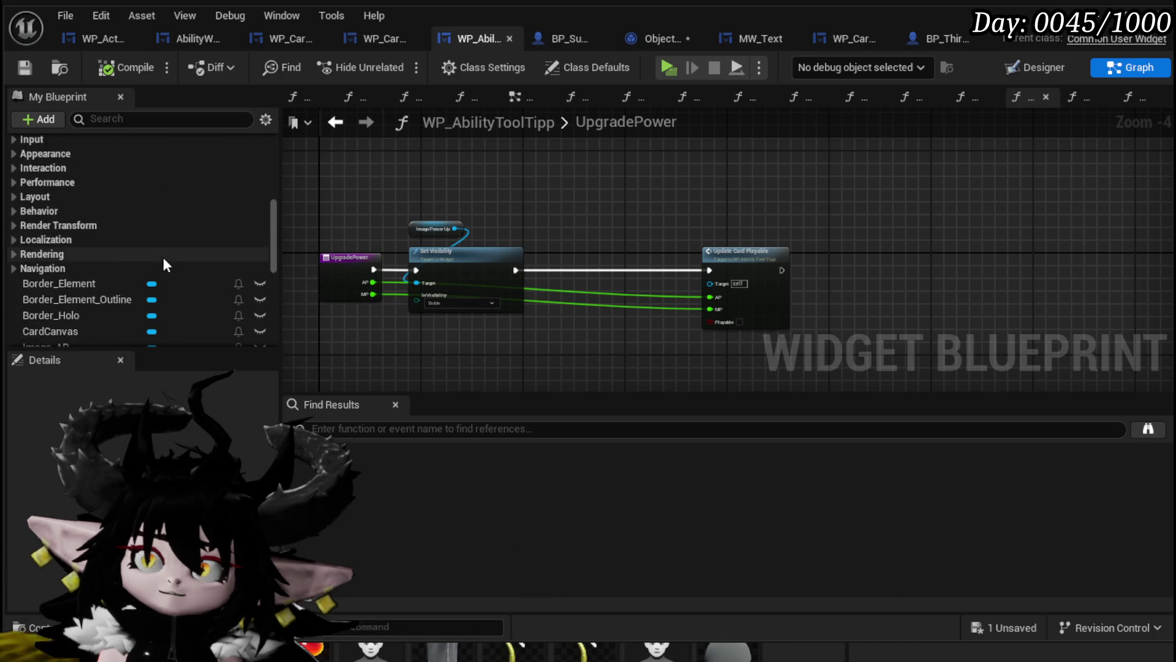
scroll(162, 255, up, 5)
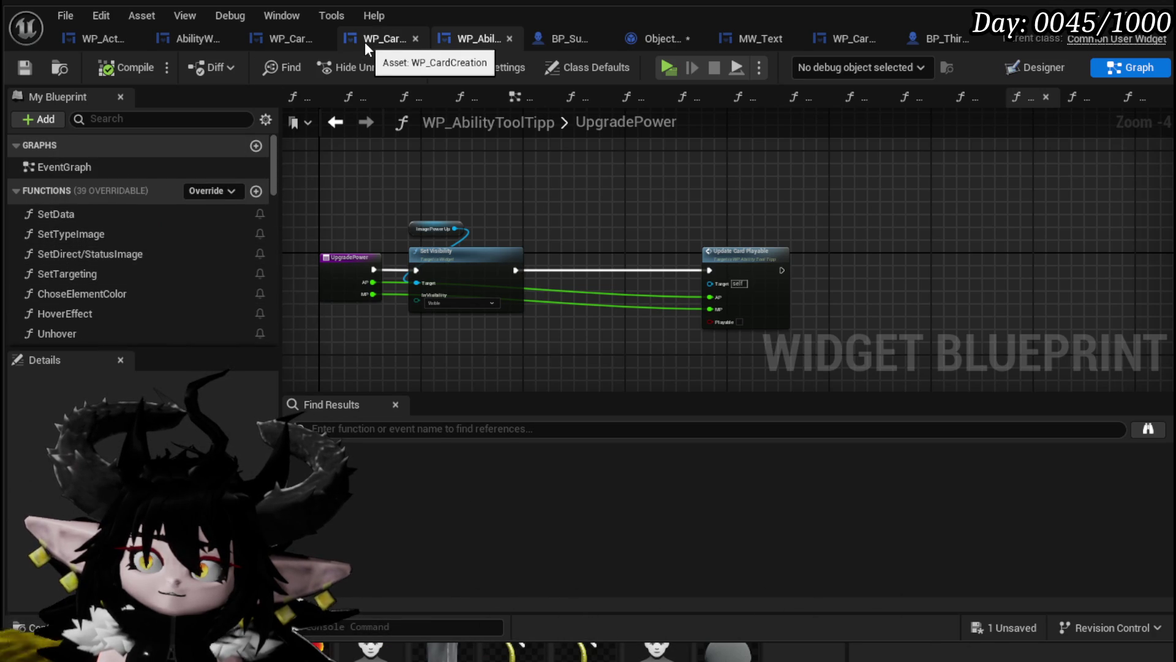
mouse_move(438, 176)
mouse_down()
mouse_move(466, 266)
mouse_move(539, 278)
mouse_move(547, 259)
mouse_up()
drag(314, 197, 849, 327)
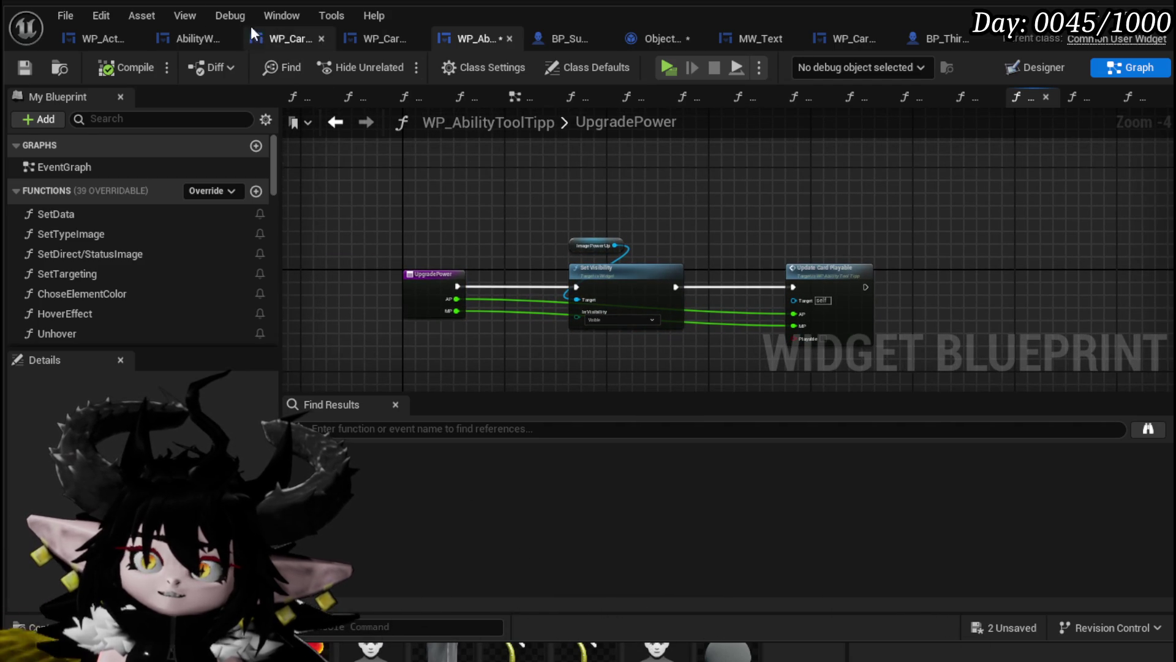
Save WP_AbilityToolTipp, browse the WP_Card, WP_ActionSelection and AbilityWorkBenchUI layouts, then return to CardUpgrade.
click(25, 67)
key(ctrl+a)
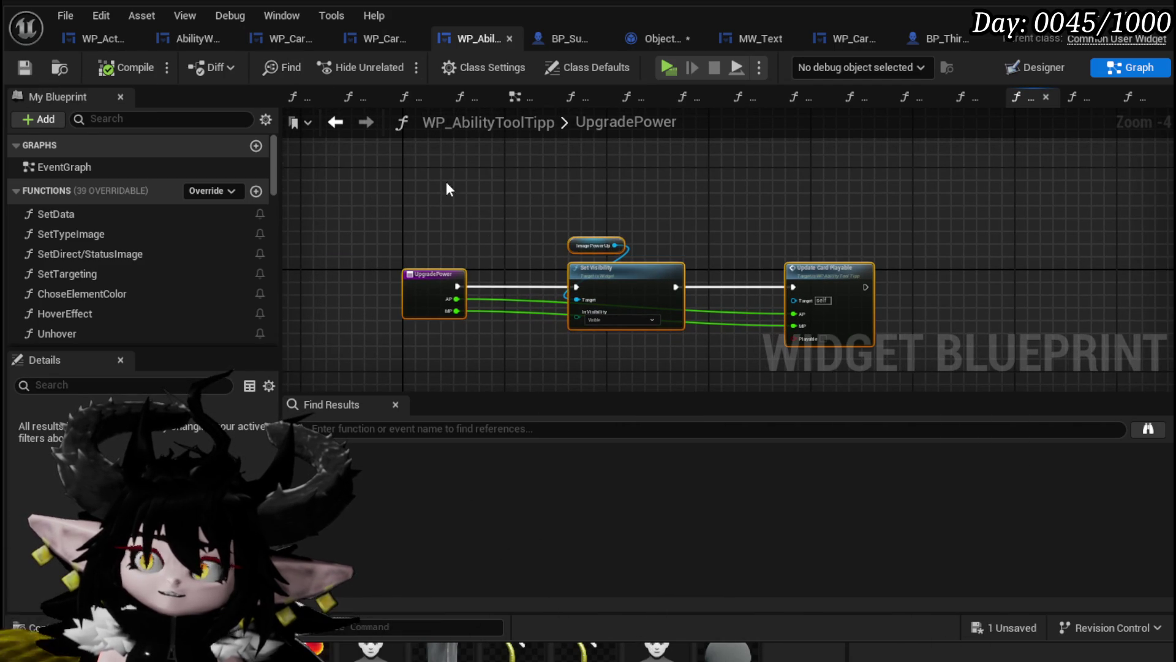
click(358, 35)
click(251, 36)
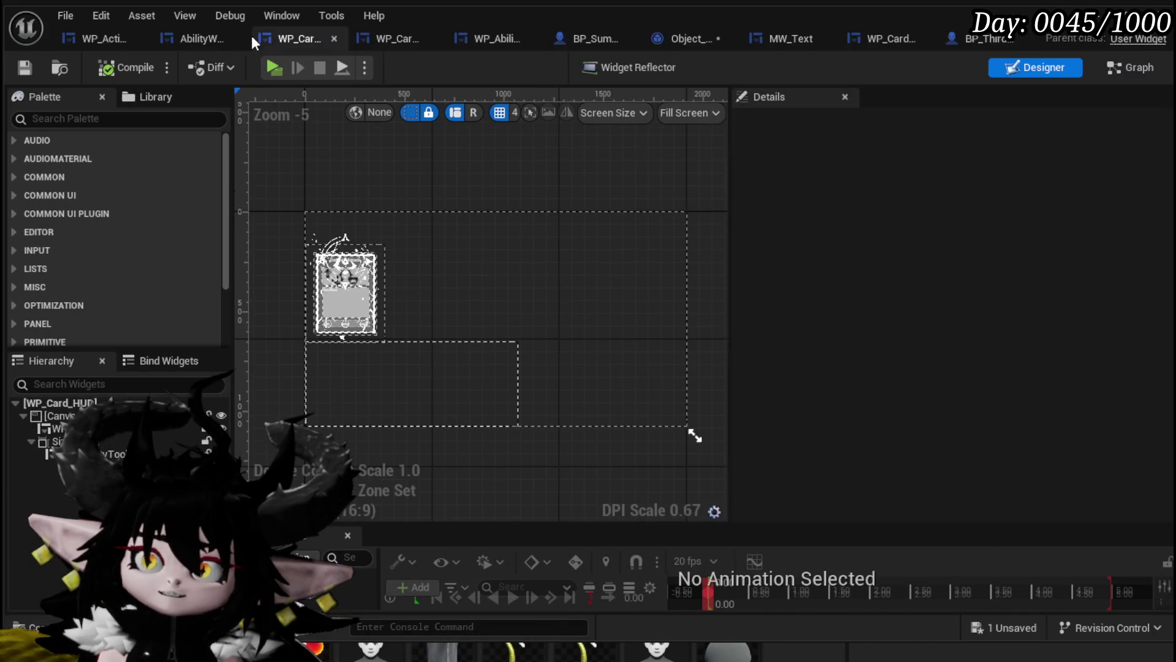
click(185, 36)
click(282, 41)
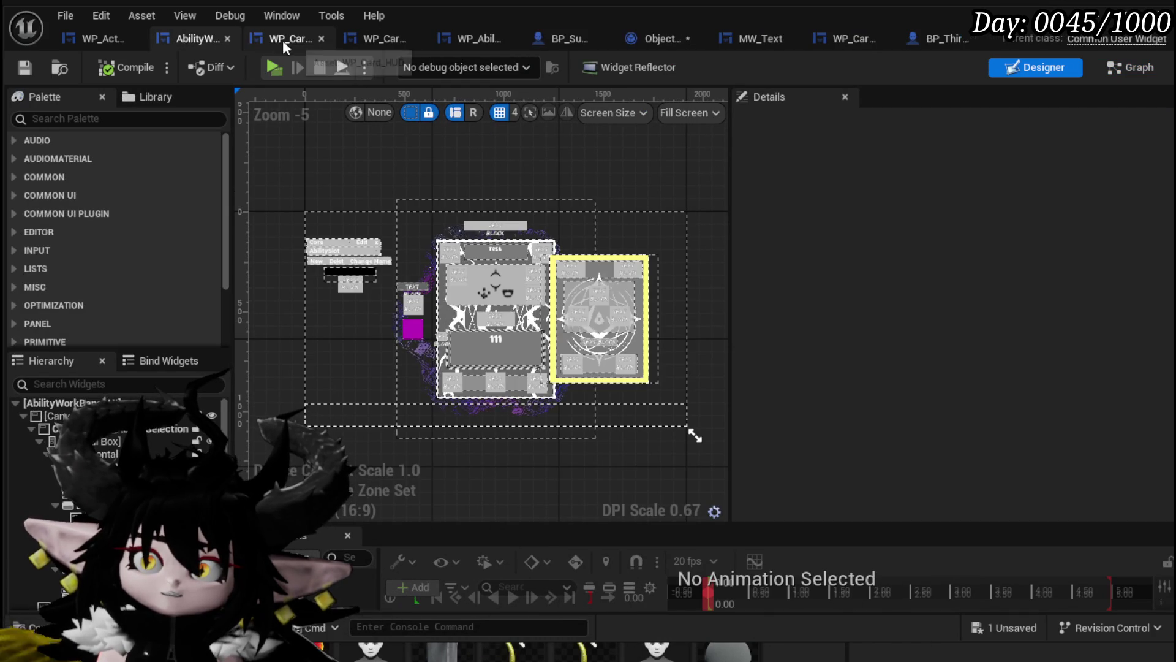
click(105, 41)
click(180, 39)
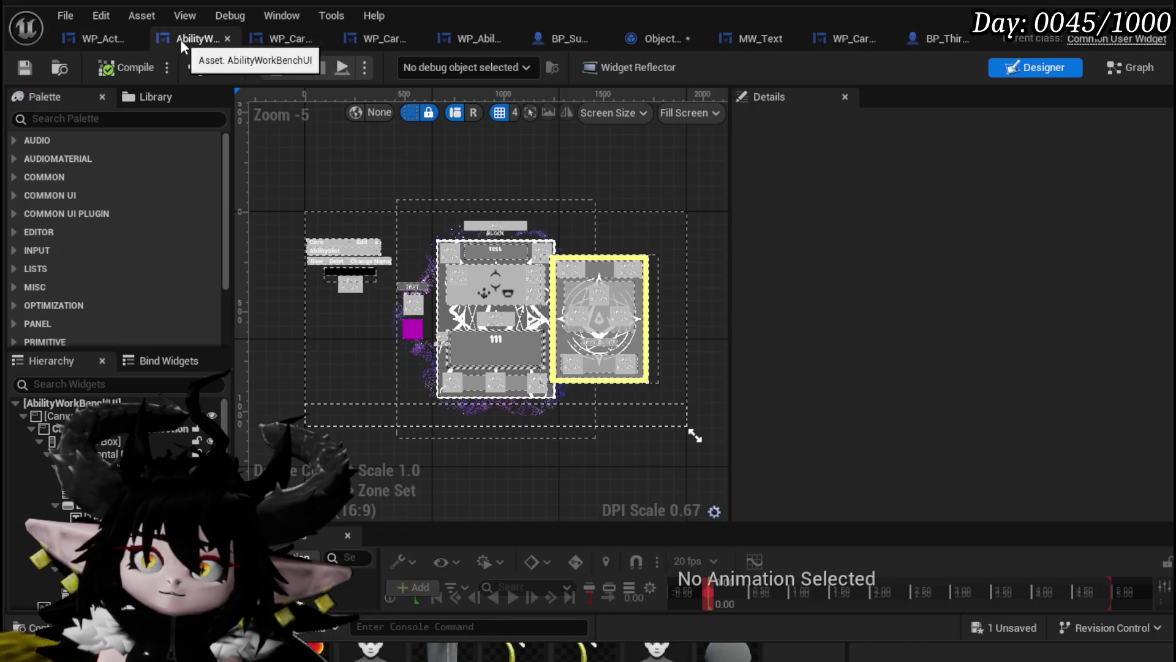
click(108, 38)
double_click(843, 237)
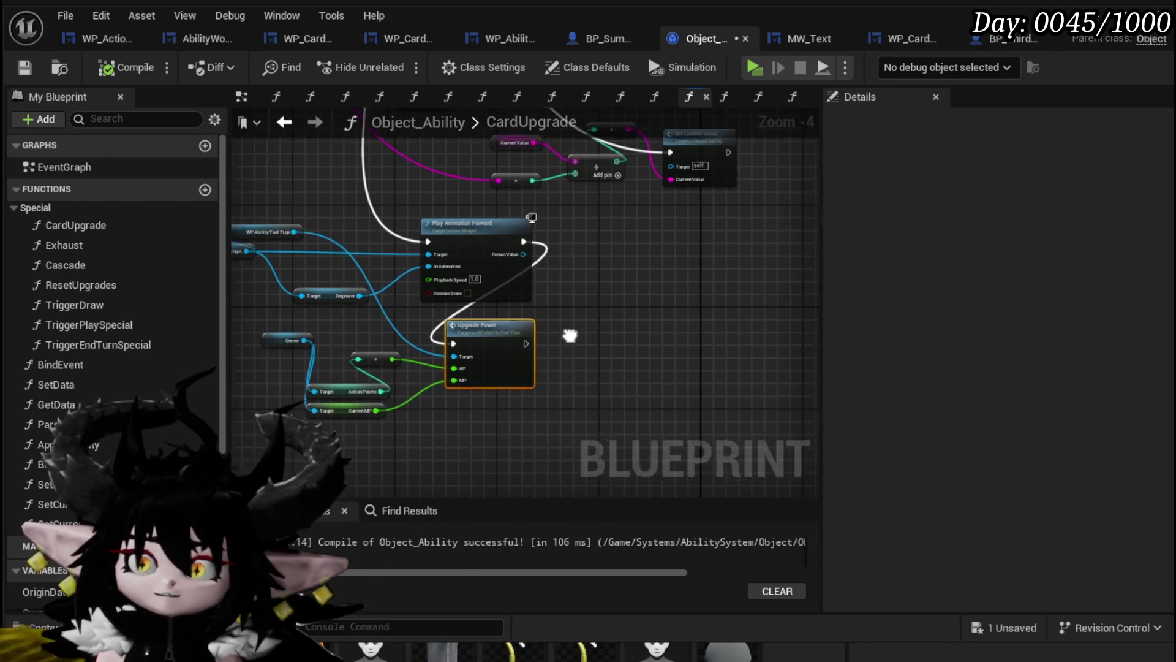
Save Object_Ability after reviewing CardUpgrade, then reopen the tooltip's UpgradePower function.
scroll(104, 348, down, 5)
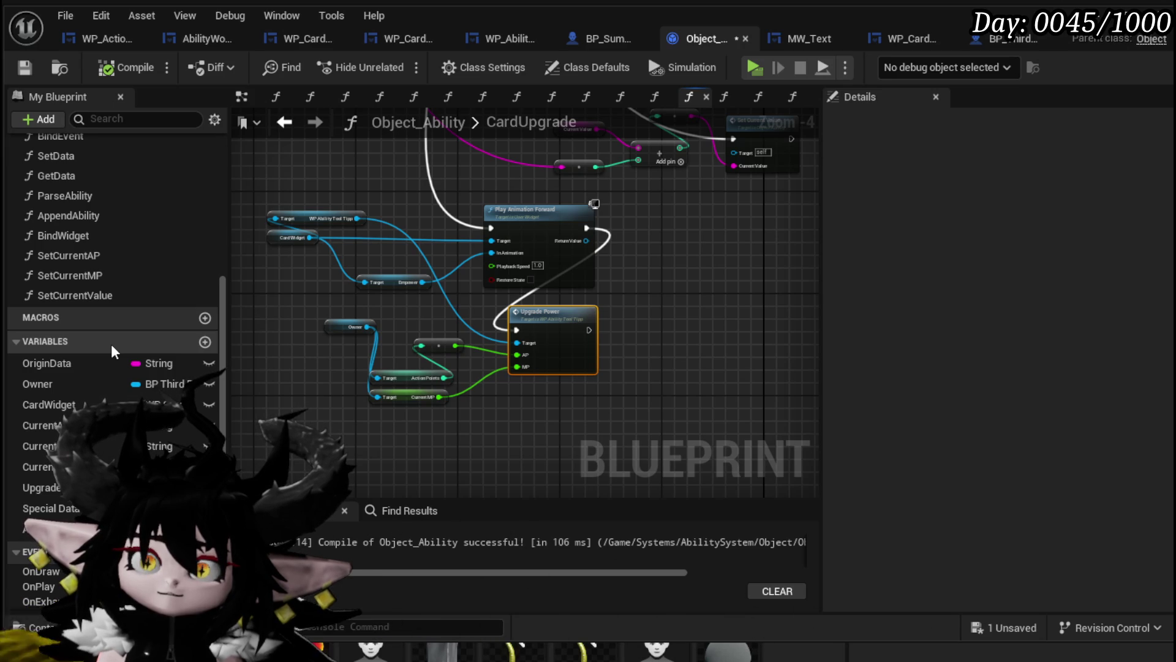
scroll(112, 344, up, 3)
scroll(111, 344, up, 3)
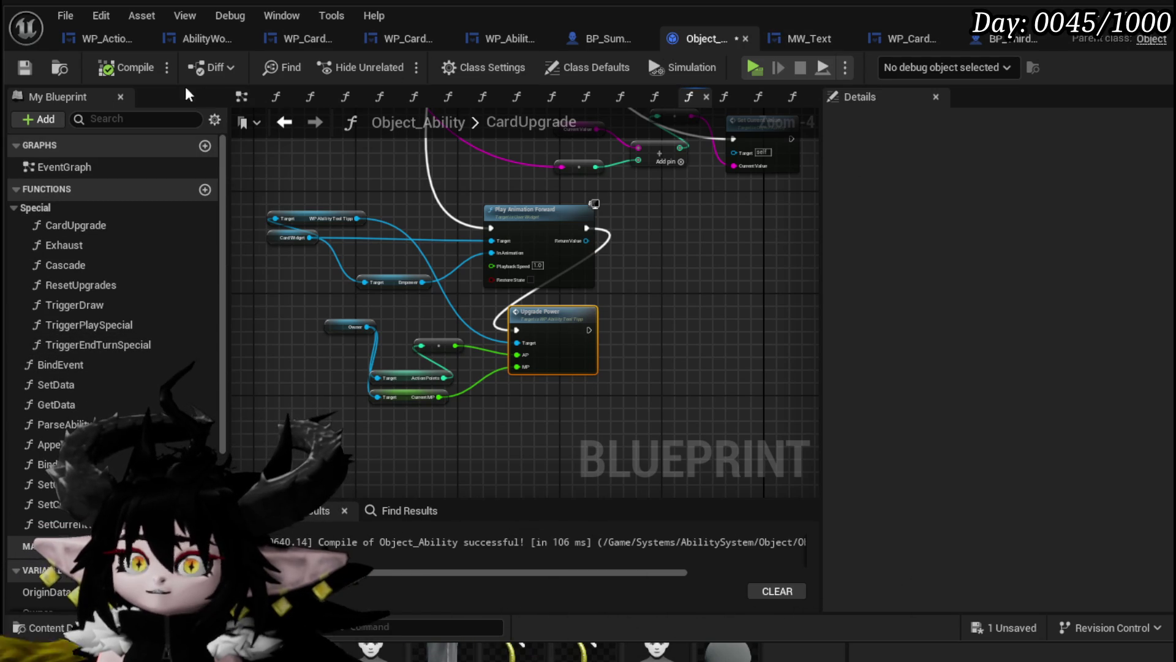
click(25, 67)
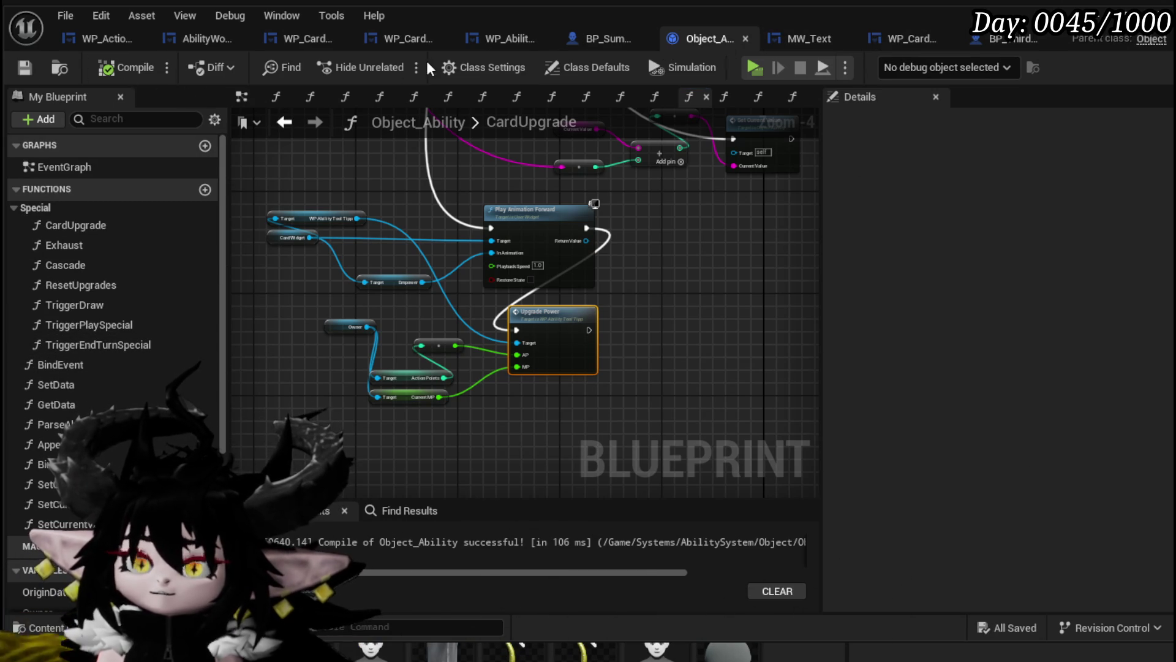
double_click(593, 308)
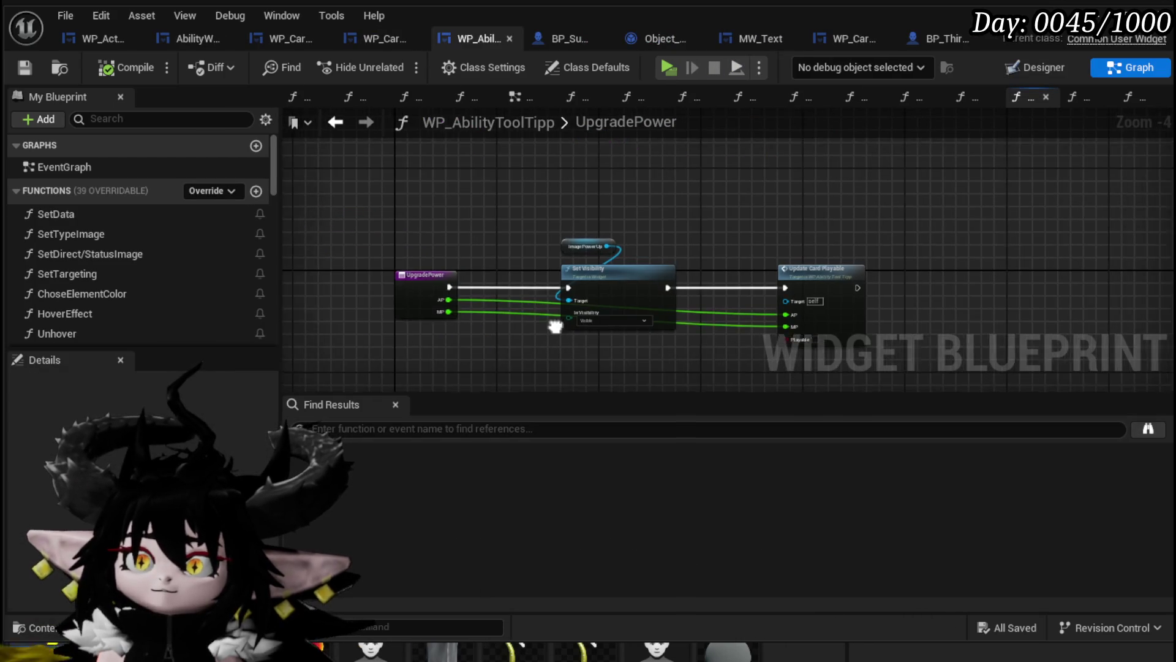
Select the UpgradePower nodes and inspect the Image_PowerUp widget in the Designer before returning to Graph.
drag(917, 342, 917, 342)
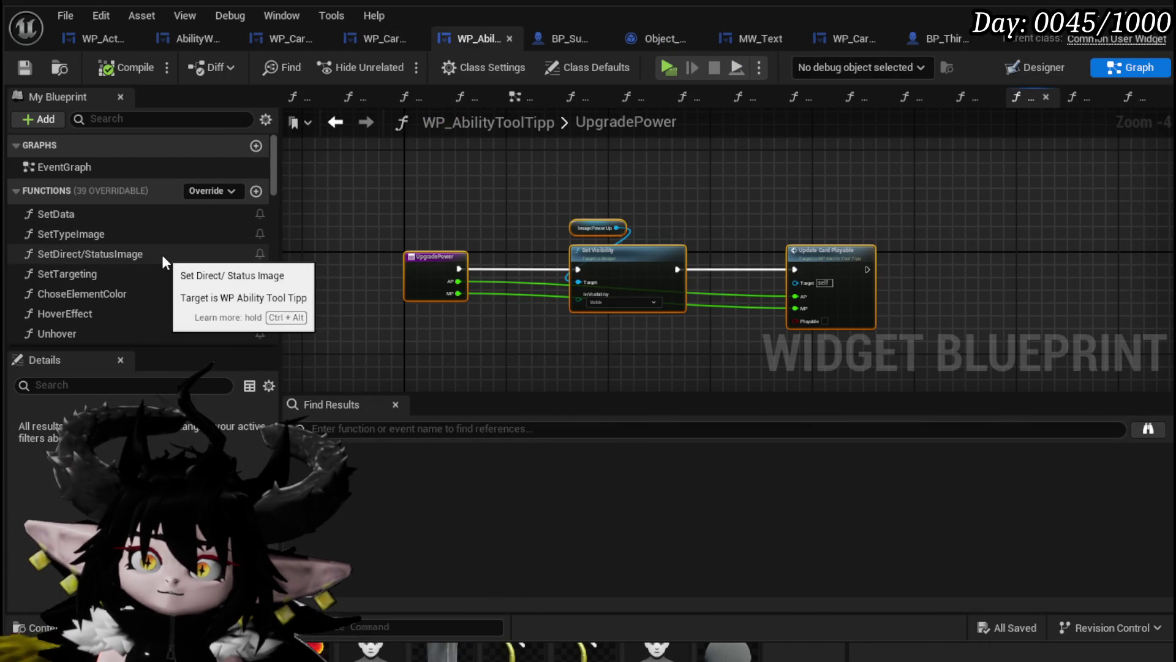
scroll(162, 255, down, 3)
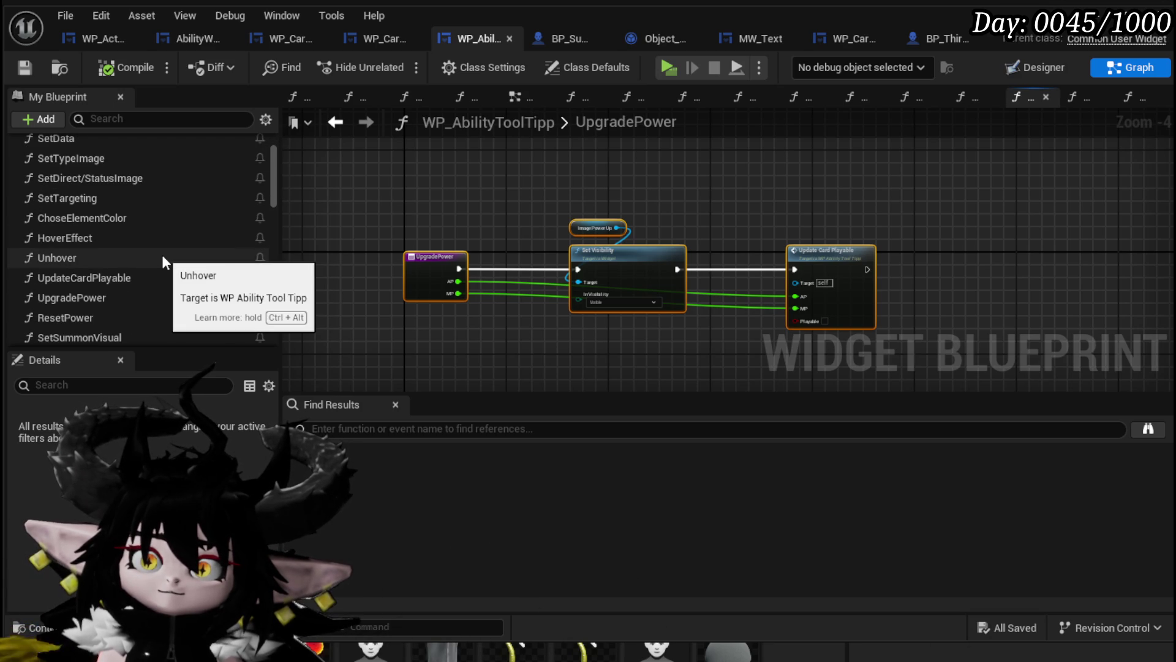
scroll(162, 255, down, 2)
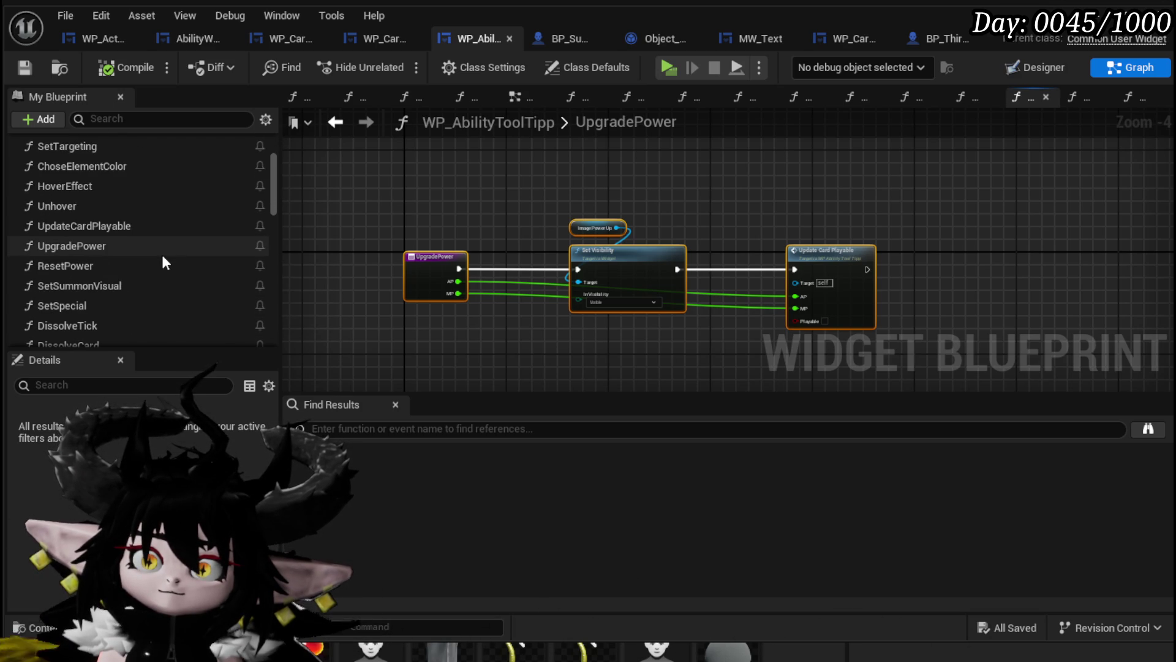
scroll(162, 255, down, 2)
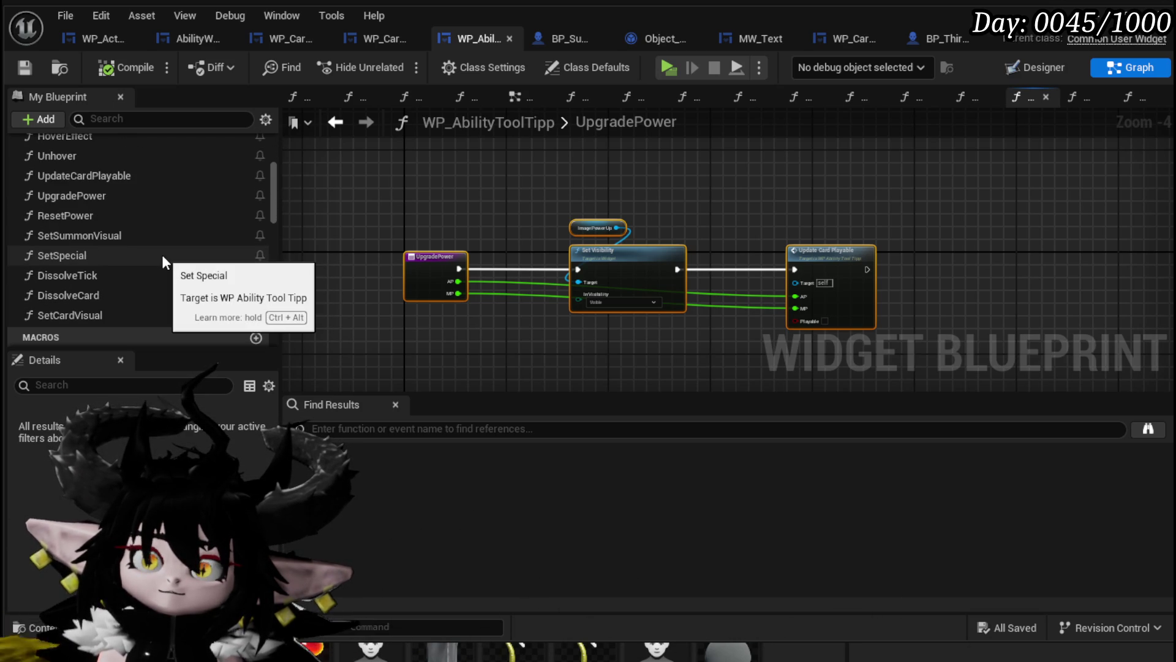
scroll(162, 255, up, 1)
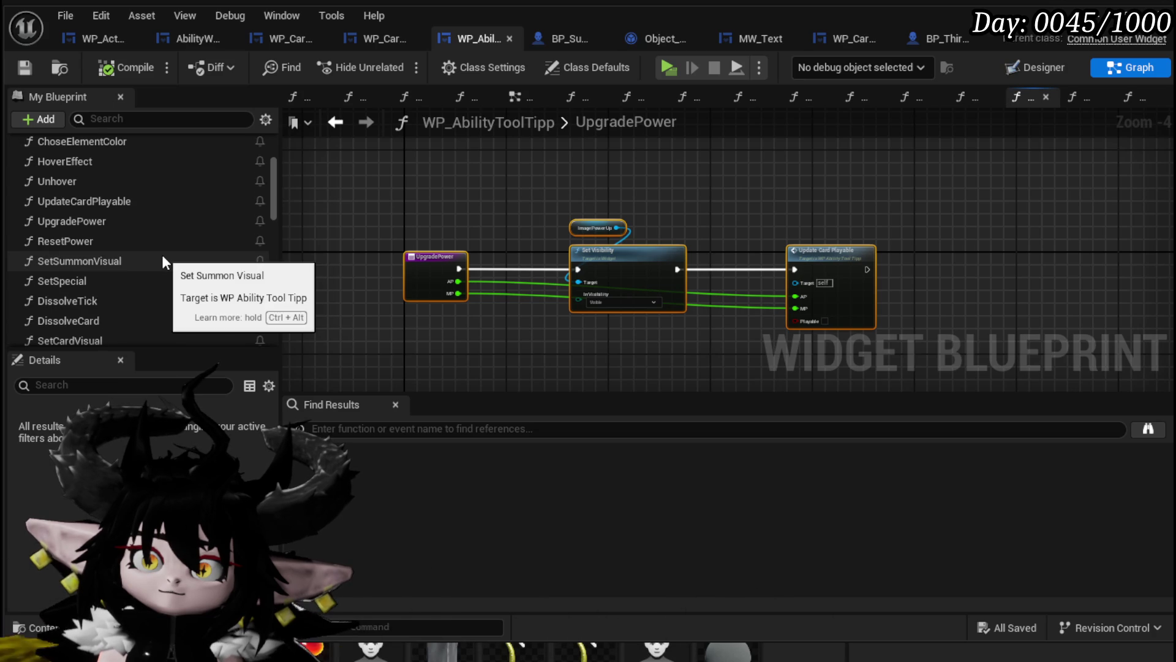
scroll(162, 255, up, 5)
double_click(597, 228)
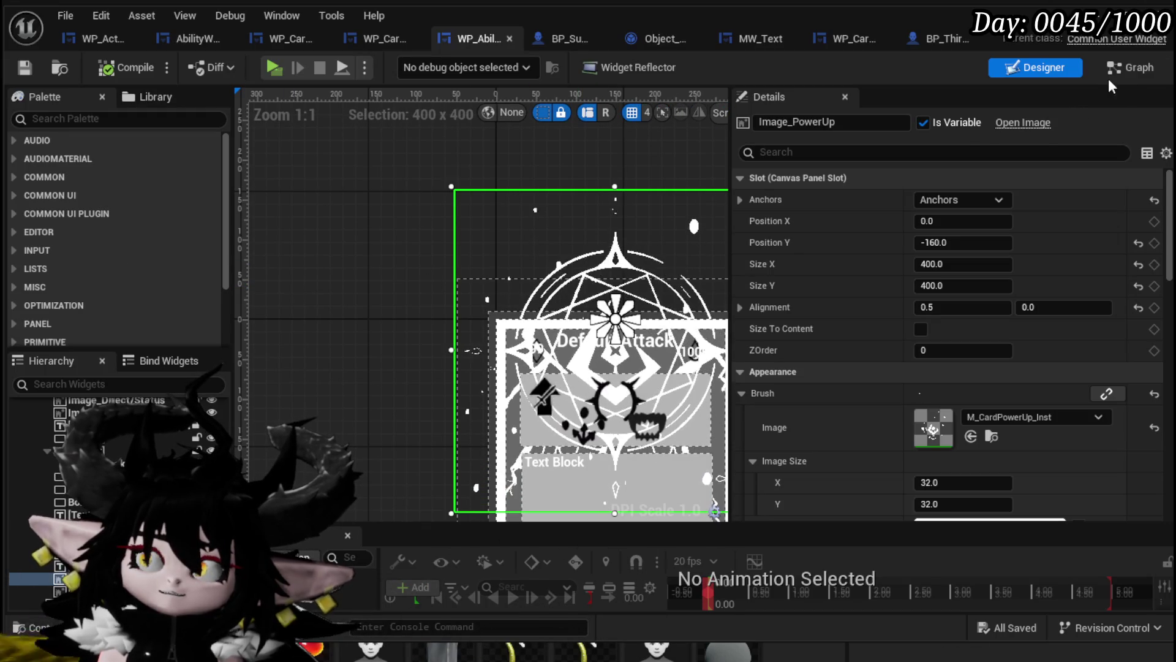
click(1130, 67)
Open the SetSpecial function graph from My Blueprint.
scroll(84, 242, up, 5)
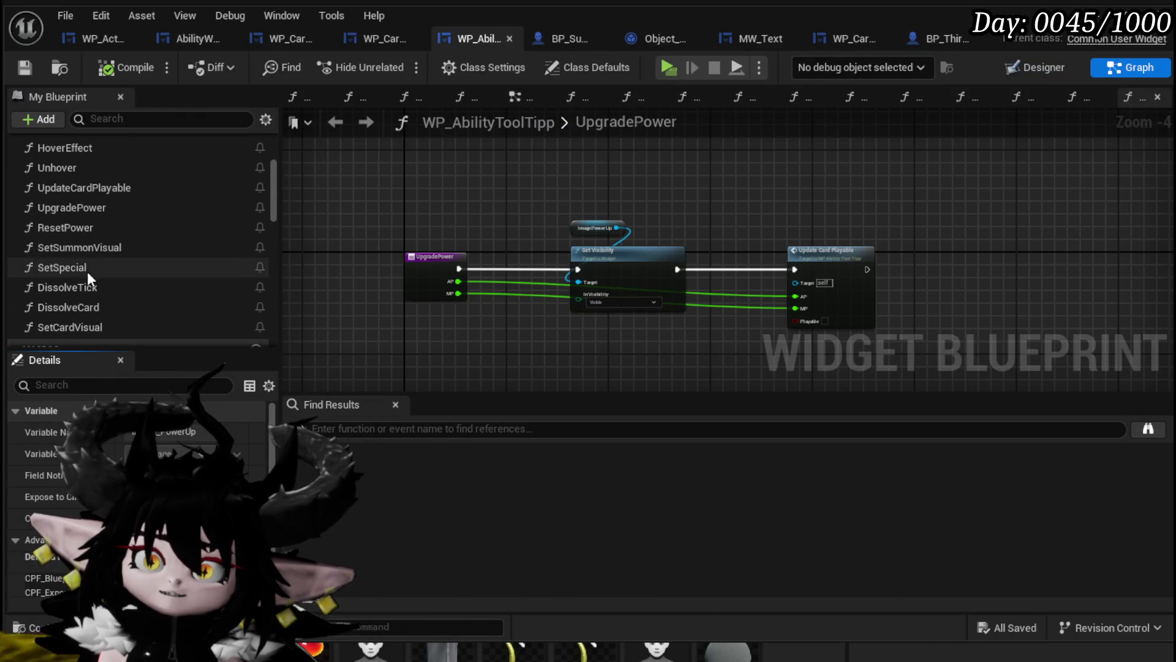
double_click(87, 270)
scroll(554, 205, up, 1)
scroll(554, 204, up, 3)
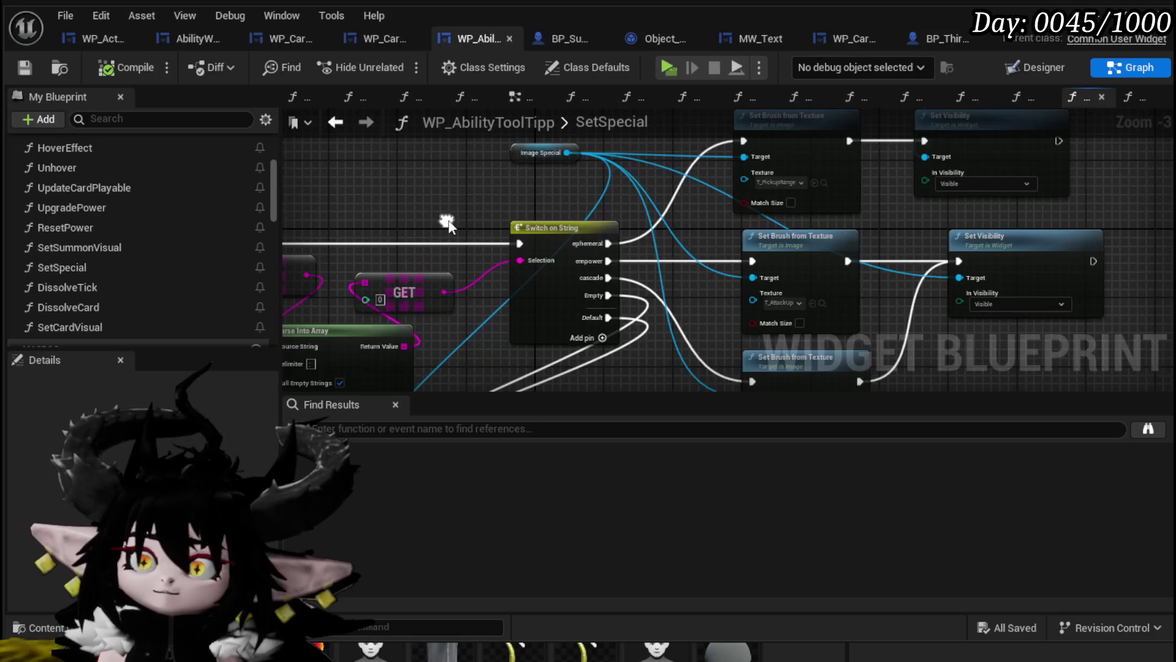
Rename the switch cases to Ephemeral, Empower and Cascade, add Draw and Retain pins, then compile and save.
click(561, 227)
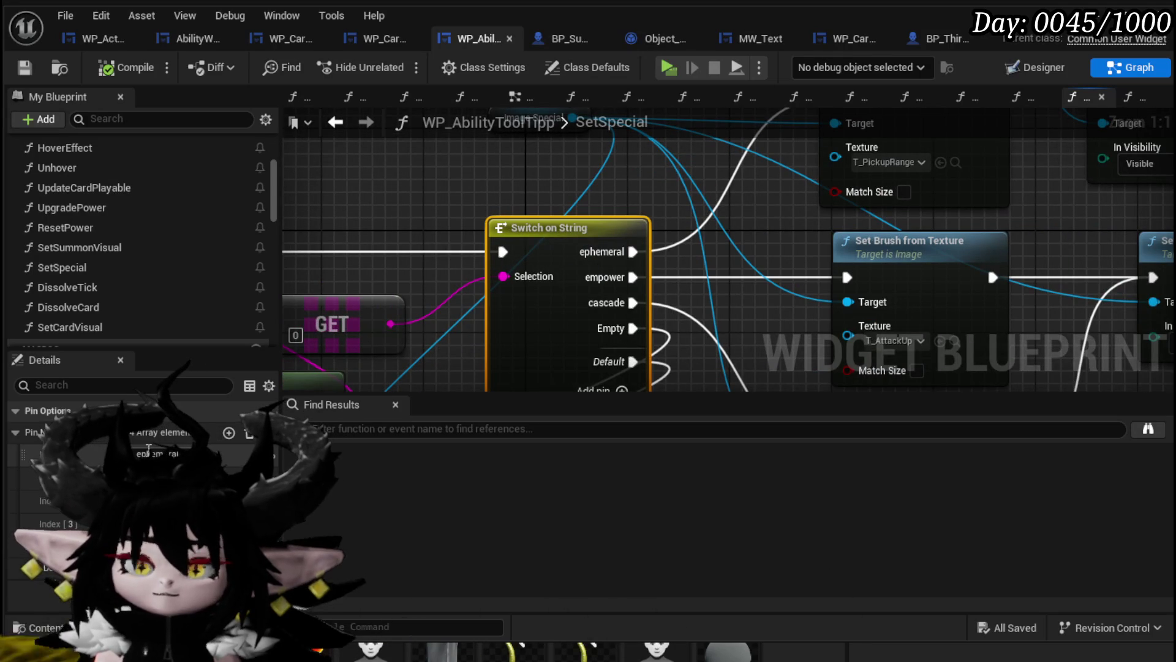
text(E)
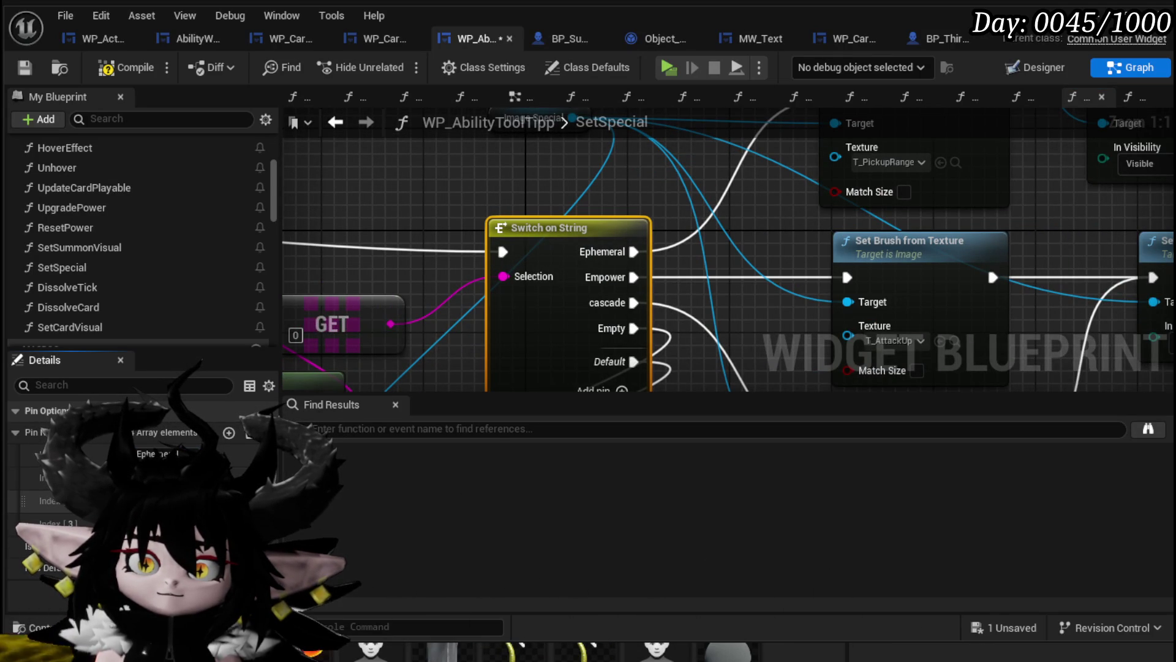
click(227, 434)
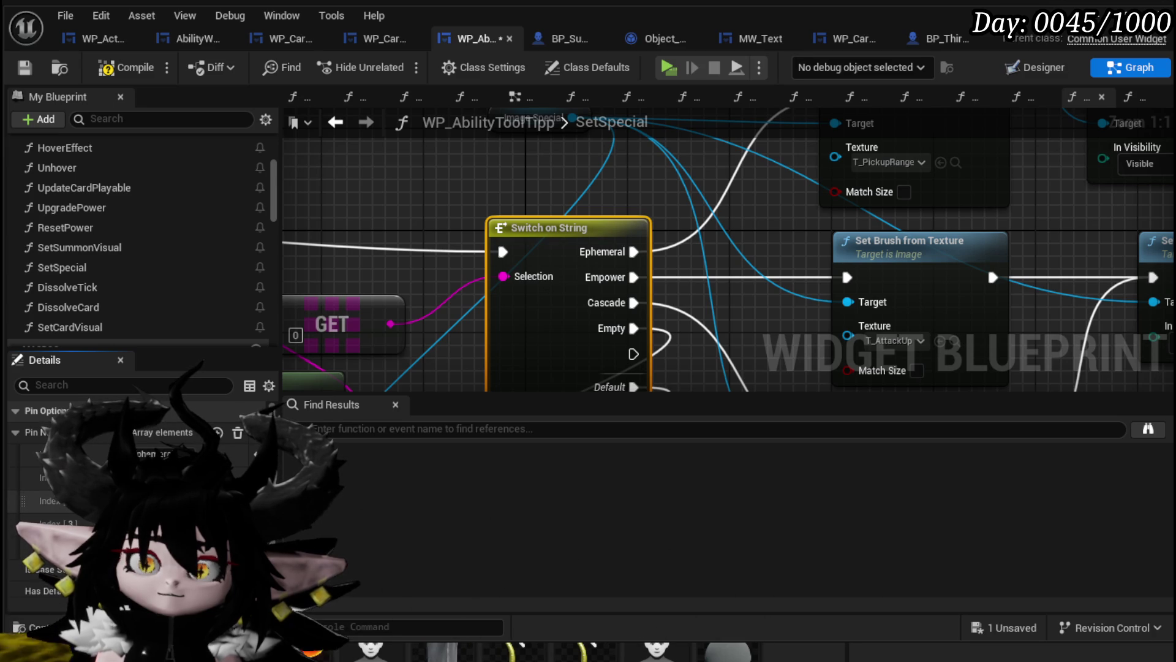
click(222, 434)
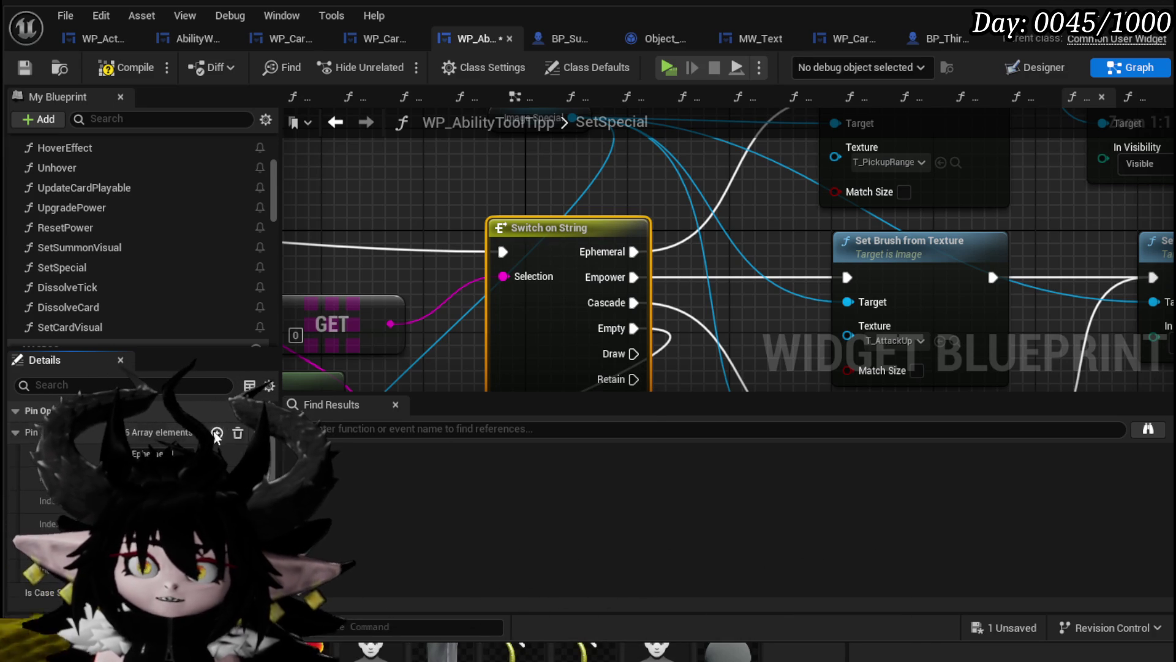
scroll(141, 478, down, 3)
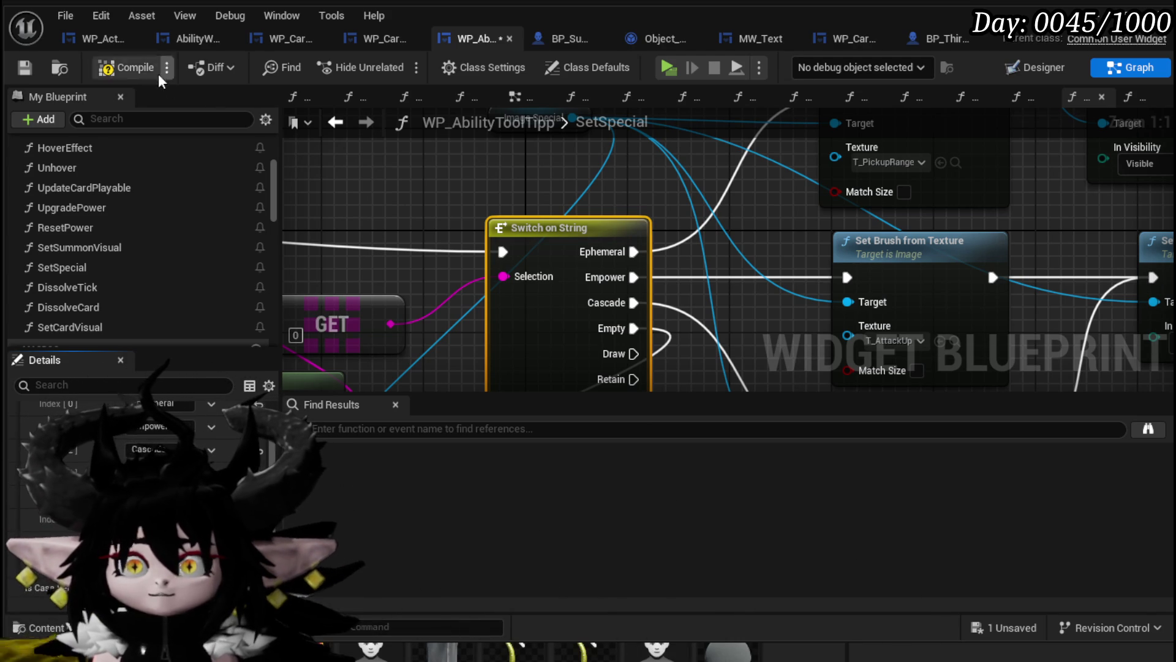
click(24, 68)
scroll(440, 201, down, 2)
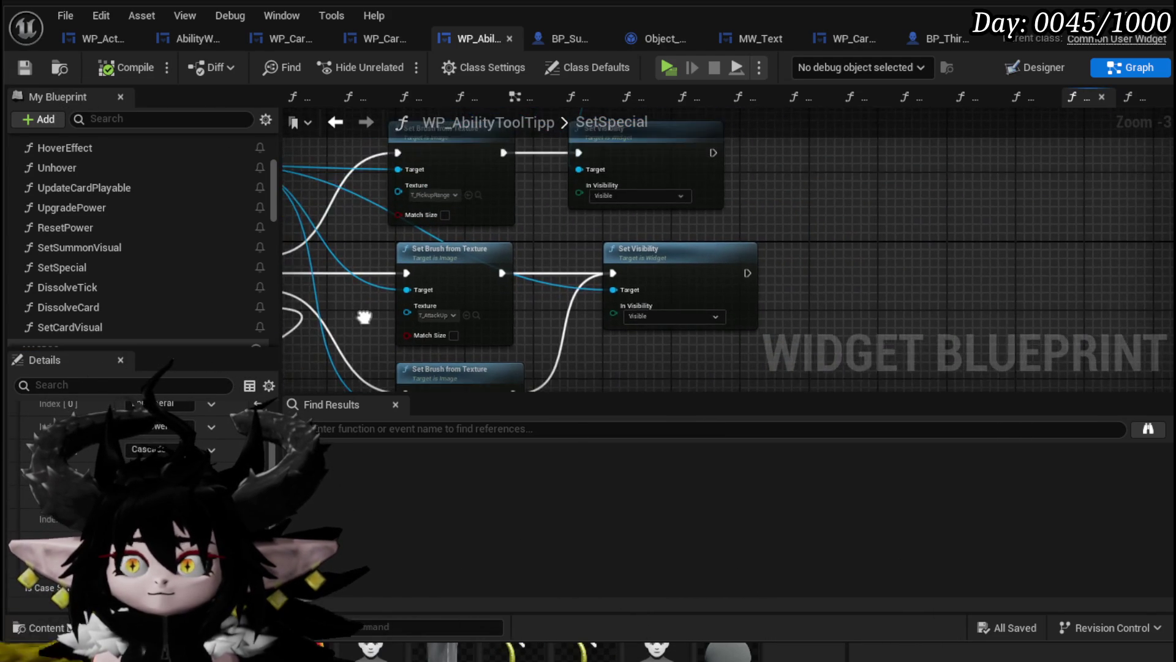
Copy the Image Power Up Set Visibility nodes and paste a copy to the right of the switch.
scroll(458, 310, up, 1)
scroll(459, 310, up, 1)
mouse_move(448, 299)
mouse_down()
mouse_move(496, 204)
mouse_move(507, 281)
mouse_up()
scroll(637, 218, down, 2)
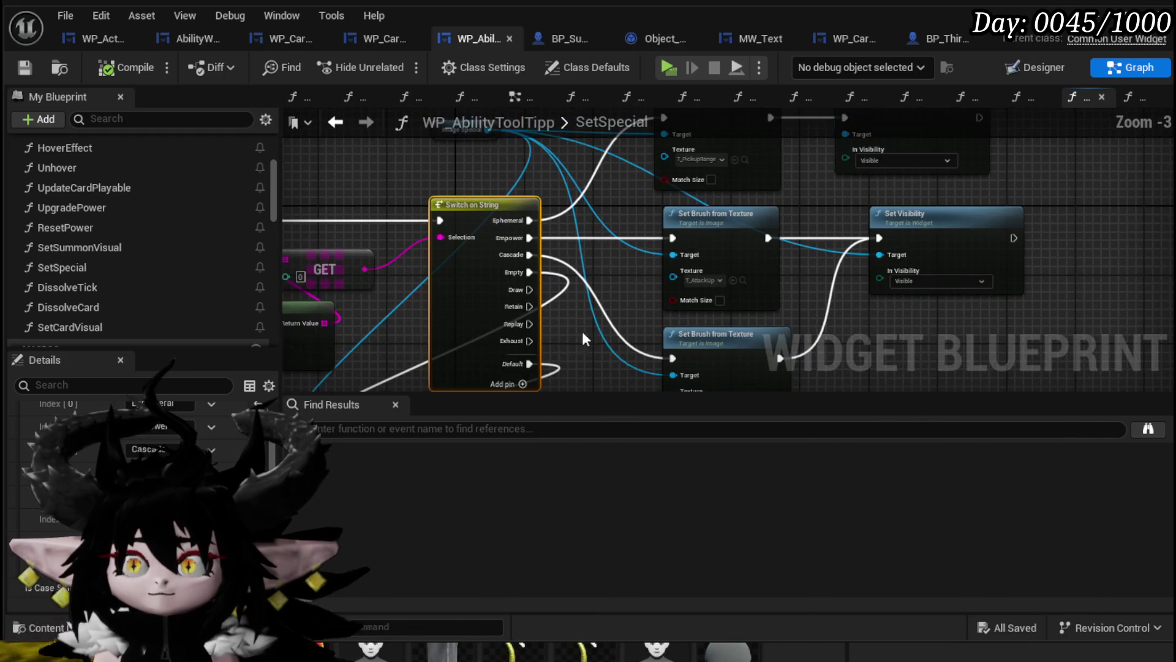
mouse_move(574, 331)
mouse_down()
mouse_move(391, 331)
mouse_move(347, 415)
mouse_up()
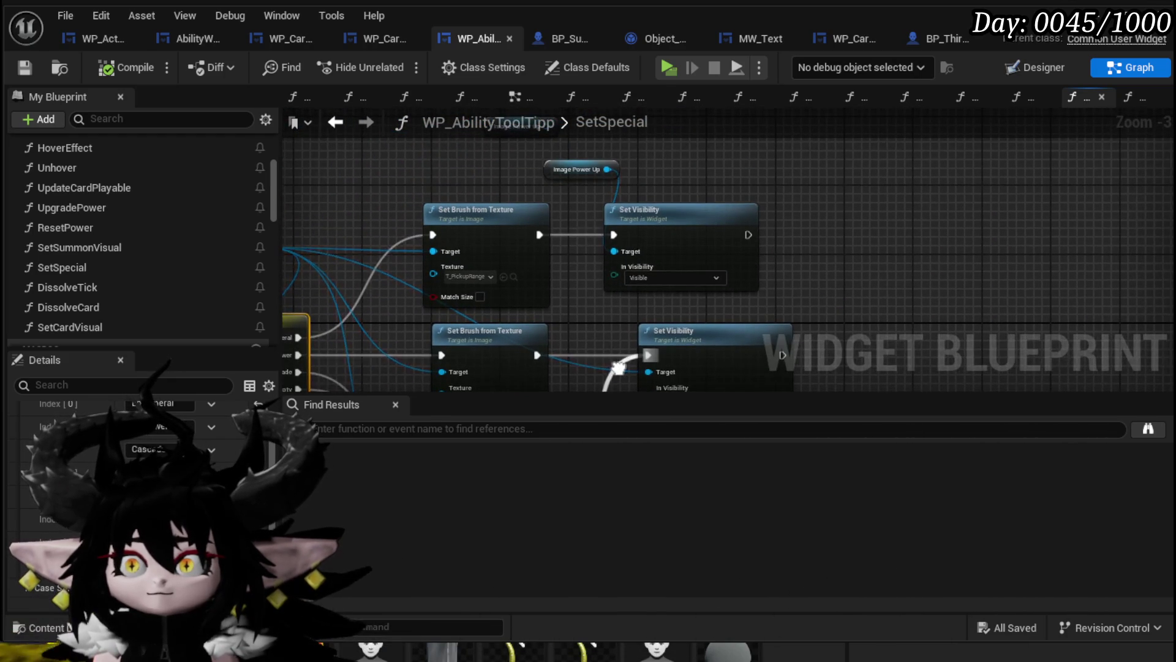
mouse_move(618, 196)
mouse_down()
mouse_move(583, 202)
mouse_move(701, 137)
mouse_move(686, 167)
mouse_up()
key(ctrl+c)
drag(778, 272, 556, 186)
key(ctrl+v)
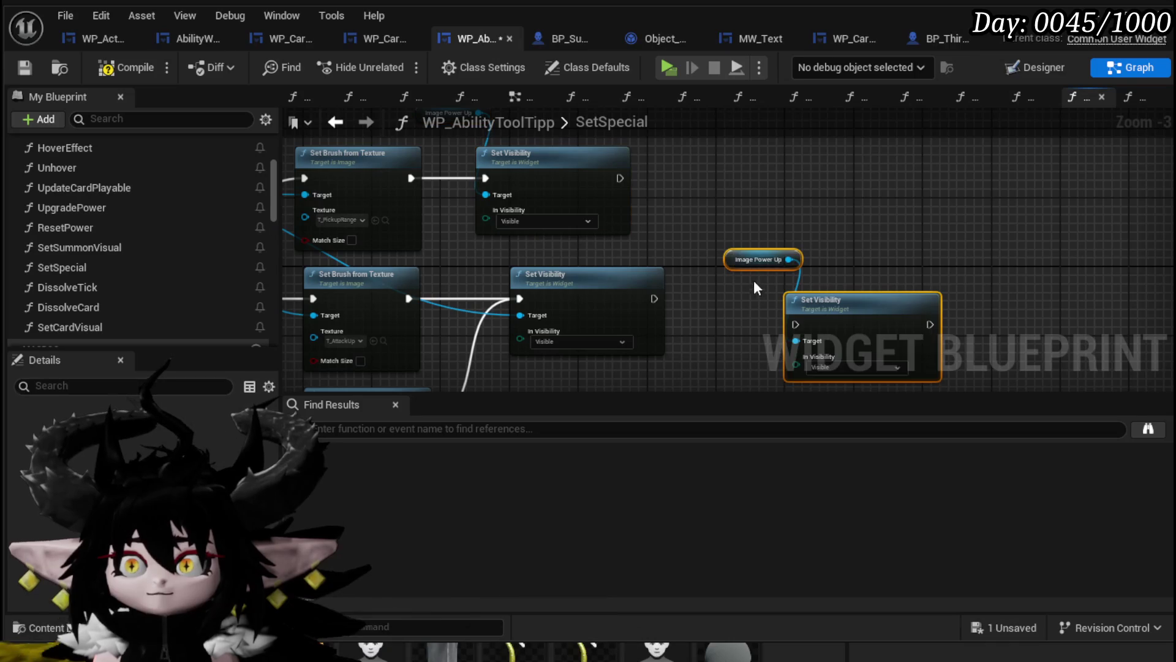
drag(821, 313, 796, 264)
drag(550, 283, 374, 232)
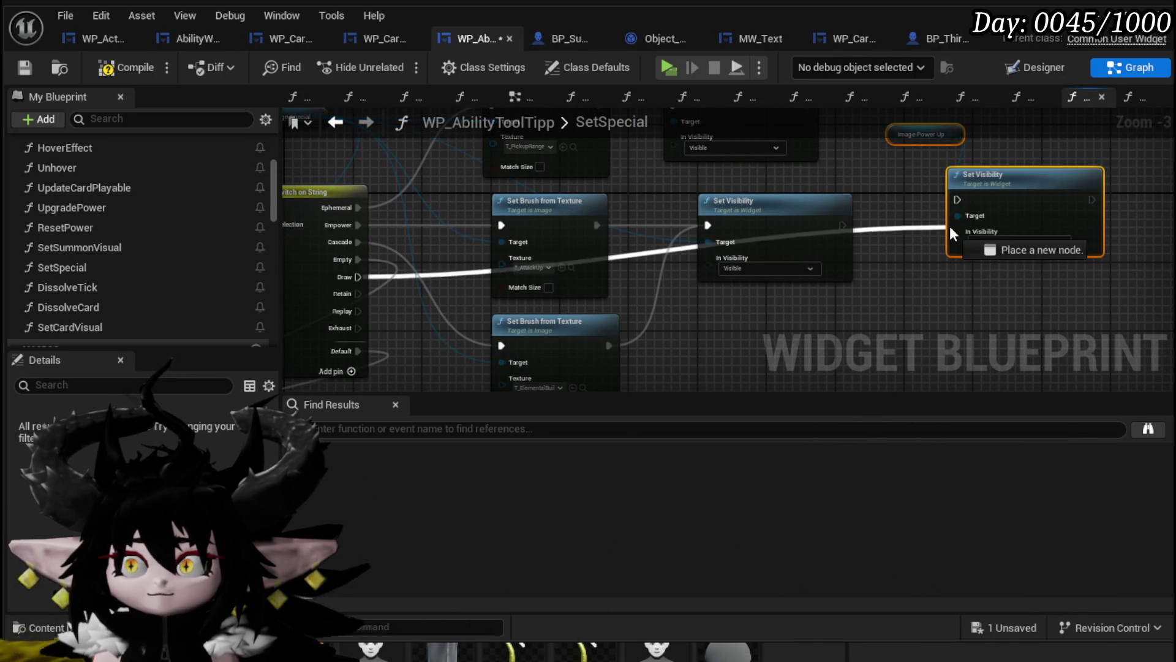
Wire the Draw, Retain, Replay and Exhaust cases and the top Set Brush into the new Set Visibility.
mouse_move(961, 200)
mouse_down()
mouse_move(959, 240)
mouse_move(958, 199)
mouse_up()
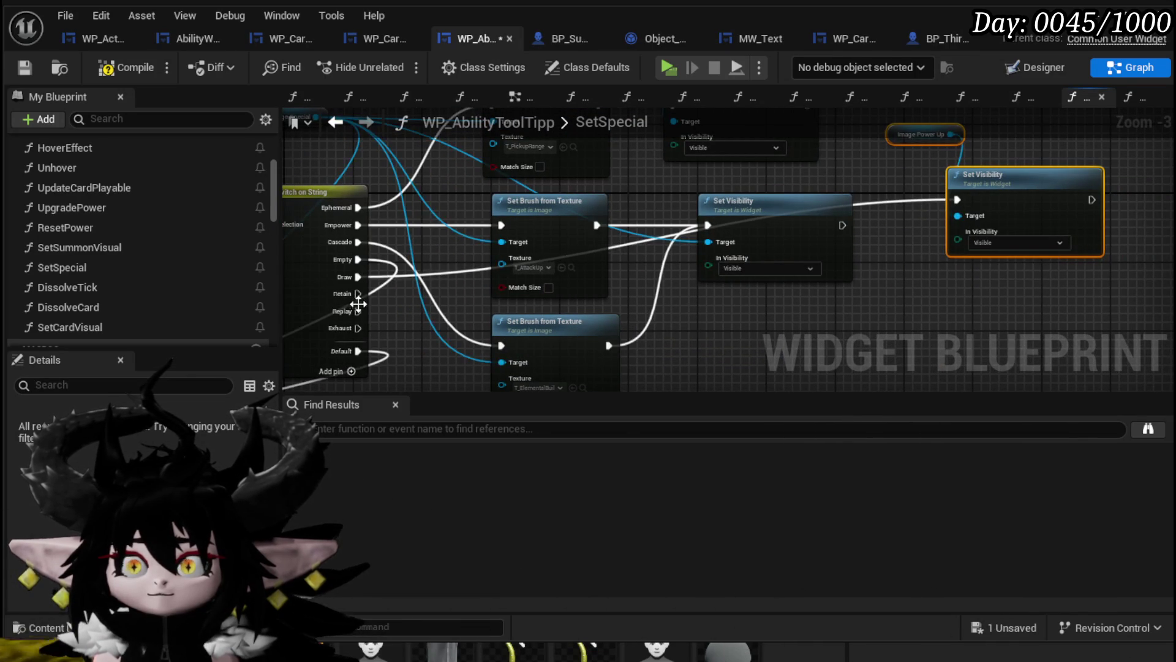
mouse_move(358, 296)
mouse_down()
mouse_move(842, 240)
mouse_move(960, 200)
mouse_up()
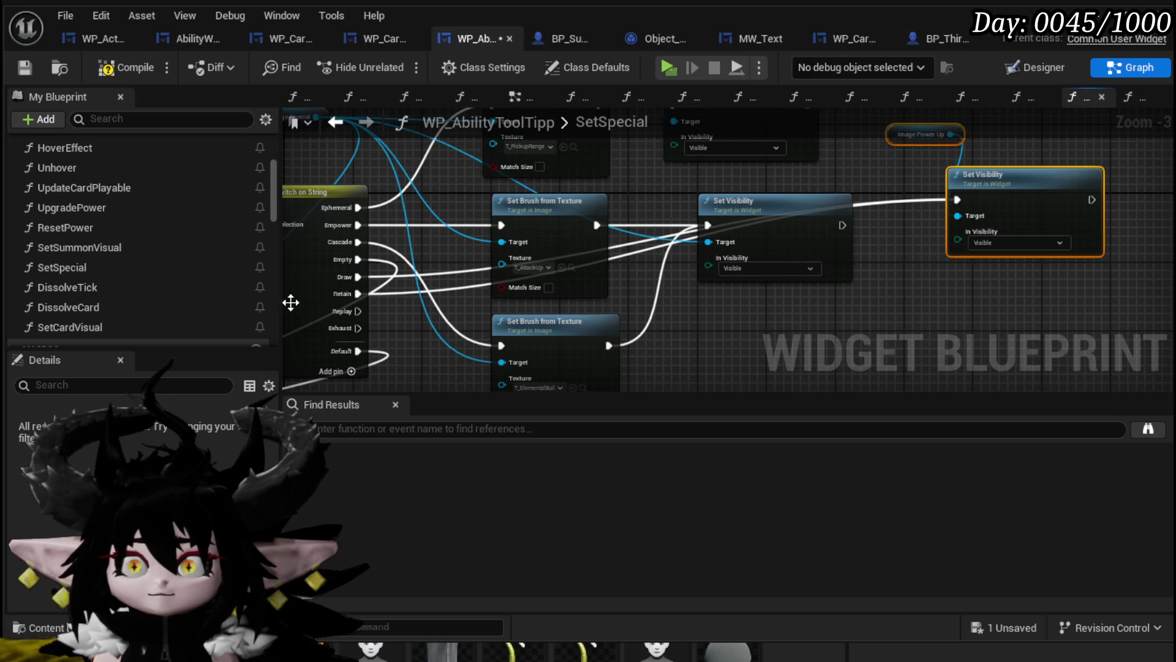
drag(353, 311, 957, 200)
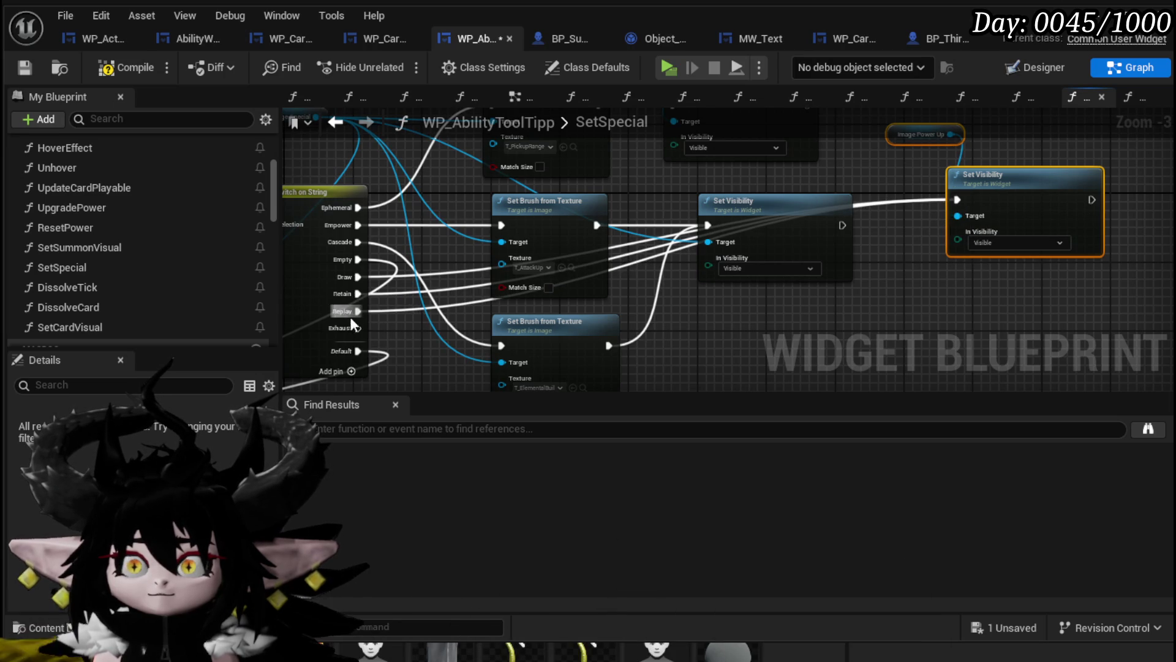
drag(354, 328, 613, 295)
drag(957, 235, 961, 198)
mouse_move(842, 225)
mouse_down()
mouse_move(956, 199)
mouse_move(873, 274)
mouse_up()
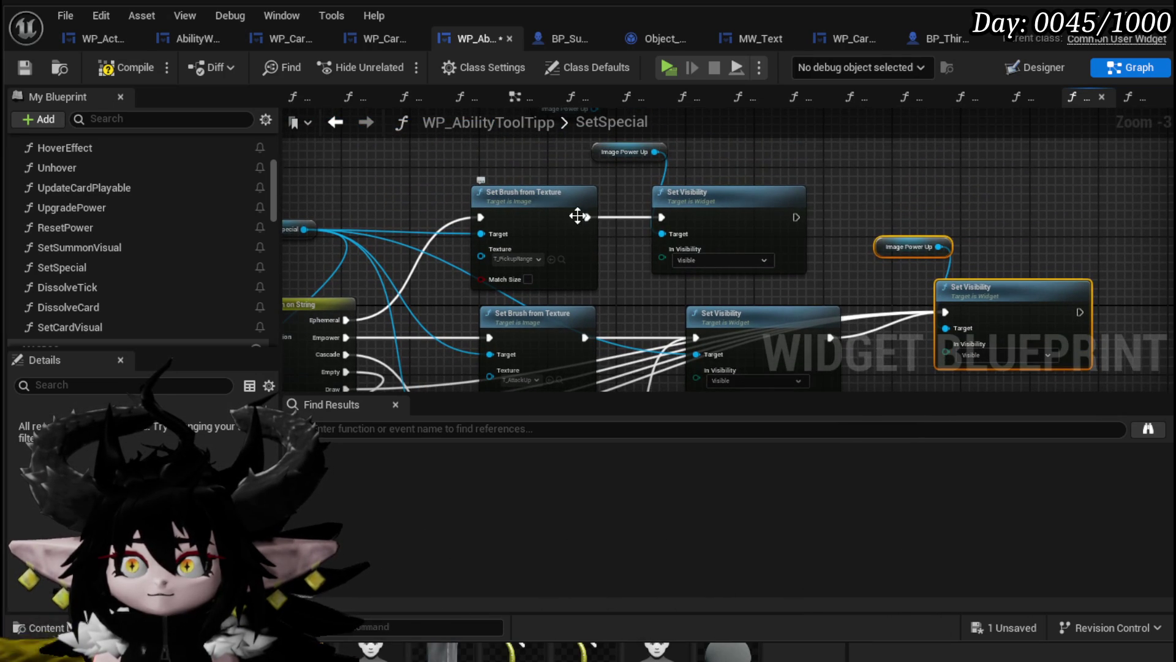
drag(586, 217, 955, 317)
drag(873, 207, 906, 236)
Move the middle Set Visibility node up and left to tidy the graph.
mouse_move(759, 254)
mouse_down()
mouse_move(838, 269)
mouse_move(833, 203)
mouse_up()
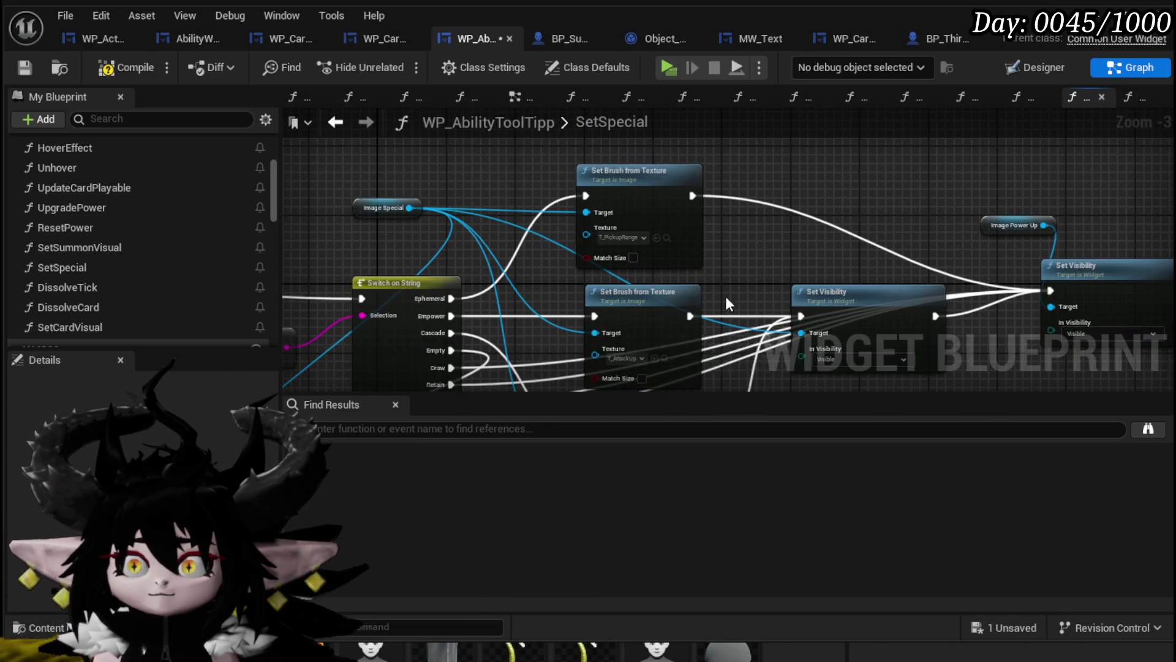
drag(687, 301, 615, 203)
drag(693, 193, 714, 158)
mouse_move(618, 169)
mouse_down()
mouse_move(735, 281)
mouse_move(681, 204)
mouse_move(723, 267)
mouse_move(754, 225)
mouse_move(710, 210)
mouse_move(698, 242)
mouse_move(645, 250)
mouse_move(748, 250)
mouse_move(614, 237)
mouse_move(702, 247)
mouse_up()
mouse_move(781, 250)
mouse_down()
mouse_move(762, 265)
mouse_move(737, 199)
mouse_move(736, 243)
mouse_move(827, 267)
mouse_up()
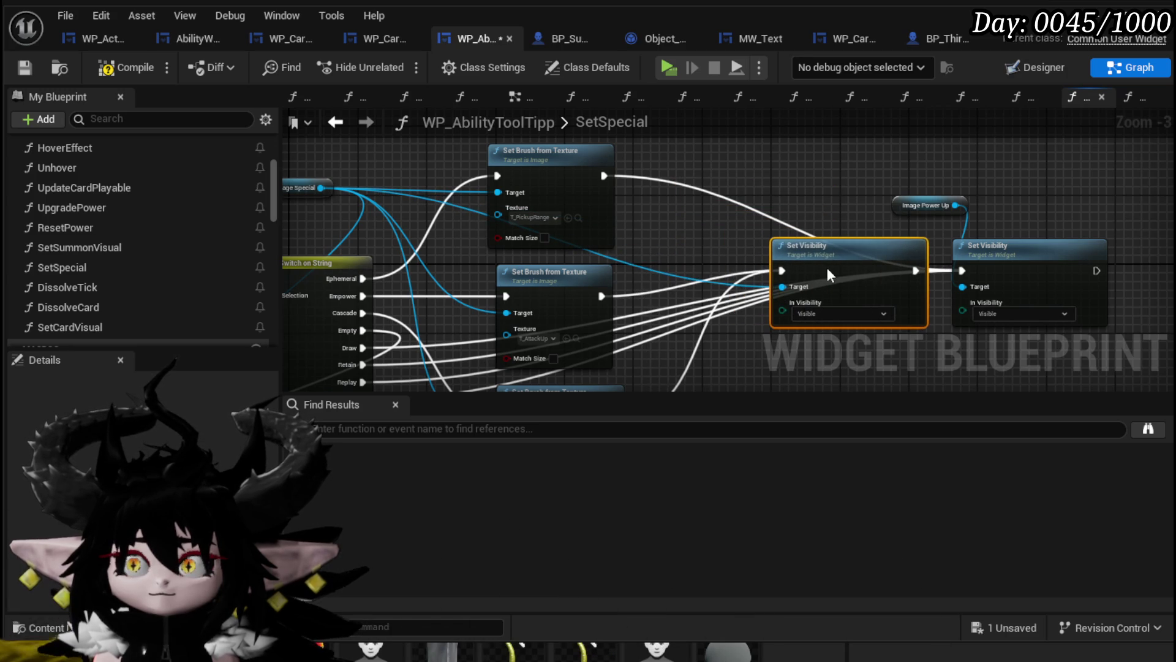
mouse_move(827, 270)
mouse_down()
mouse_move(804, 161)
mouse_move(785, 212)
mouse_up()
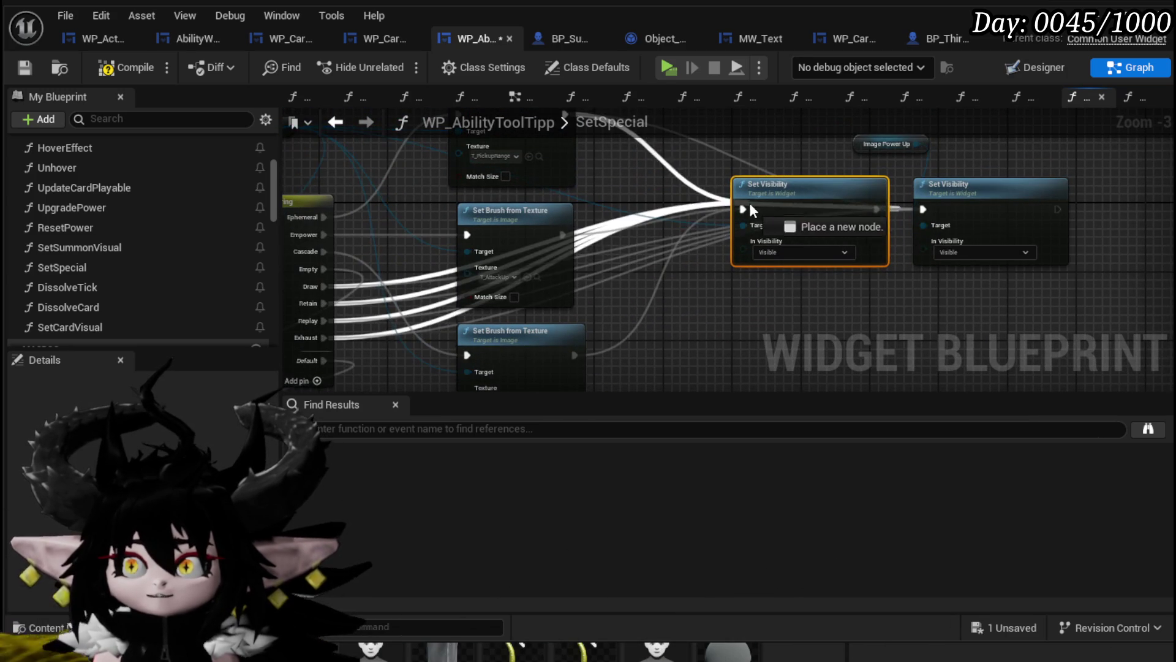
drag(714, 182, 847, 254)
click(364, 163)
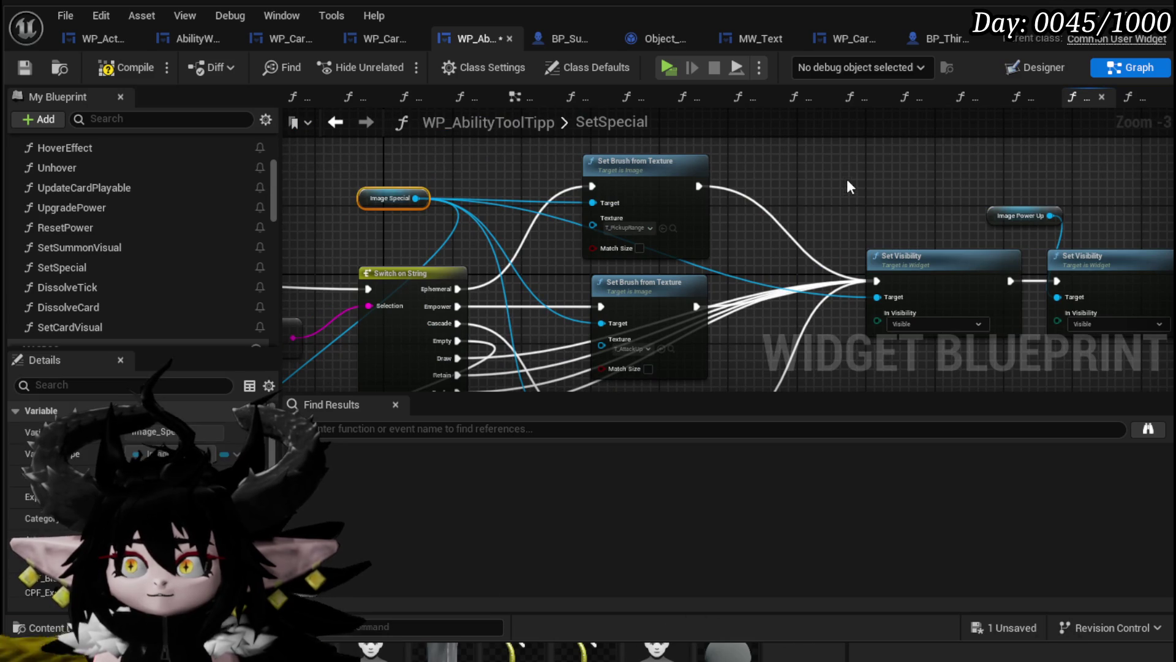
Plug Image Special into the Set Visibility Target and chain it to the Image Power Up Set Visibility.
mouse_move(898, 190)
mouse_down()
mouse_move(862, 259)
mouse_move(873, 310)
mouse_move(878, 297)
mouse_up()
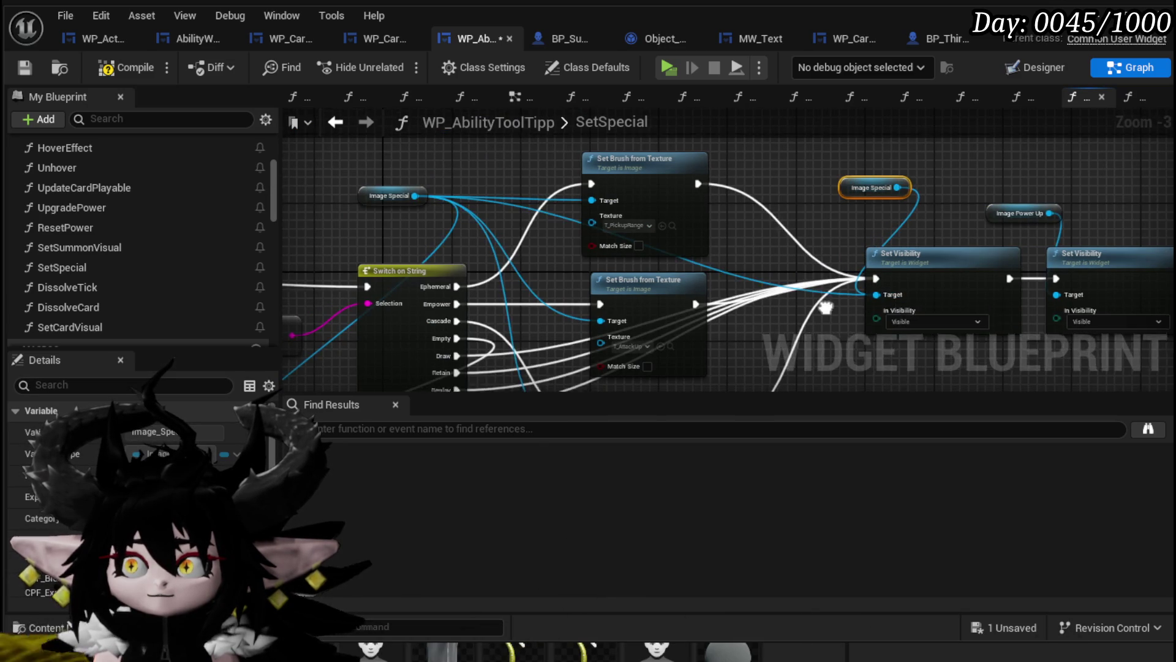
click(748, 256)
drag(749, 256, 656, 260)
drag(715, 155, 746, 194)
drag(895, 191, 920, 196)
drag(1020, 157, 716, 263)
drag(865, 250, 908, 253)
drag(761, 248, 982, 175)
mouse_move(508, 343)
mouse_down()
mouse_move(573, 285)
mouse_move(569, 270)
mouse_move(550, 292)
mouse_move(674, 281)
mouse_move(613, 349)
mouse_up()
scroll(781, 187, up, 2)
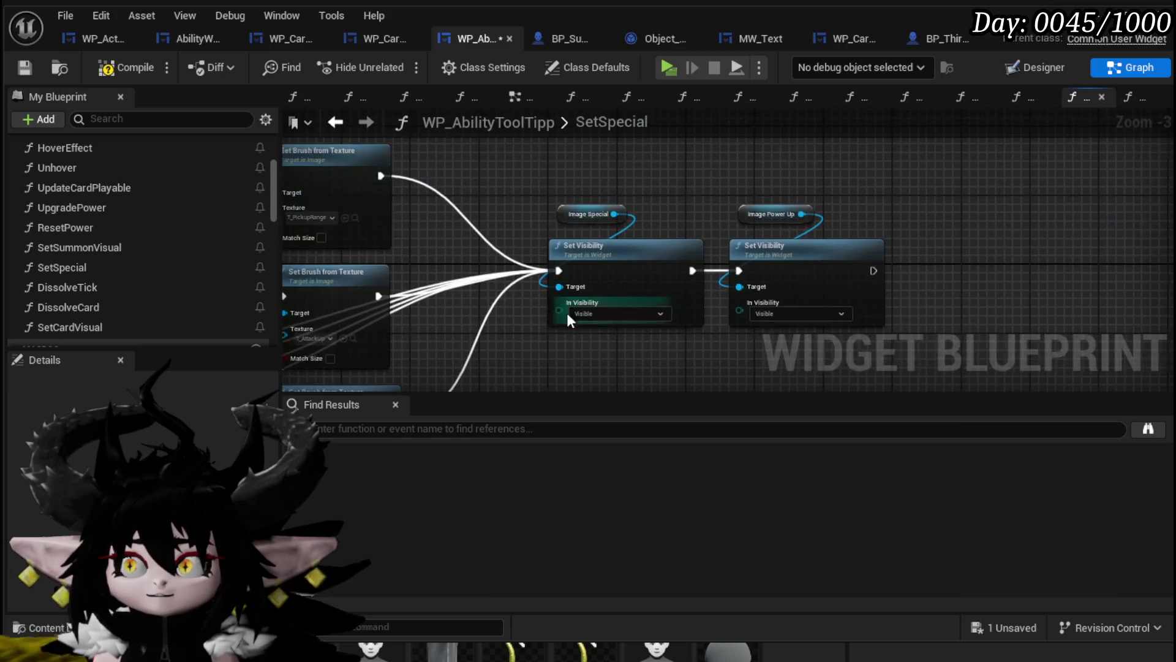
Feed an Image Power Up getter into the Default branch's collapse Set Visibility, then compile and save.
scroll(664, 220, down, 2)
drag(611, 269, 433, 293)
key(ctrl+v)
drag(542, 305, 544, 305)
scroll(545, 303, down, 4)
scroll(394, 281, up, 2)
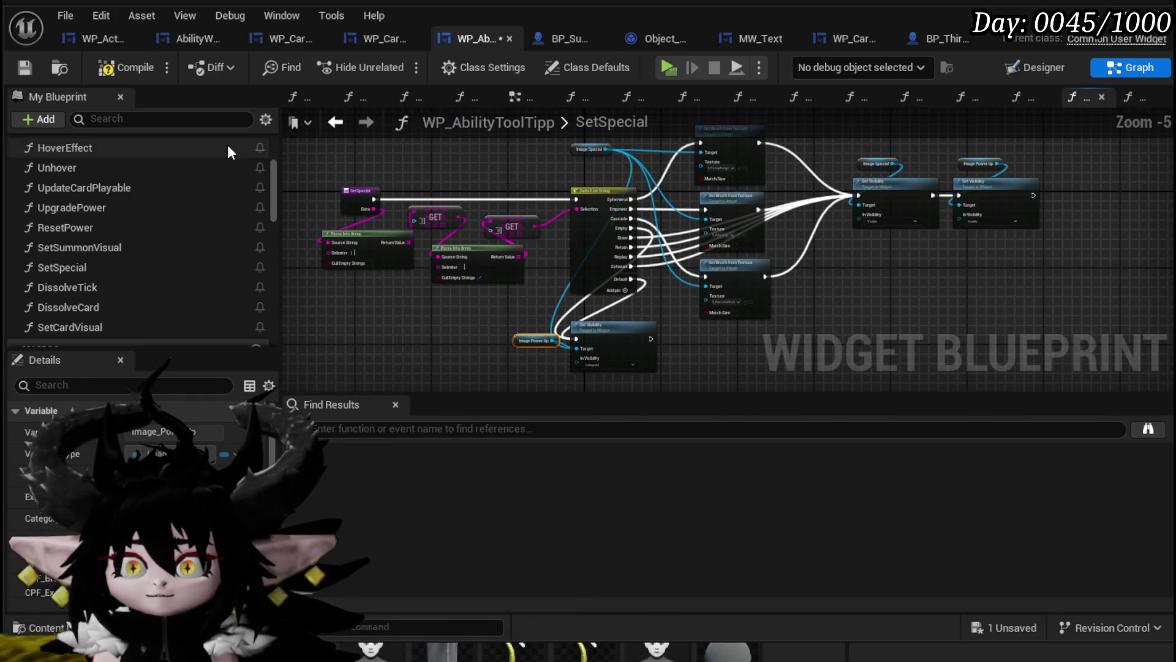
scroll(394, 244, up, 4)
scroll(524, 207, down, 2)
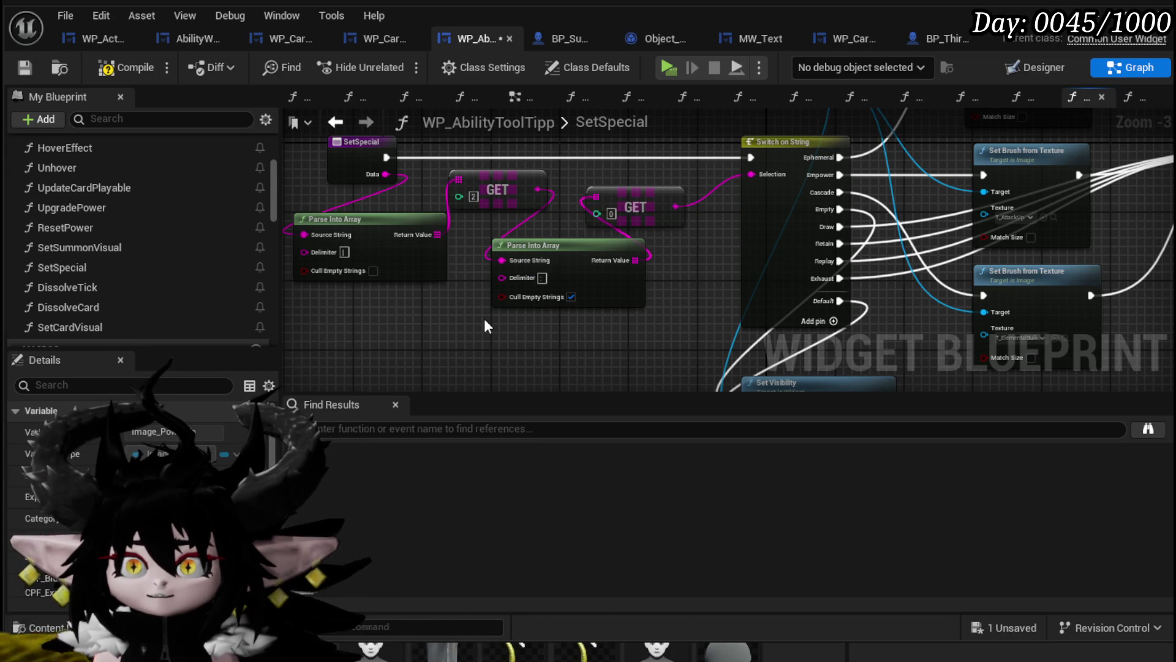
mouse_move(440, 312)
mouse_down()
mouse_move(457, 350)
mouse_move(504, 343)
mouse_up()
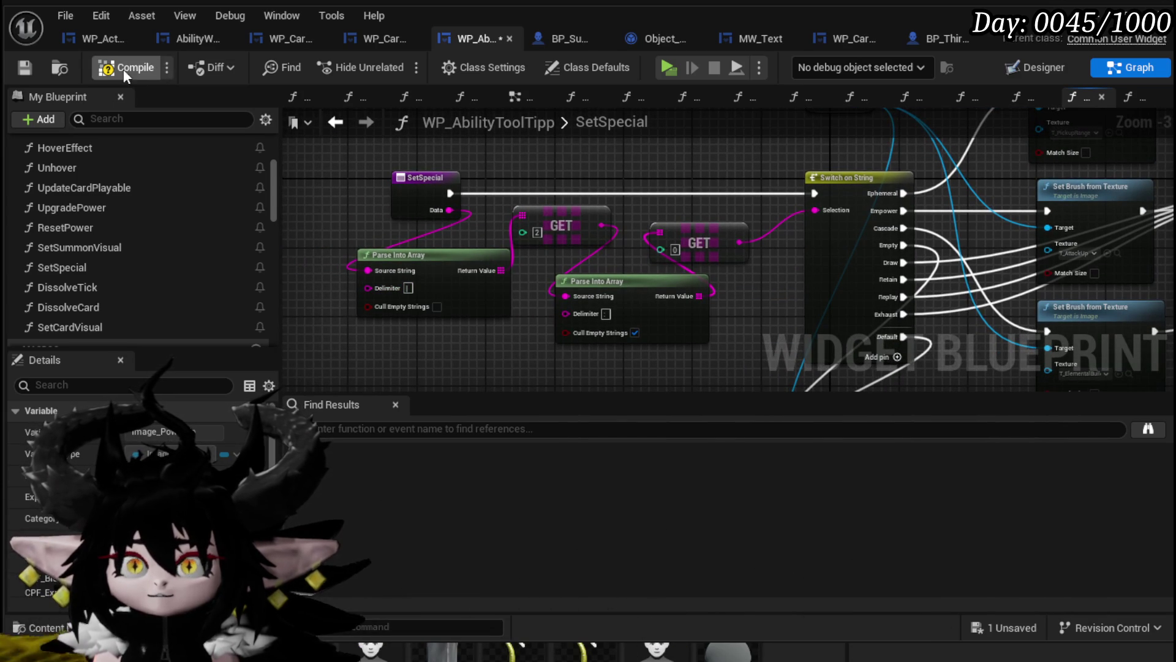
click(13, 66)
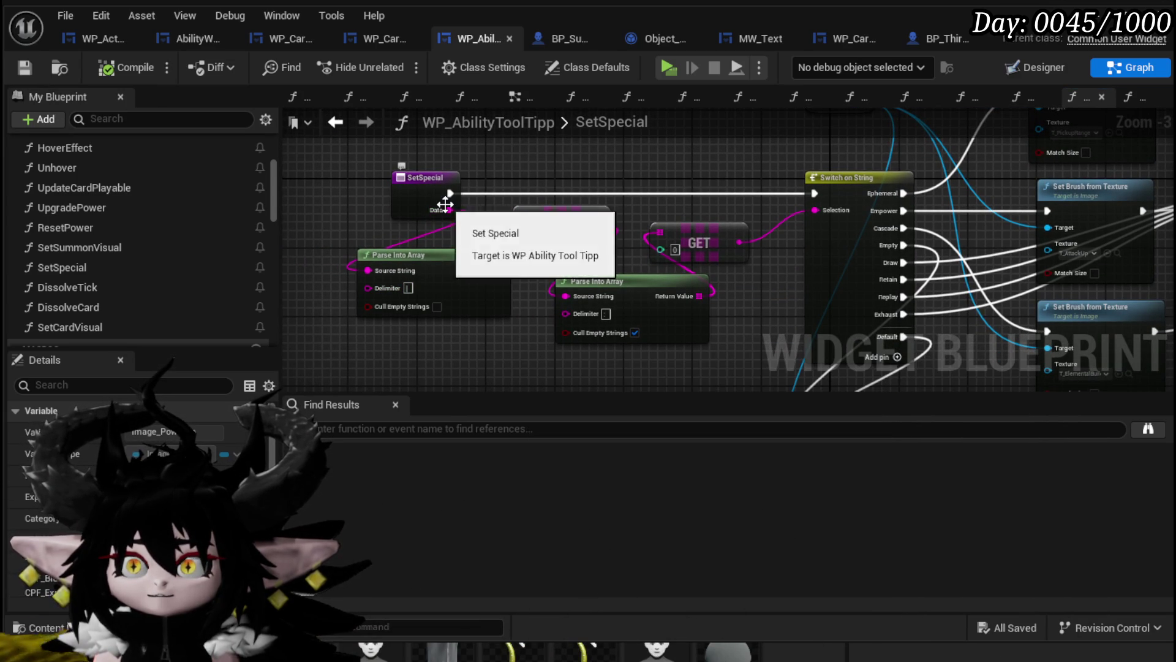
Open and look over the SetData function graph.
scroll(61, 180, up, 3)
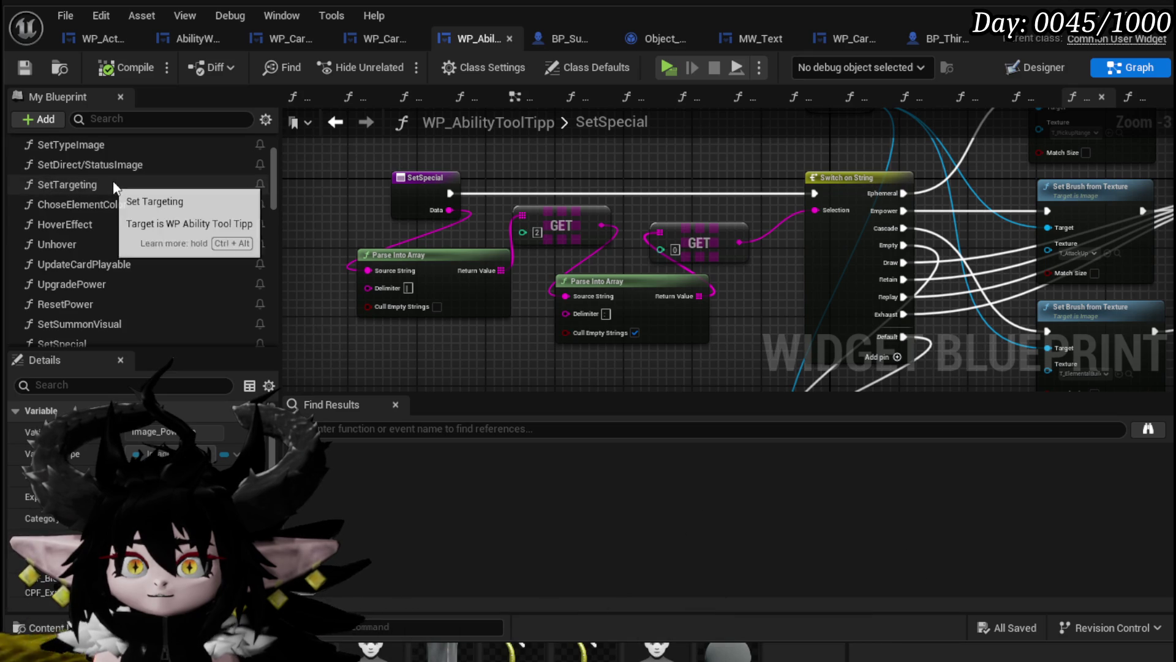
scroll(116, 180, up, 2)
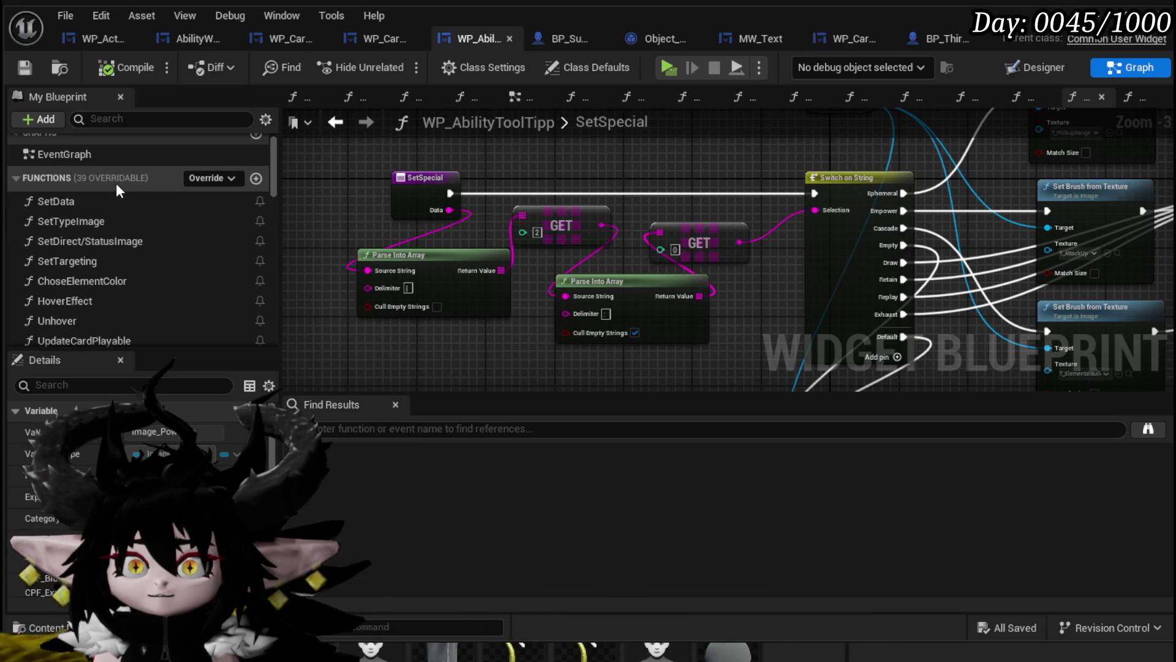
click(114, 195)
double_click(114, 198)
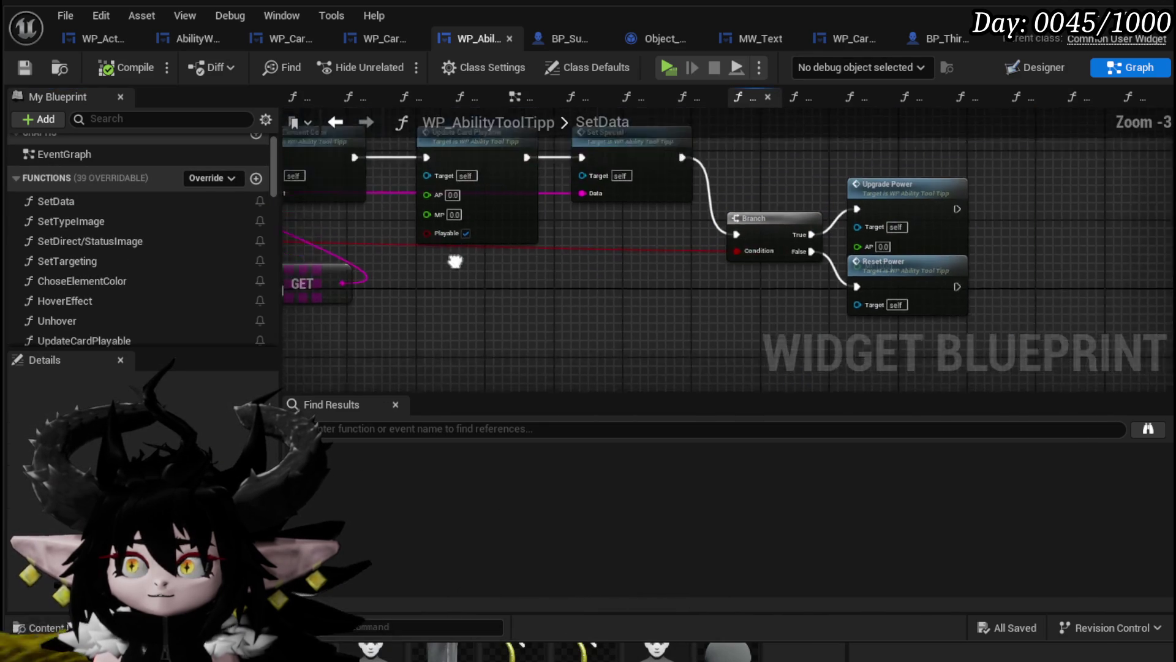
mouse_move(519, 312)
mouse_down()
mouse_move(980, 348)
mouse_move(716, 334)
mouse_up()
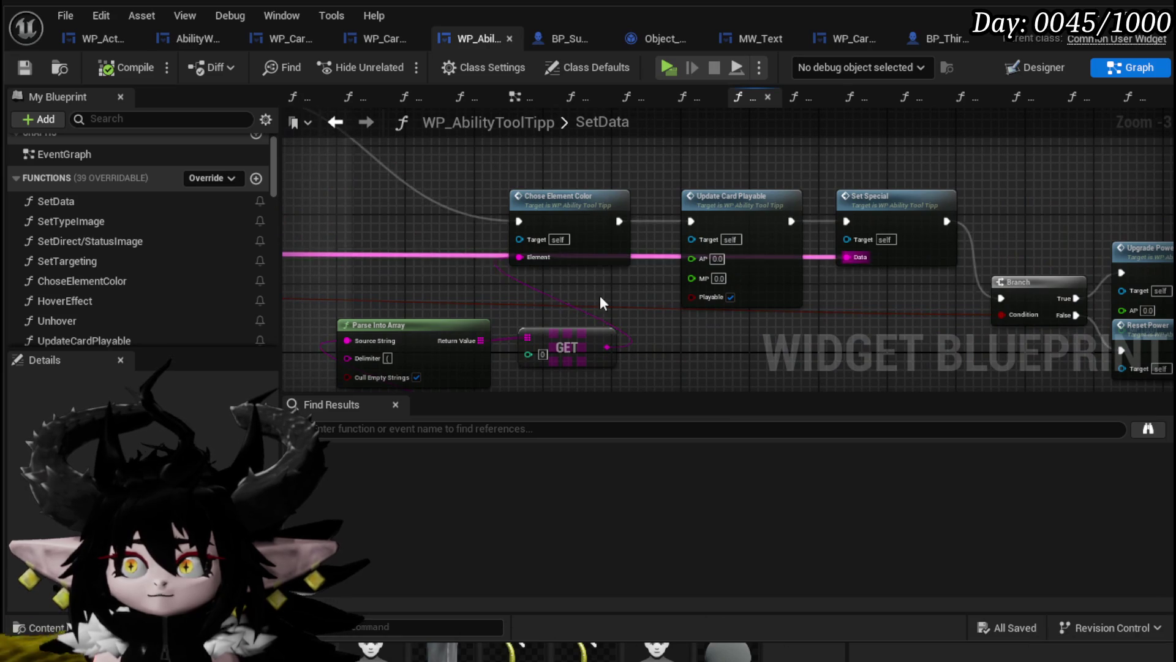
scroll(744, 276, down, 3)
scroll(364, 294, up, 3)
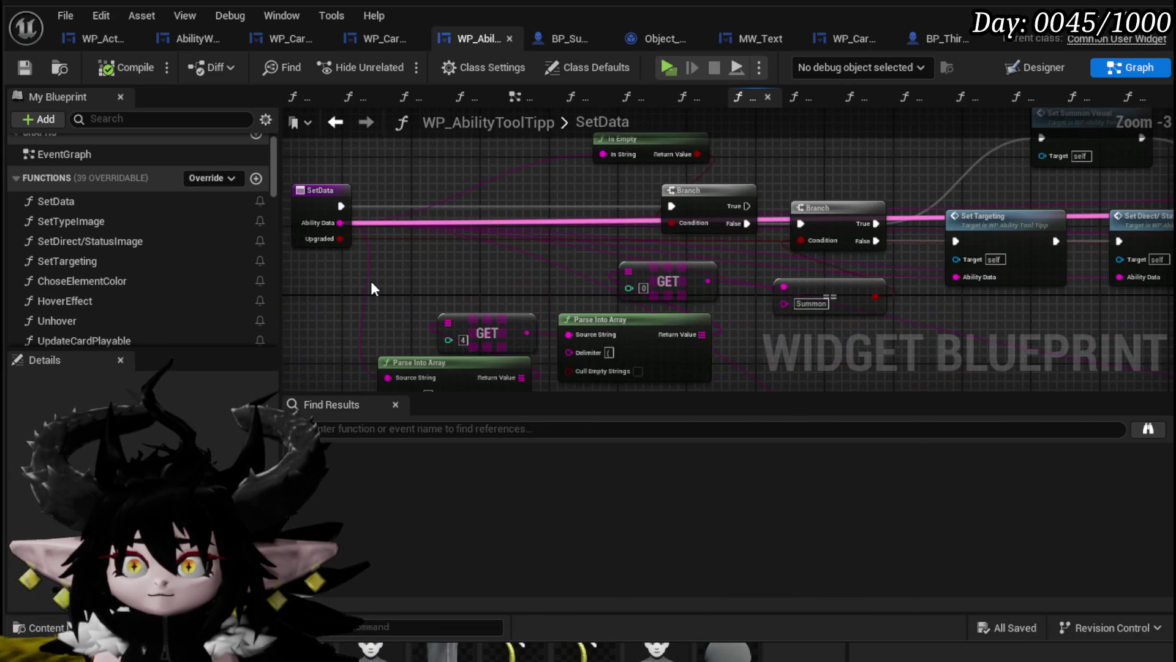
scroll(370, 280, up, 2)
scroll(395, 277, down, 4)
scroll(733, 278, up, 2)
Add a breakpoint on the SetSpecial entry node and launch Play to test.
double_click(814, 195)
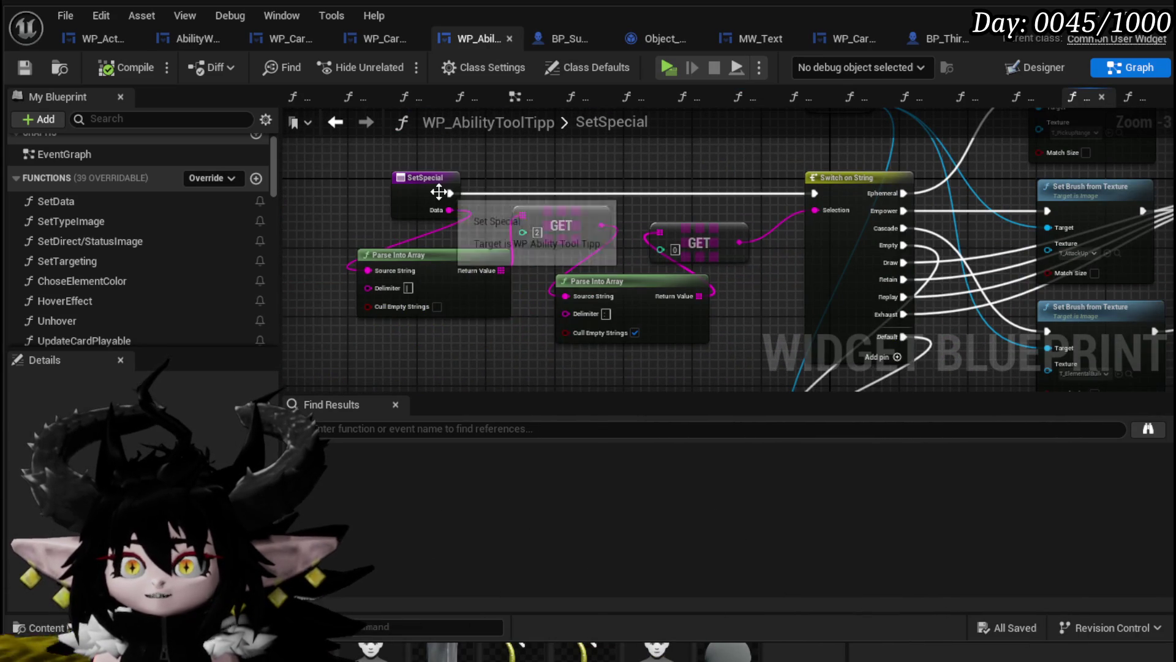
right_click(440, 196)
click(518, 533)
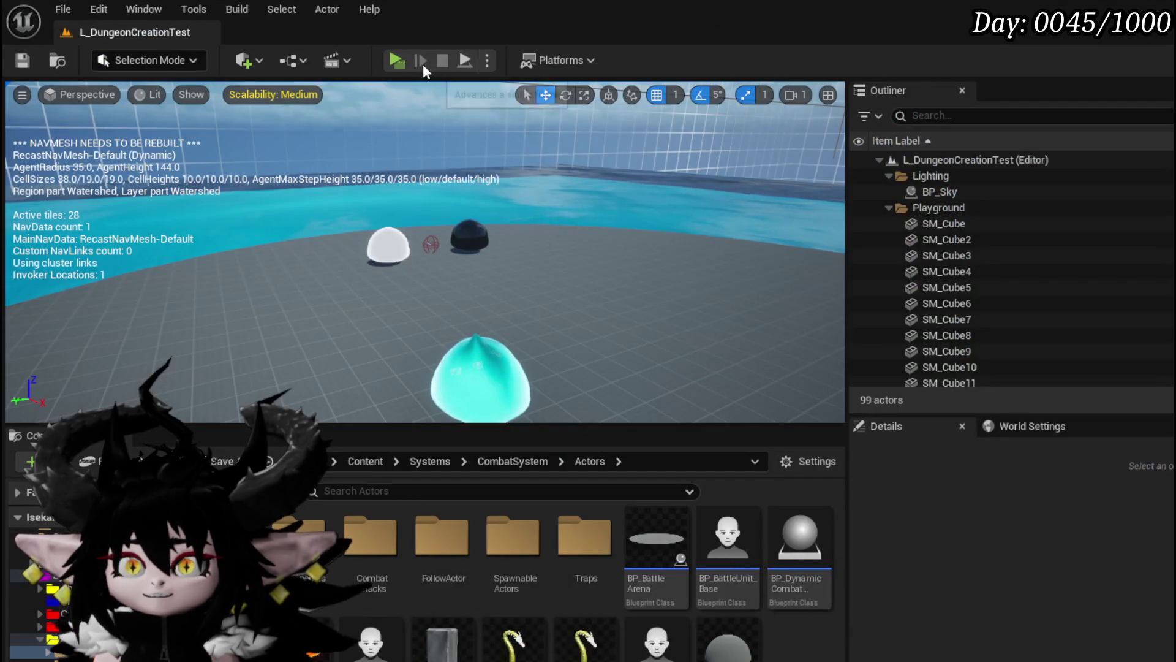
click(423, 65)
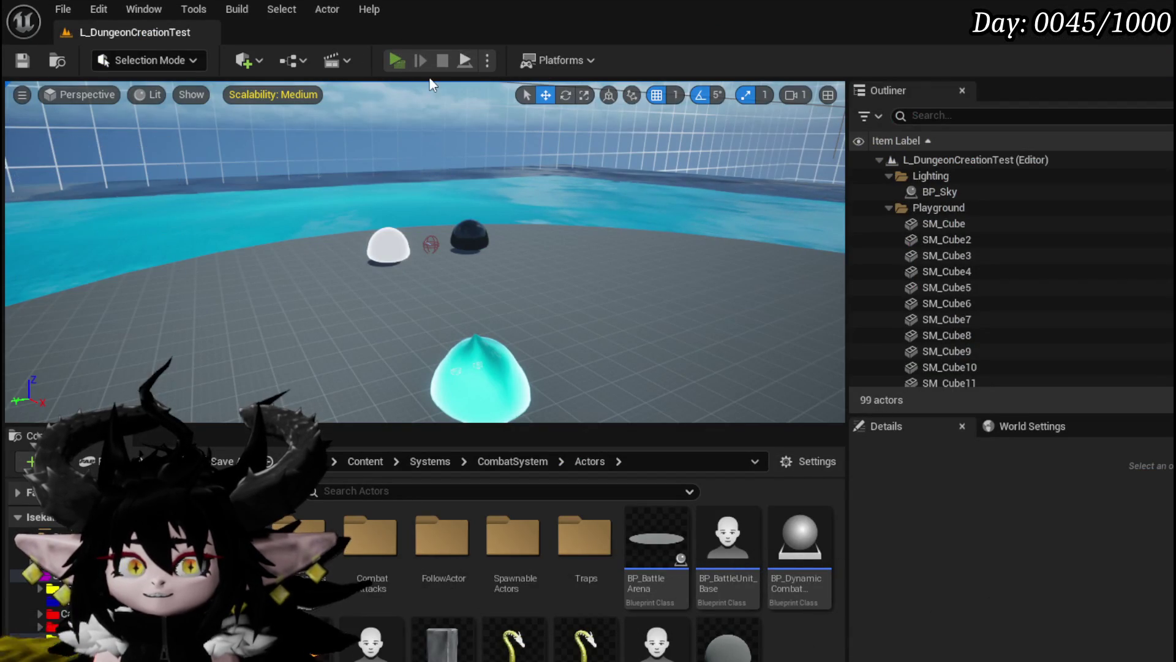
Walk toward the slimes and cast the water spell with key 1 until SetSpecial's breakpoint triggers.
key(w)
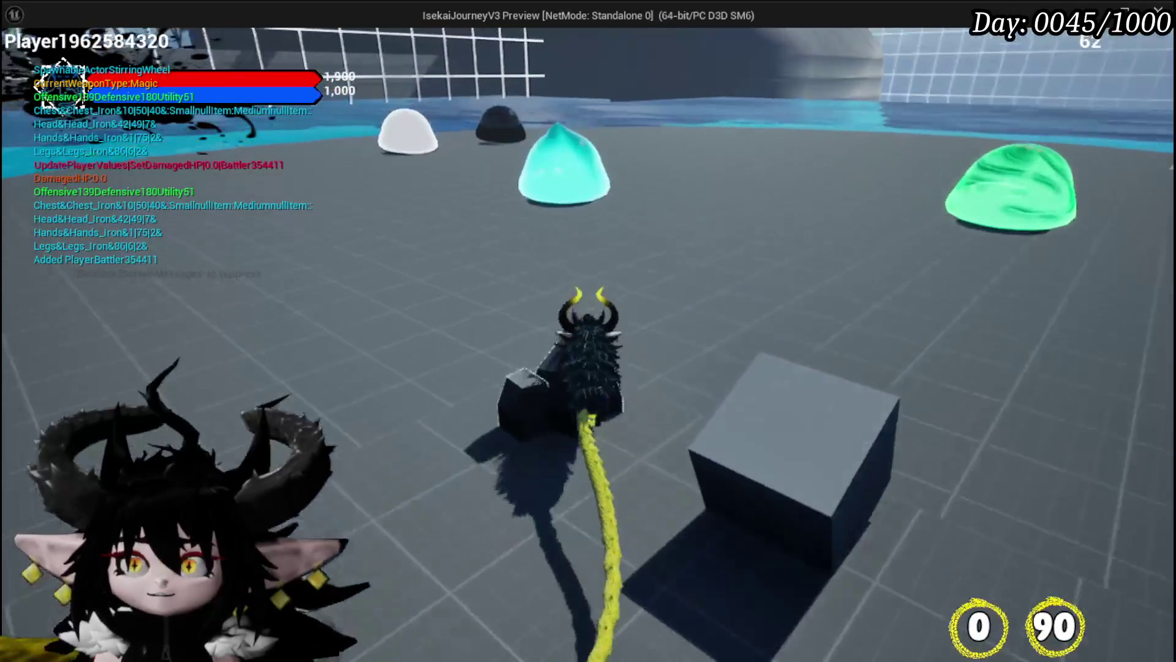
key(1)
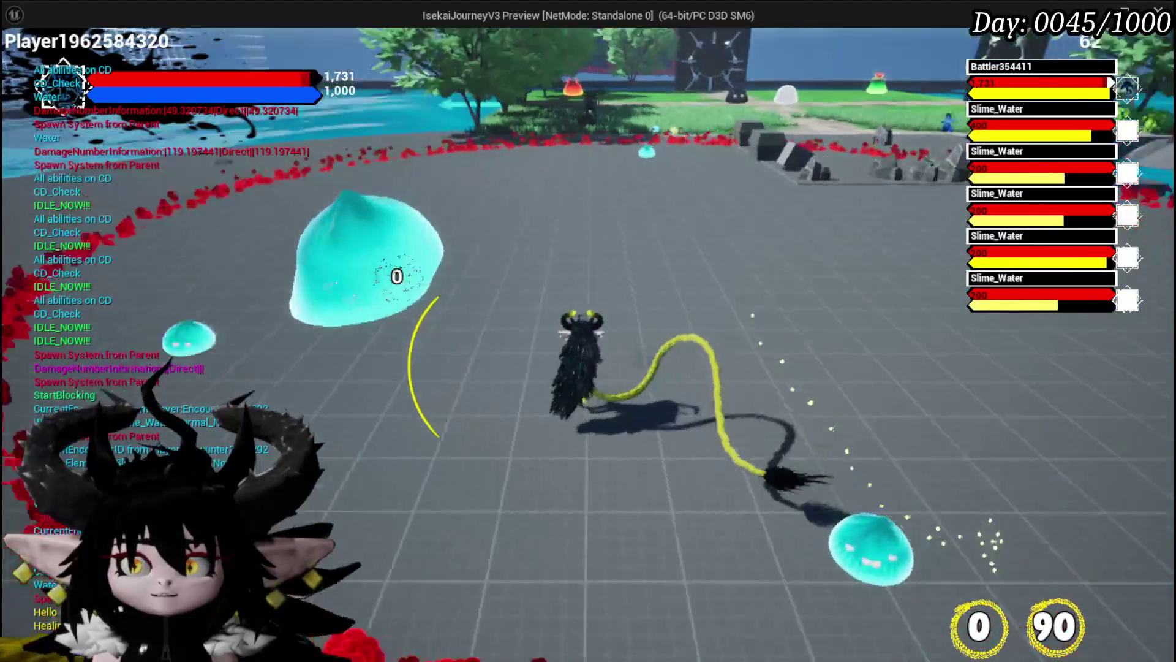
scroll(727, 251, up, 2)
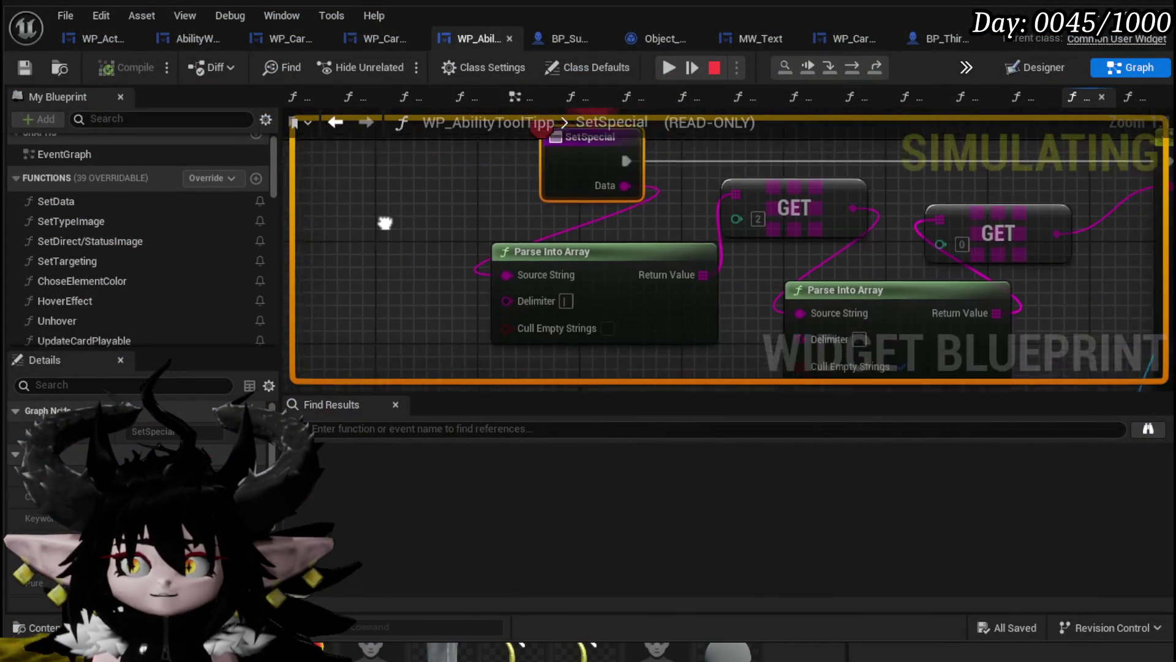
Check the Data pin's value, step execution through the switch to Set Visibility, then stop debugging.
mouse_move(553, 184)
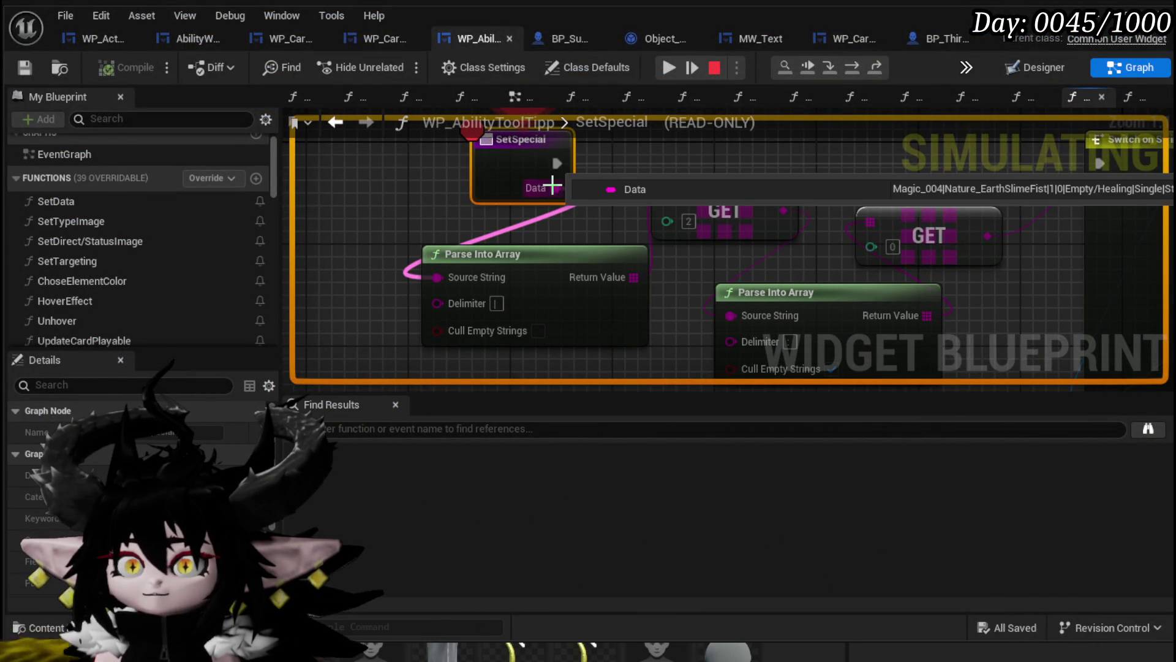
mouse_move(684, 239)
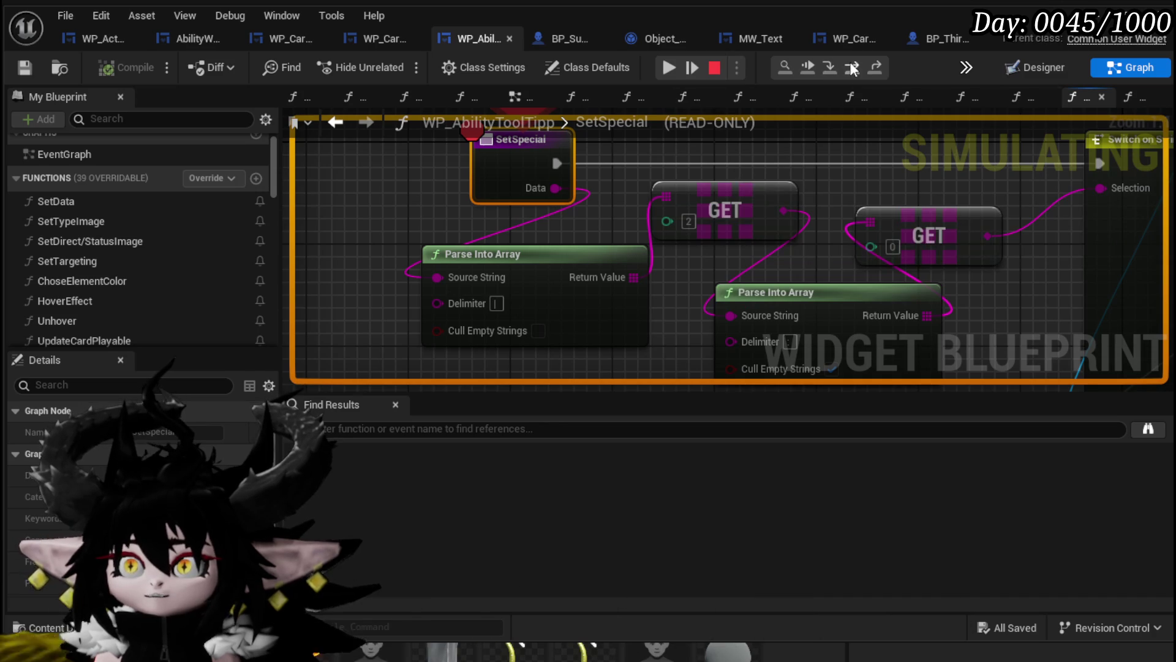
click(852, 68)
mouse_move(511, 290)
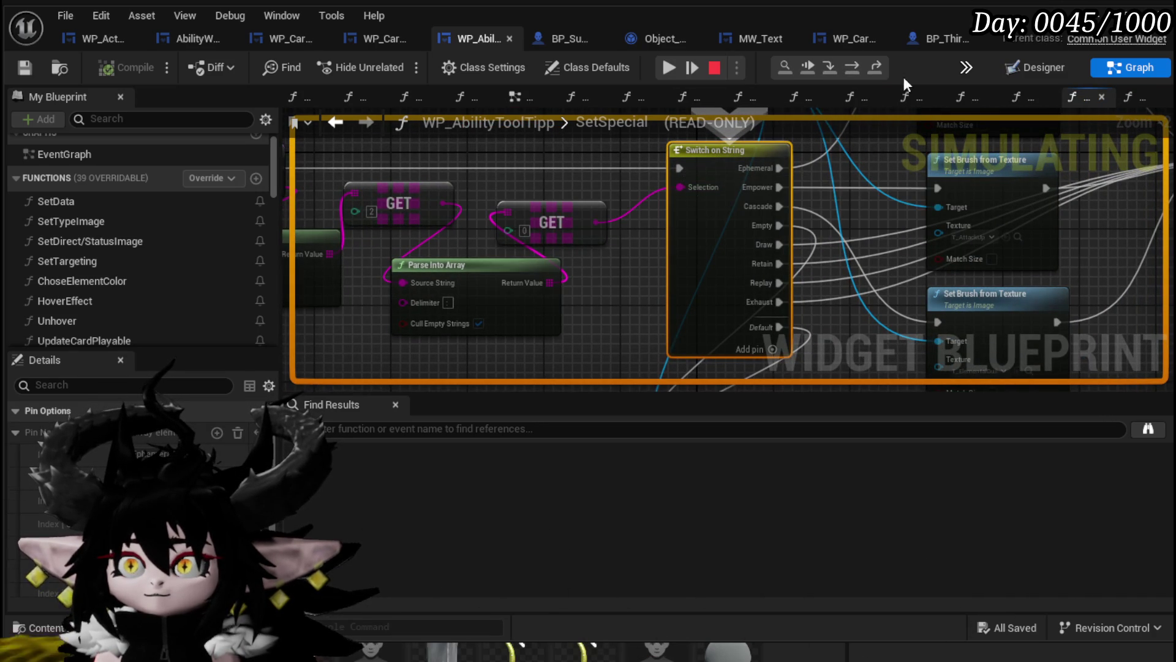
click(852, 66)
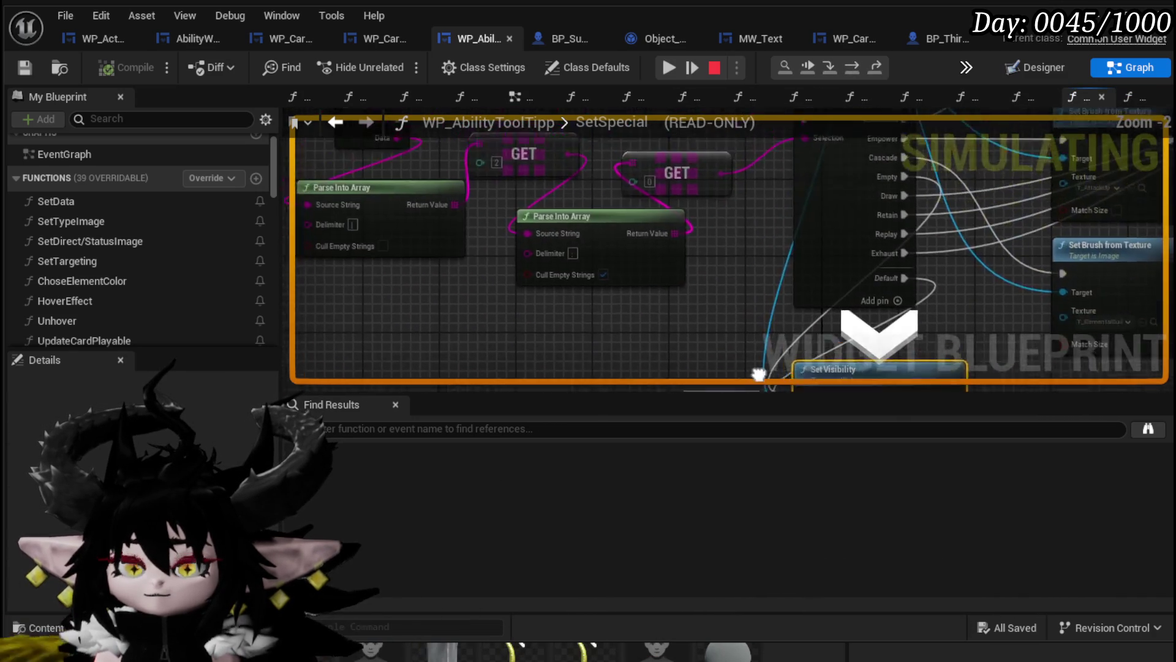
drag(669, 259, 707, 277)
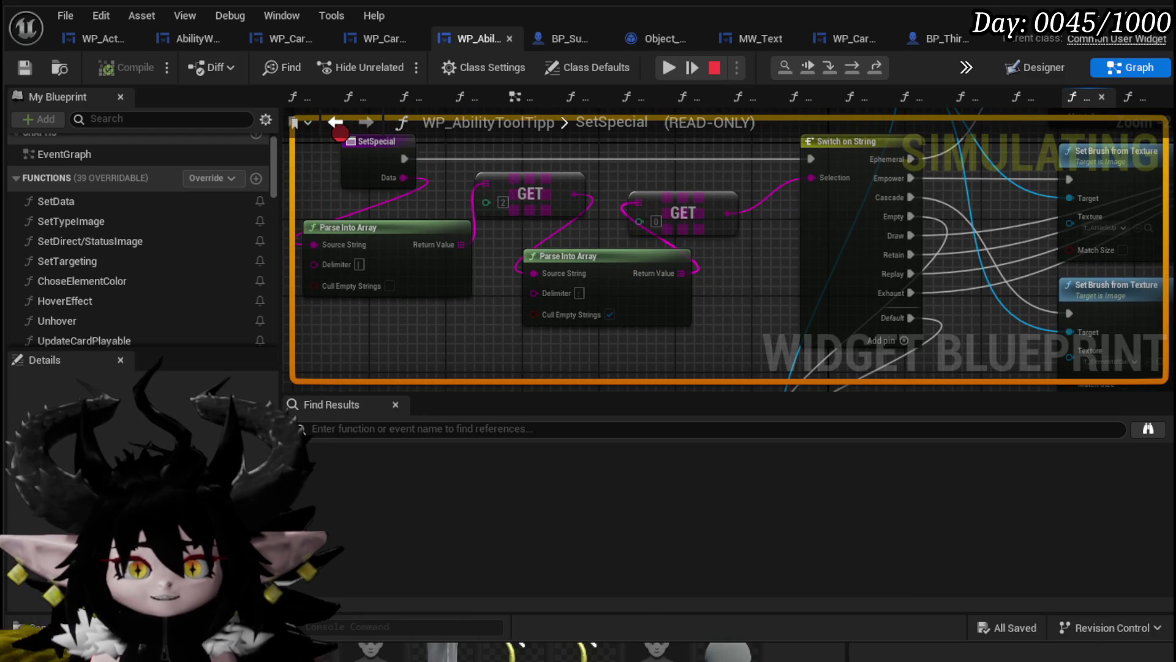
key(F10)
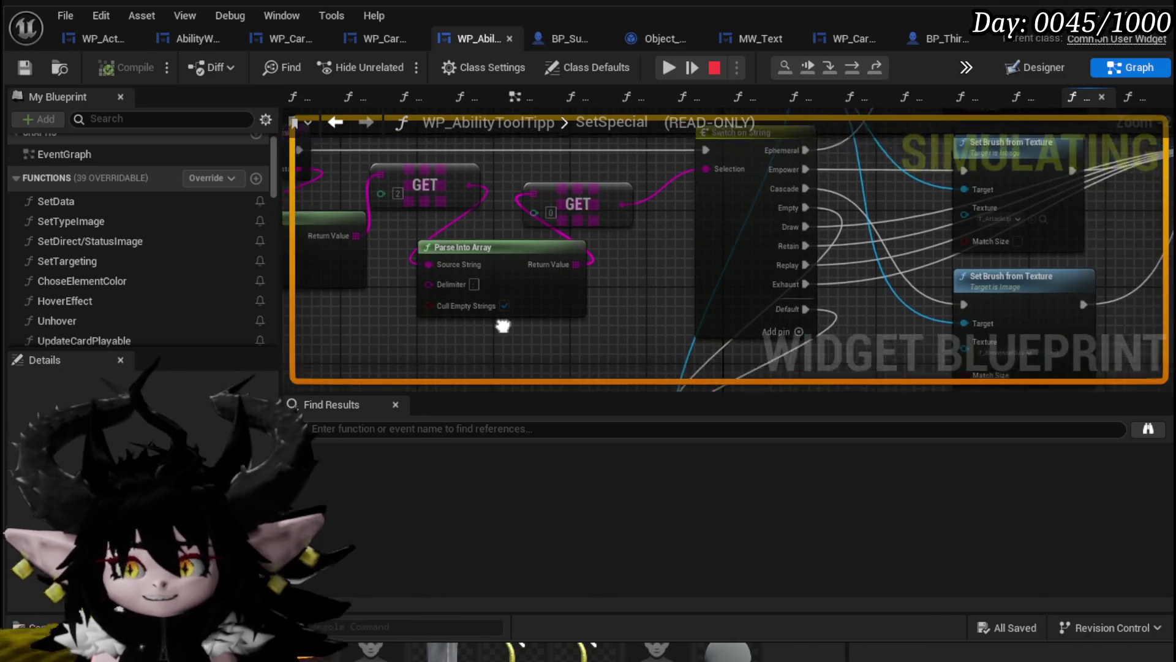
click(716, 67)
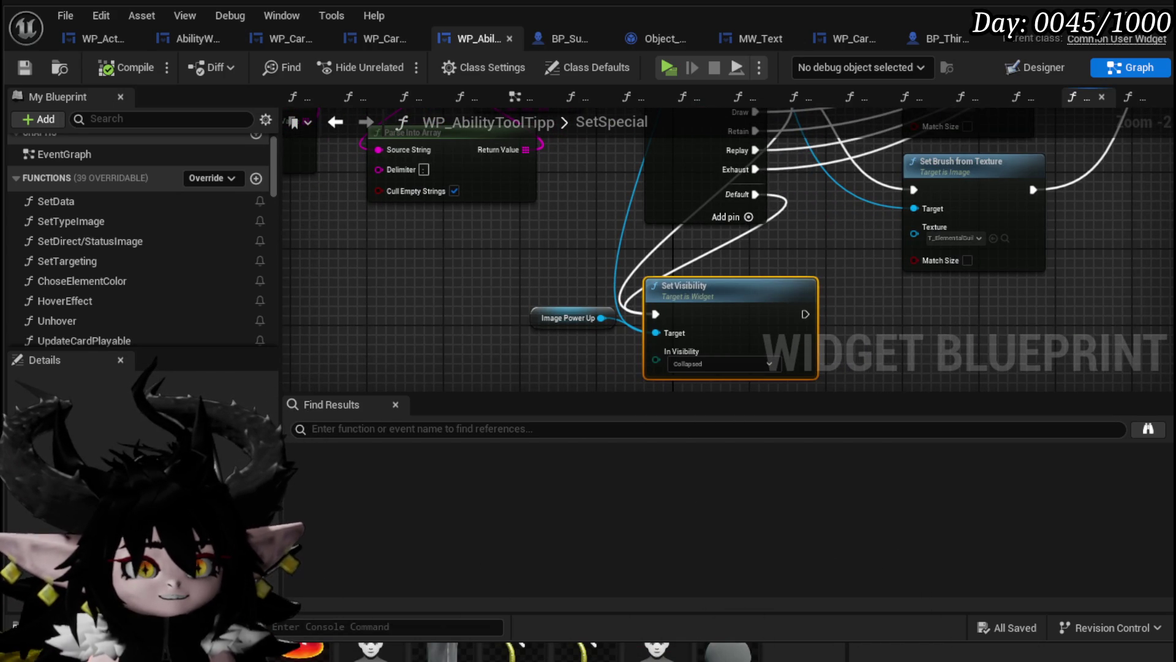
Move Set Visibility right with Image Power Up beside it, then compile and save.
scroll(289, 335, up, 1)
scroll(514, 294, down, 2)
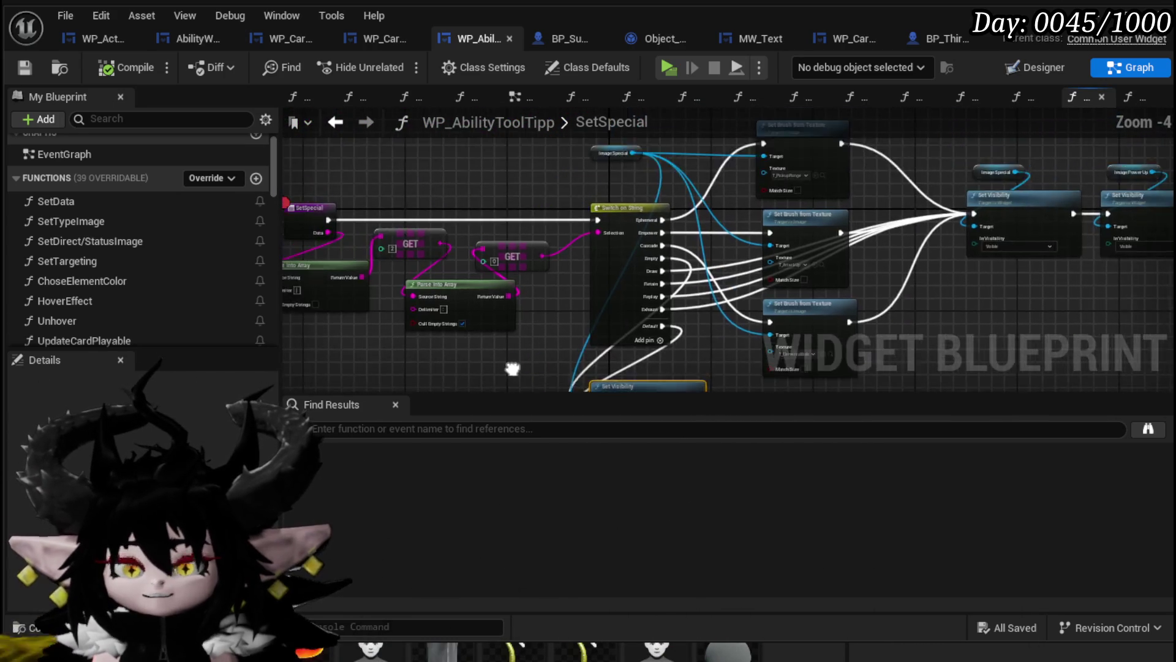
scroll(557, 339, up, 2)
scroll(457, 334, up, 2)
mouse_move(431, 270)
mouse_down()
mouse_move(516, 303)
mouse_move(507, 331)
mouse_move(343, 288)
mouse_move(439, 192)
mouse_move(502, 182)
mouse_up()
scroll(502, 182, down, 2)
mouse_move(643, 269)
mouse_down()
mouse_move(854, 281)
mouse_move(806, 297)
mouse_up()
drag(506, 314, 679, 352)
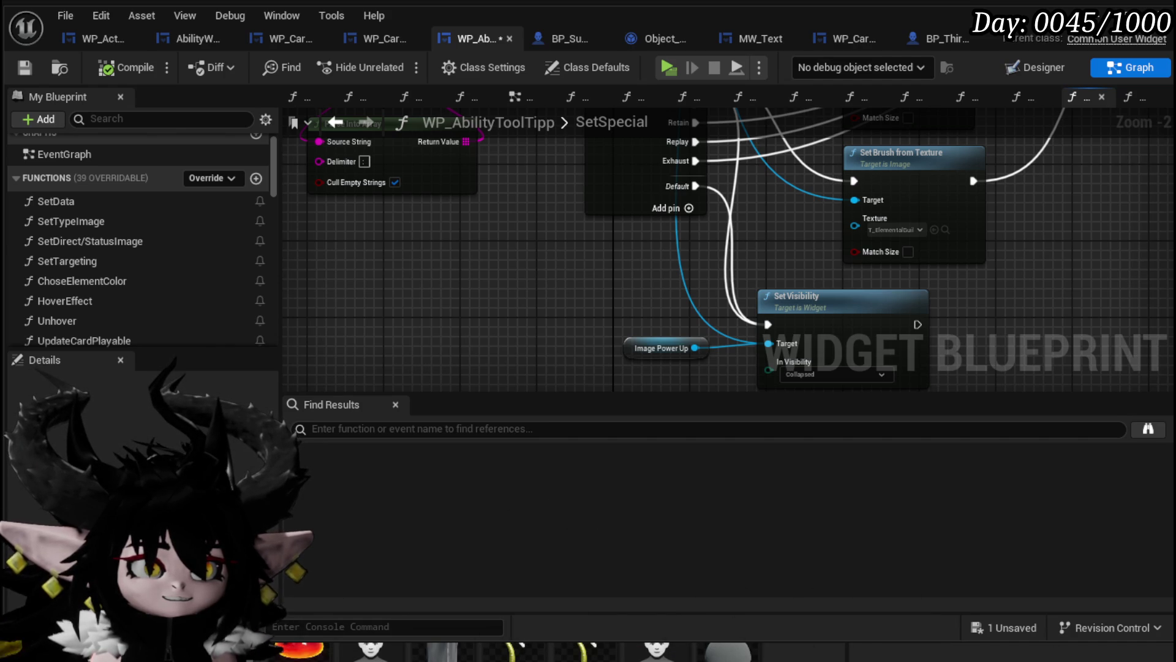
mouse_move(365, 330)
mouse_down()
mouse_move(552, 276)
mouse_move(775, 244)
mouse_move(593, 349)
mouse_move(770, 239)
mouse_up()
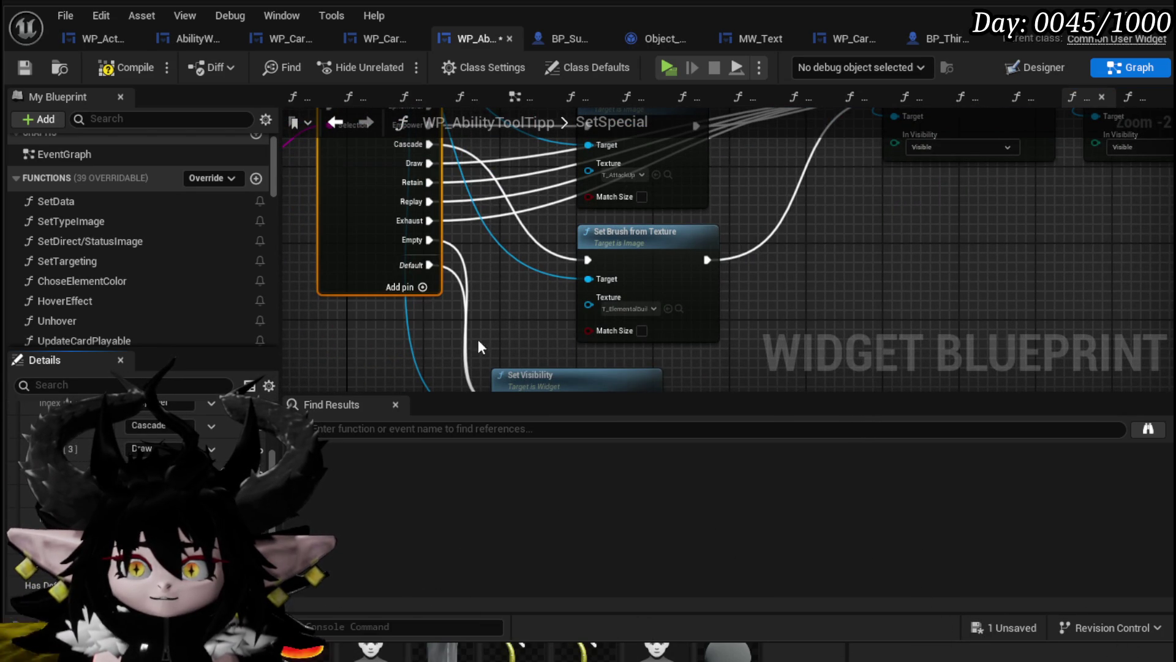
click(112, 73)
click(26, 71)
Wire the first GET into the switch's Selection and delete the second GET and Parse Into Array.
drag(543, 327, 603, 292)
mouse_move(351, 290)
mouse_down()
mouse_move(442, 291)
mouse_move(565, 334)
mouse_move(527, 334)
mouse_up()
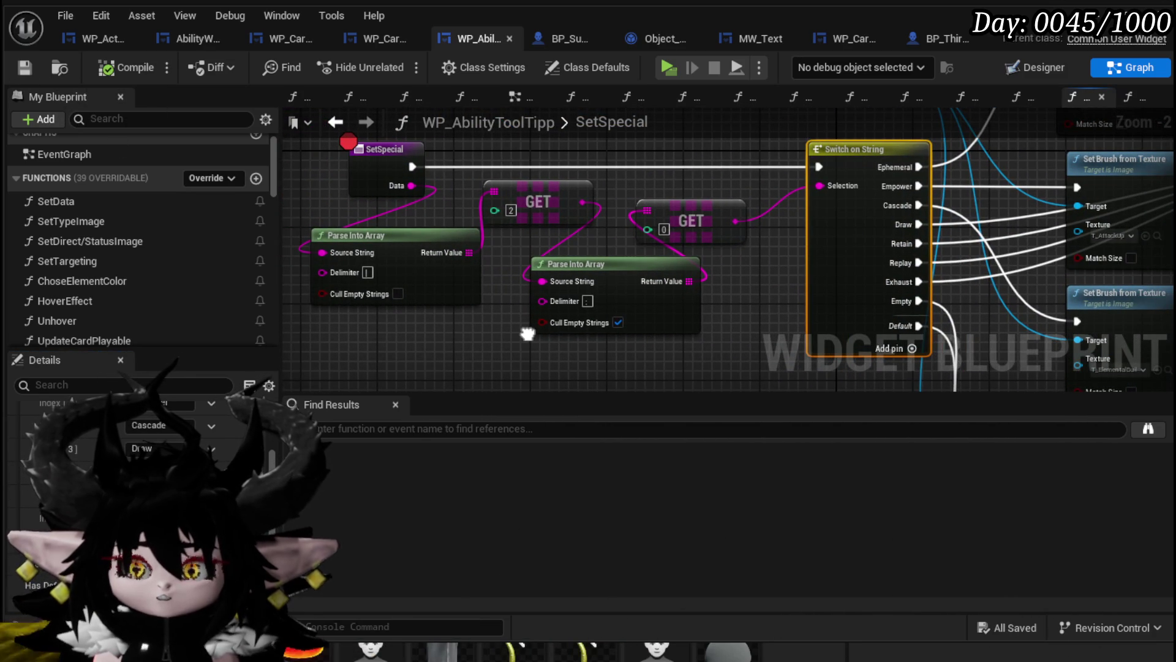
drag(526, 334, 527, 337)
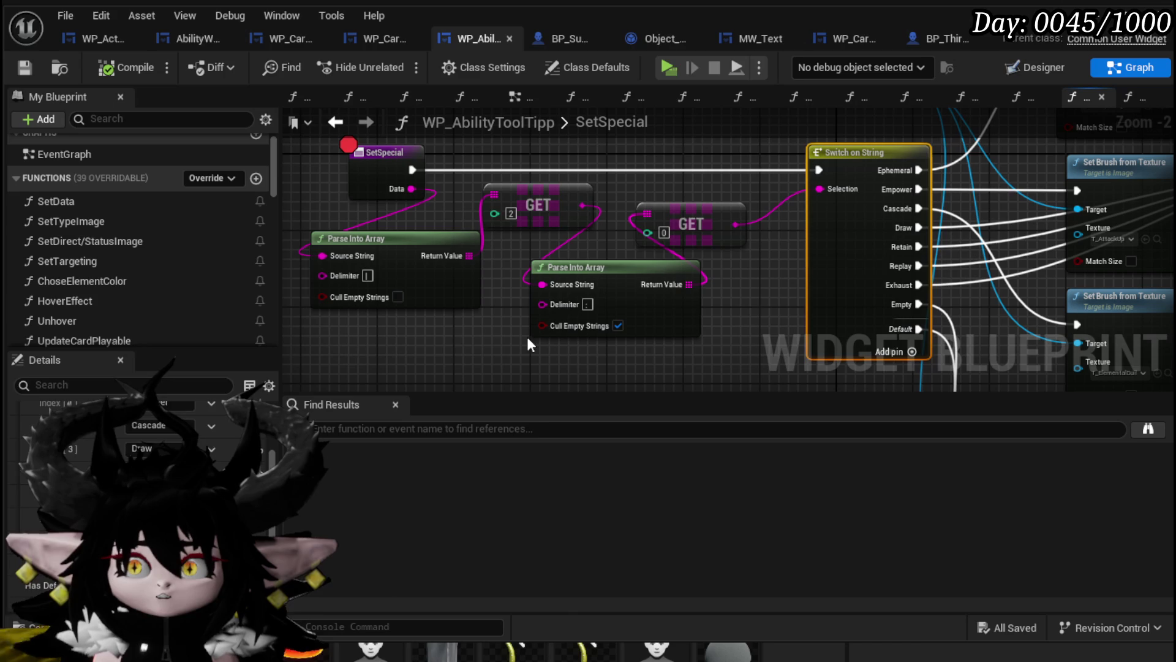
click(526, 338)
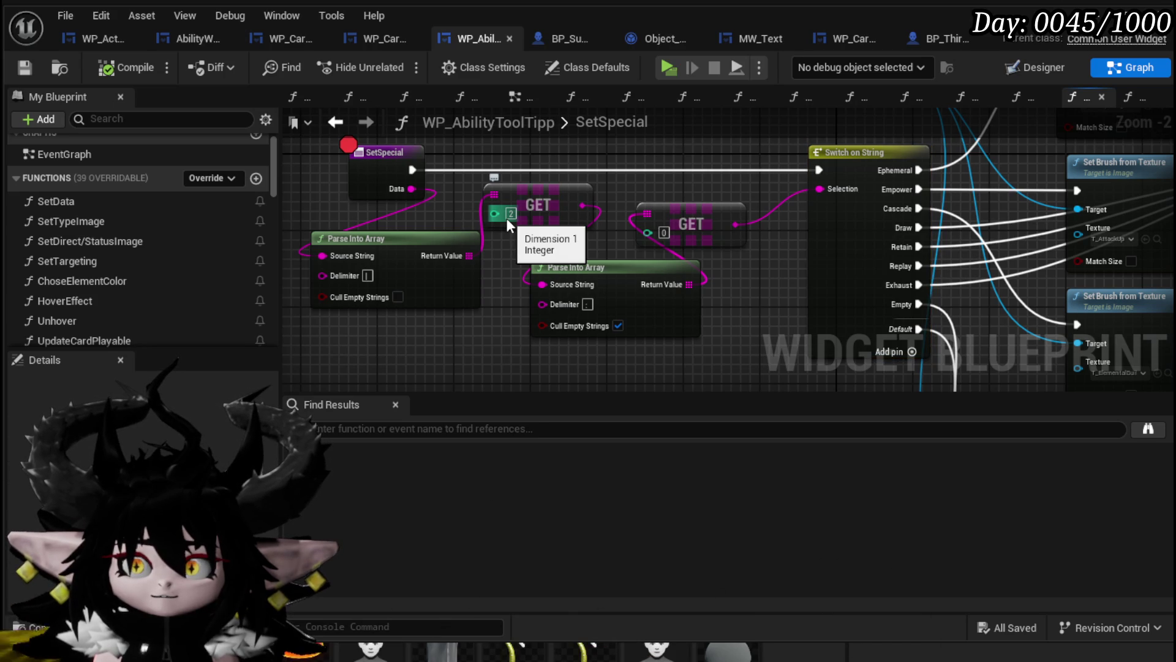
drag(582, 206, 735, 206)
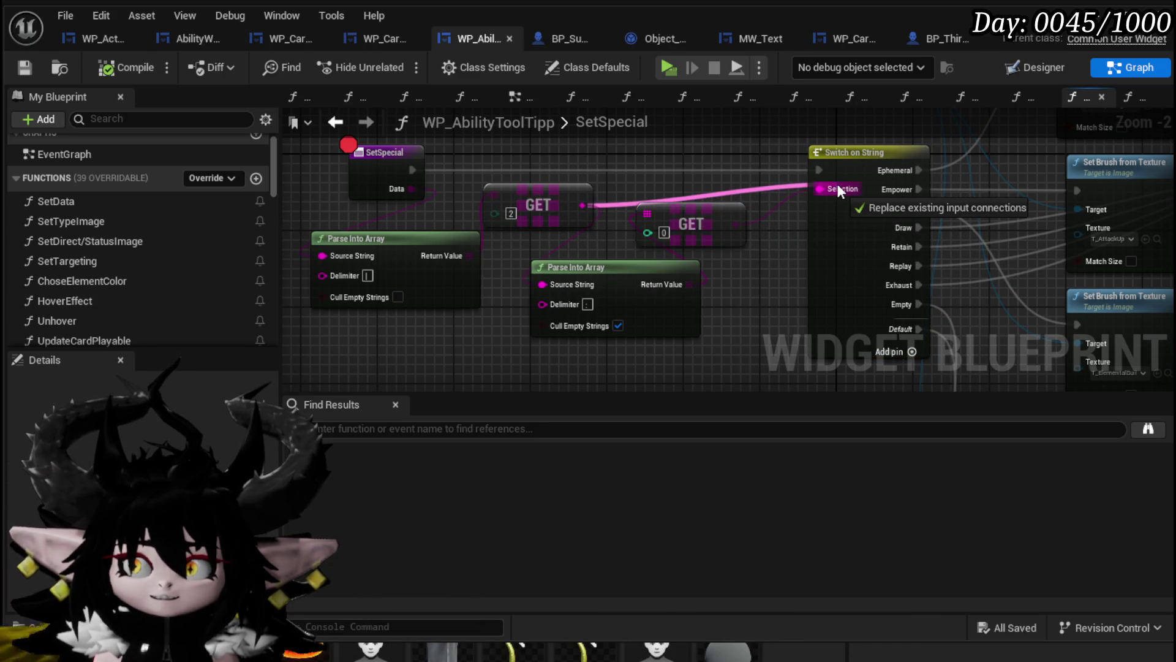
drag(837, 184, 837, 184)
drag(545, 189, 546, 178)
click(654, 208)
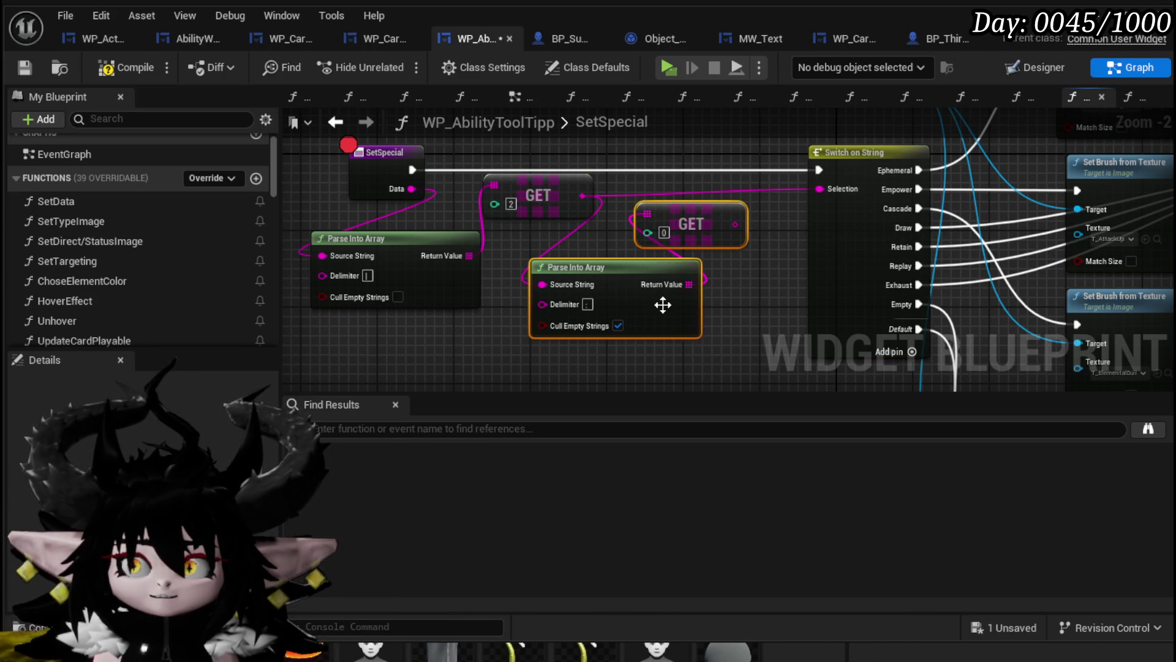
key(Delete)
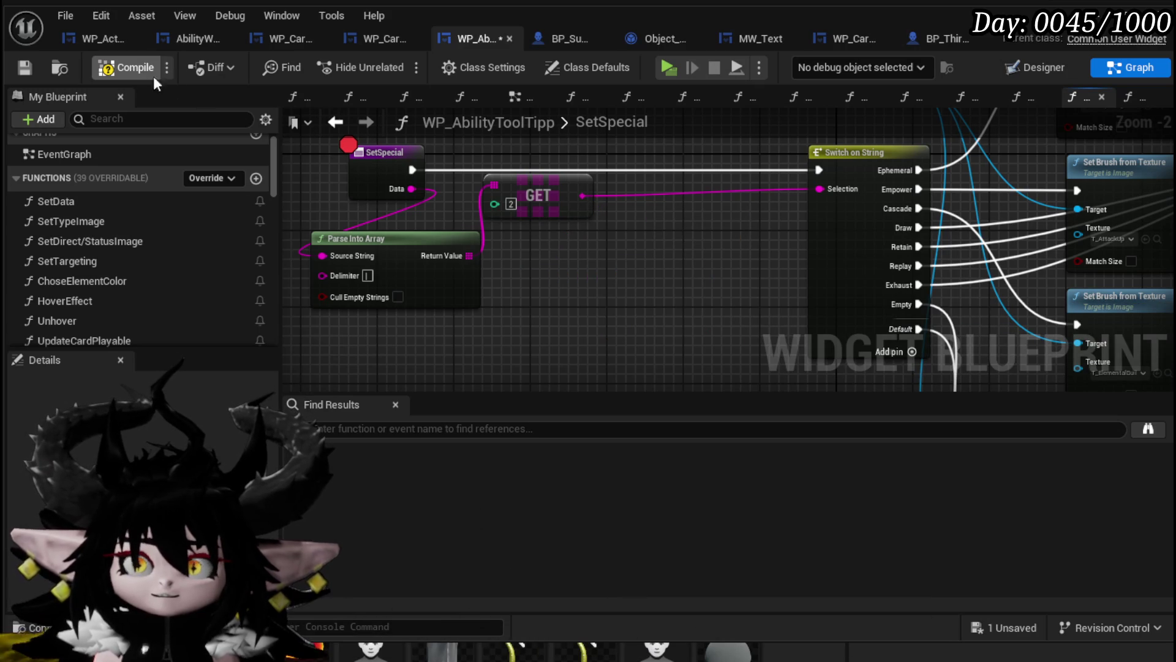
click(27, 69)
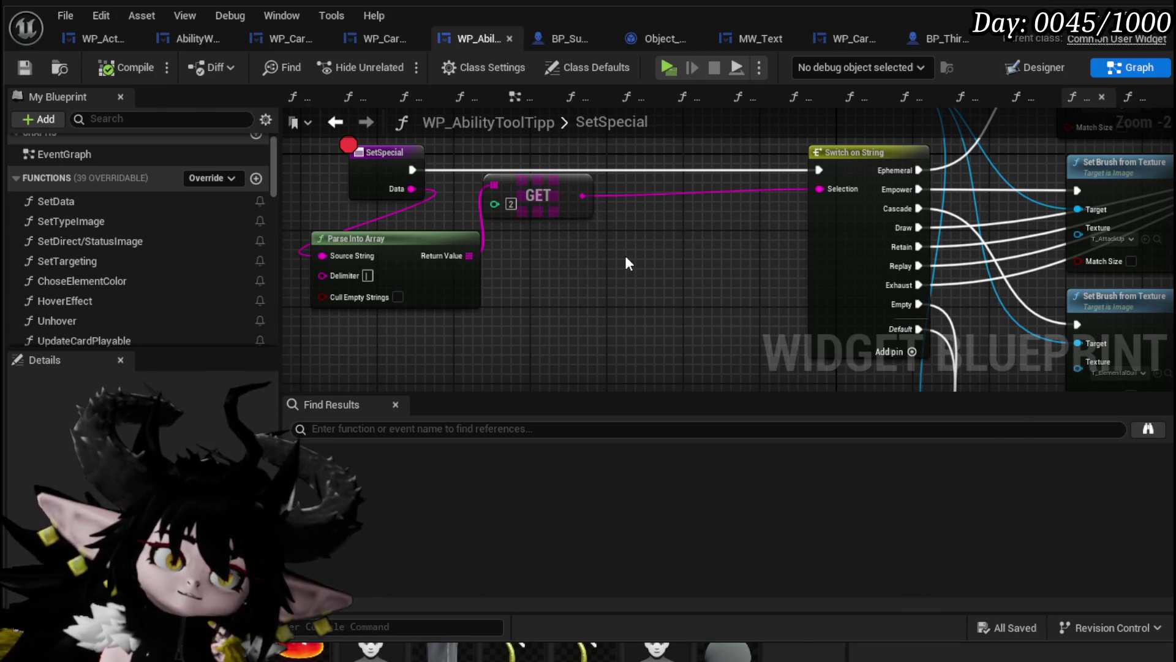
click(25, 68)
Change the GET index to 8, then compile and save the blueprint.
click(511, 204)
text(8)
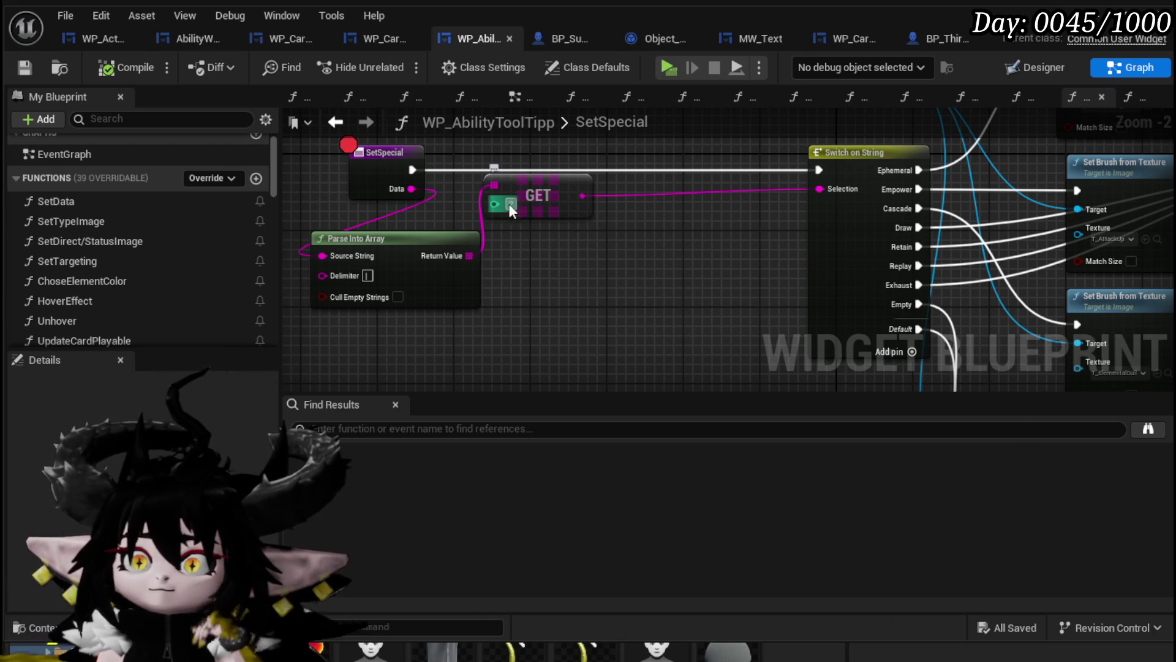
key(Return)
click(128, 71)
click(27, 70)
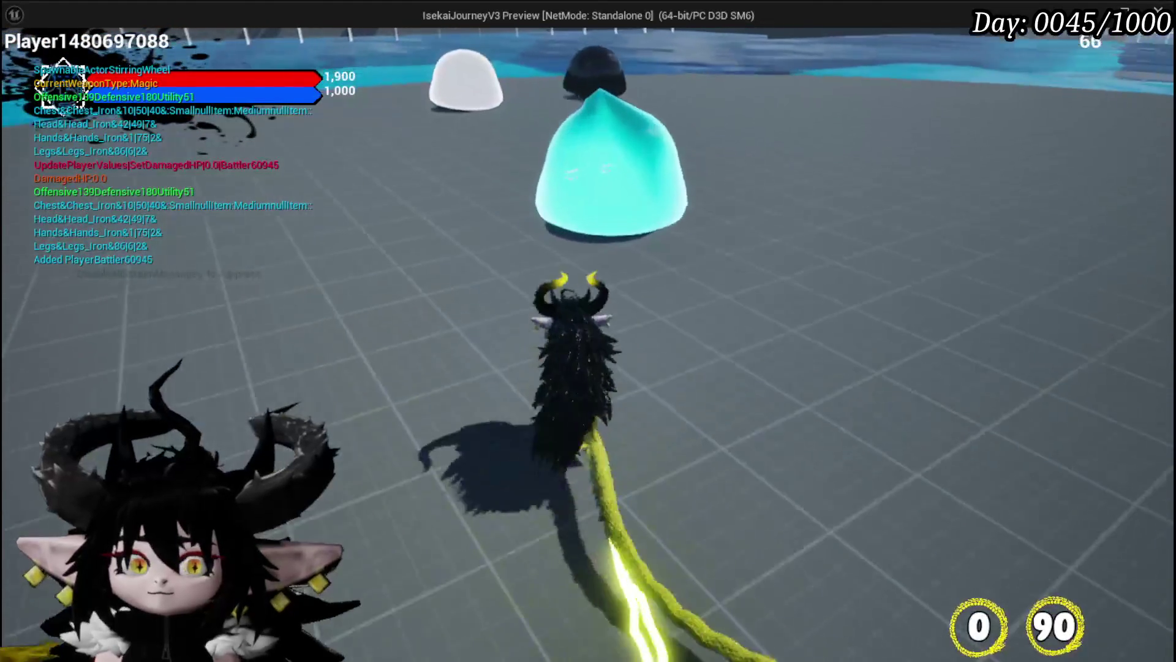
Walk the character into a slime to start the battle and hit the SetSpecial breakpoint.
key(w)
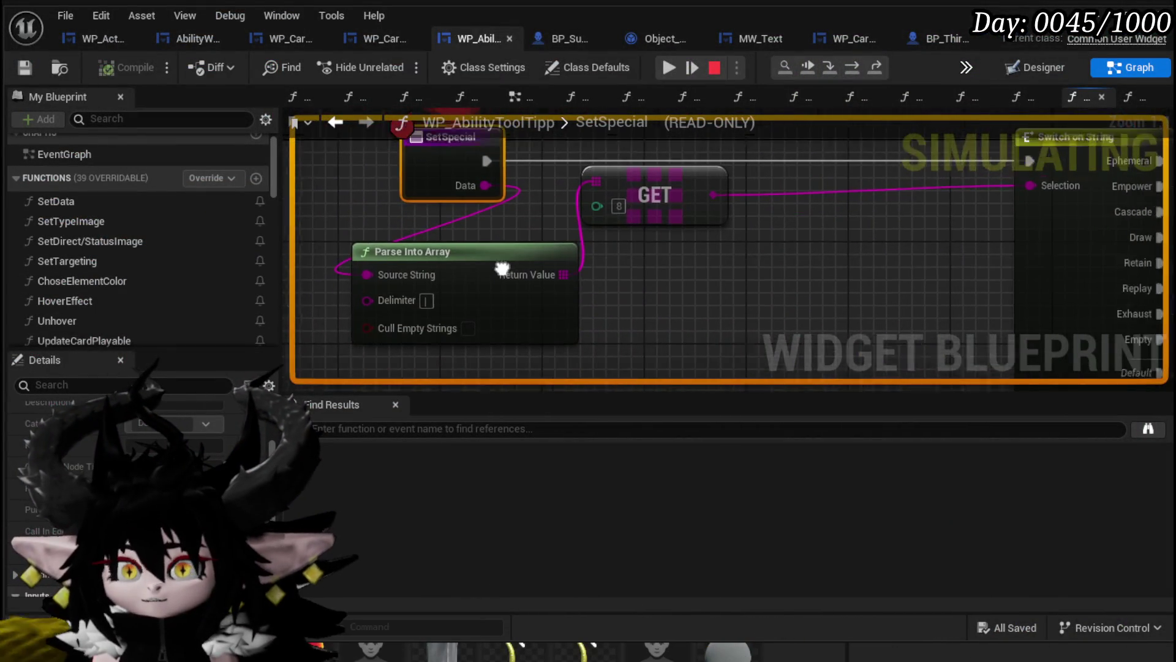
mouse_move(481, 224)
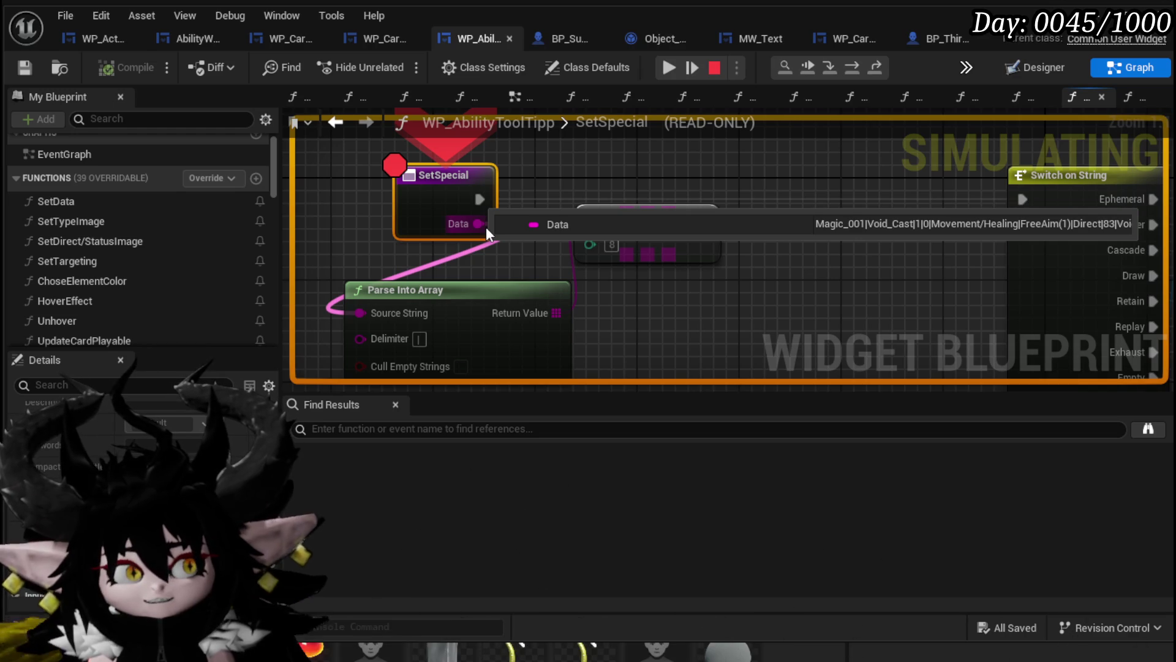
drag(744, 212, 567, 205)
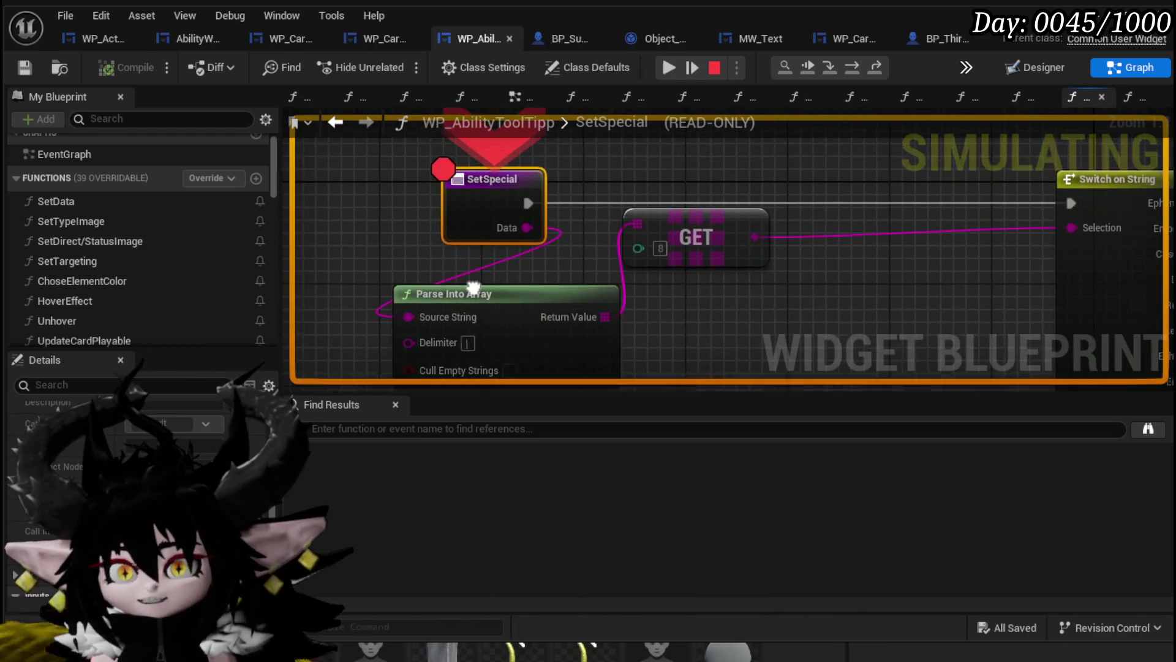
drag(523, 226, 462, 168)
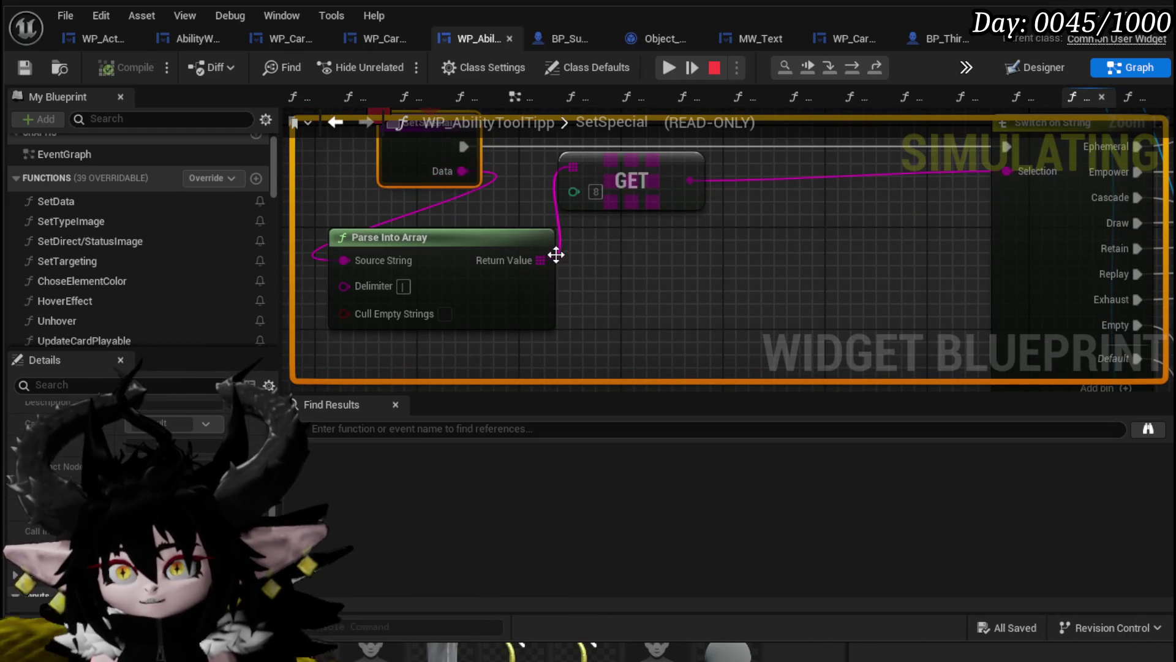
drag(535, 221, 372, 119)
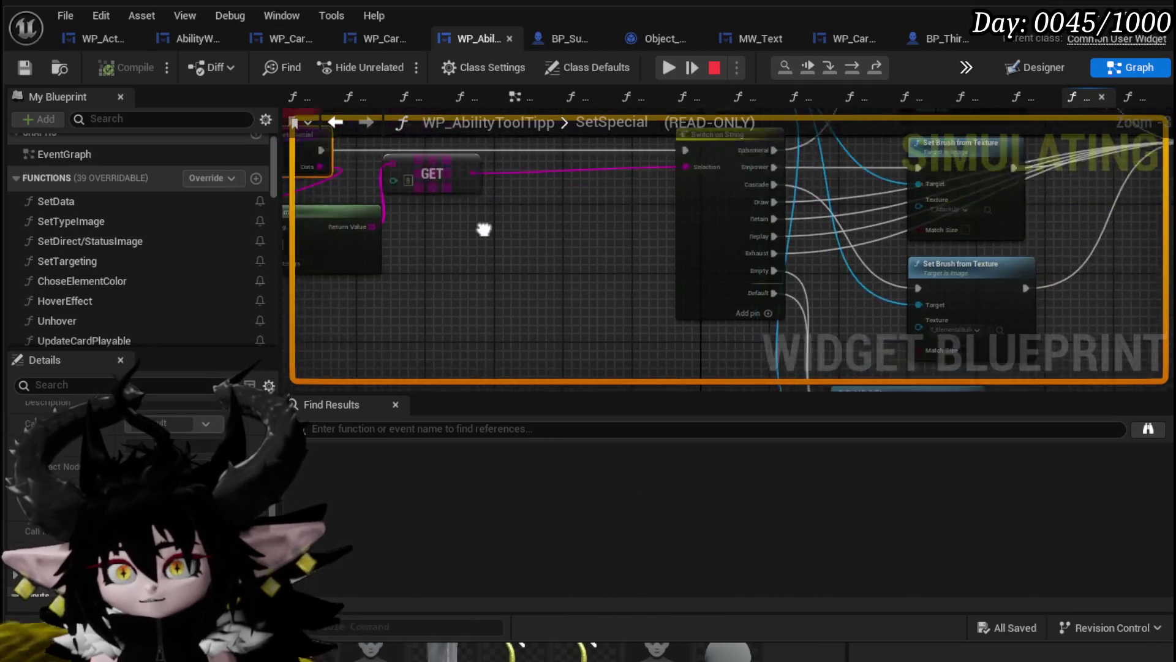
mouse_move(526, 236)
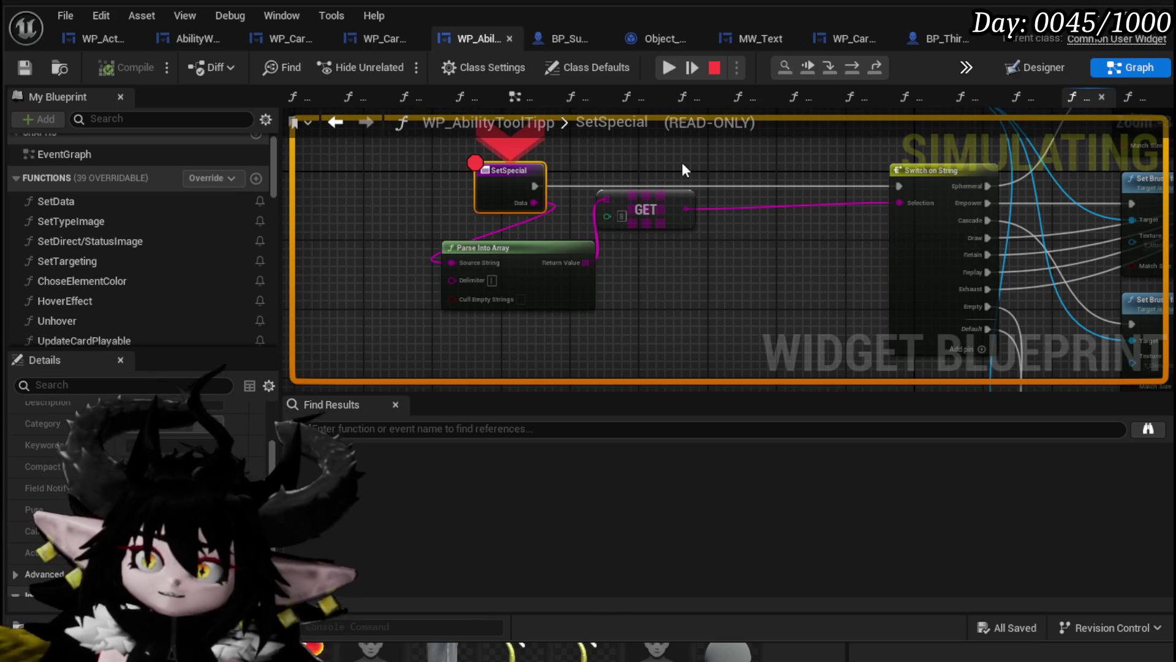
mouse_move(530, 203)
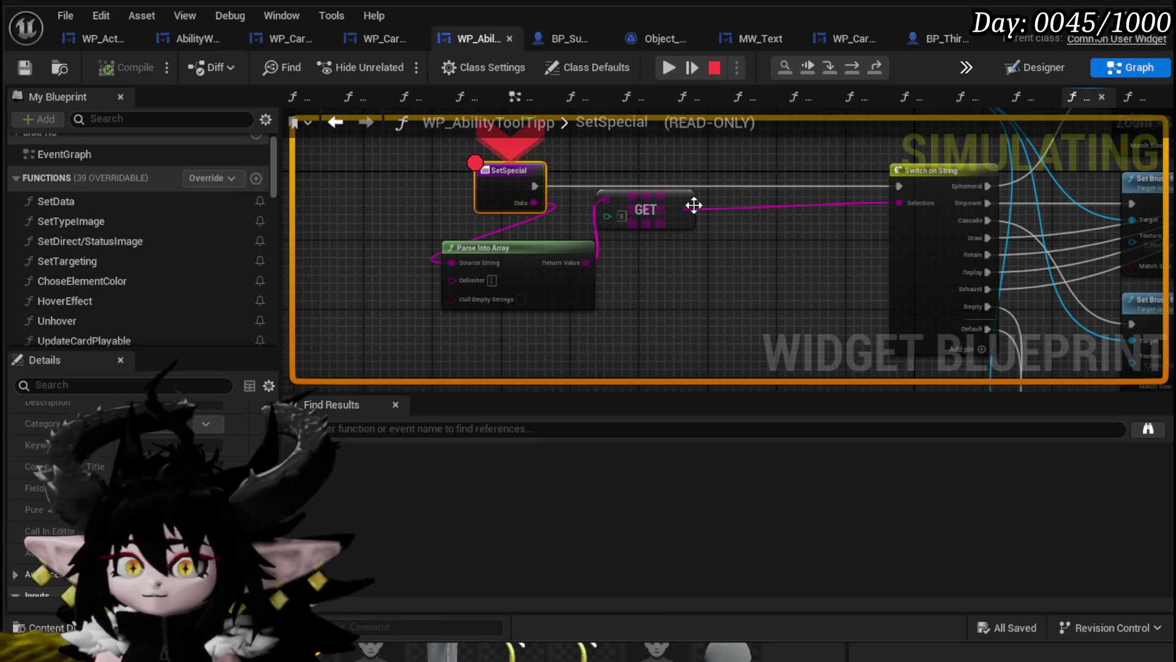
mouse_move(887, 273)
mouse_down()
mouse_move(732, 171)
mouse_move(674, 194)
mouse_move(611, 283)
mouse_up()
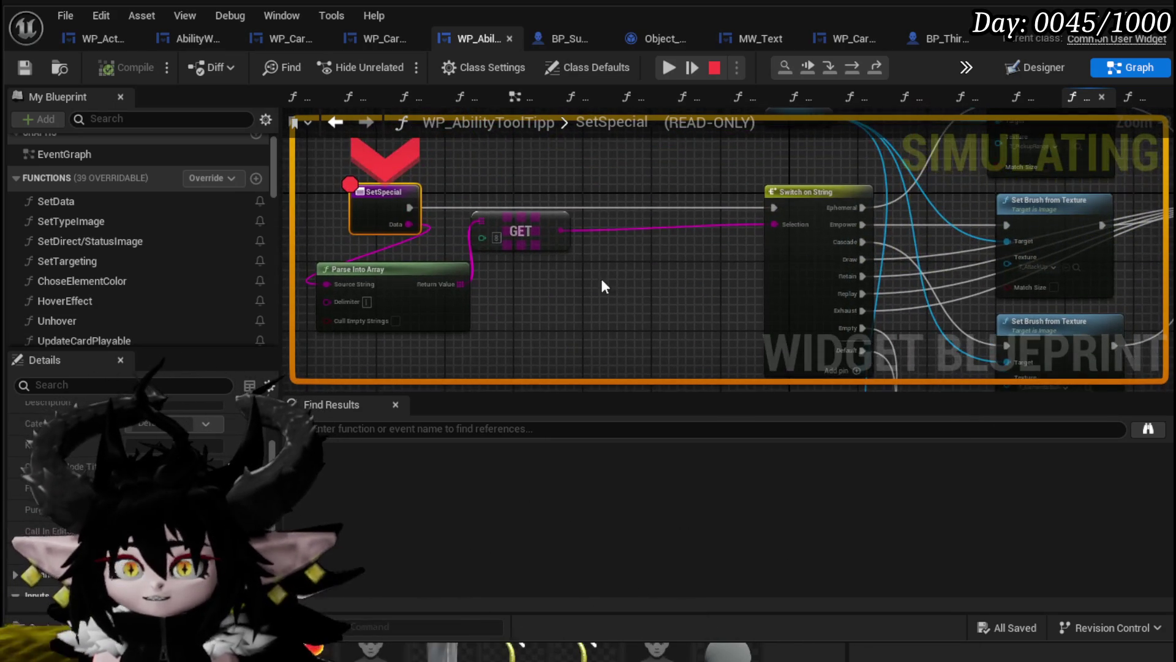
mouse_move(619, 211)
mouse_down()
mouse_move(612, 184)
mouse_move(491, 262)
mouse_up()
scroll(583, 245, down, 4)
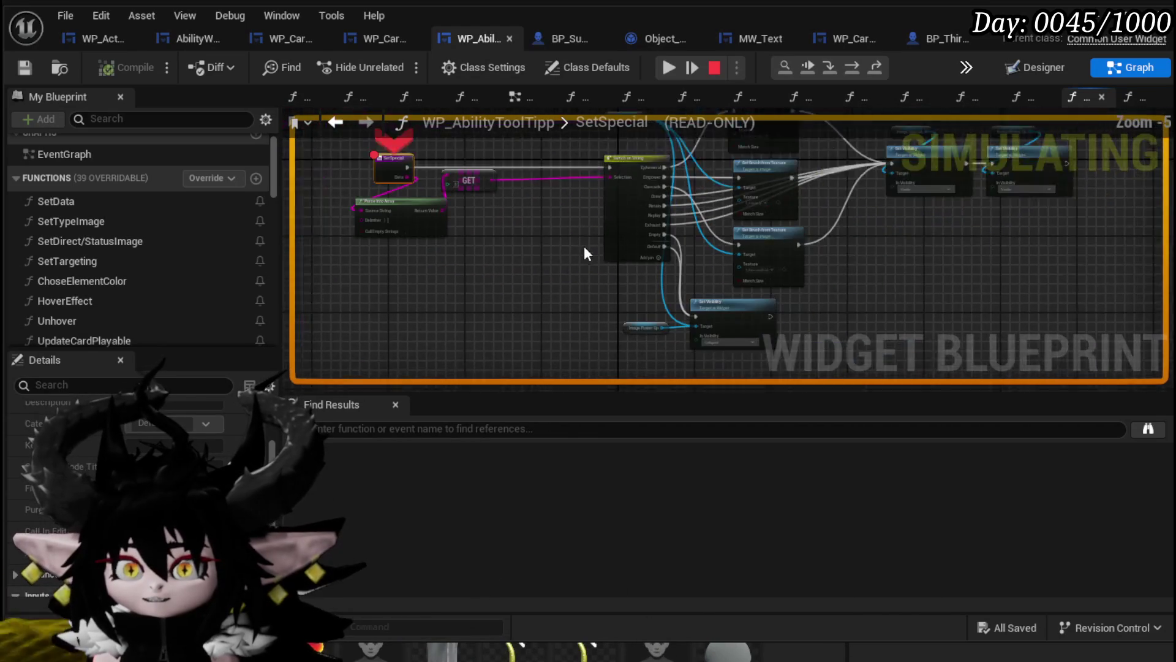
Look over the Switch, GET and Set Brush nodes at the pause, then resume the game.
mouse_move(653, 256)
mouse_down()
mouse_move(539, 312)
mouse_move(519, 175)
mouse_move(525, 211)
mouse_move(743, 196)
mouse_up()
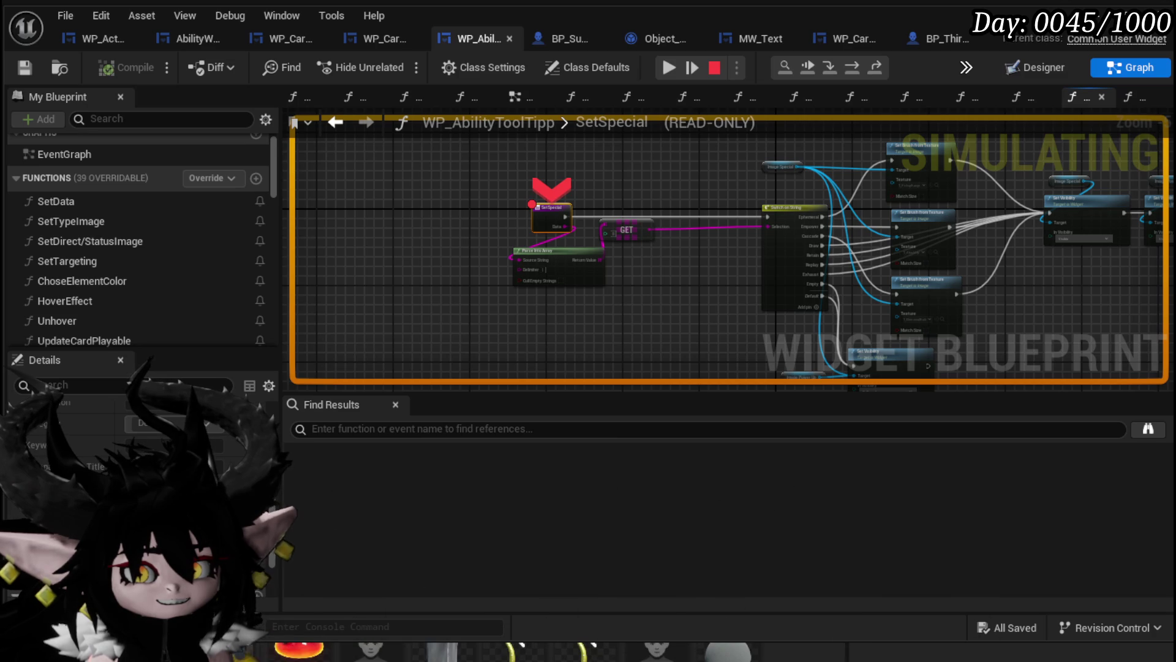
mouse_move(642, 355)
mouse_down()
mouse_move(394, 333)
mouse_move(476, 325)
mouse_up()
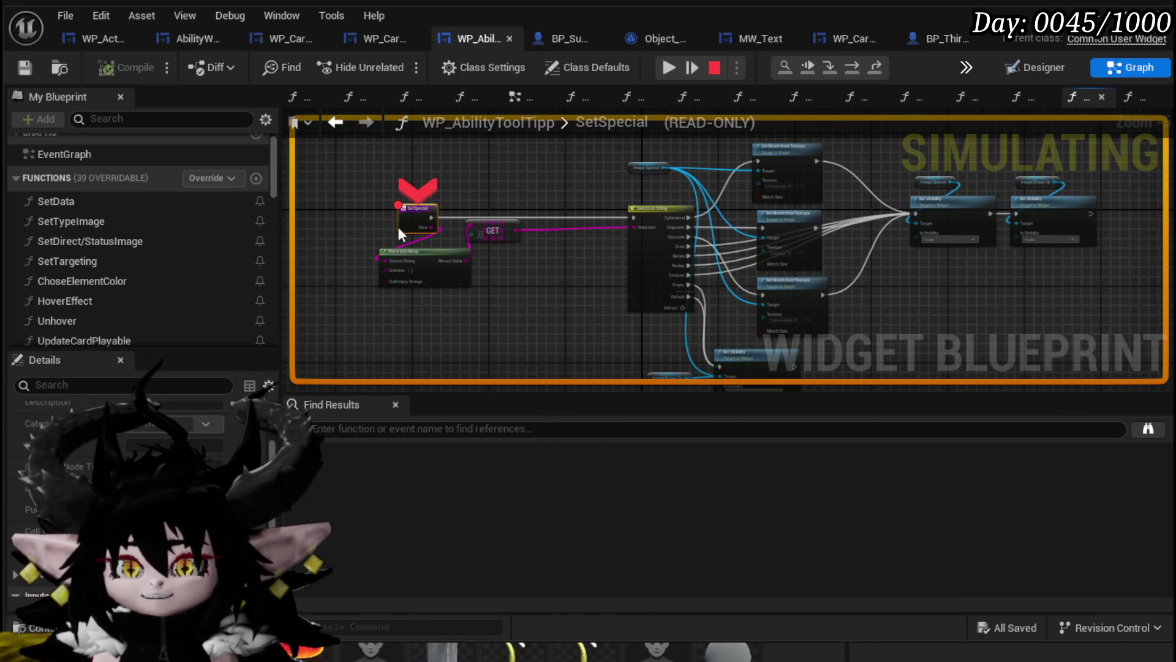
mouse_move(429, 227)
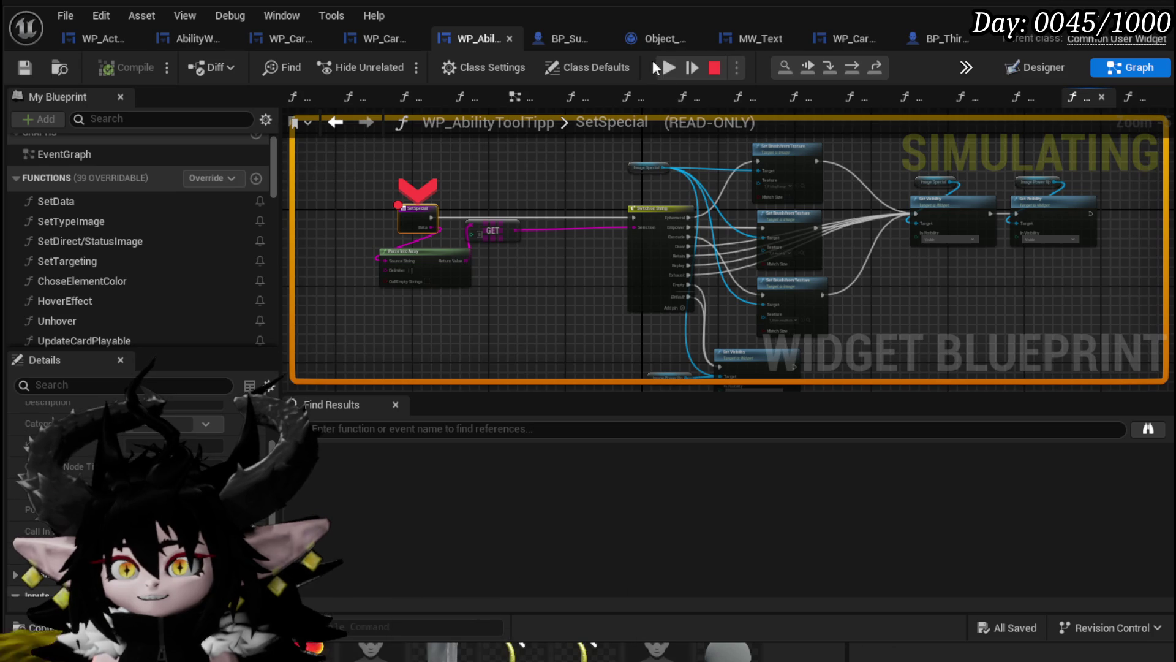
scroll(691, 216, up, 5)
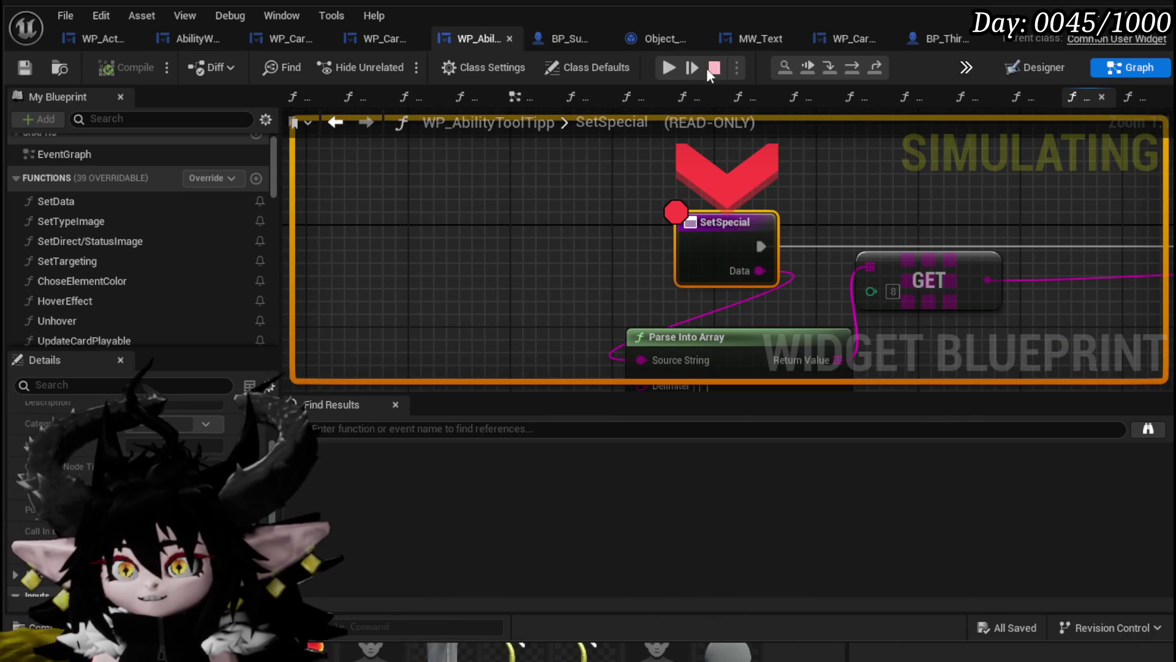
click(664, 71)
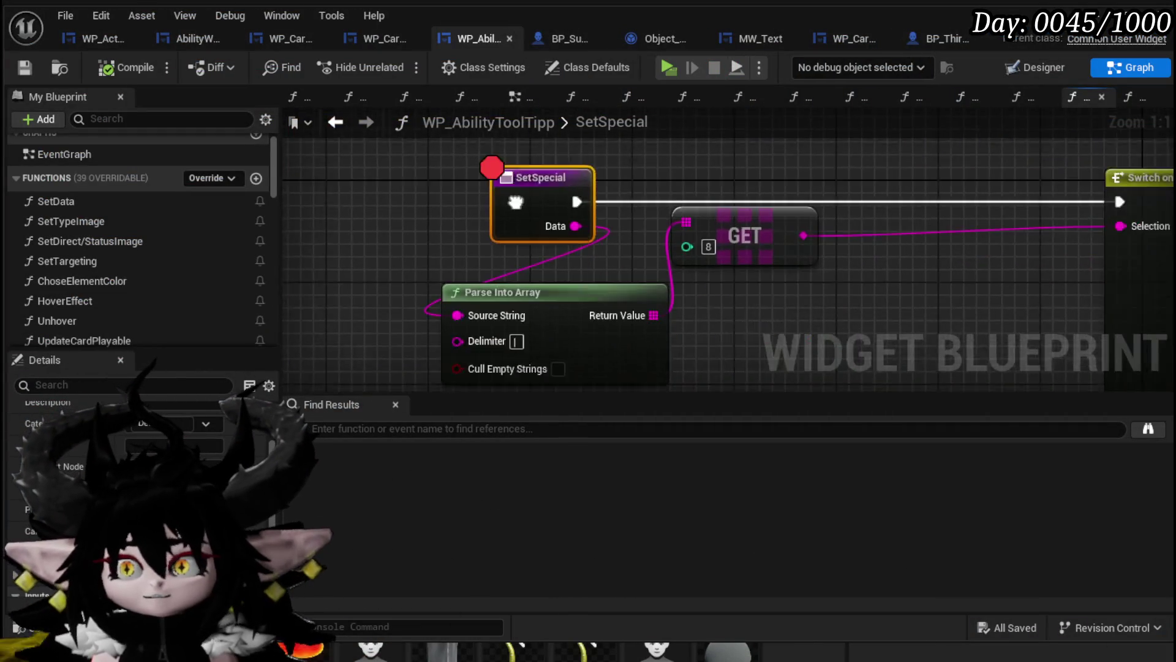
Enter 9 as the GET node's index.
text(9)
click(733, 280)
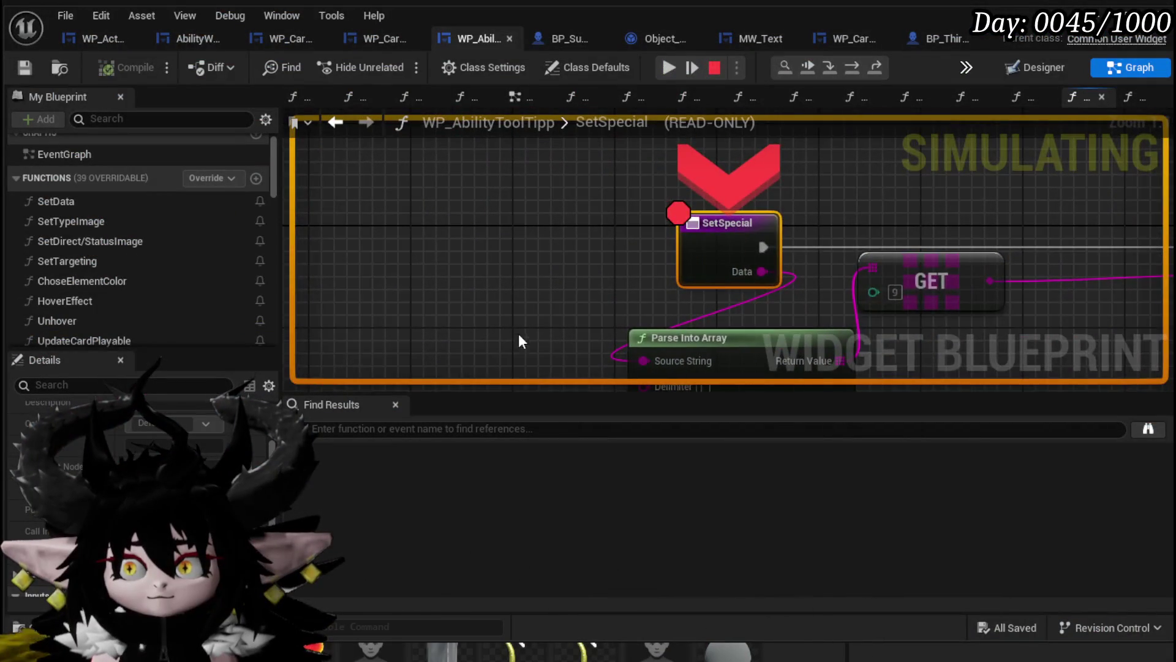
Remove the SetSpecial node's breakpoint, resume the battle, then quit the play session with Escape.
drag(531, 351, 325, 274)
click(675, 65)
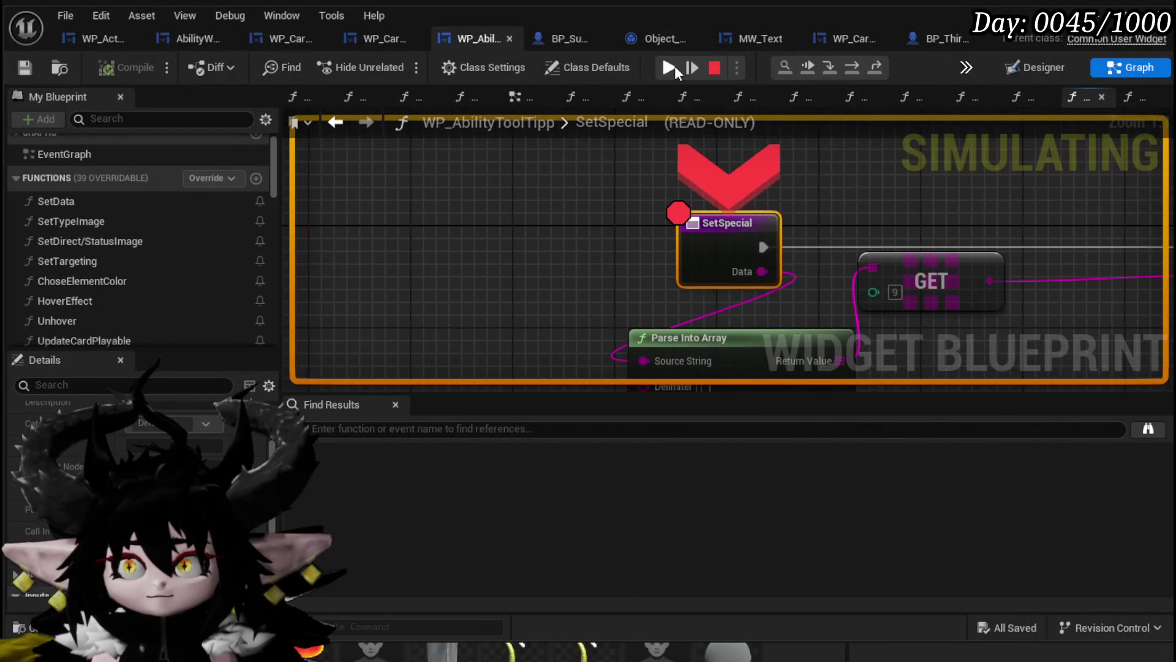
right_click(707, 241)
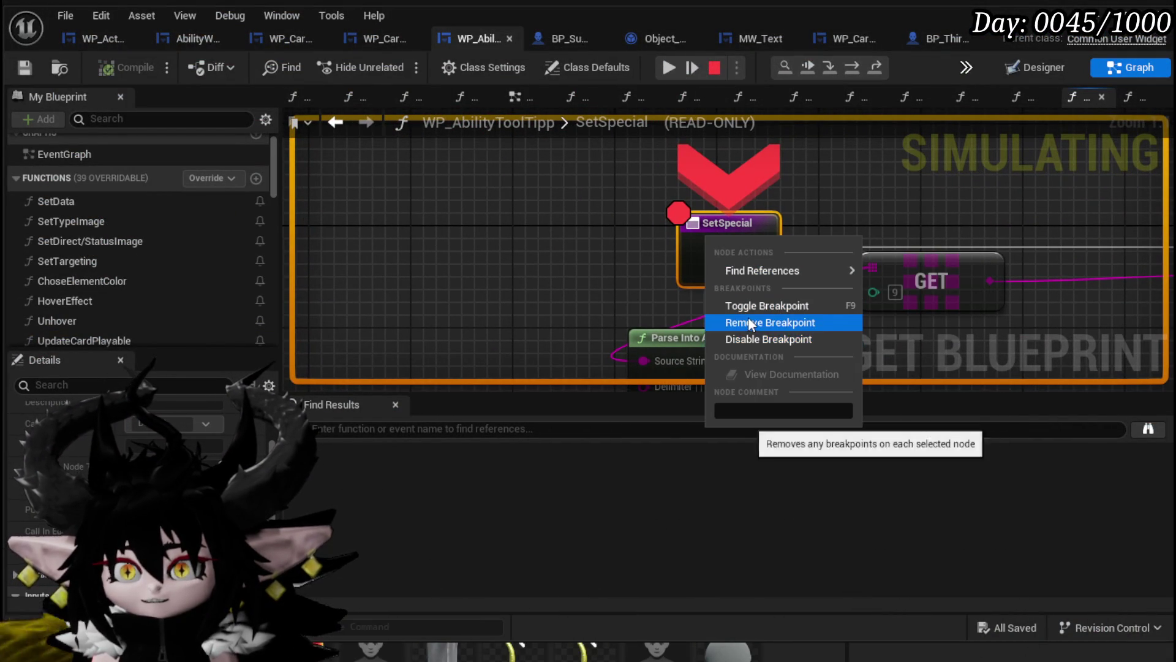
click(748, 319)
click(670, 67)
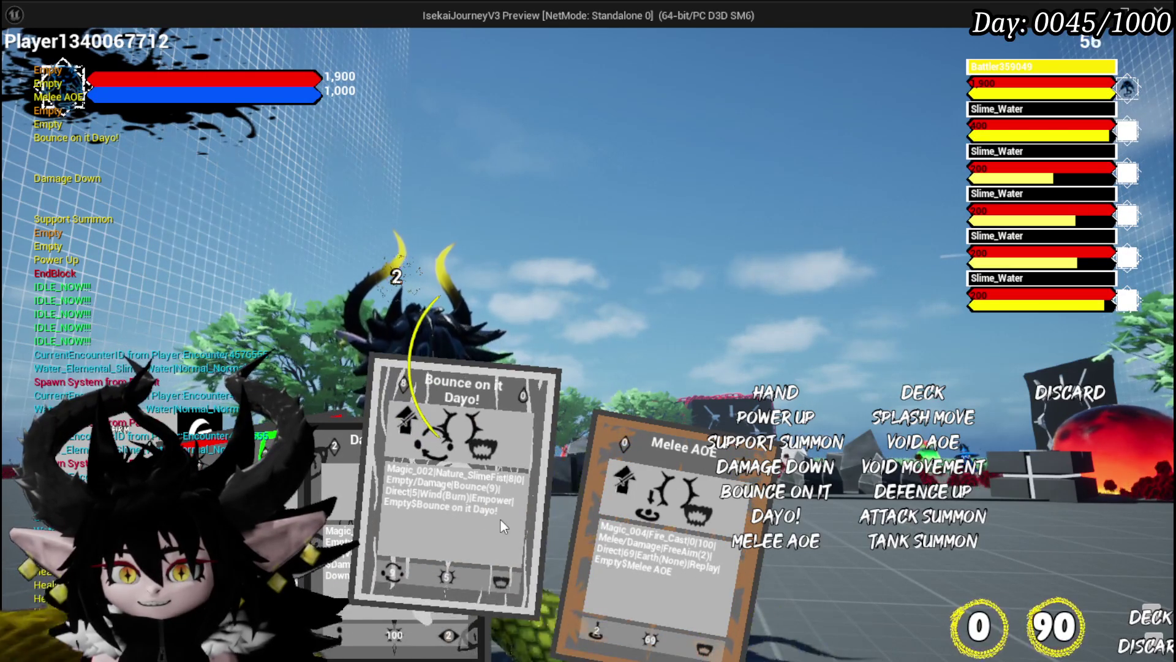
key(Escape)
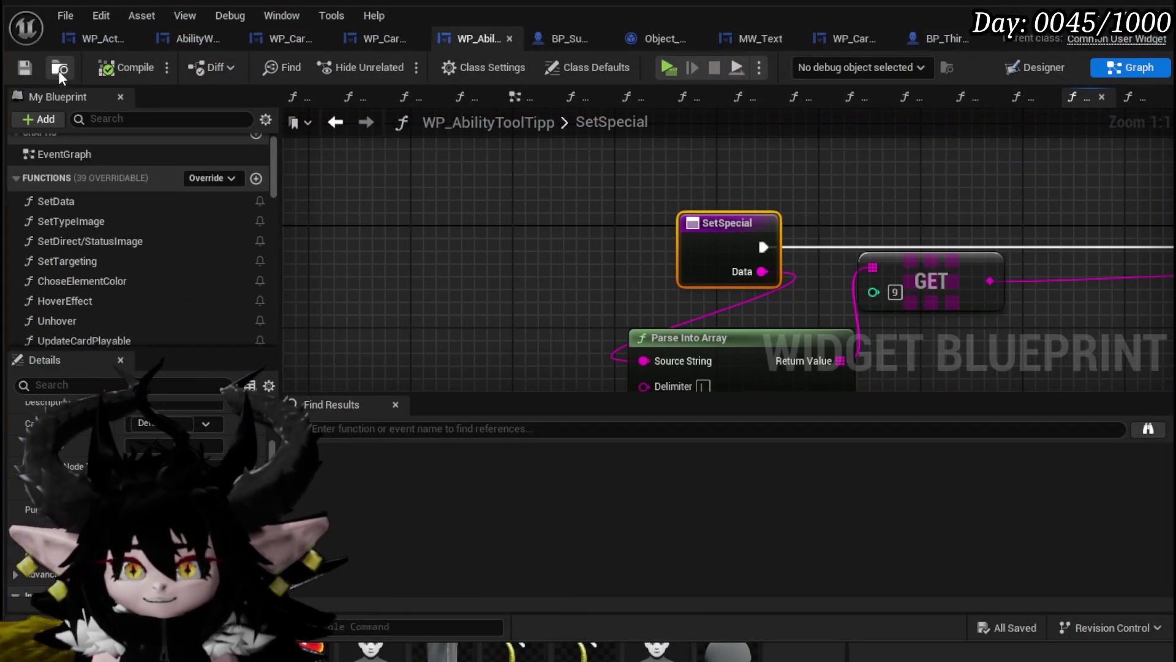
Add a breakpoint to the Image Power Up Set Visibility node.
scroll(735, 193, down, 3)
drag(736, 193, 382, 155)
mouse_move(676, 196)
mouse_down()
mouse_move(392, 199)
mouse_move(575, 176)
mouse_up()
scroll(418, 303, up, 2)
mouse_move(420, 312)
mouse_down()
mouse_move(419, 273)
mouse_move(365, 268)
mouse_up()
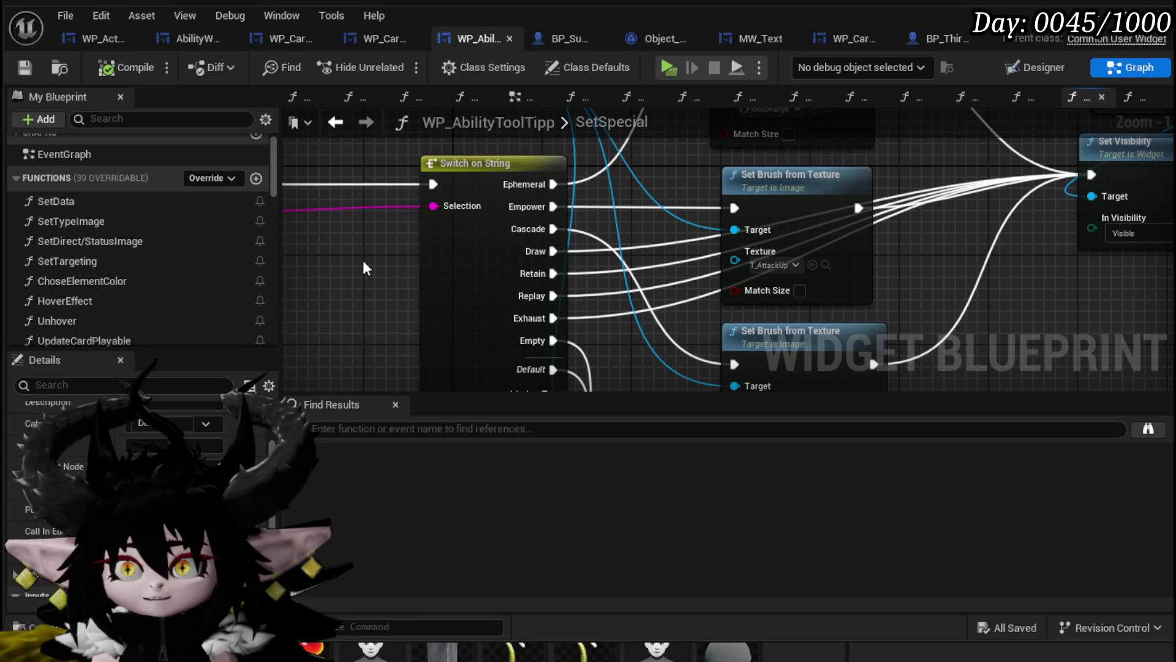
drag(921, 289, 527, 340)
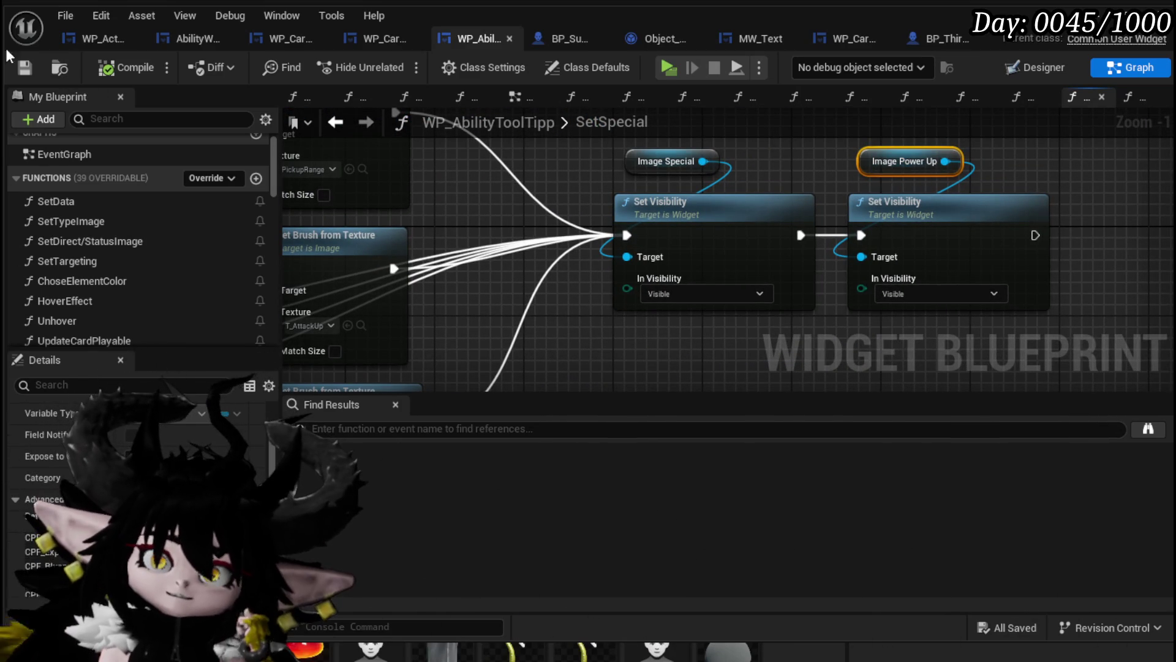
scroll(538, 155, down, 3)
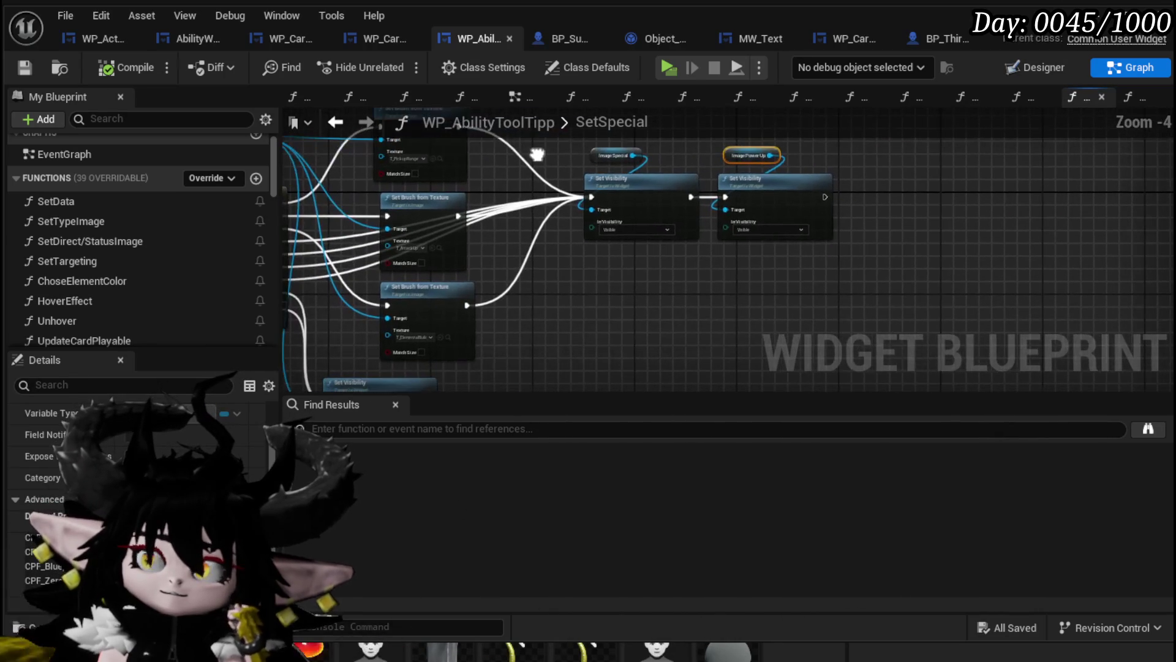
right_click(764, 200)
click(867, 524)
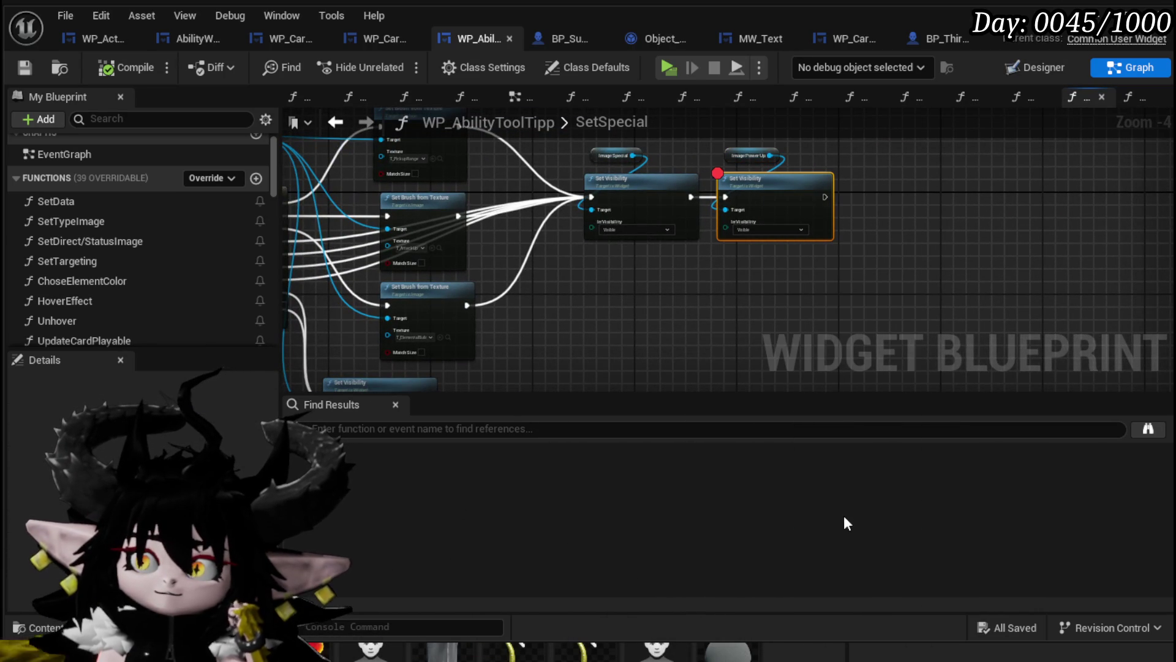
Minimize the Blueprint editor and start a new play session.
drag(582, 322, 925, 303)
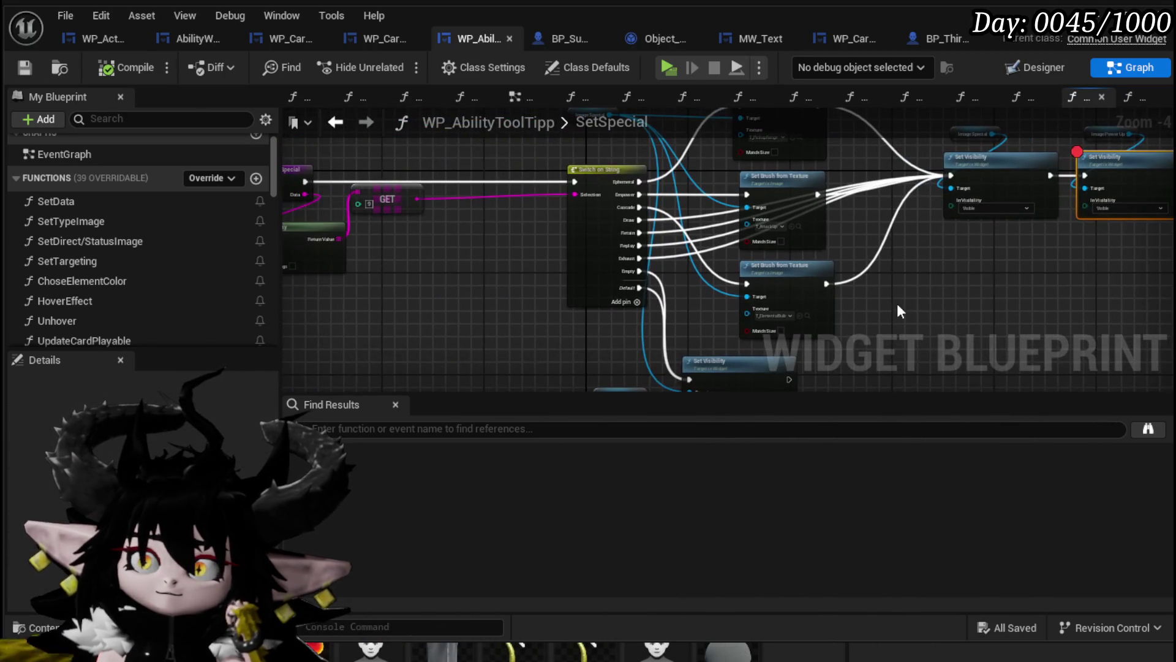
drag(427, 196, 598, 220)
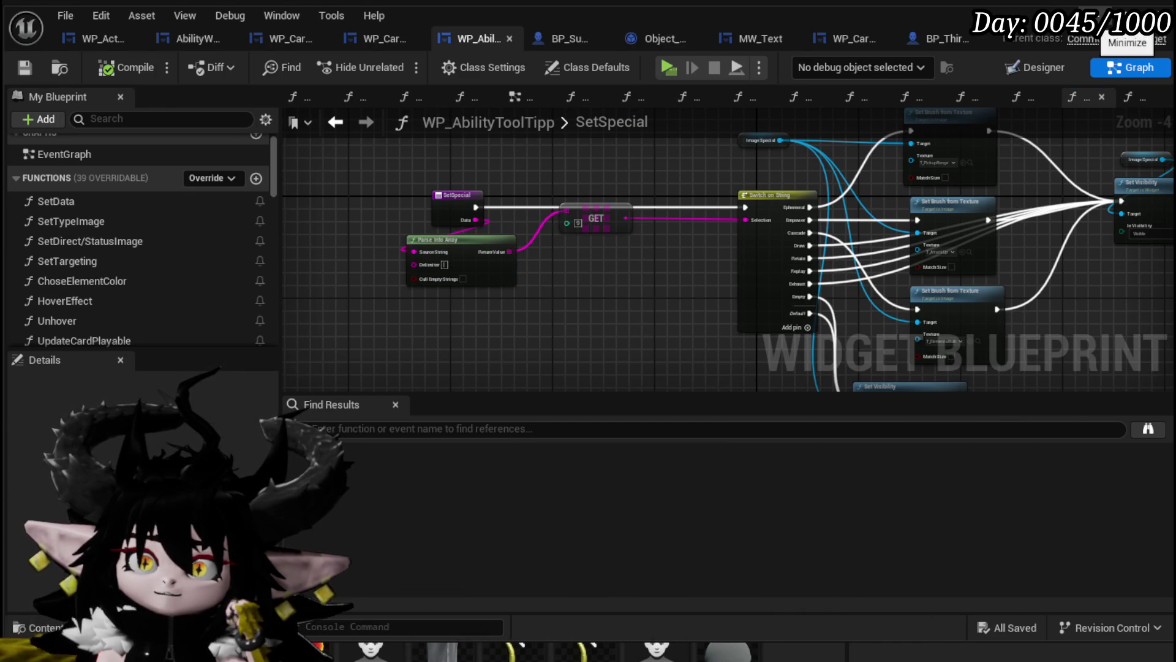
click(1127, 12)
click(396, 61)
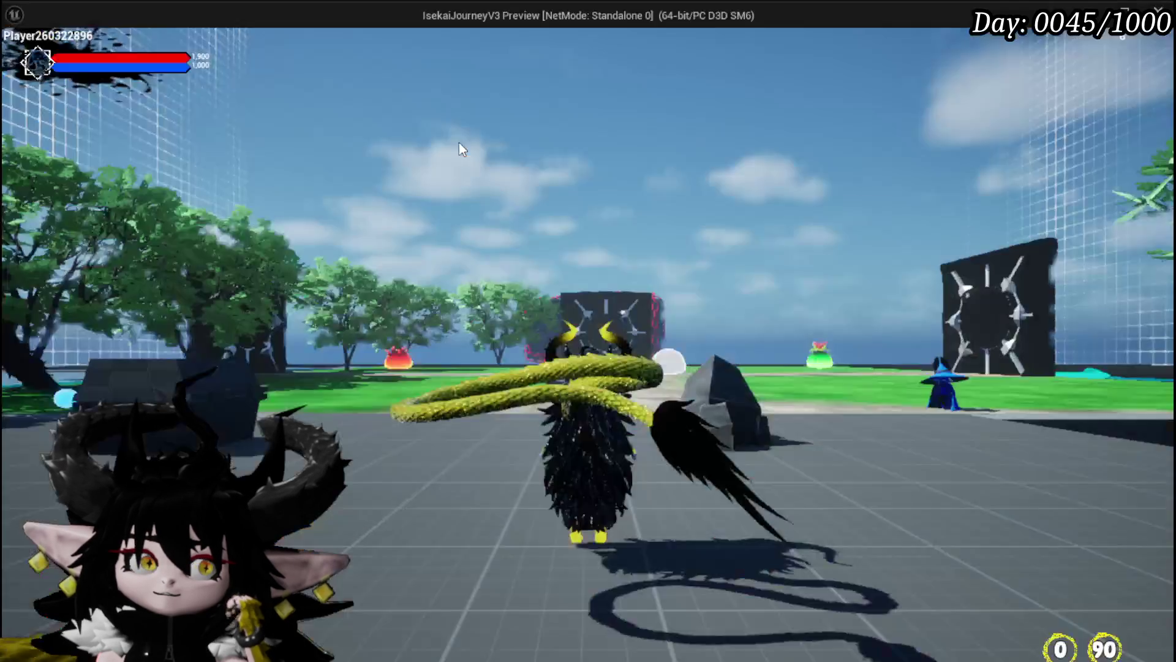
Hit the power-up breakpoint near the water slime, resume, quit, then open the SetData graph.
key(w)
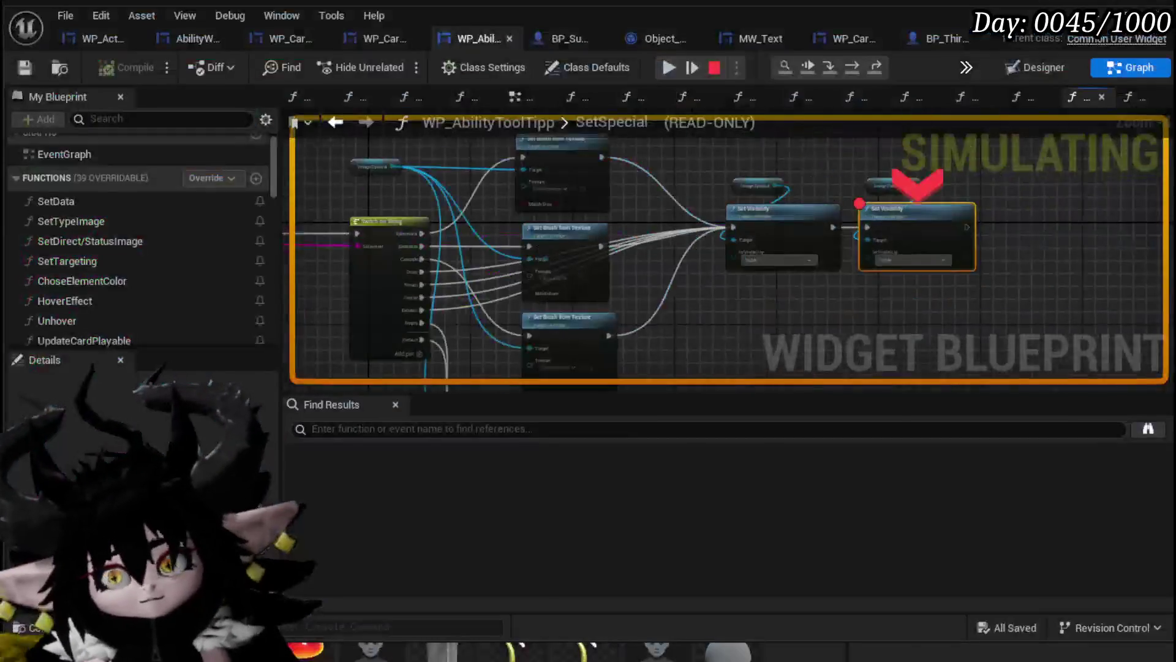
drag(680, 288, 603, 315)
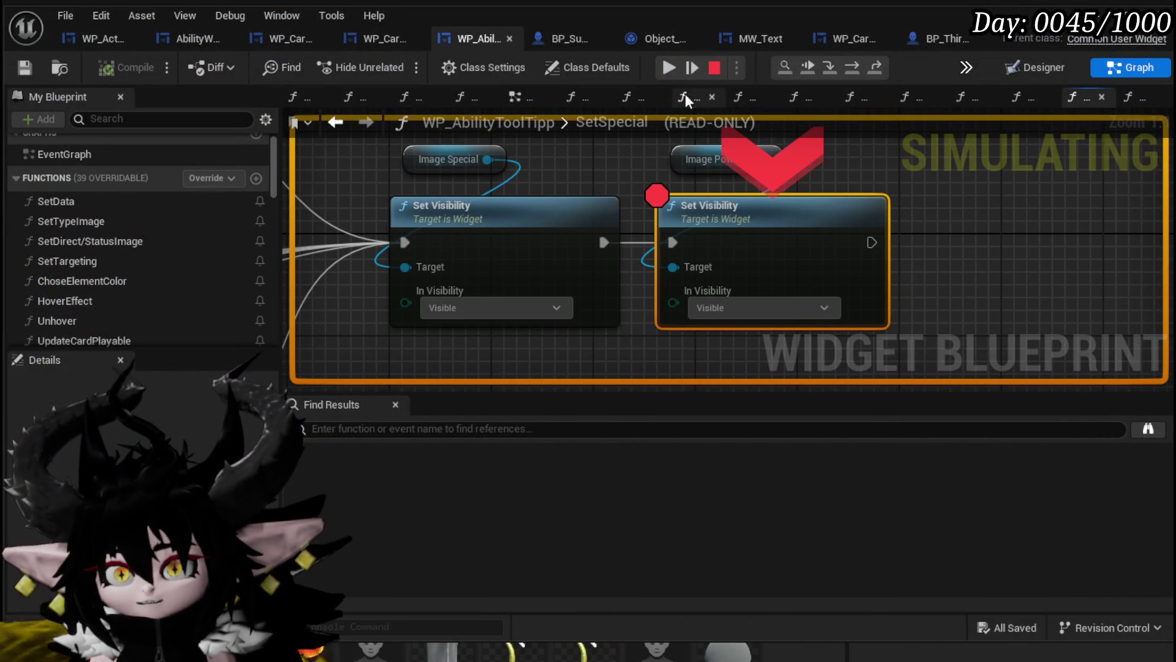
click(671, 67)
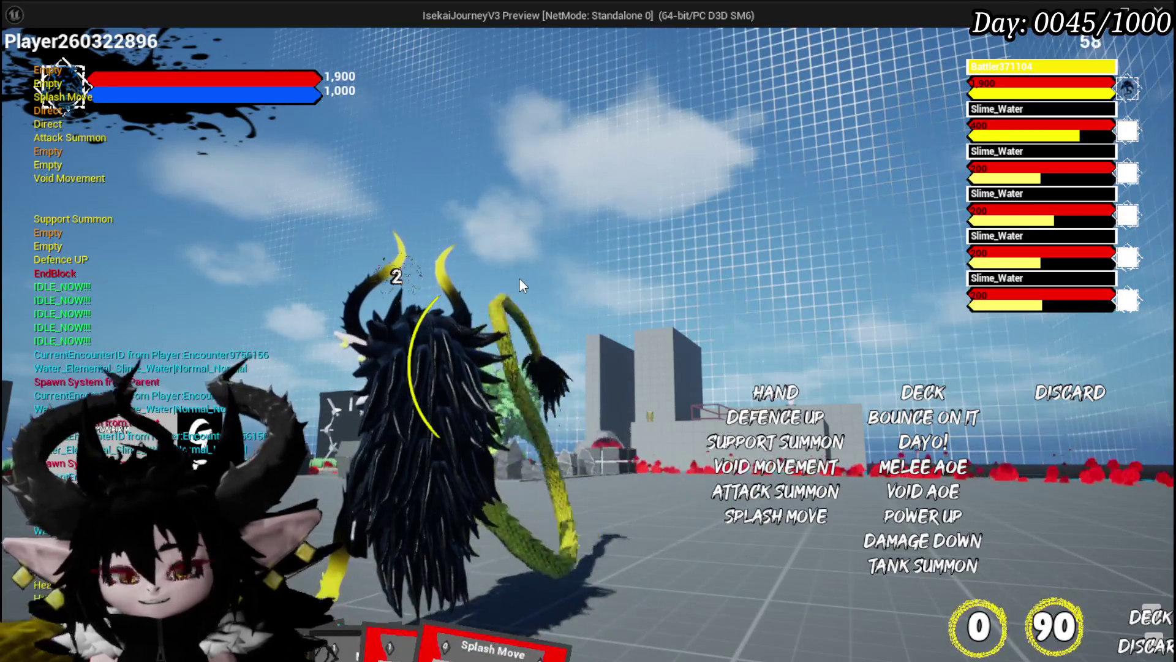
key(Escape)
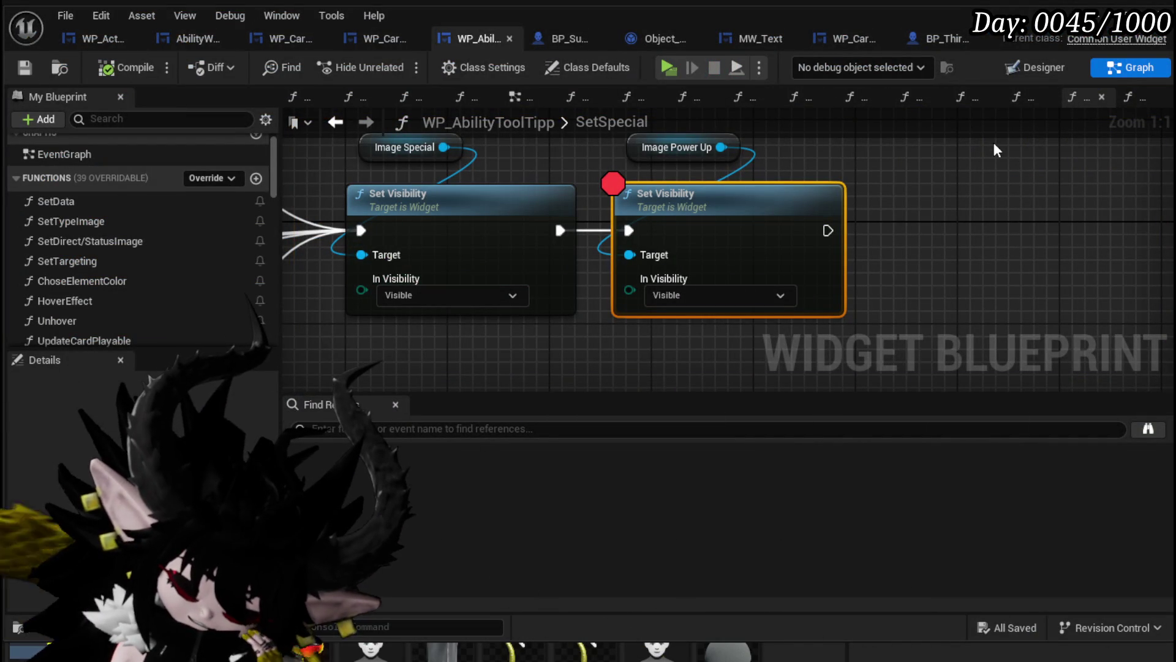
double_click(128, 205)
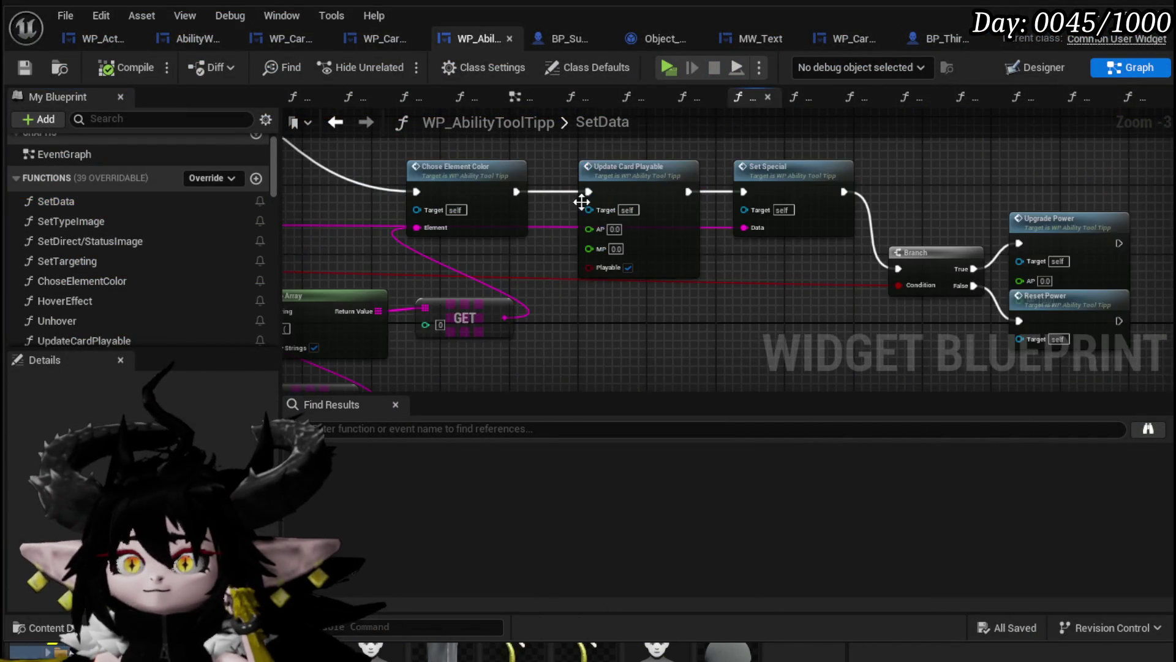
Move the Reset Power node below the Branch in SetData.
drag(786, 268, 522, 243)
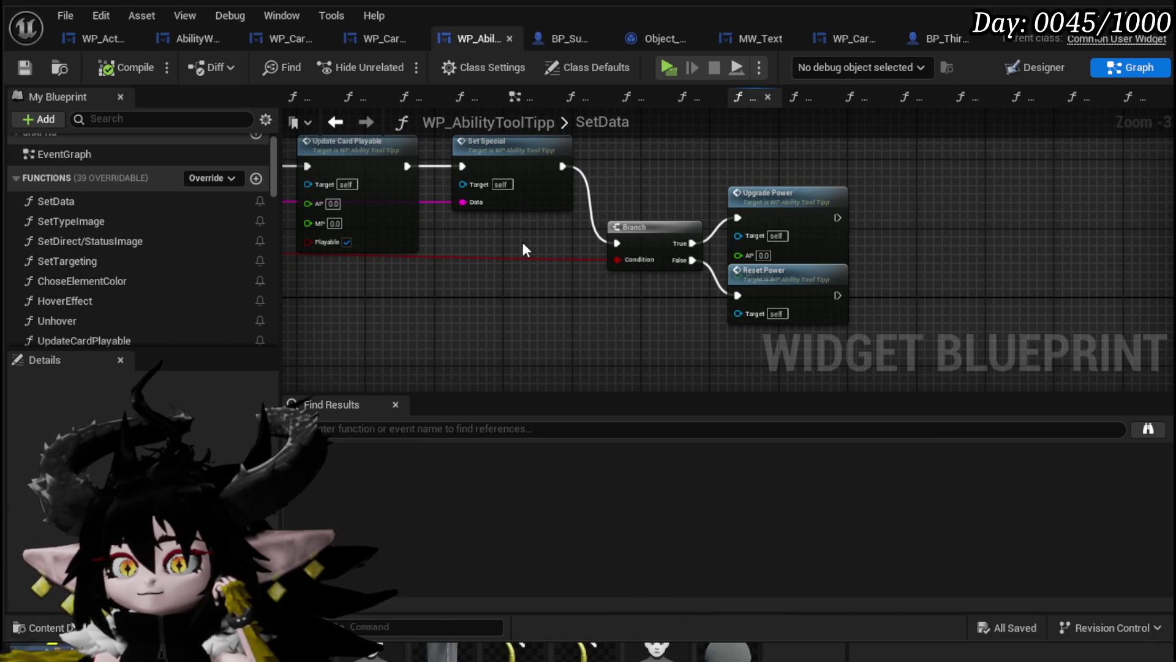
scroll(524, 243, up, 2)
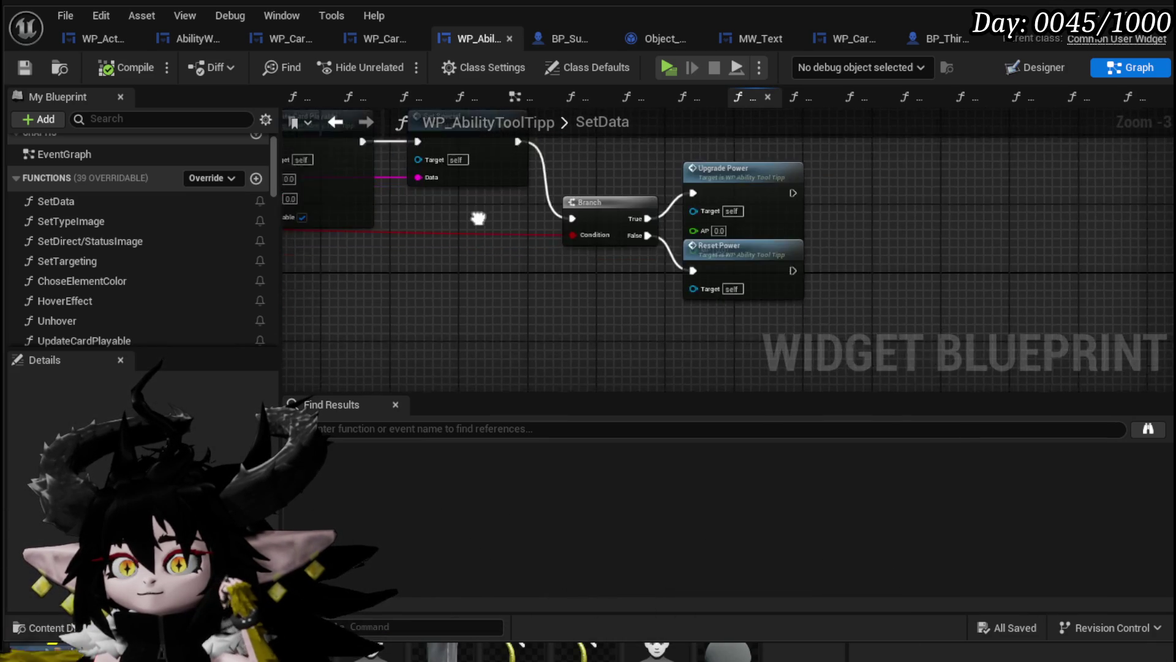
drag(834, 290, 585, 306)
scroll(722, 271, down, 3)
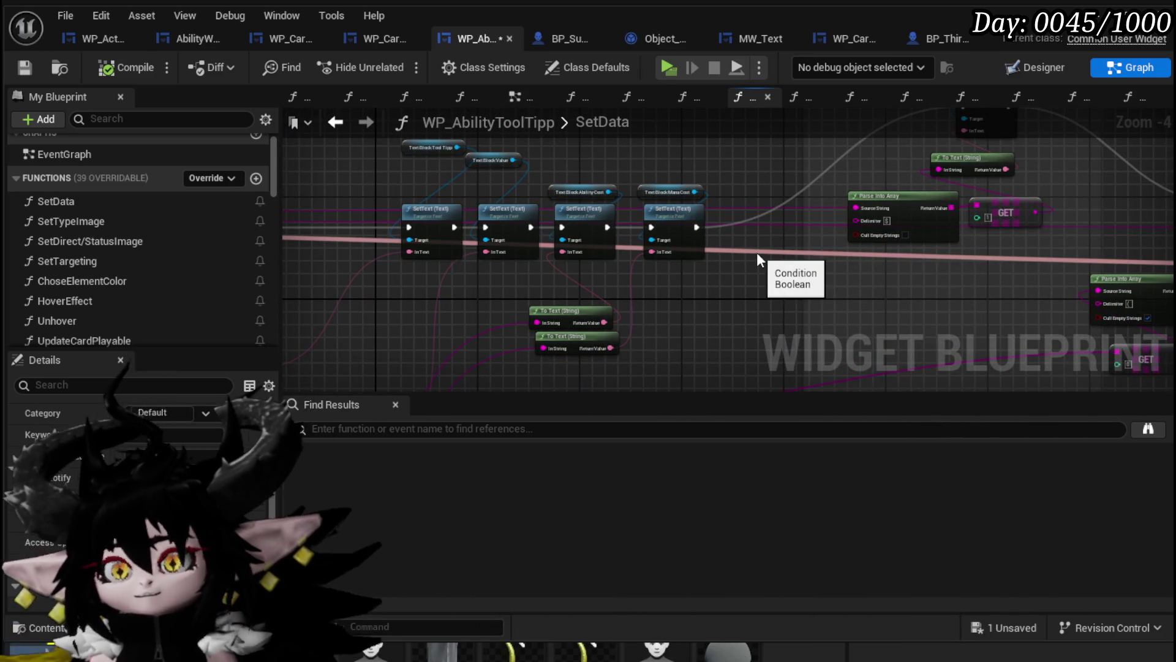
mouse_move(487, 278)
mouse_down()
mouse_move(698, 283)
mouse_move(462, 302)
mouse_up()
scroll(462, 263, up, 4)
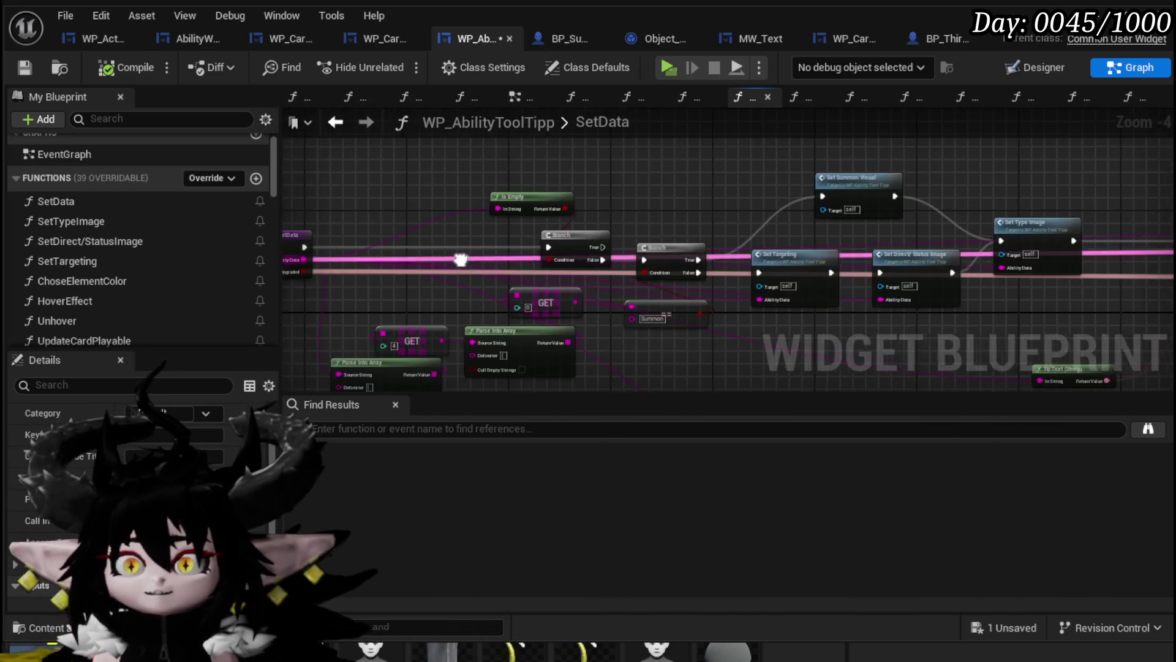
scroll(613, 264, down, 4)
scroll(944, 275, down, 4)
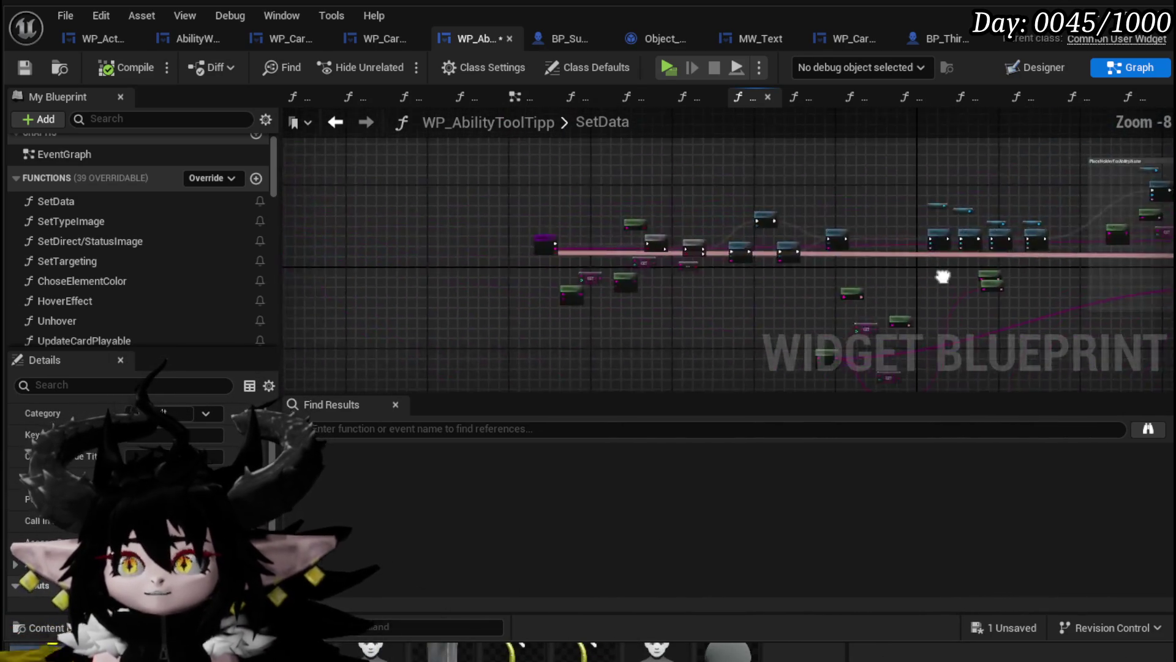
scroll(800, 248, up, 4)
scroll(799, 248, up, 3)
Inspect the UpgradePower and ResetPower function graphs, then return to SetData.
drag(737, 266, 674, 337)
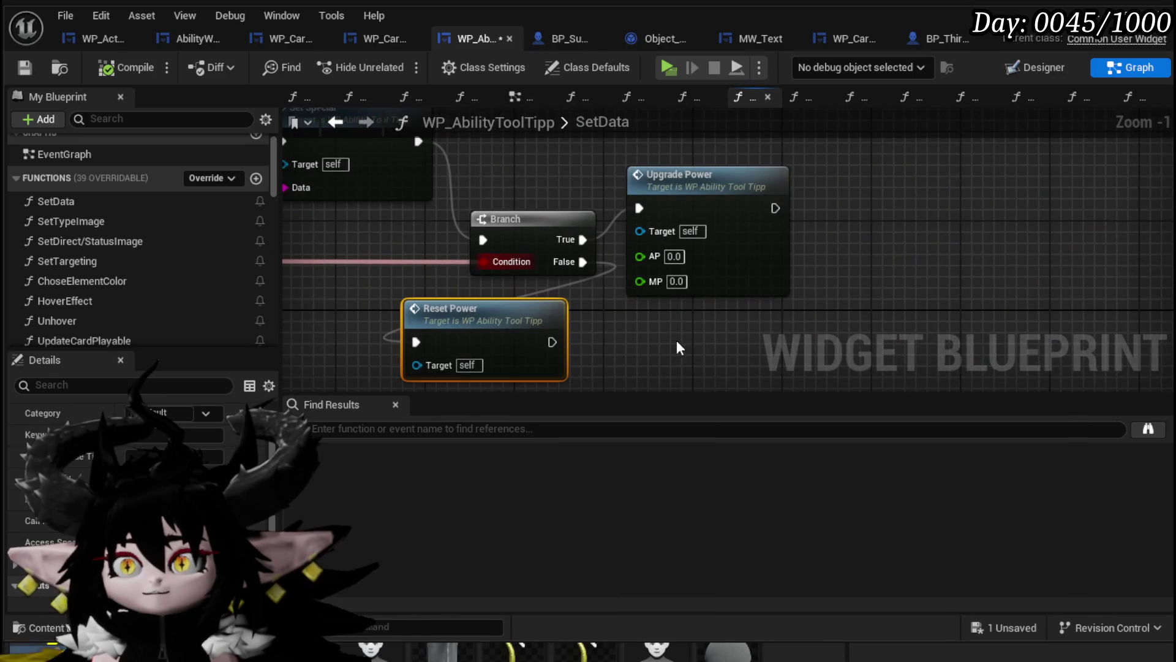
double_click(745, 225)
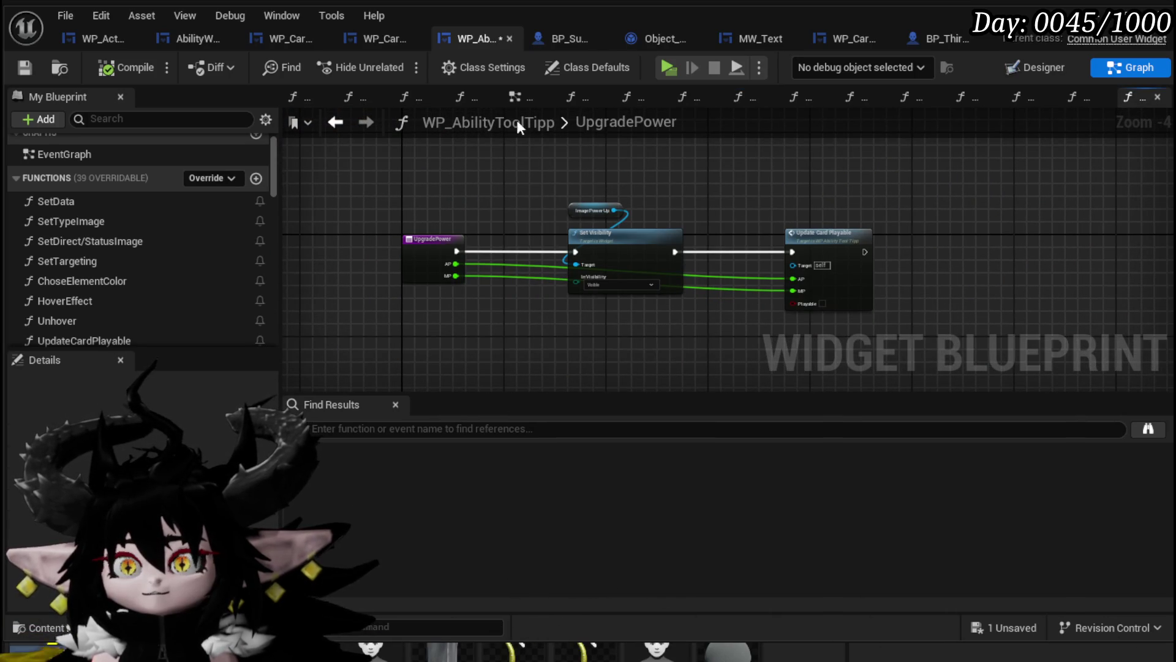
click(339, 121)
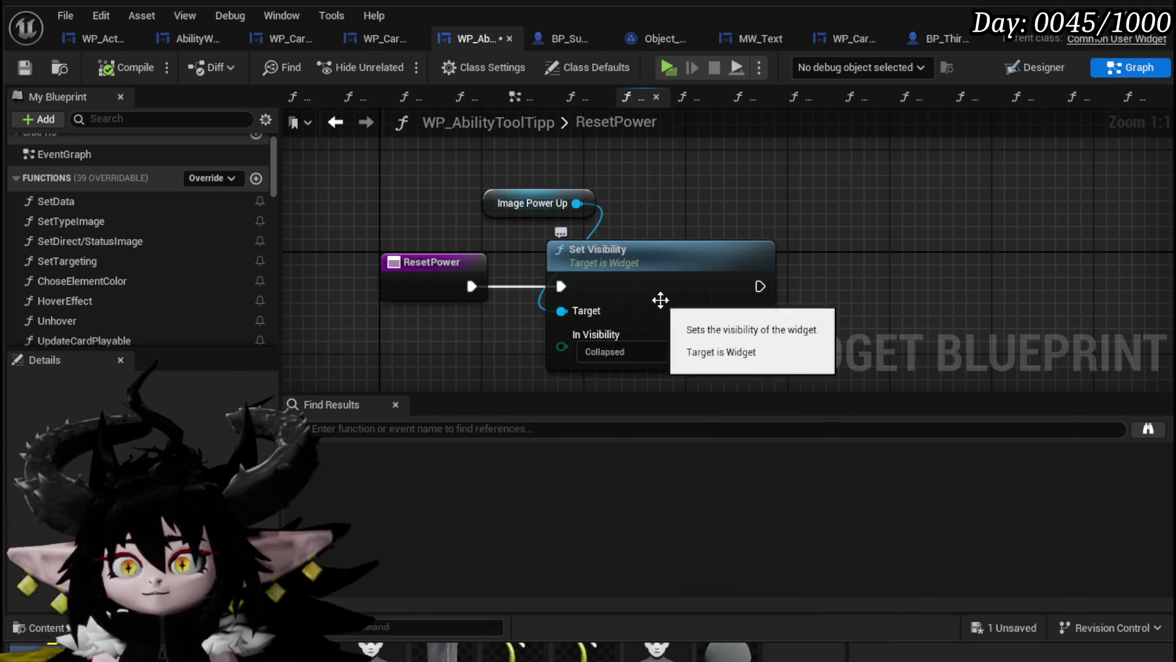
click(336, 122)
scroll(438, 276, down, 2)
drag(359, 257, 537, 273)
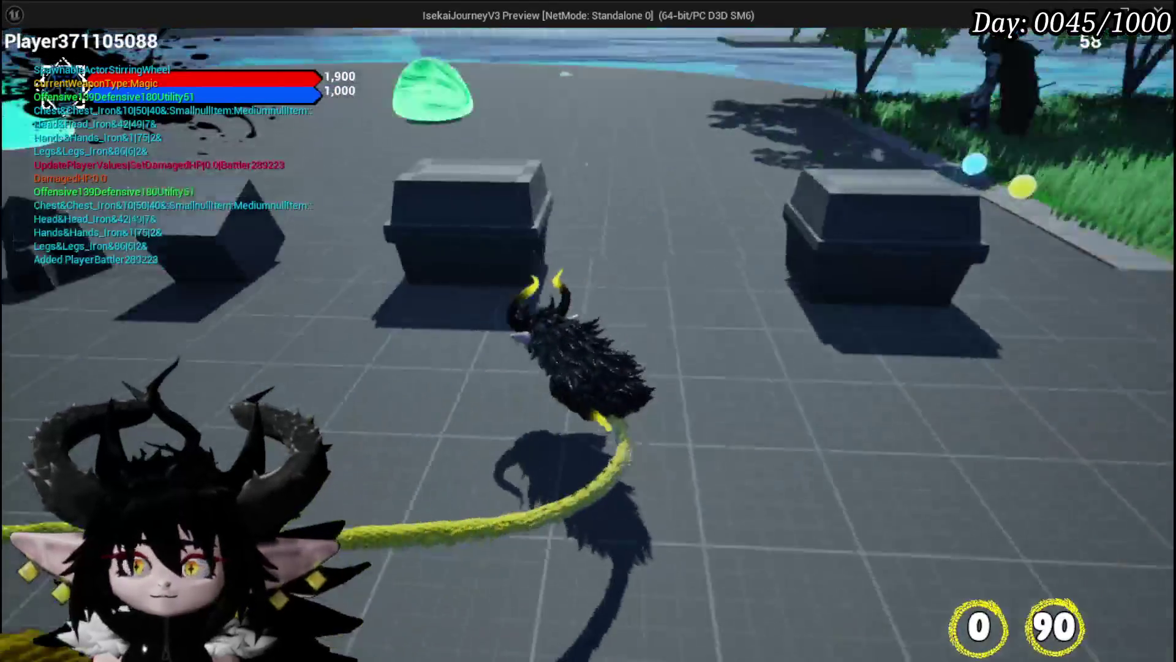
Run across the arena into the cyan slime and resume from the breakpoint.
key(w)
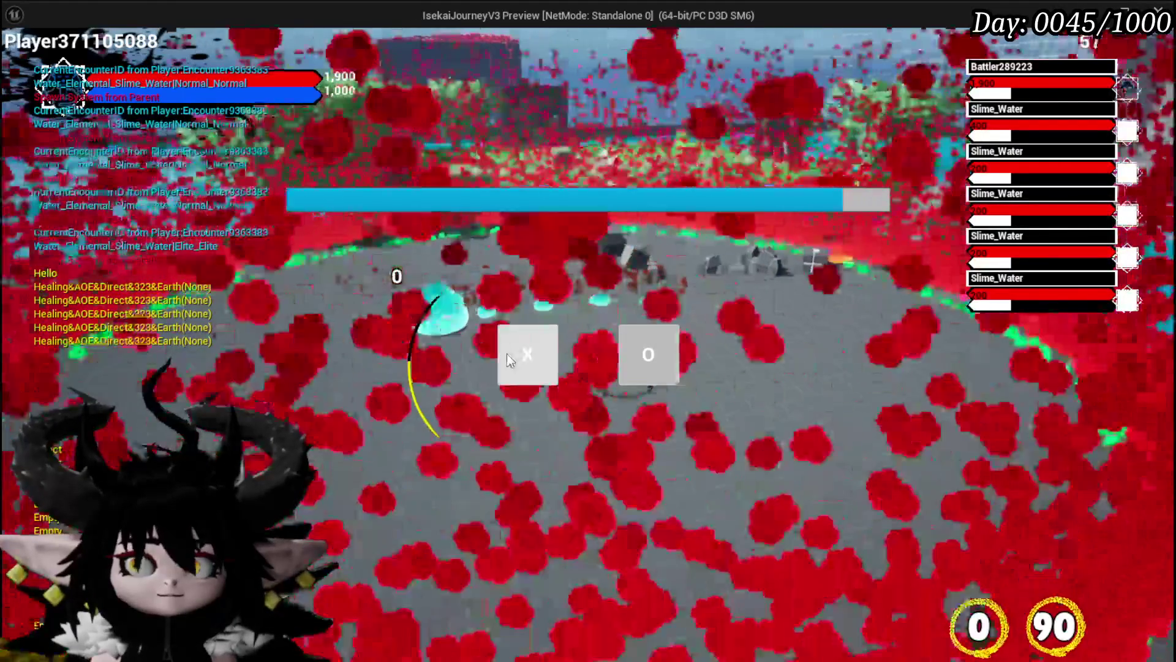
key(w)
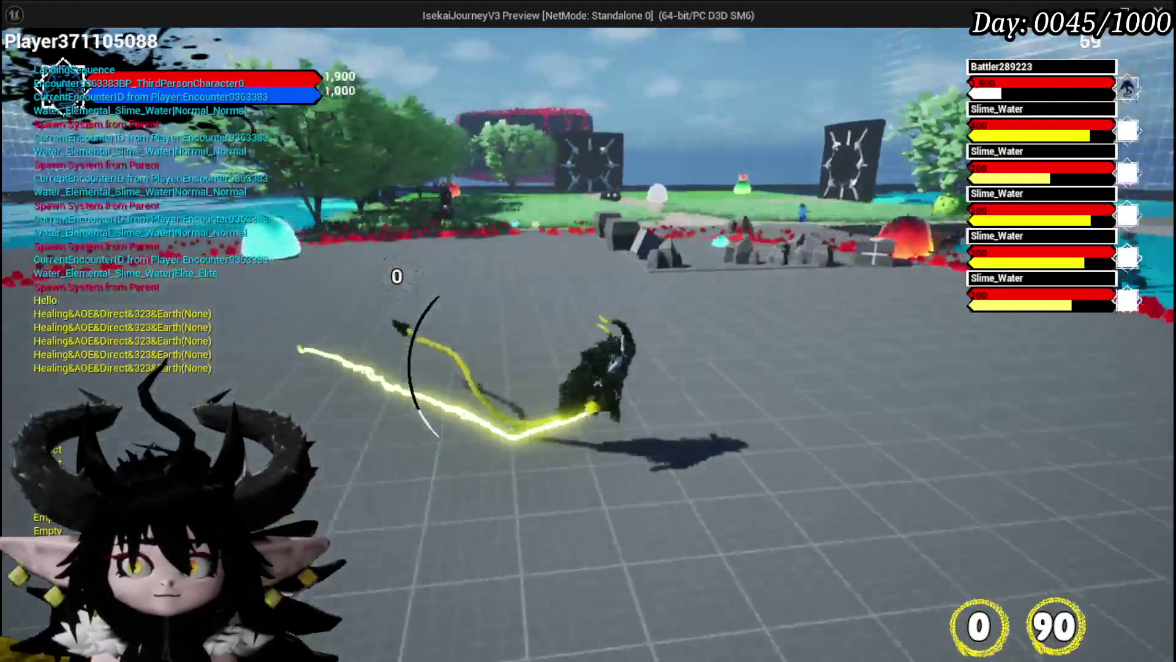
key(w)
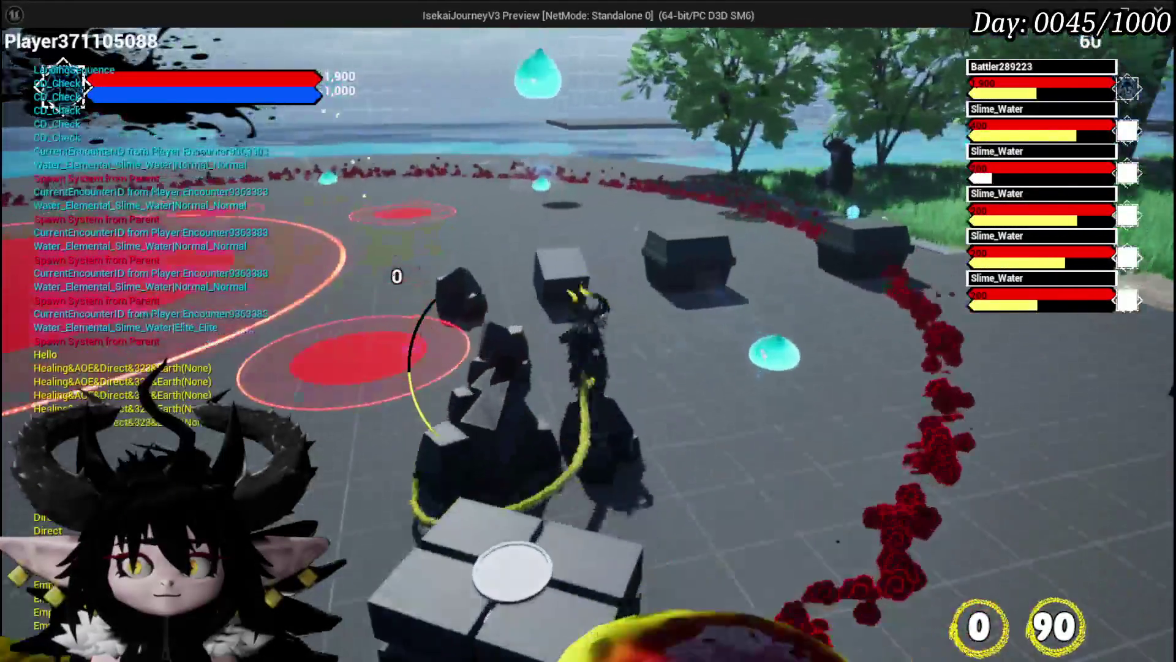
key(w)
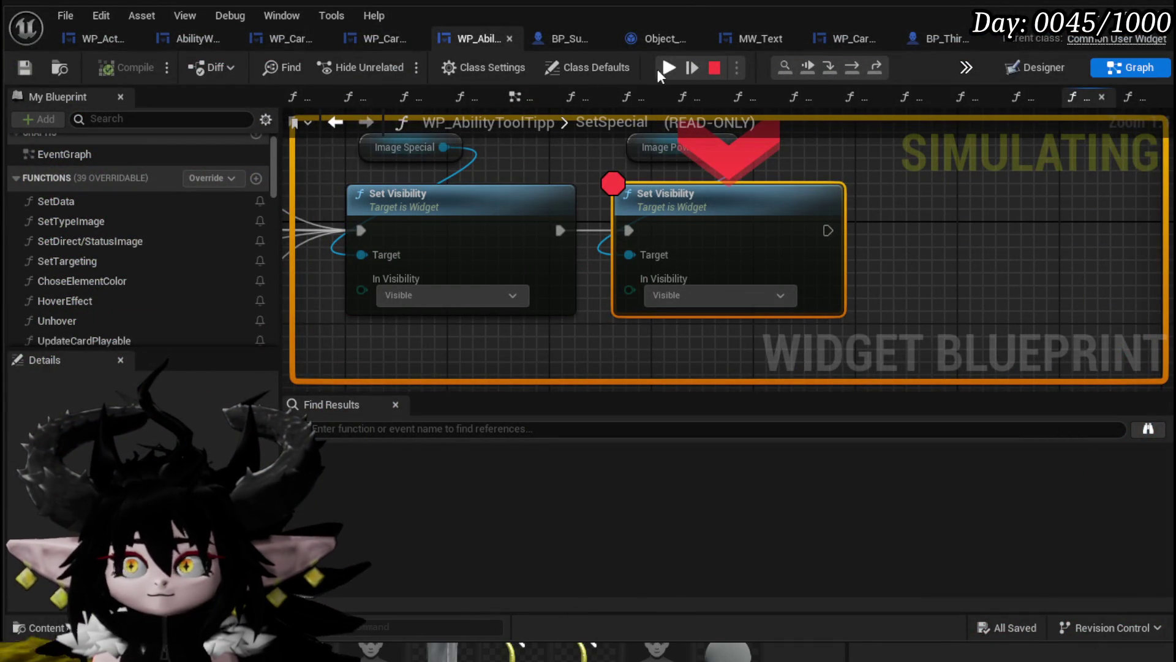
click(664, 68)
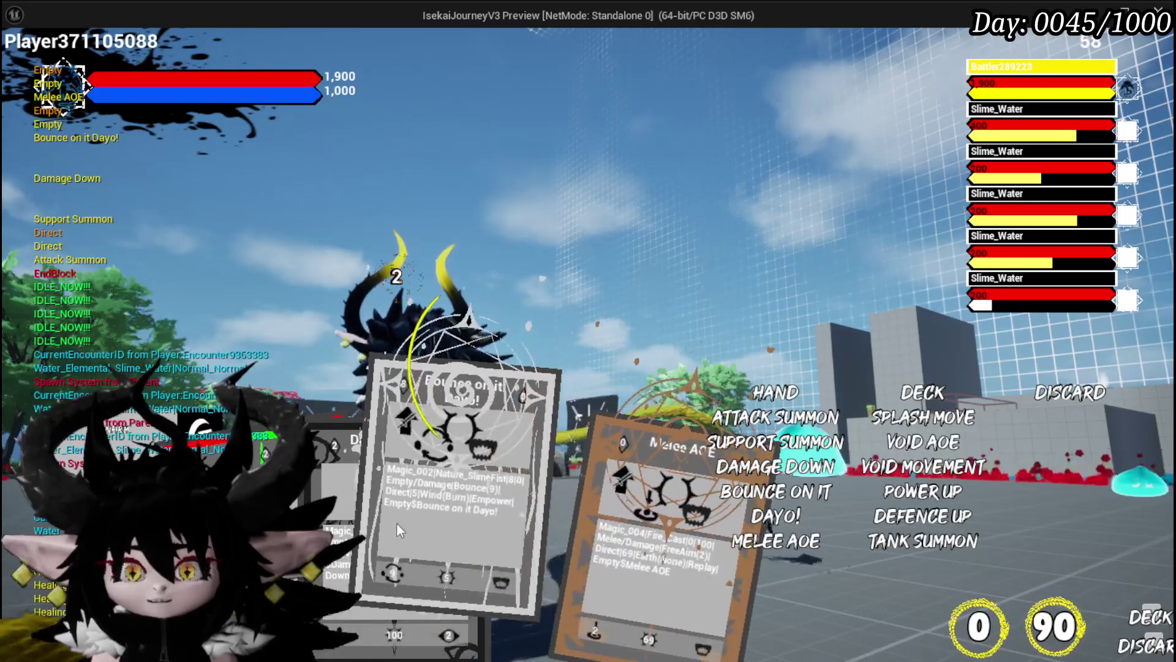
Cast the Damage Down card at the slimes, then disable the power-up node's breakpoint.
drag(457, 491, 331, 385)
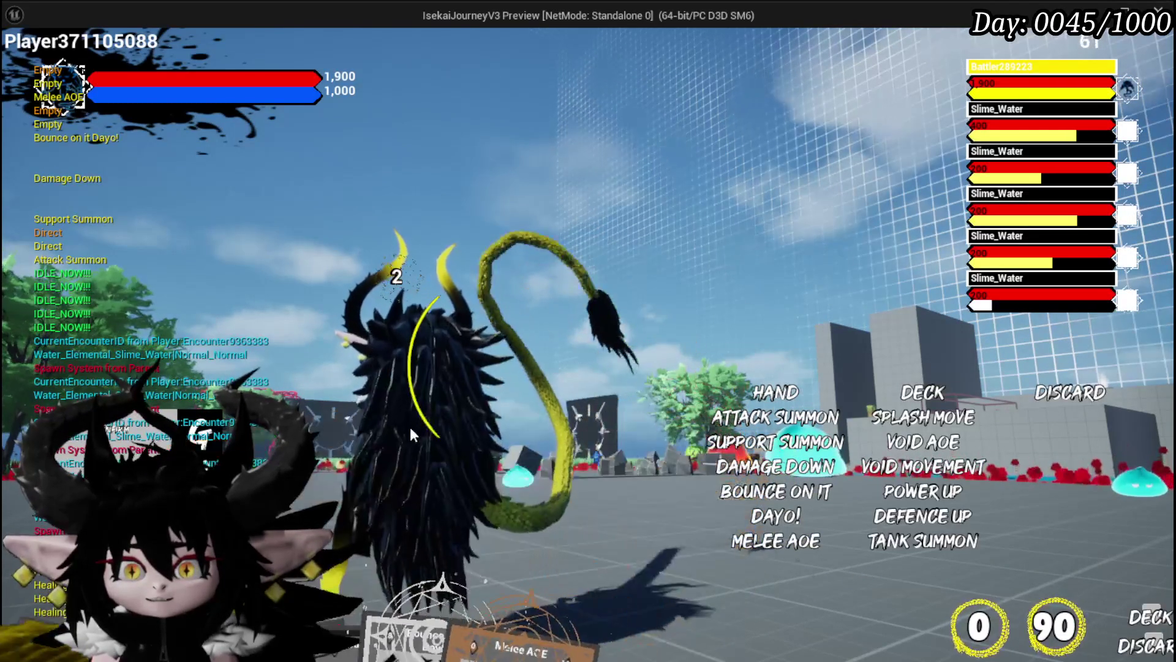
click(344, 433)
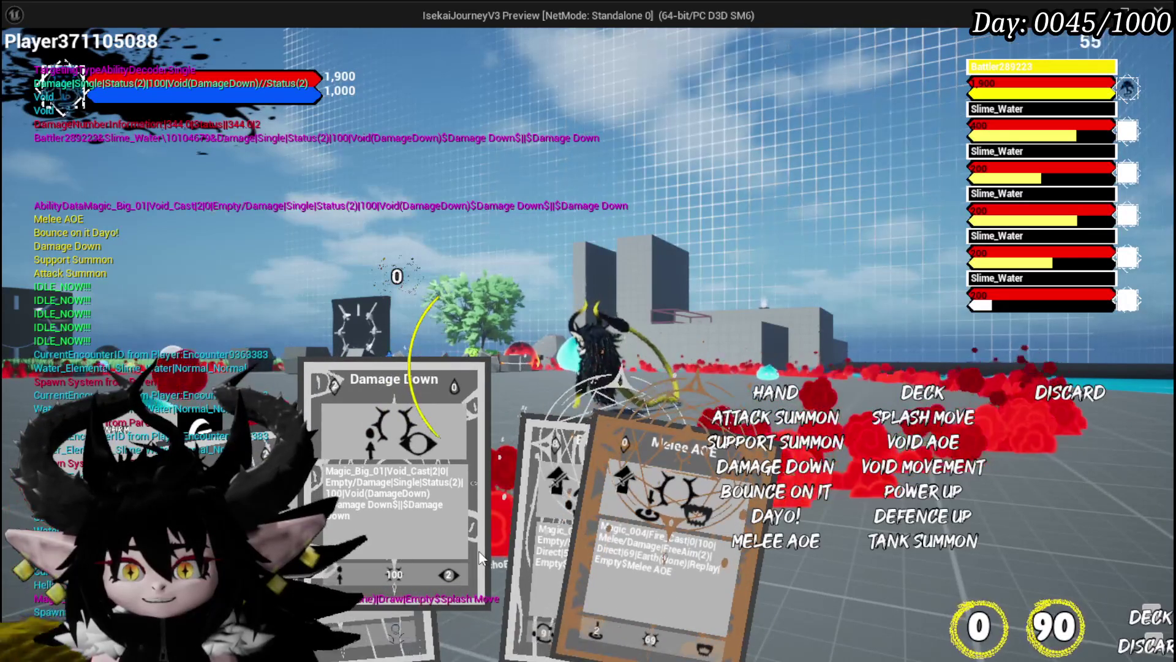
click(465, 546)
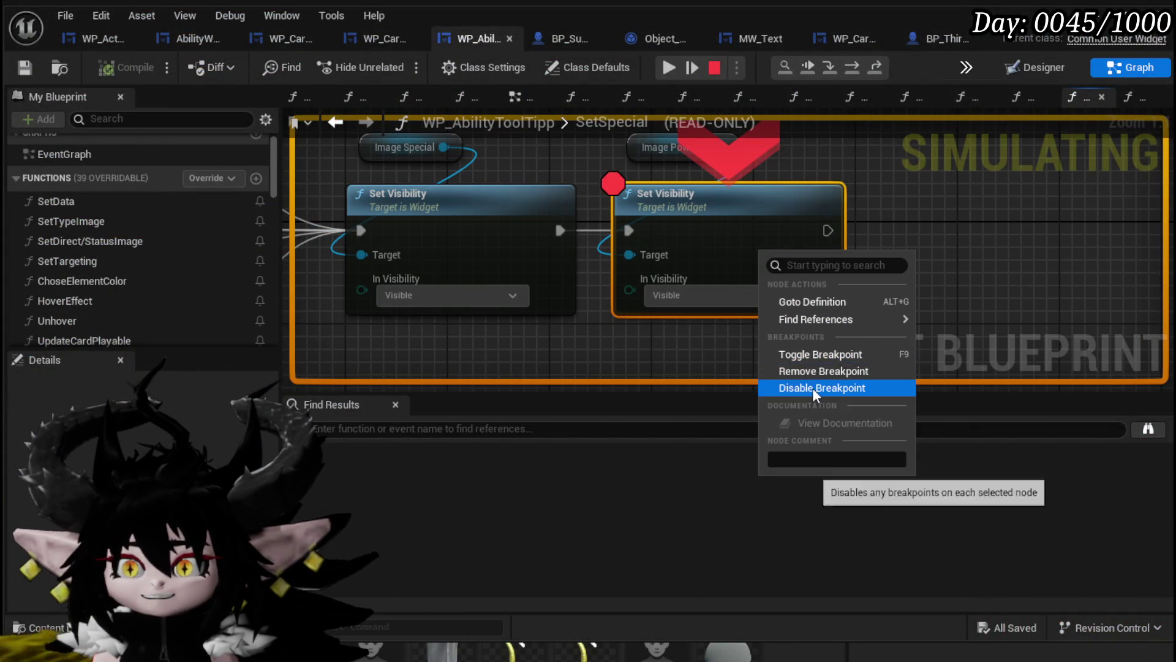
click(813, 387)
right_click(748, 241)
Remove the Set Visibility breakpoint, resume the preview, and play the Splash Move card.
click(811, 357)
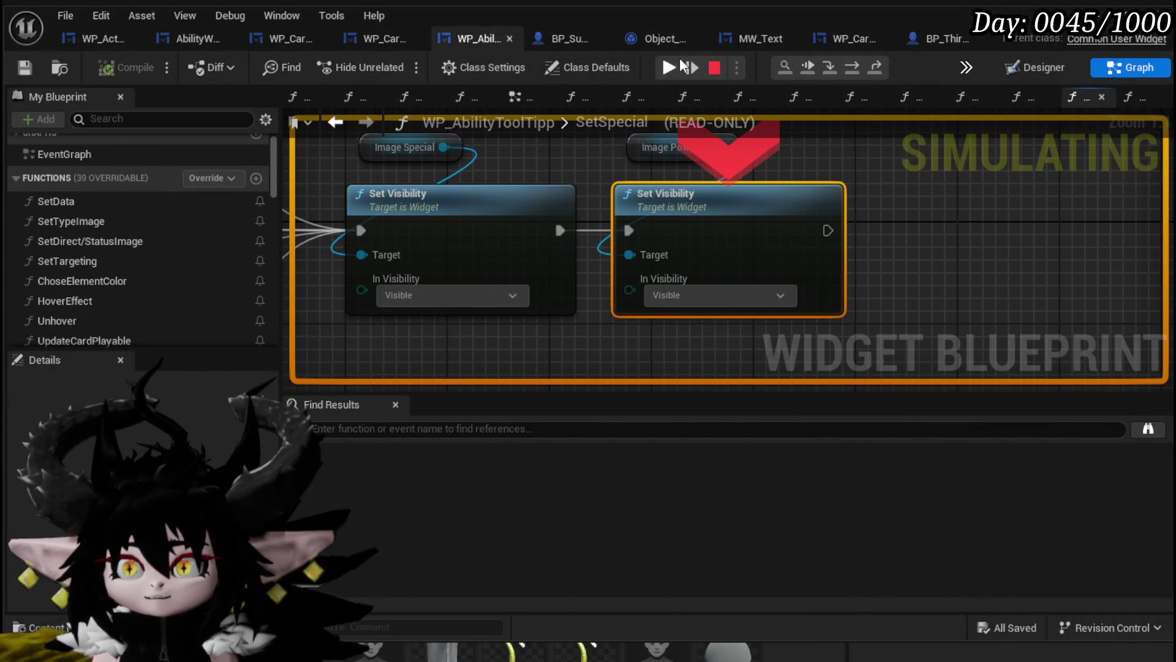
click(668, 68)
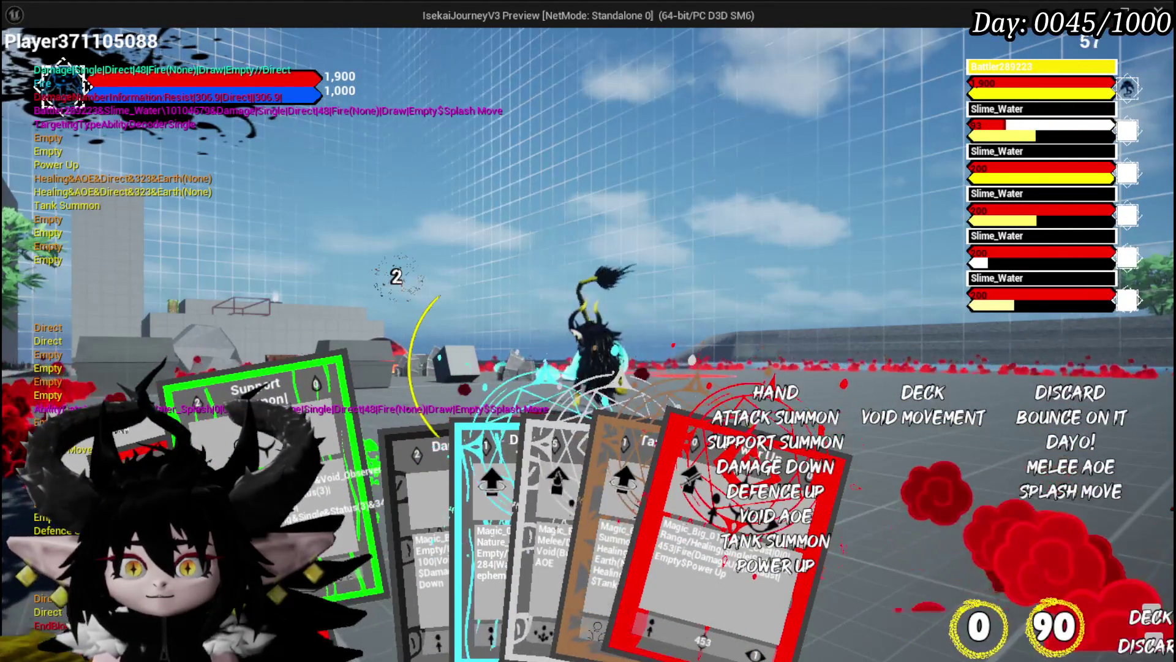
mouse_move(422, 509)
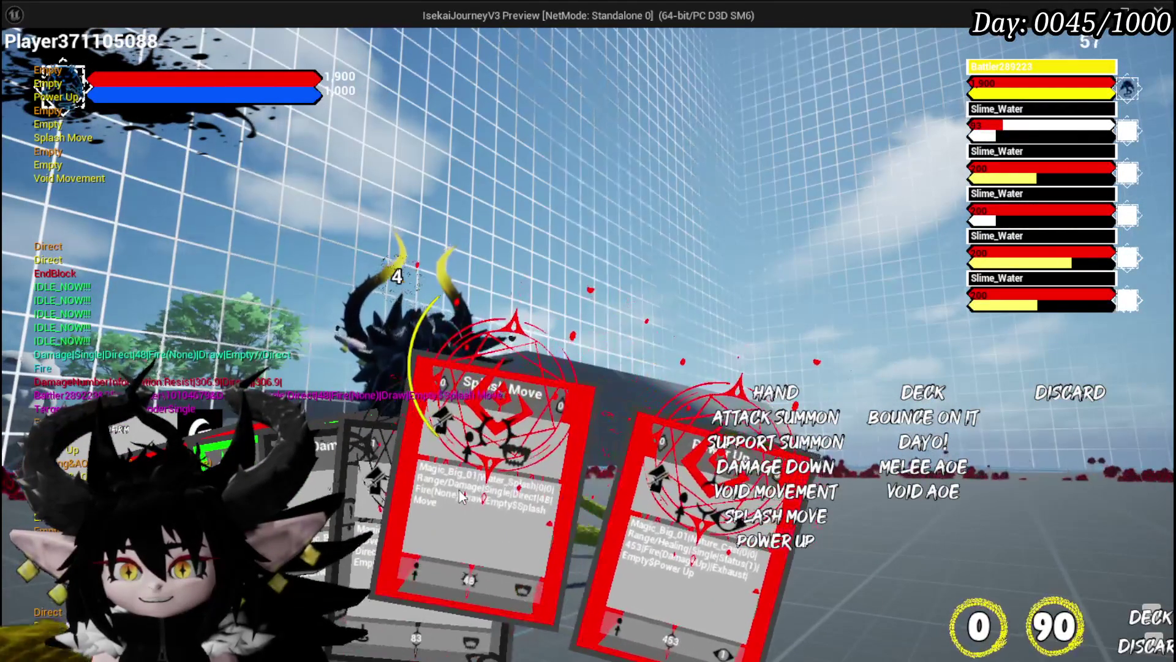
click(460, 497)
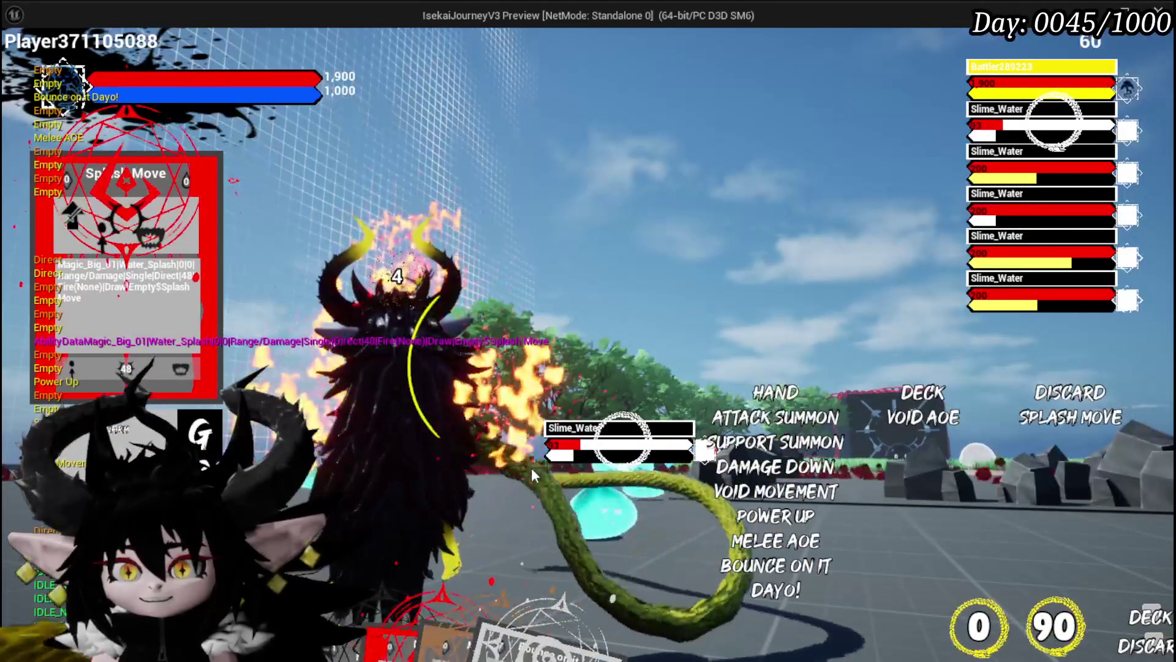
Play the Power Up card in battle, then end the play session.
mouse_move(596, 602)
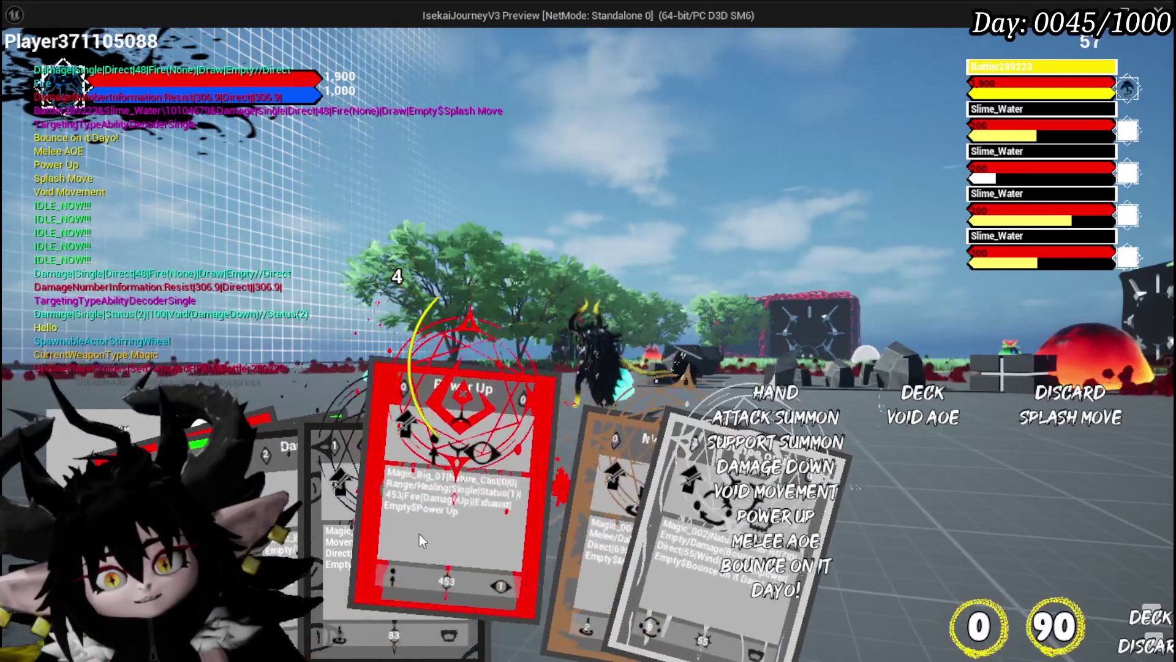
click(434, 539)
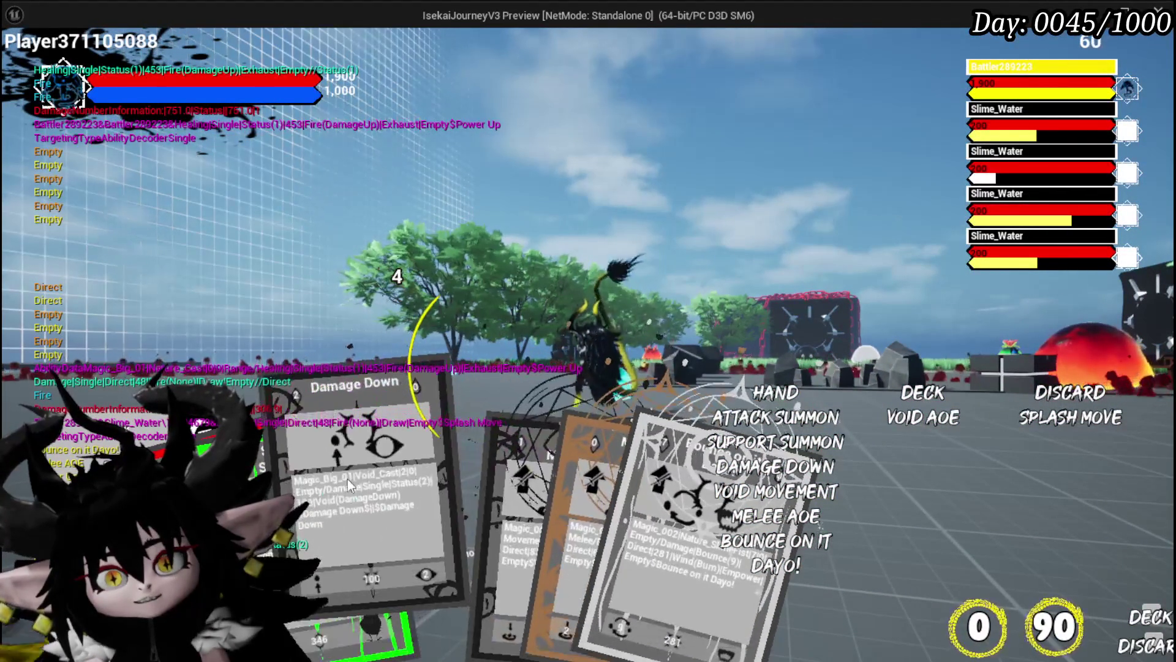
key(Escape)
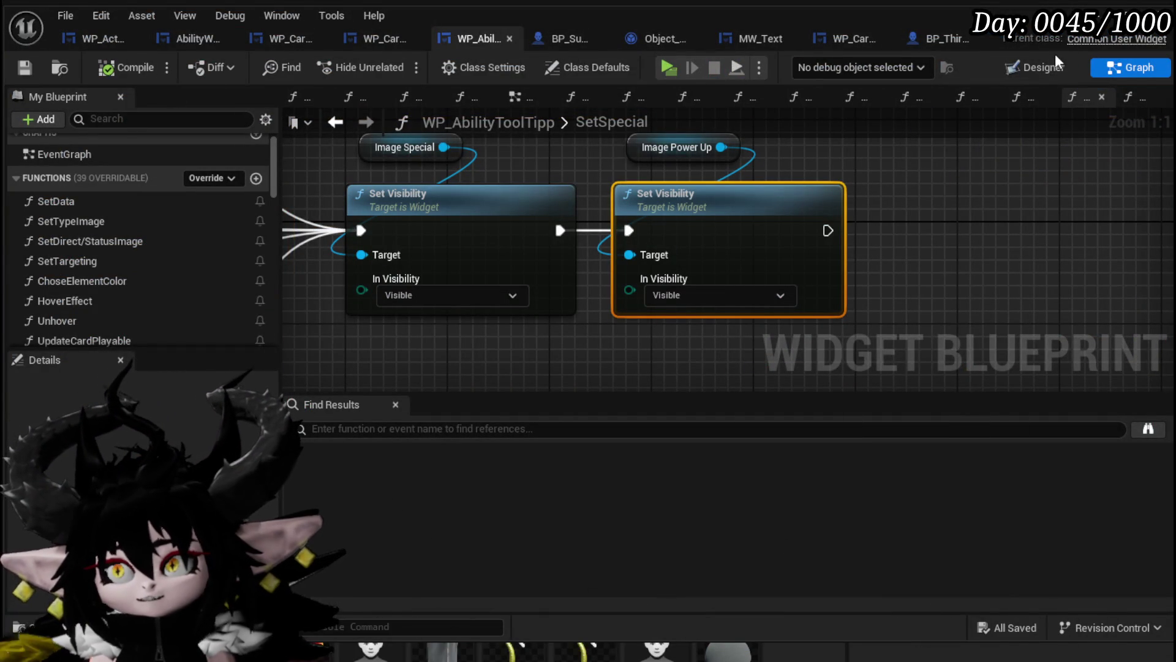
Launch the game, walk to the pool, and open the Damage Down card from the ability panel.
click(1096, 12)
click(387, 58)
key(w)
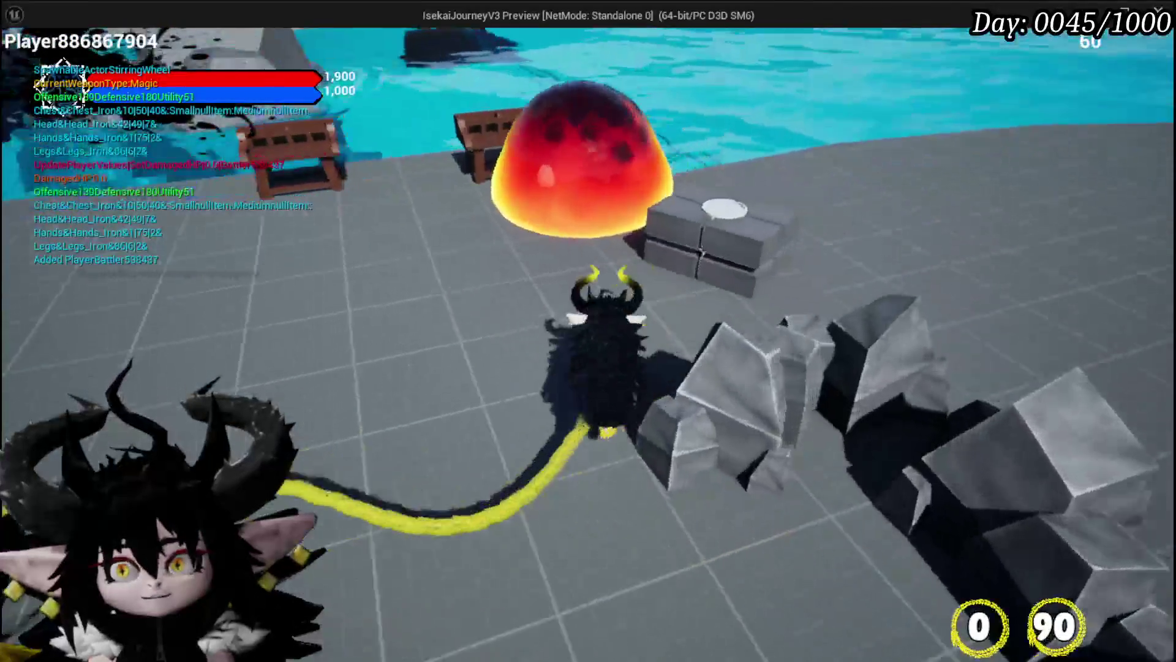
key(Tab)
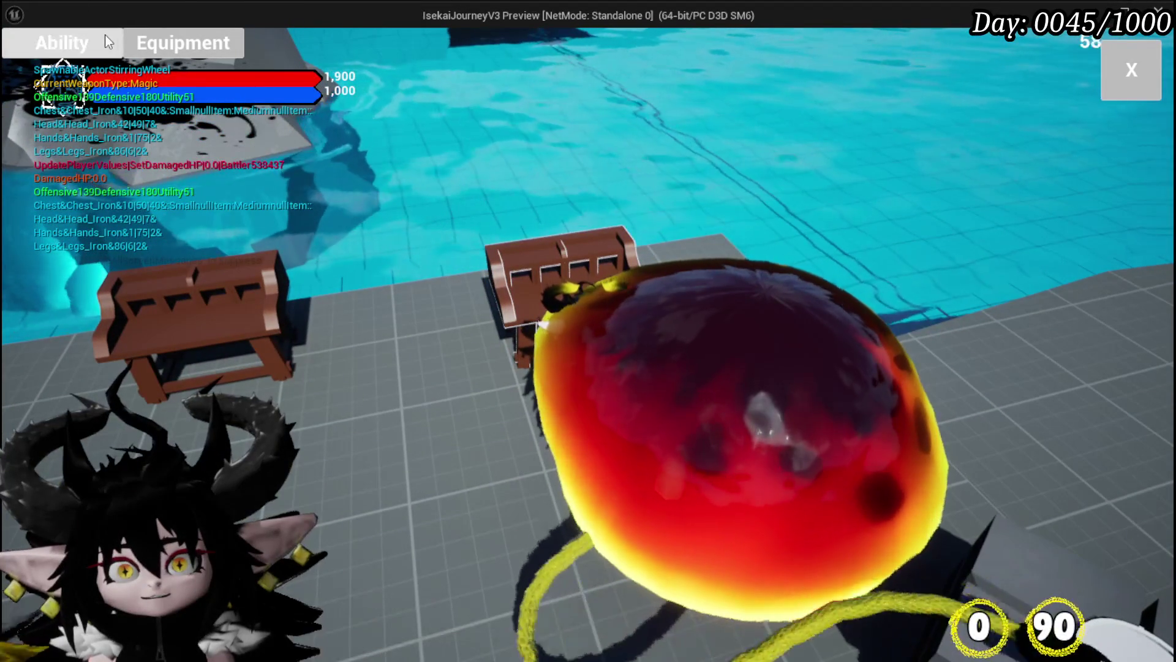
click(103, 35)
click(156, 157)
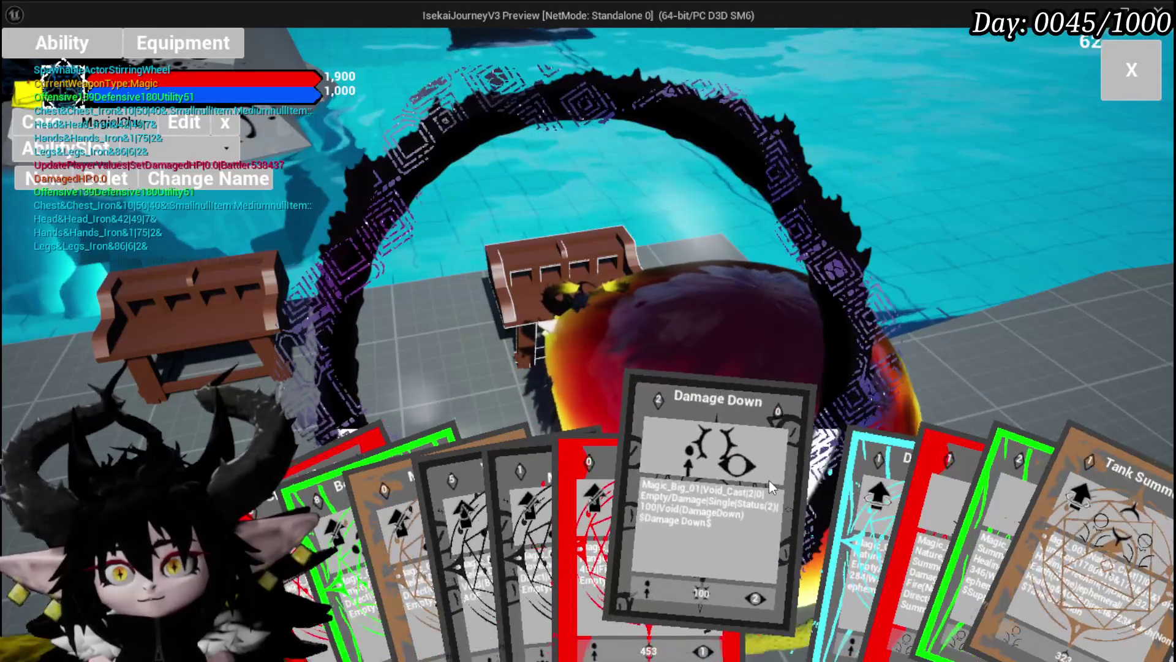
click(764, 477)
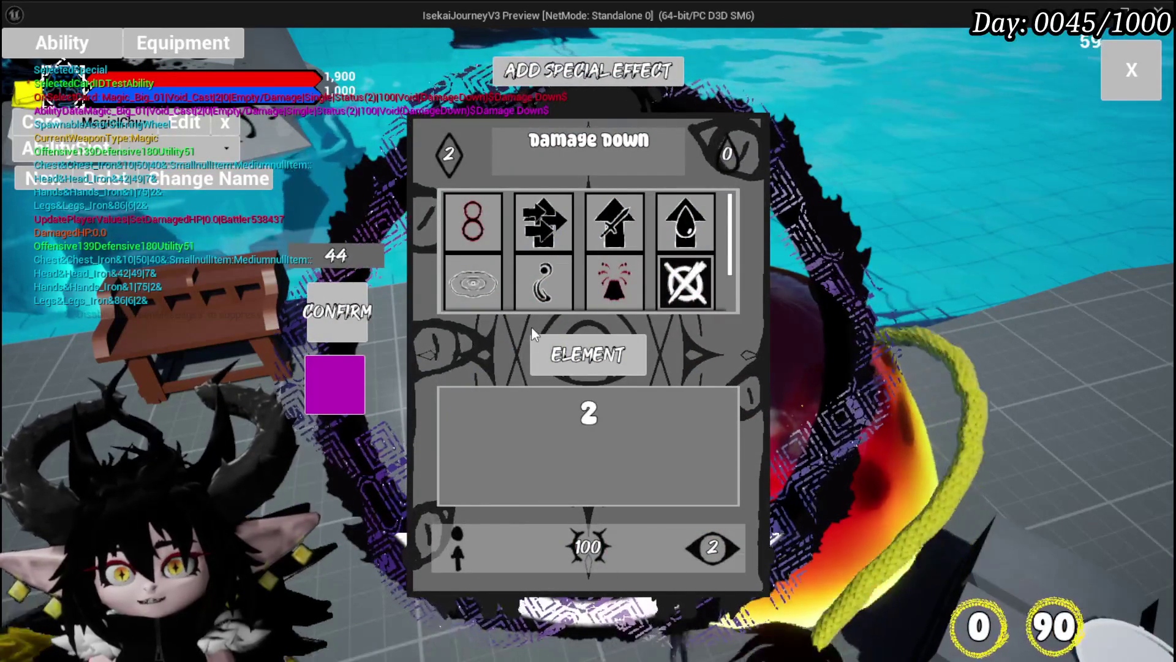
Switch Damage Down to area-of-effect targeting, fill its value to 94, and confirm.
click(456, 545)
click(552, 233)
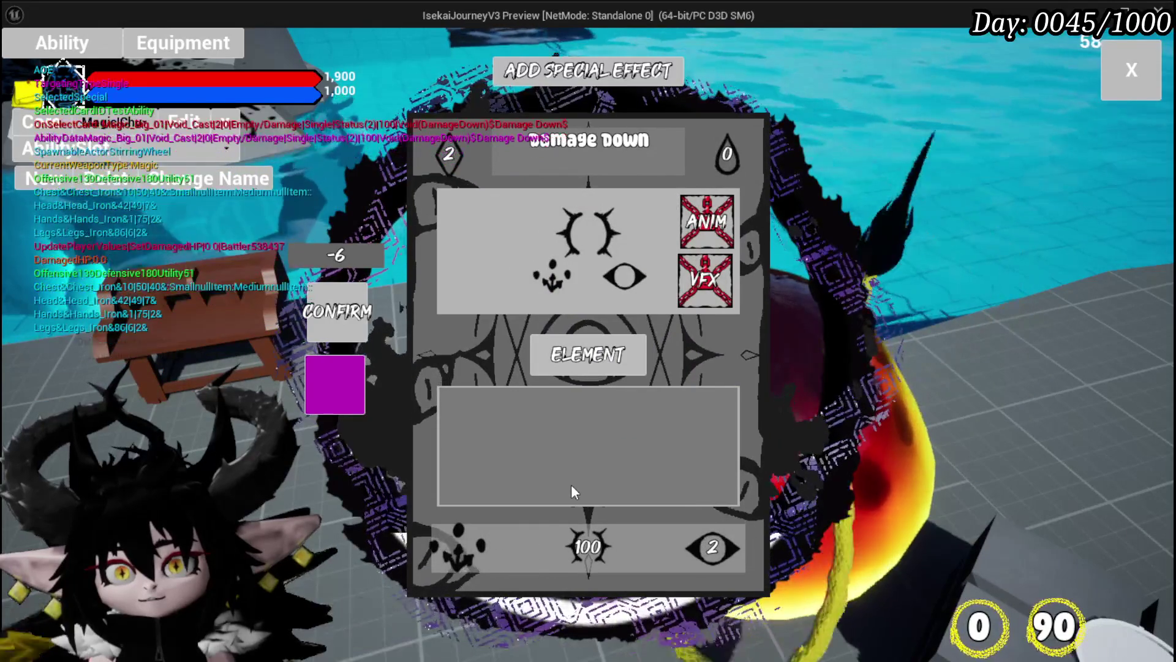
click(582, 552)
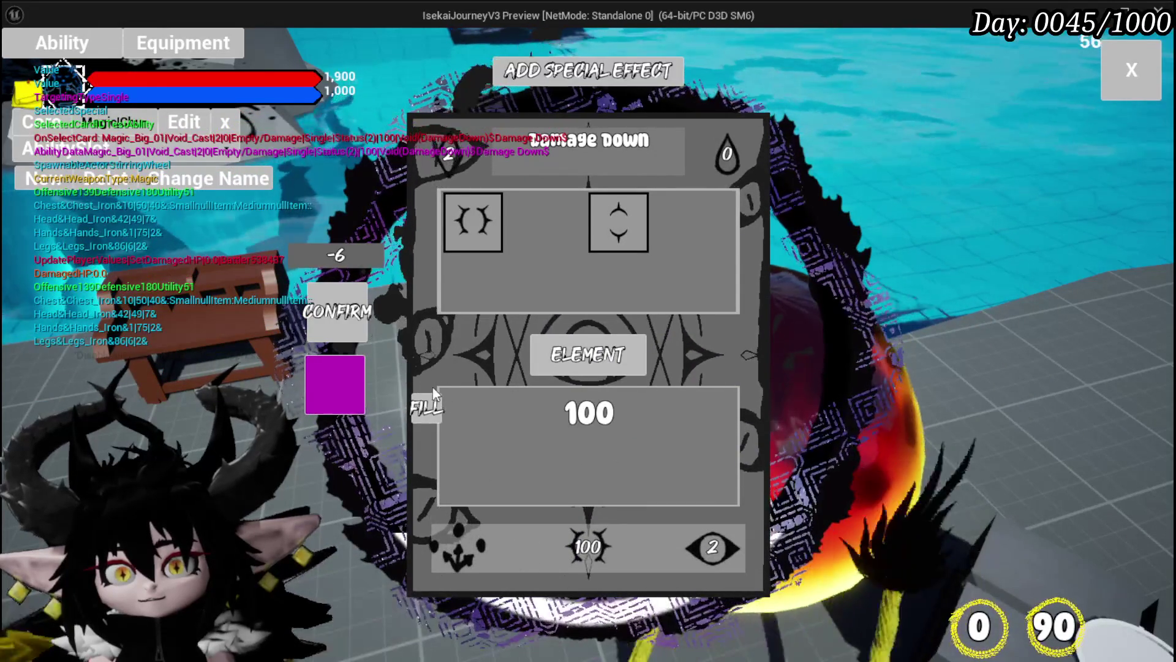
click(424, 409)
click(625, 505)
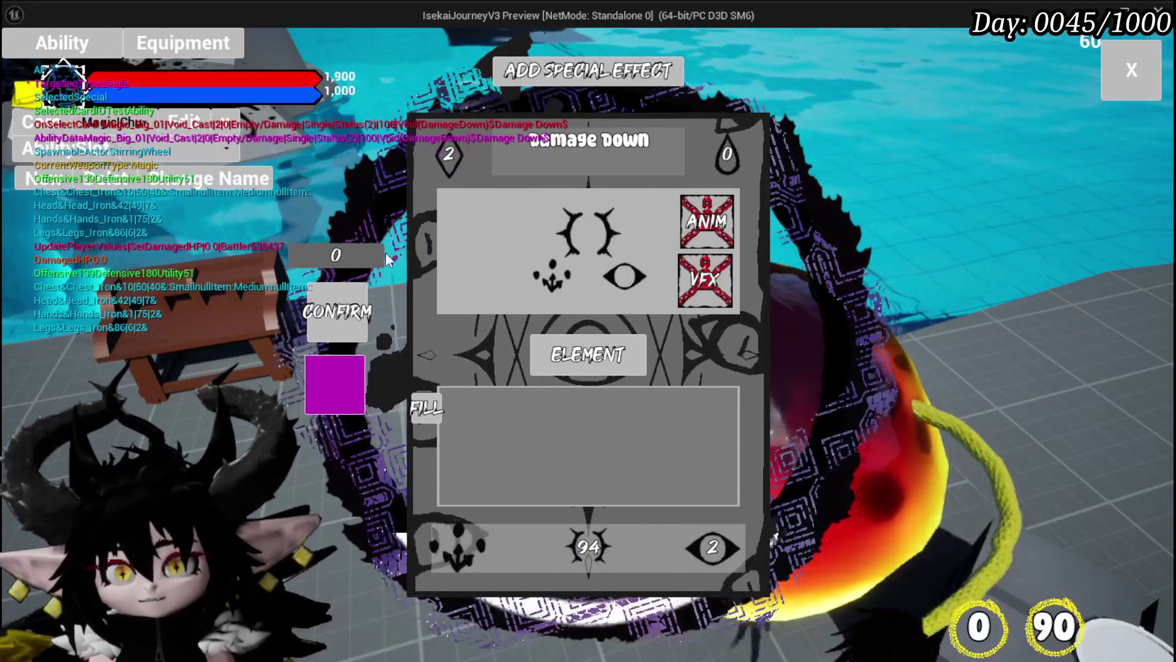
click(358, 314)
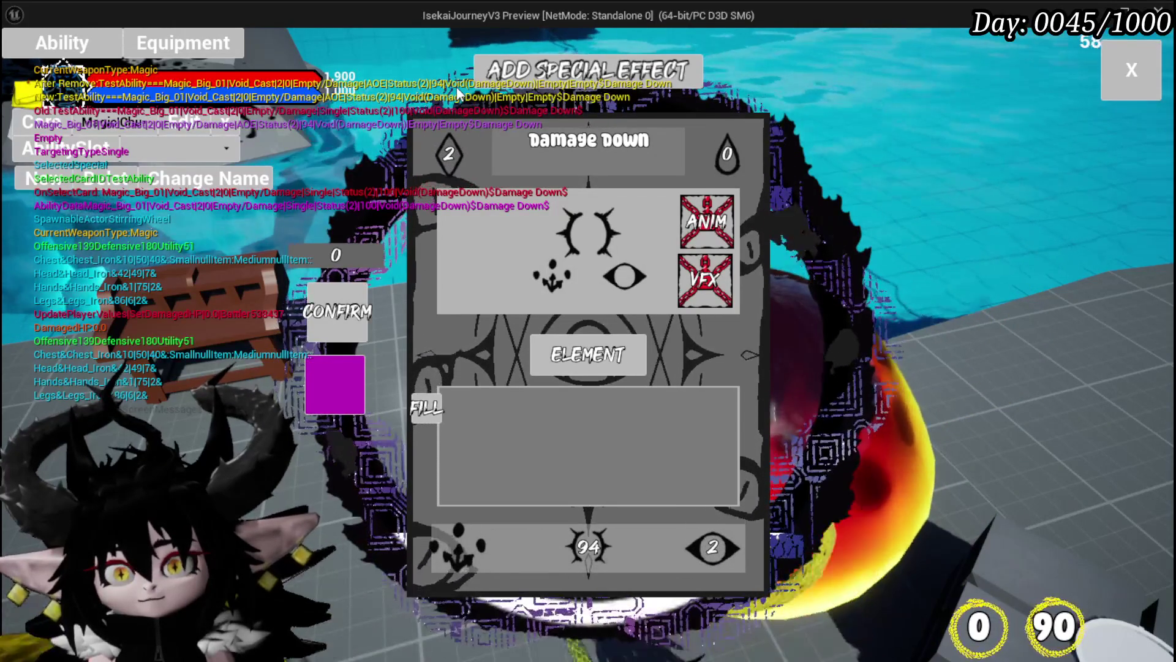
Make Water the Damage Down card's element and close the card editor.
click(588, 354)
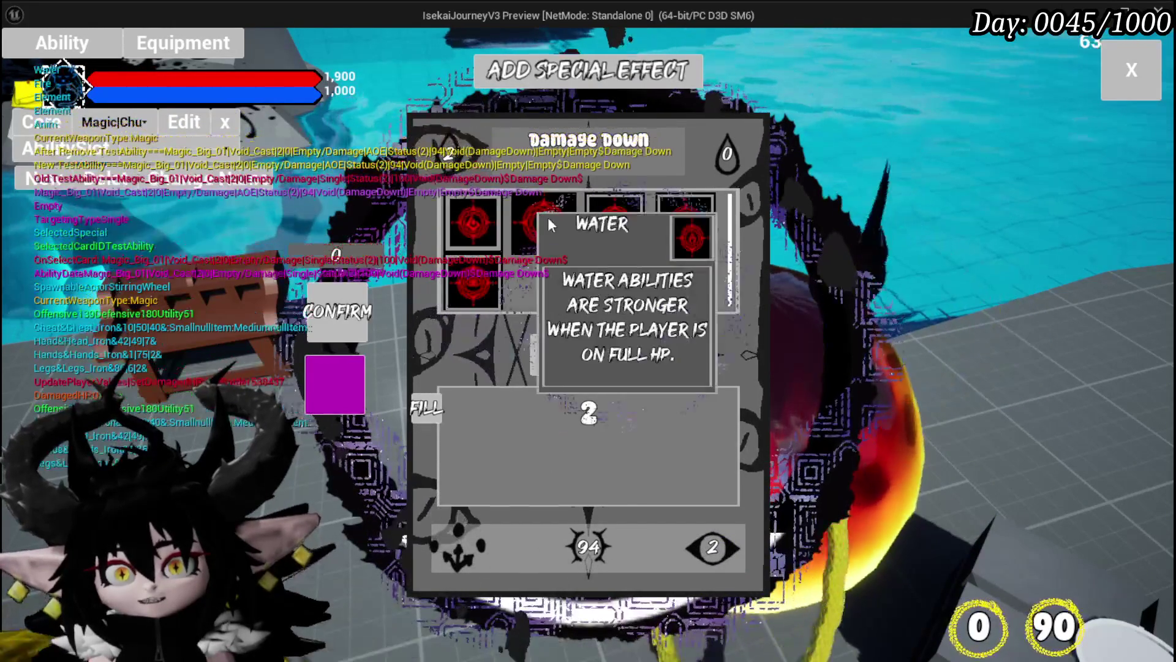
click(542, 224)
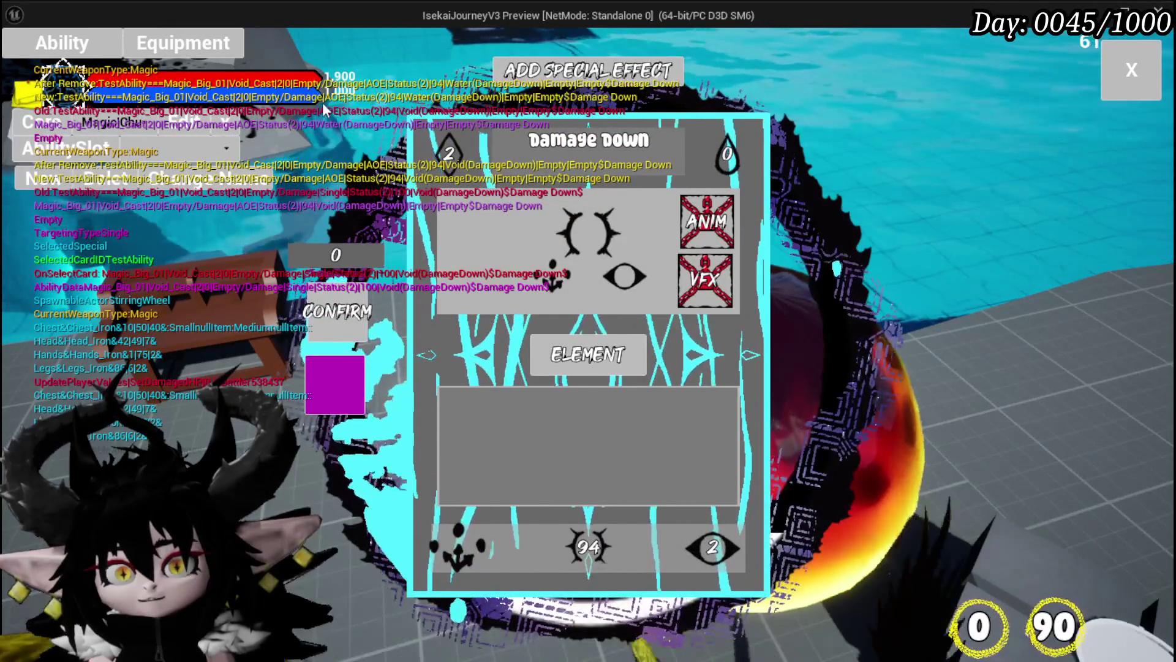
click(1123, 80)
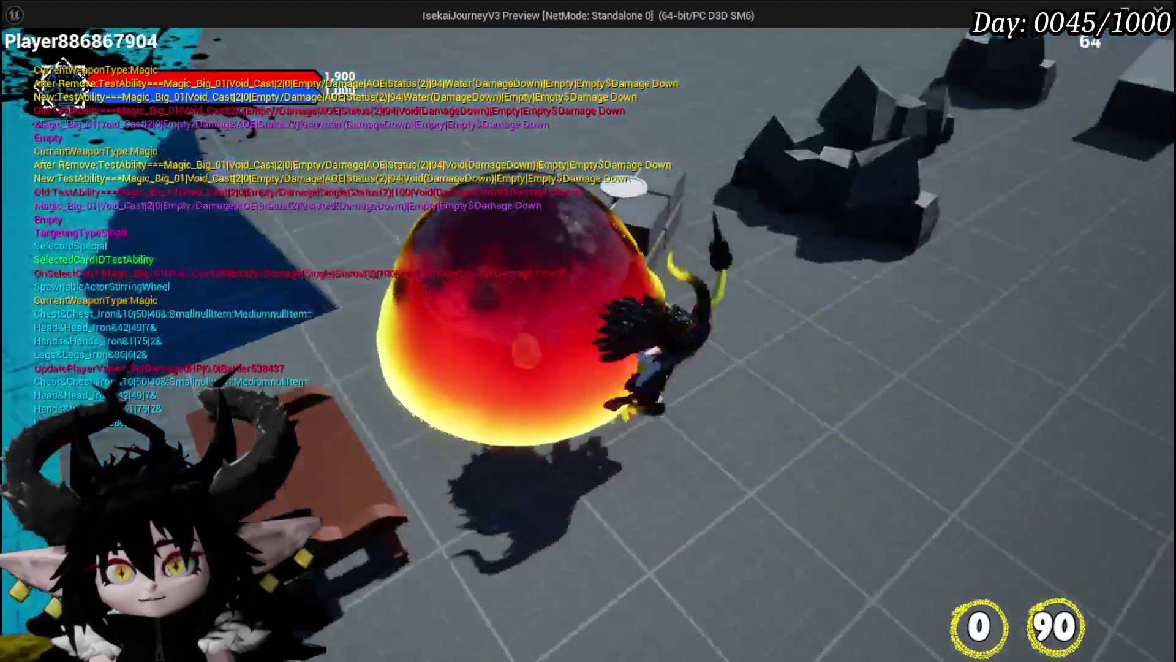
Close the settings menu and walk into the cyan slime to start a battle.
key(Escape)
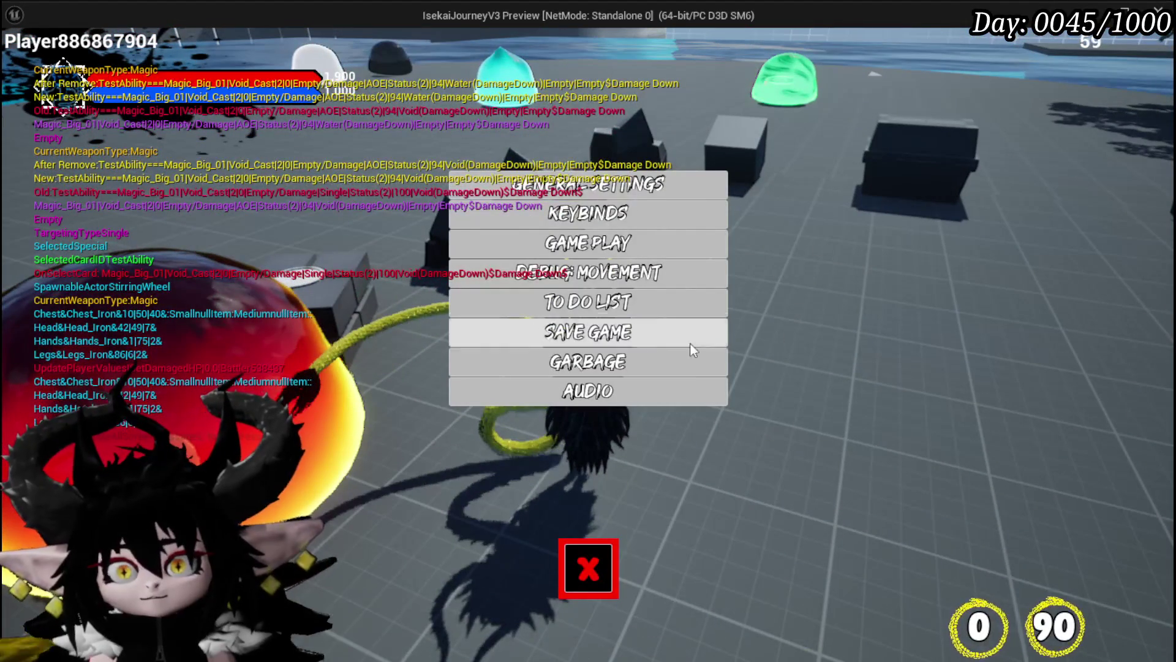
click(598, 566)
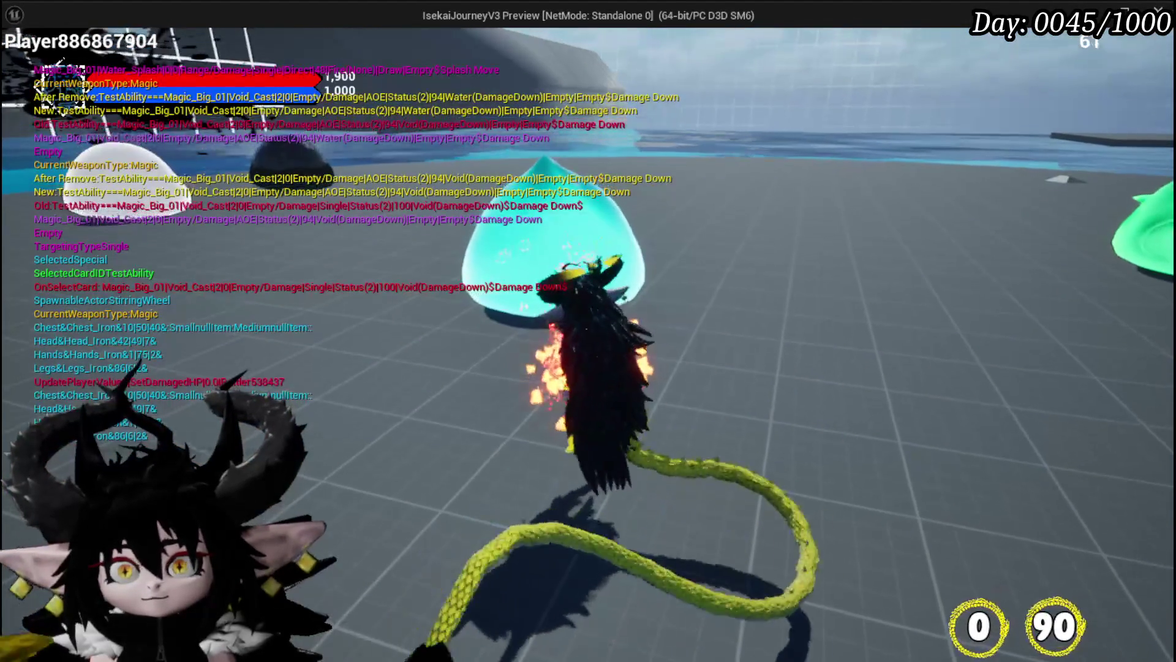
key(w)
key(1)
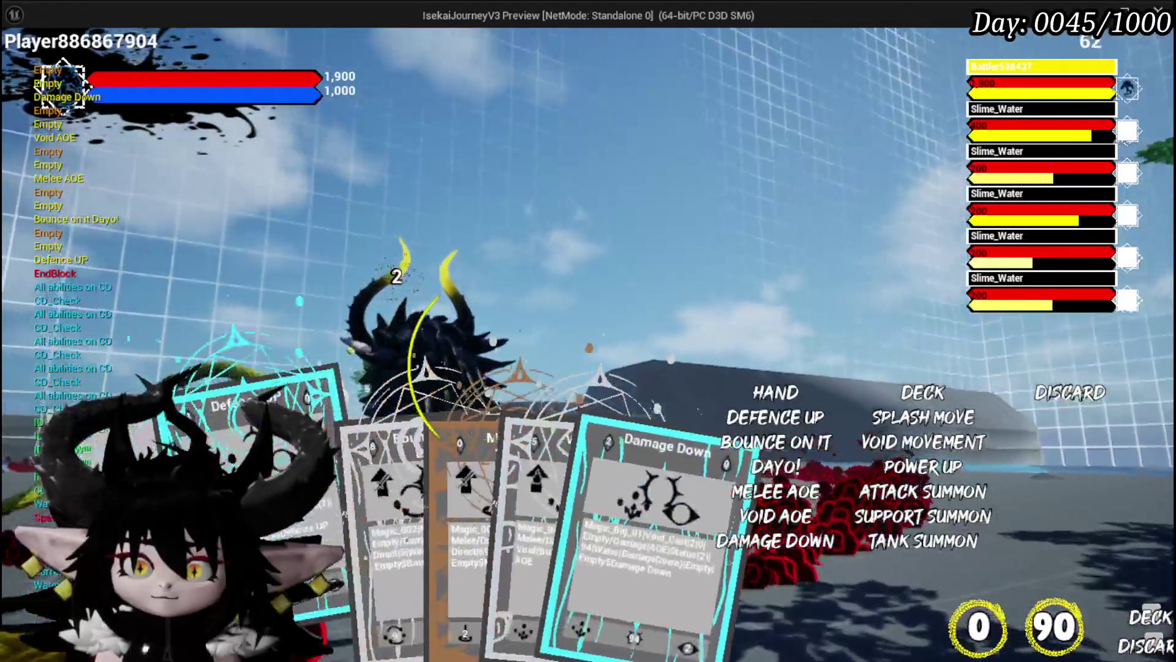
Cast the Damage Down area effect on the Slime_Water enemies.
mouse_move(380, 551)
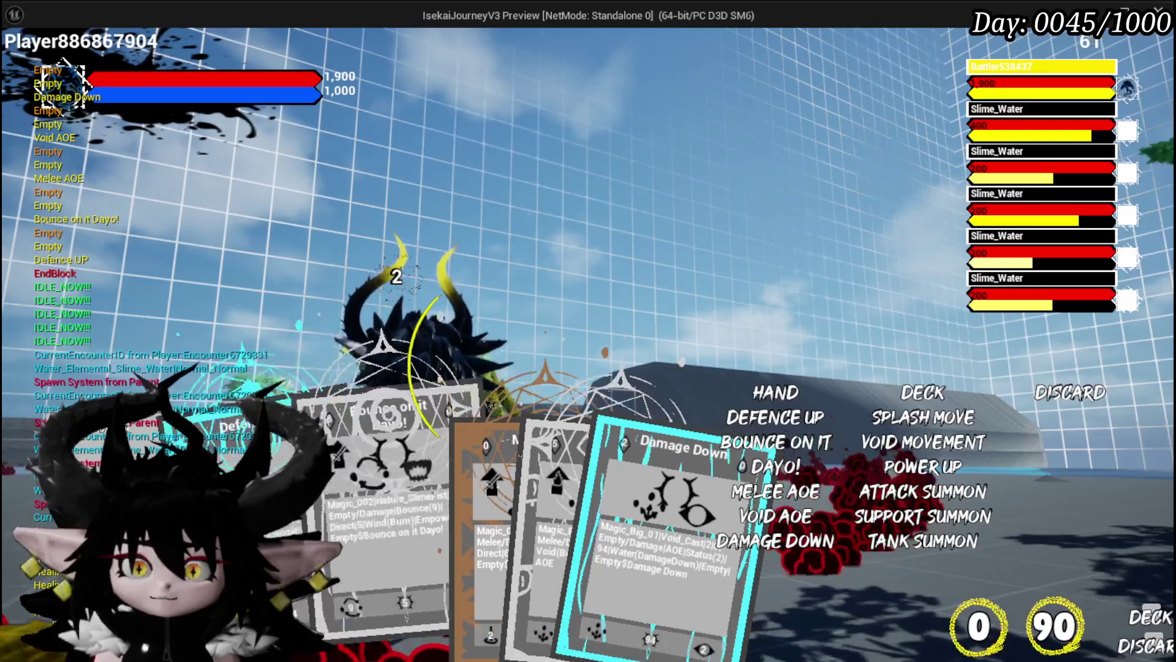
mouse_move(519, 522)
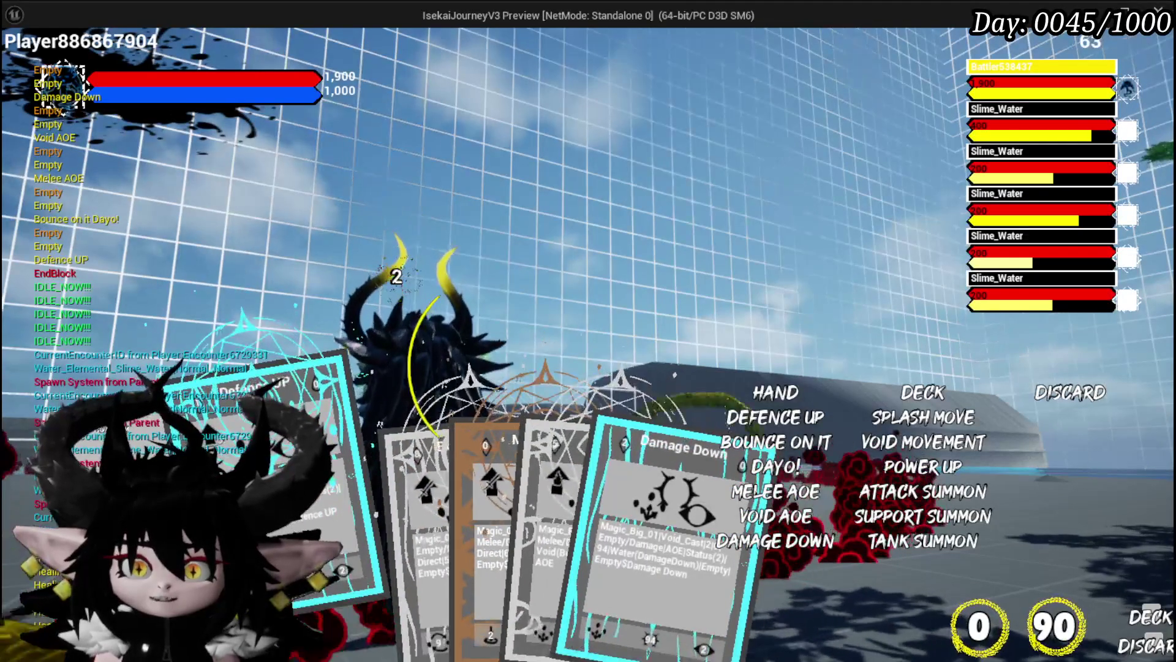
mouse_move(599, 514)
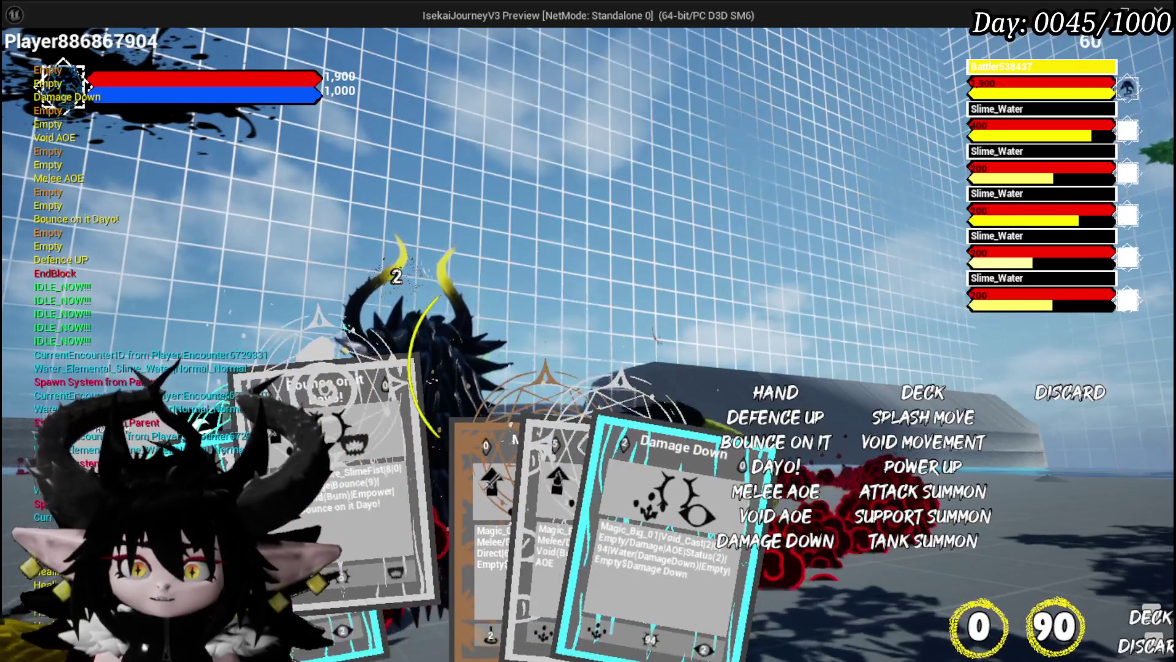
click(547, 563)
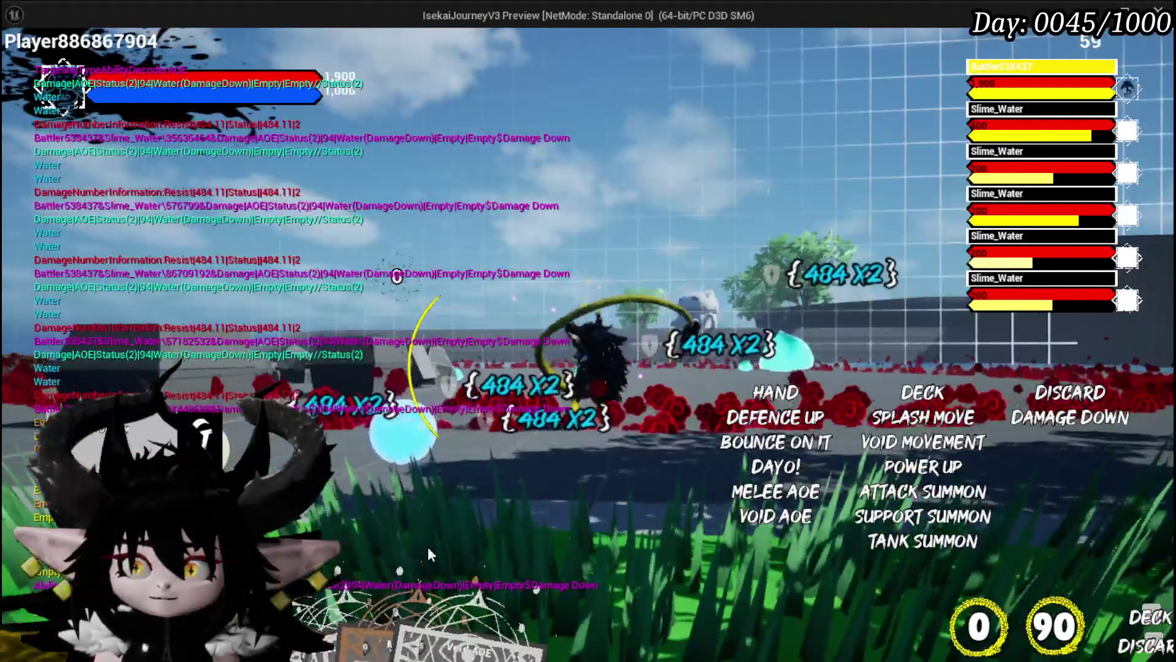
mouse_move(429, 554)
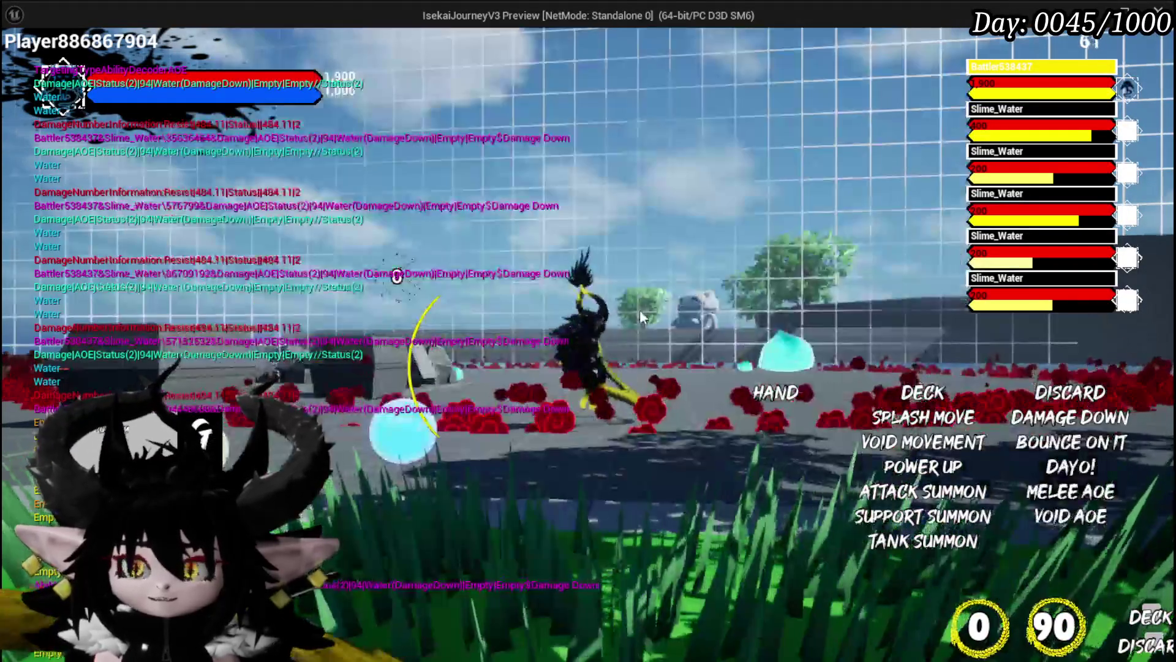
click(640, 310)
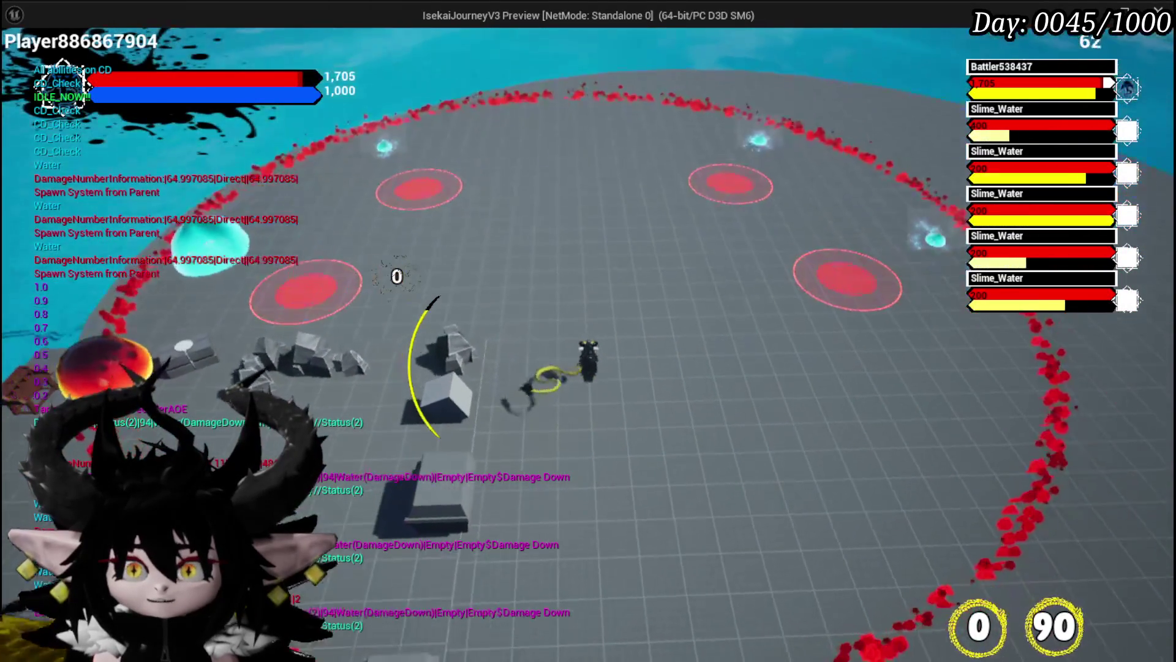
Return to the card-hand view, then stop the battle preview to reach the L_DungeonCreationTest editor.
click(1080, 82)
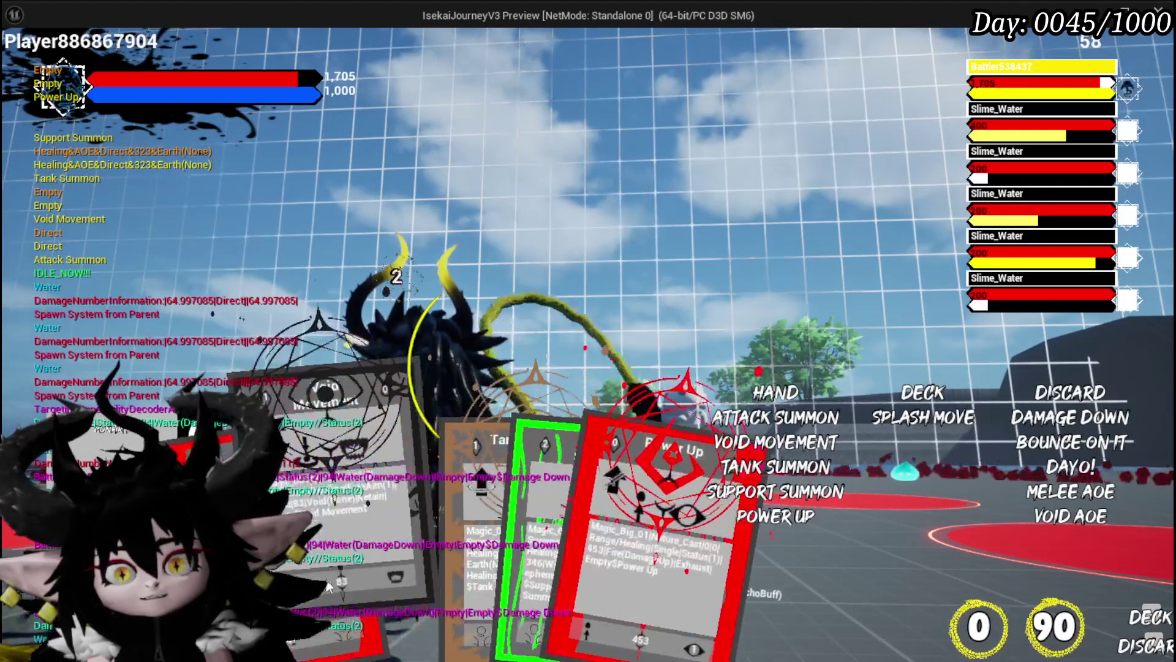
mouse_move(359, 556)
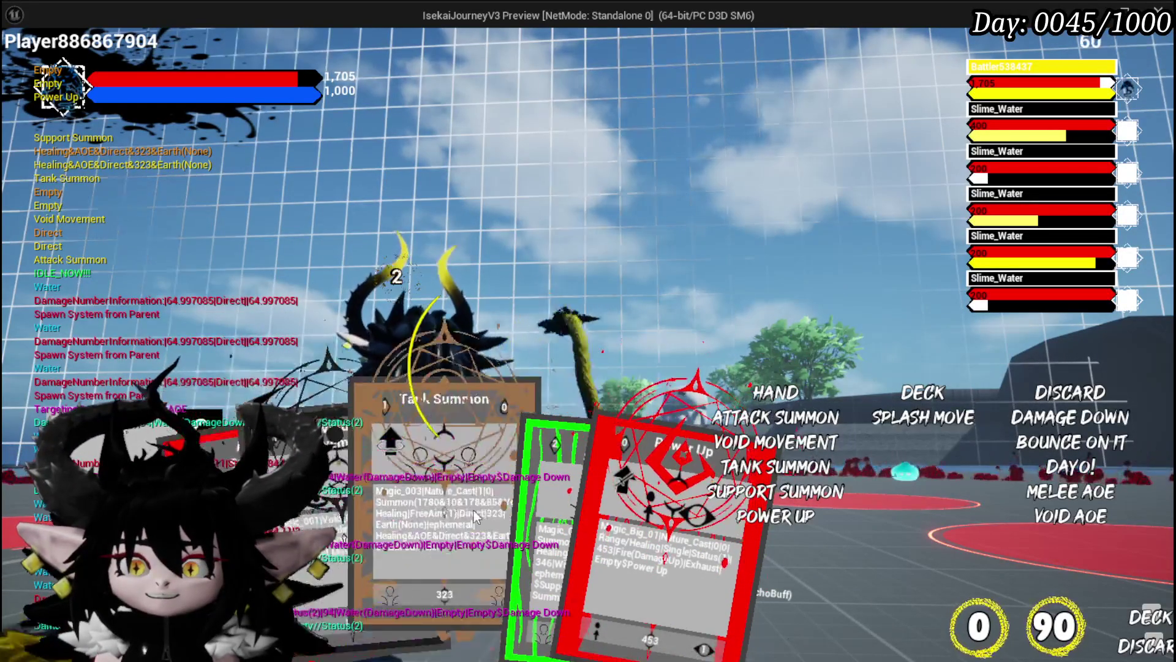
mouse_move(520, 506)
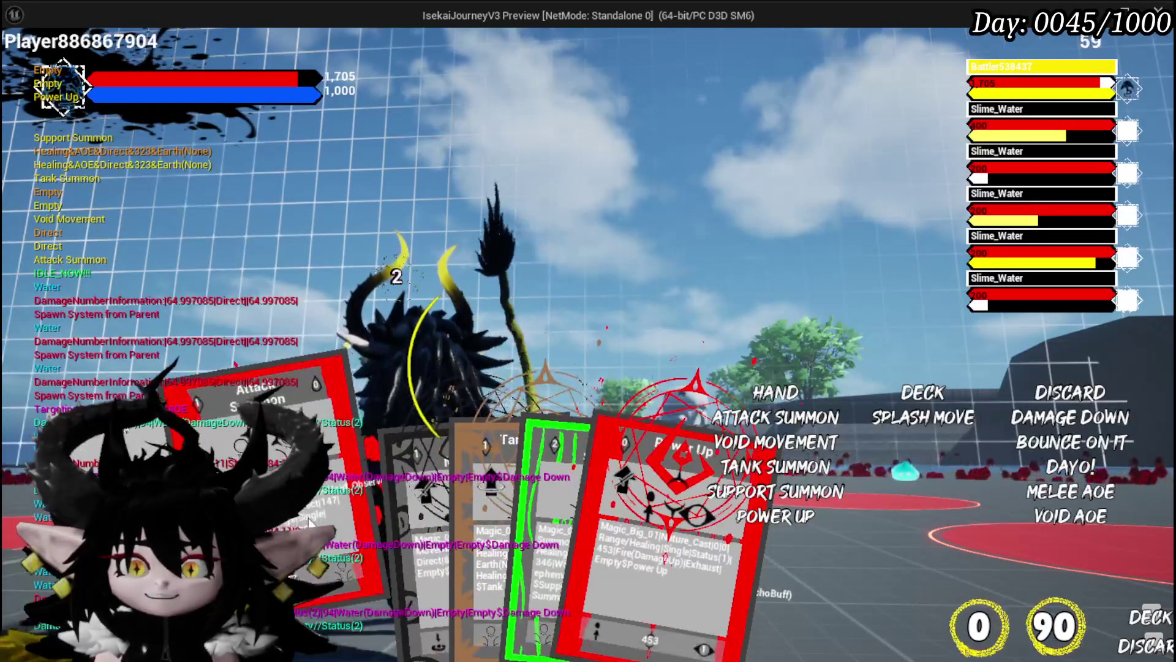
mouse_move(317, 501)
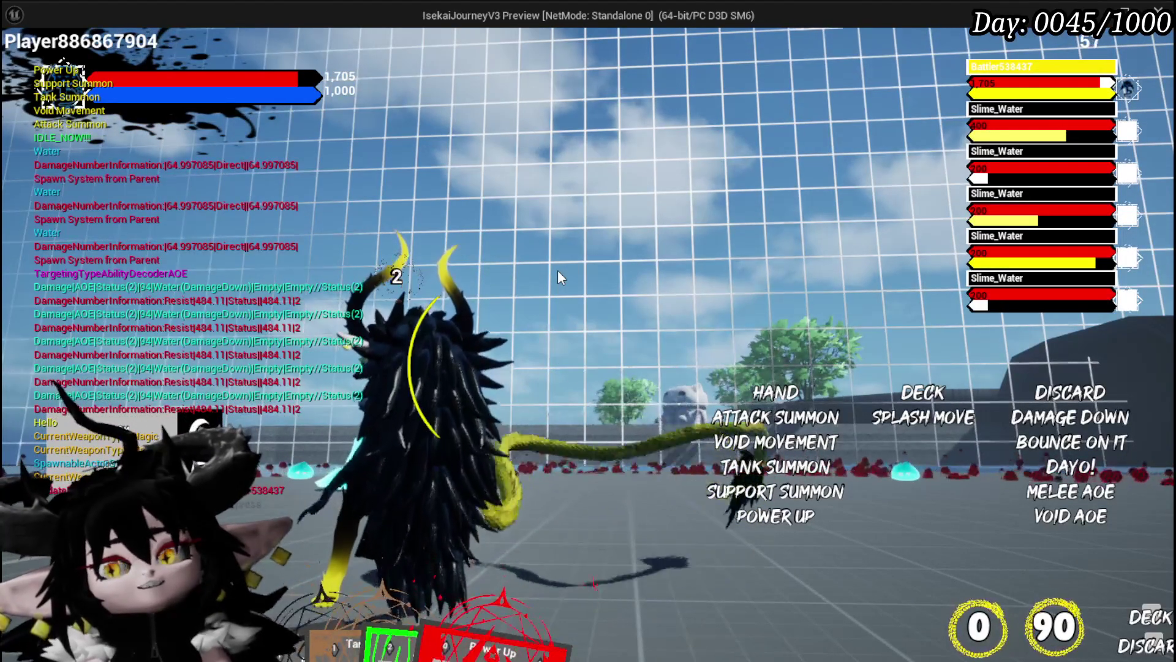
key(Escape)
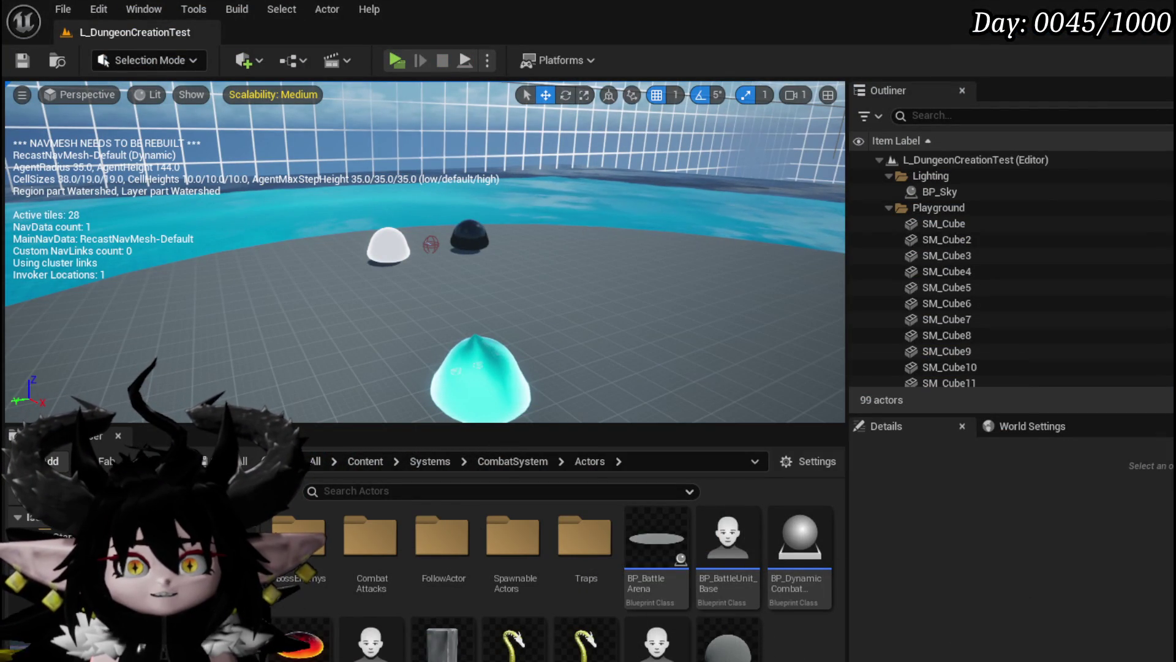
Relaunch the preview, walk to the chest, and open Attack Summon from the MagicSummon ability set.
click(397, 62)
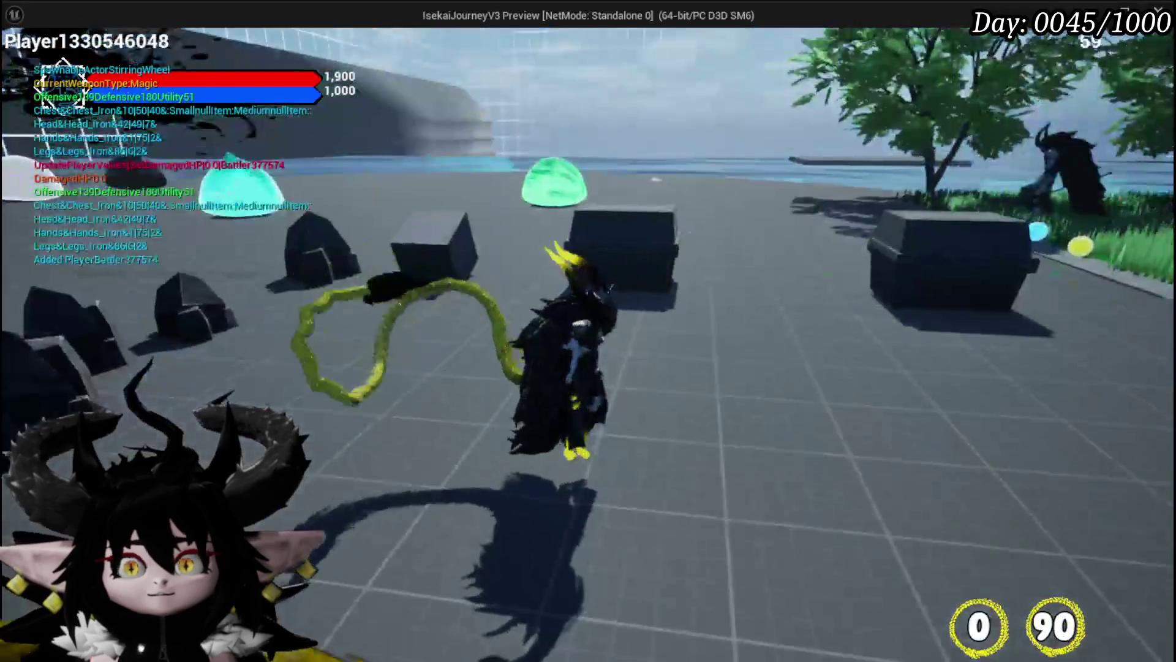
key(w)
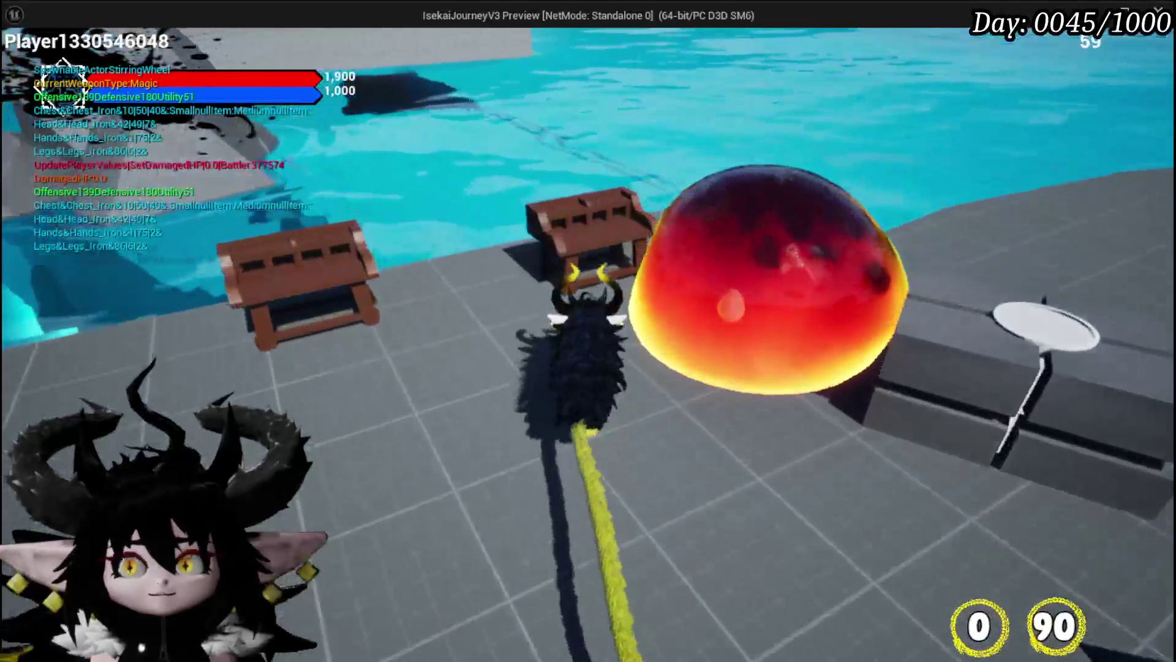
key(e)
click(660, 463)
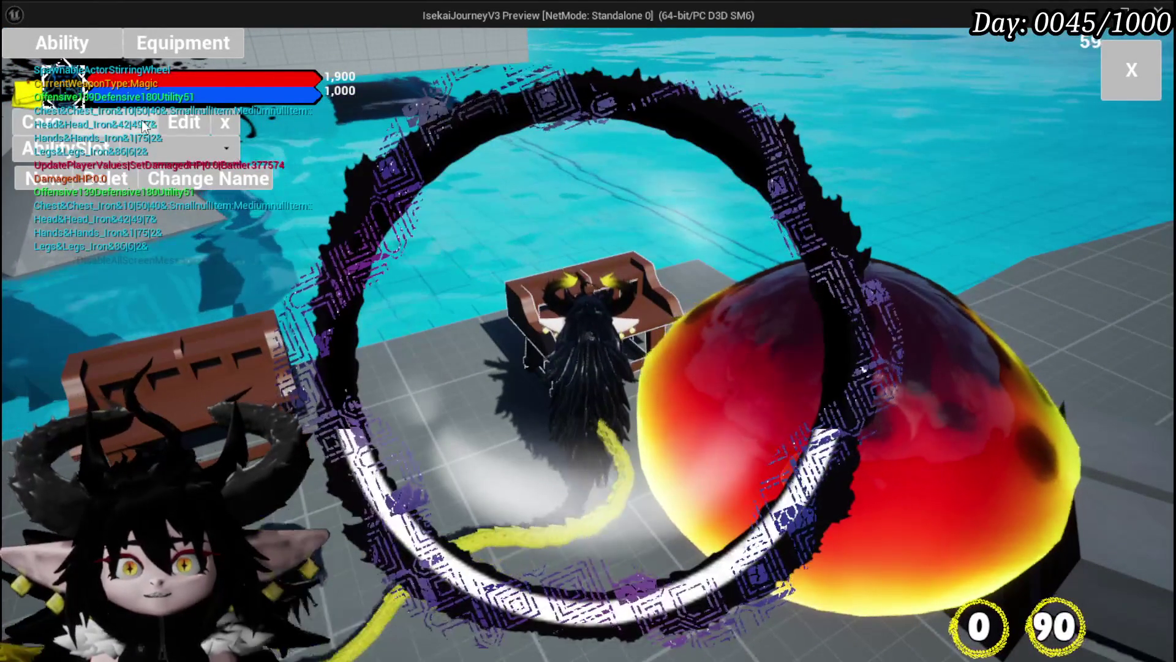
click(131, 154)
click(132, 157)
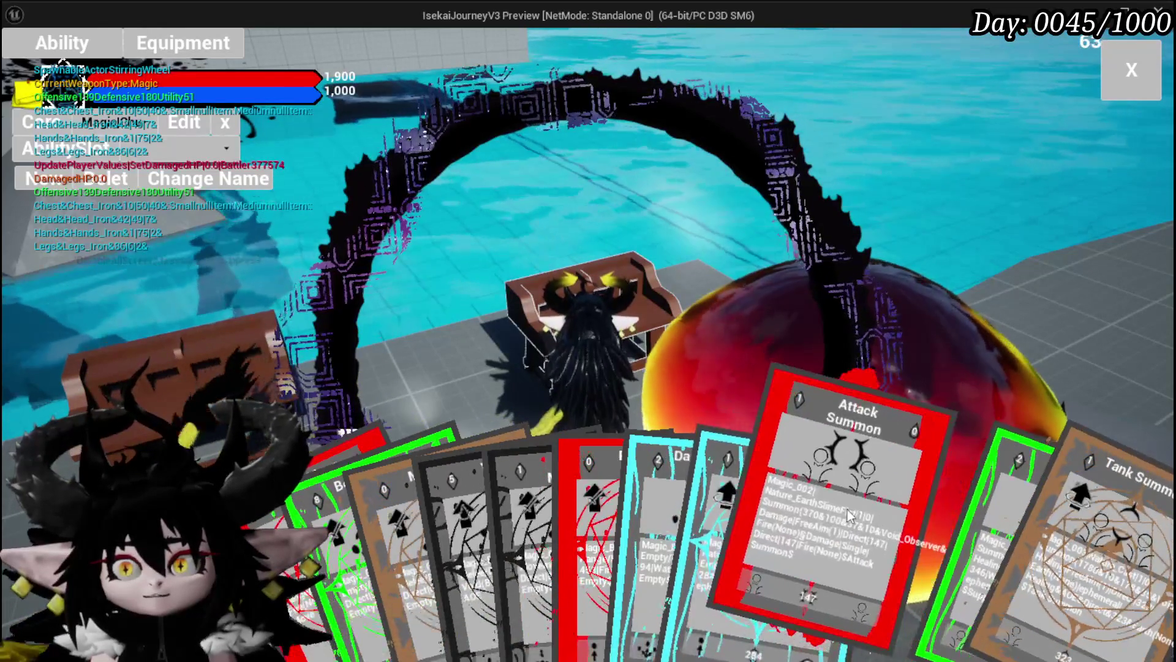
click(848, 515)
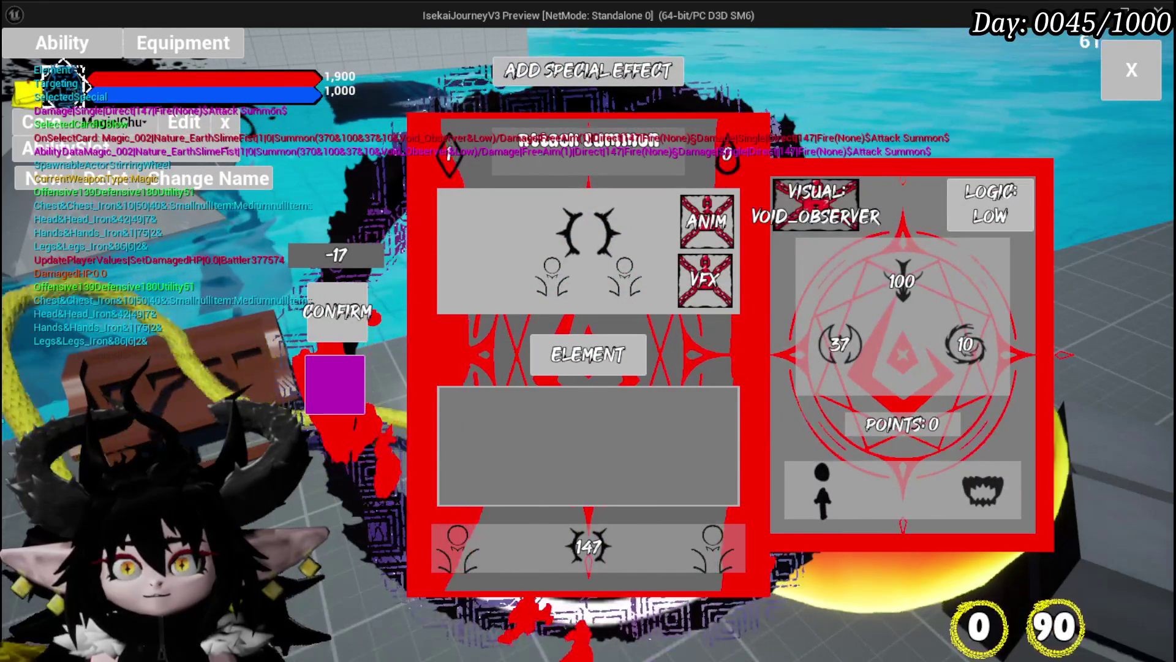
Retitle the card to Secrifice Summon and fill its value to 131.
drag(519, 145, 729, 162)
text(secrifice summon)
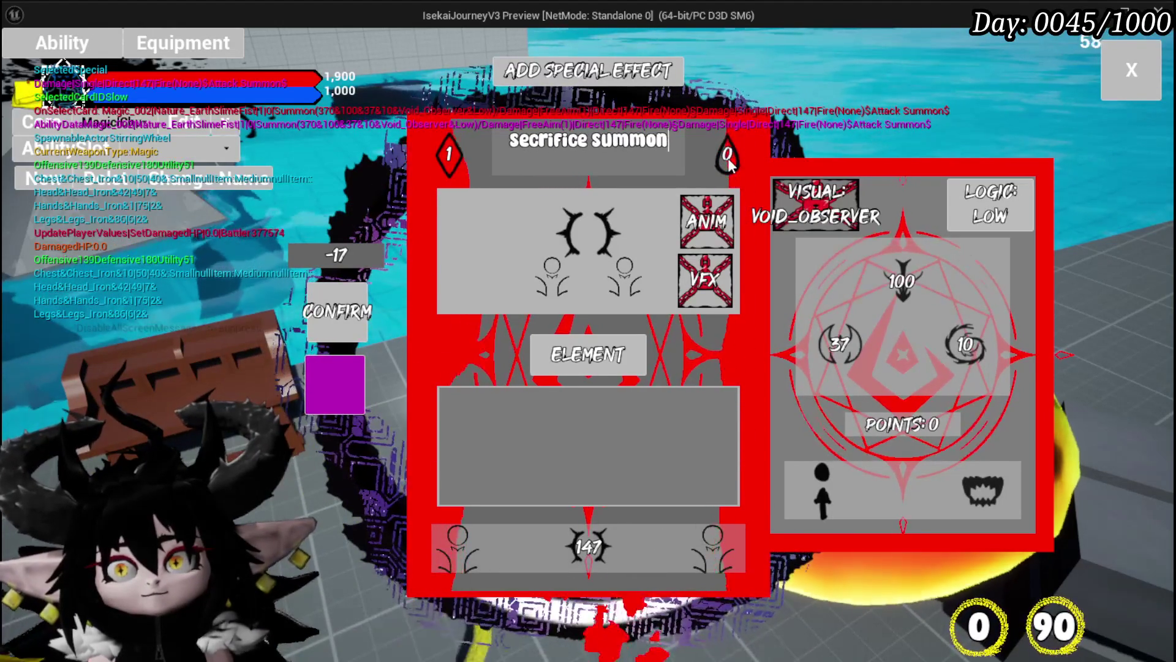
key(Return)
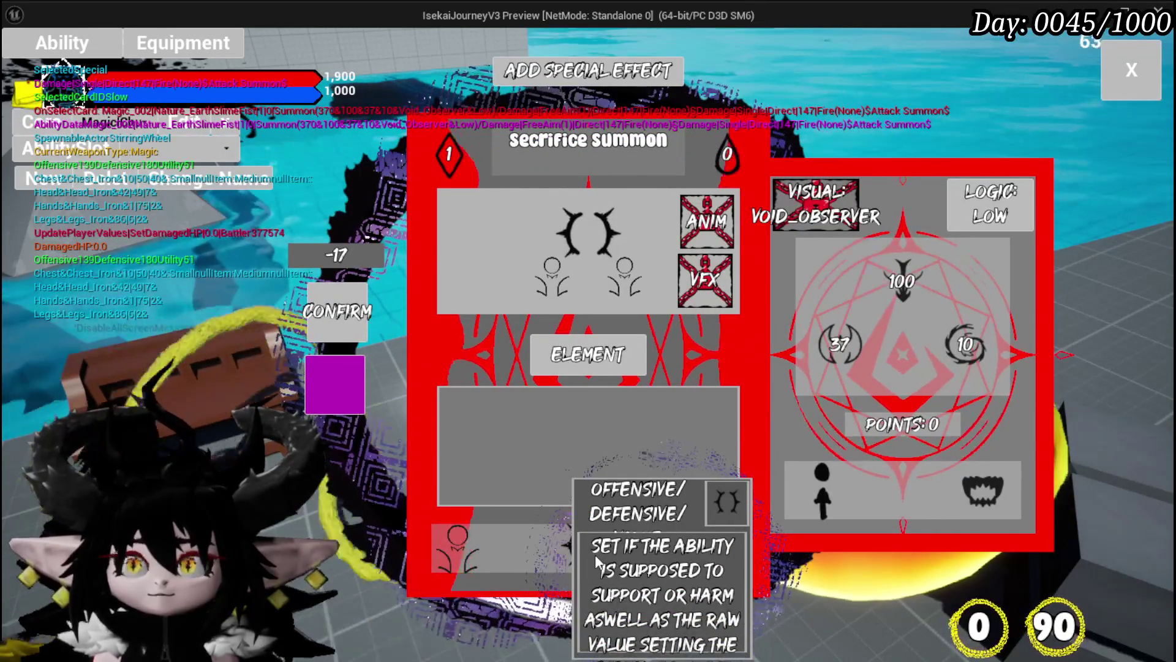
click(598, 564)
click(417, 421)
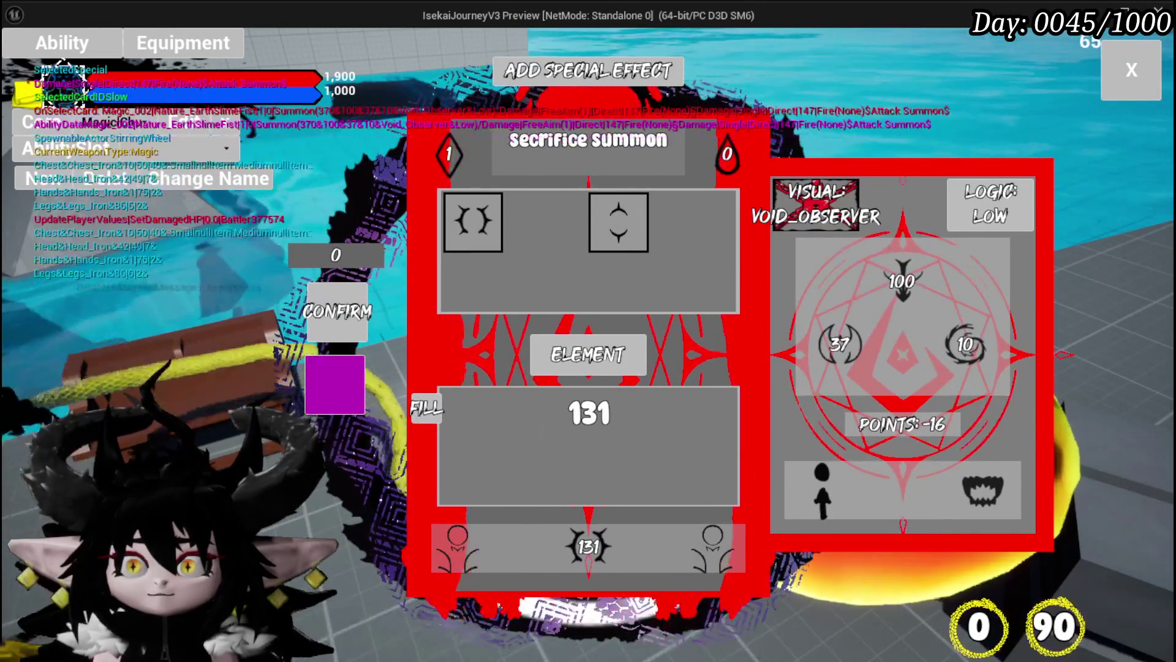
Set the offensive stat to 84, confirm the changes, and close the card editor.
click(894, 364)
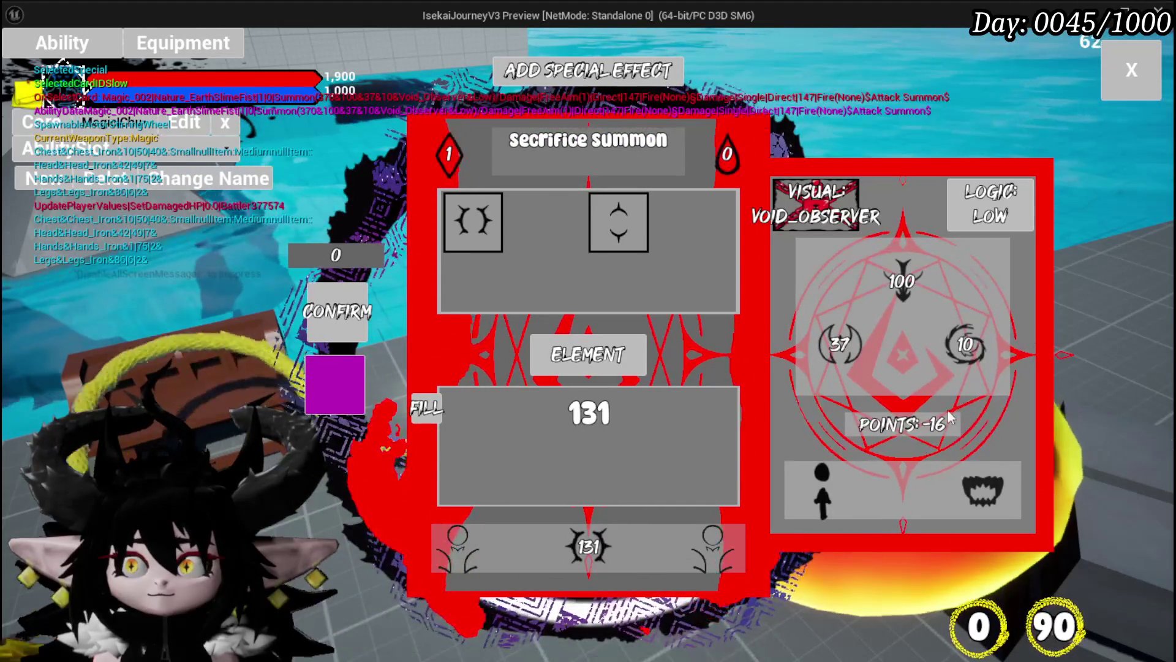
click(901, 283)
click(801, 428)
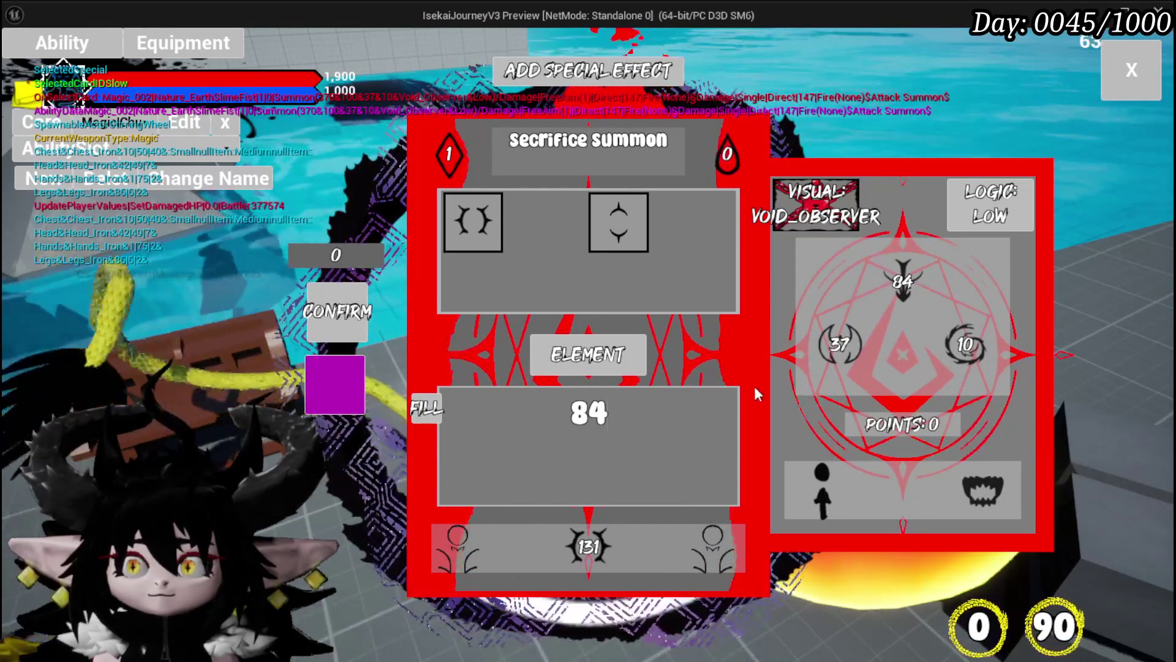
key(Return)
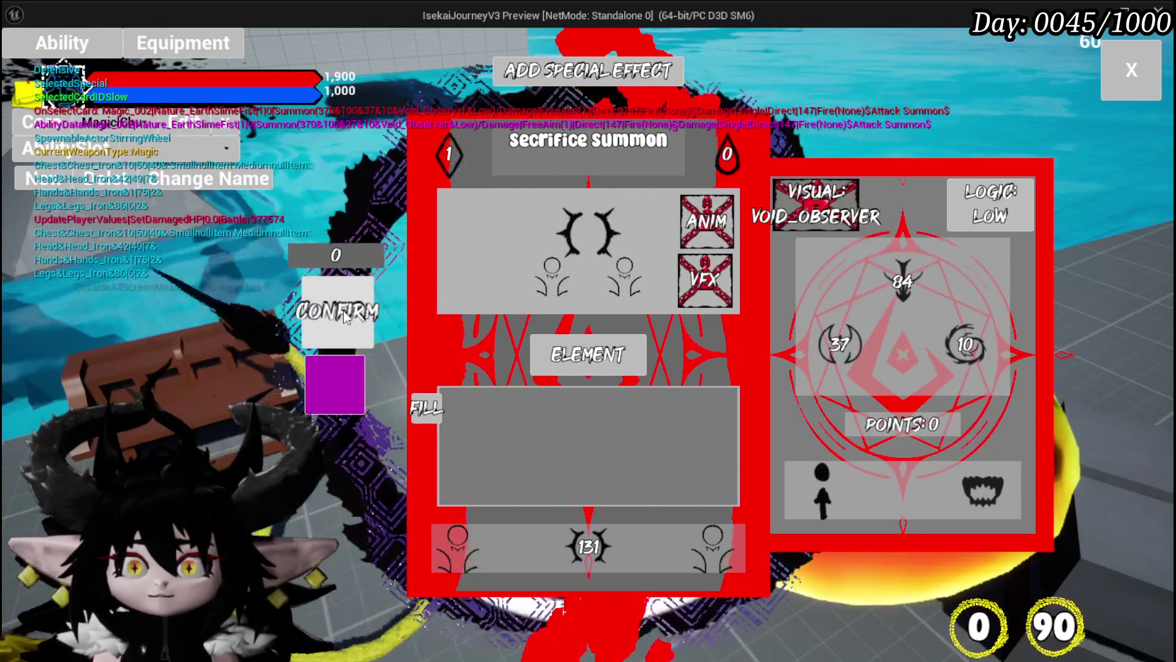
click(346, 317)
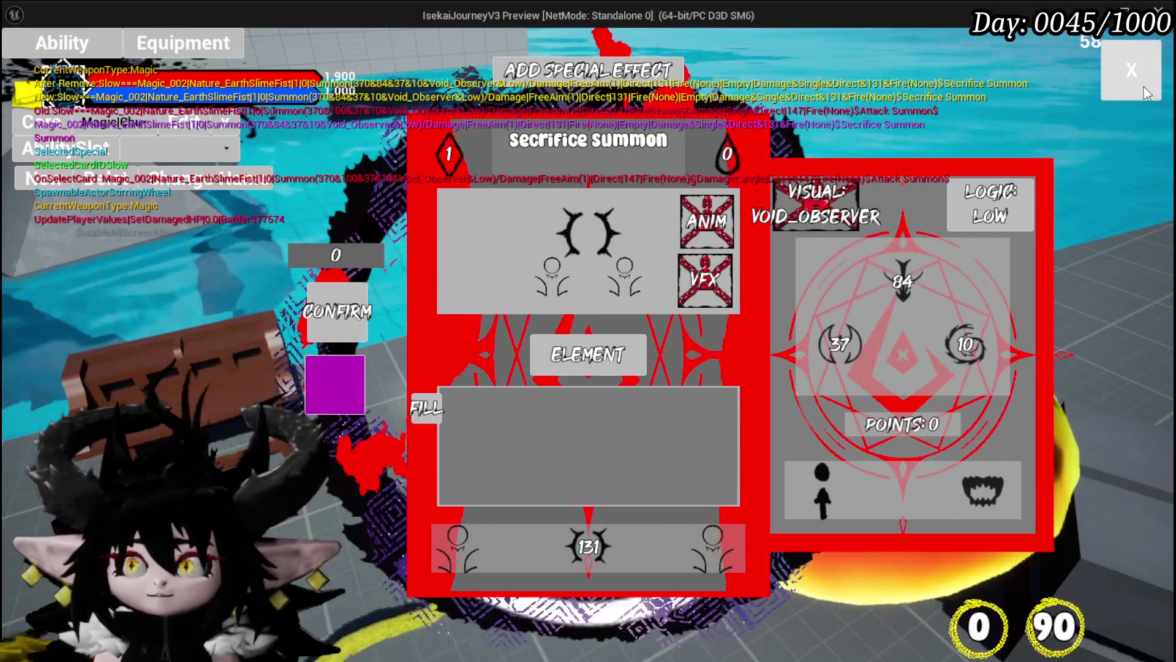
click(337, 312)
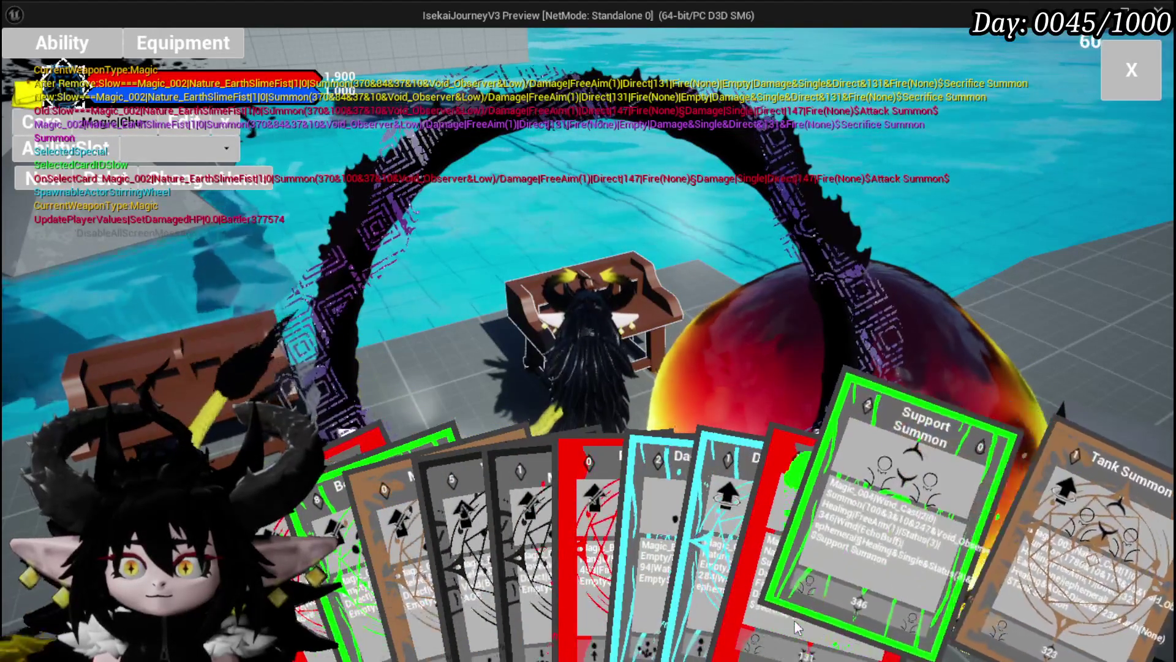
Add a special effect to the Support Summon card and fill its value to 483.
click(846, 582)
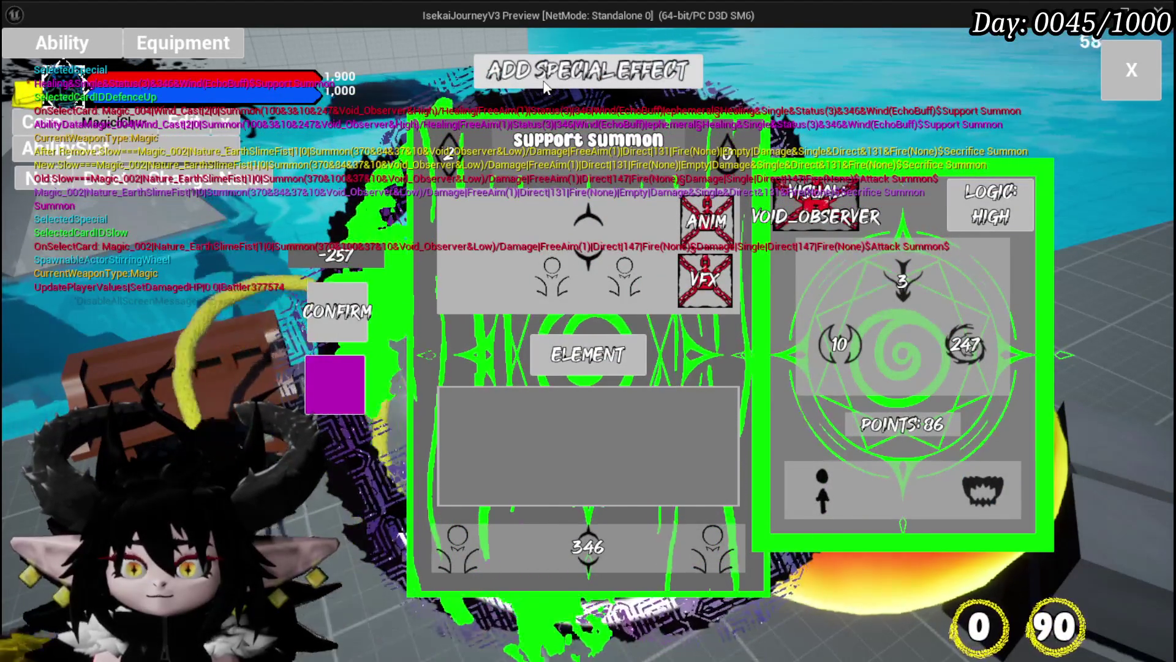
click(544, 82)
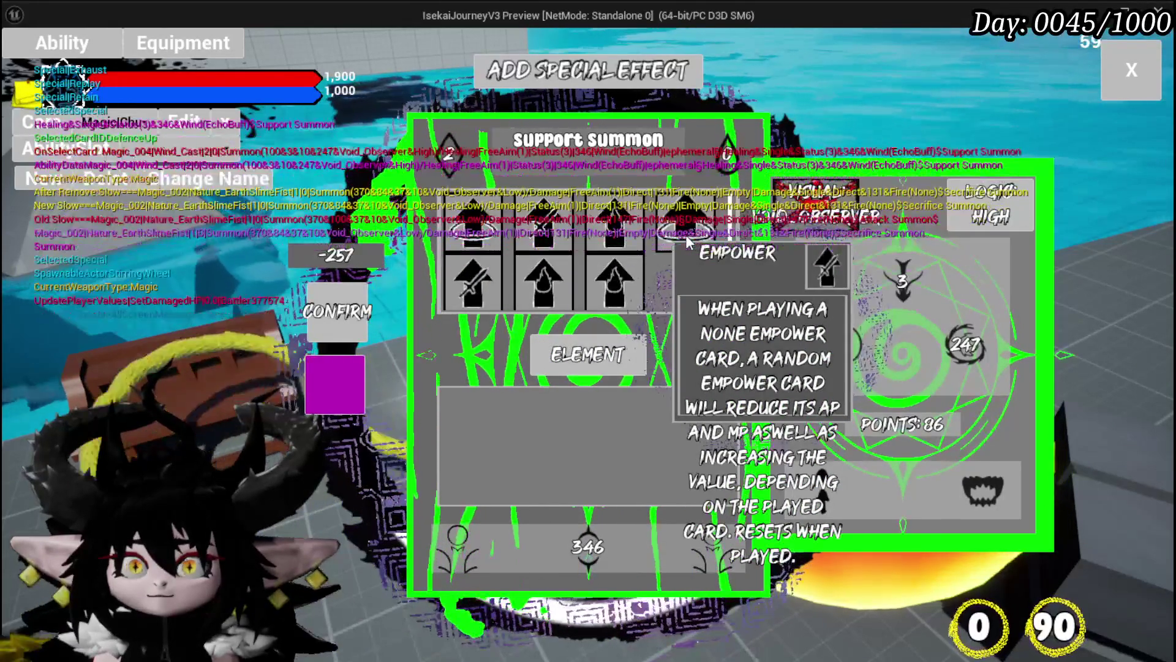
click(689, 242)
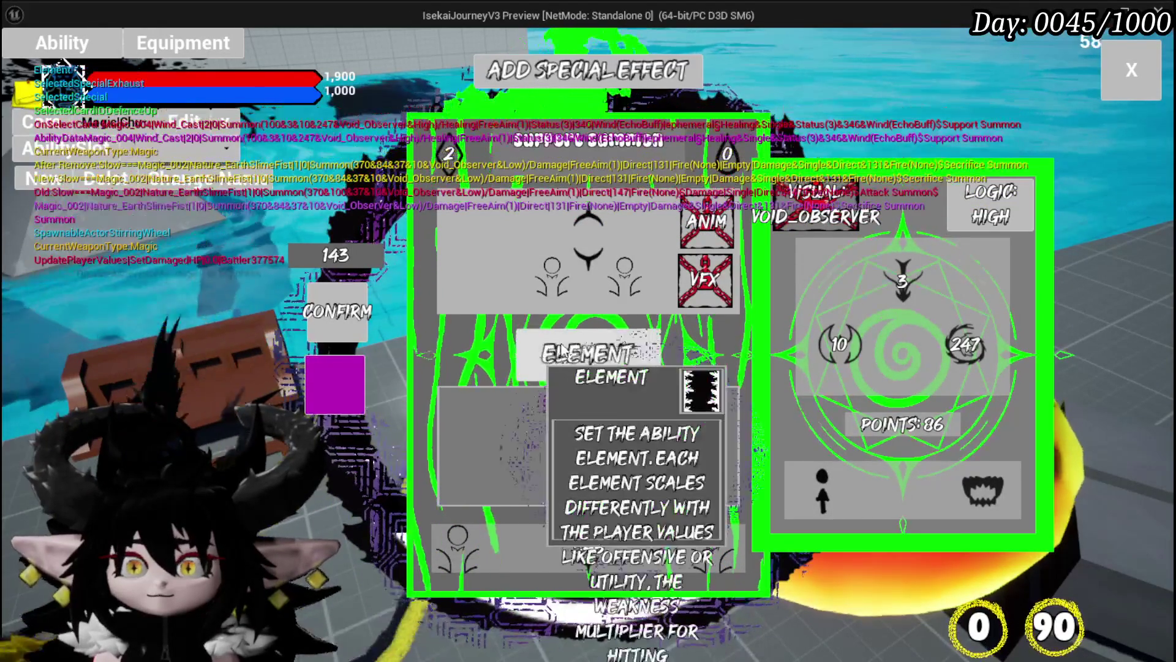
click(648, 524)
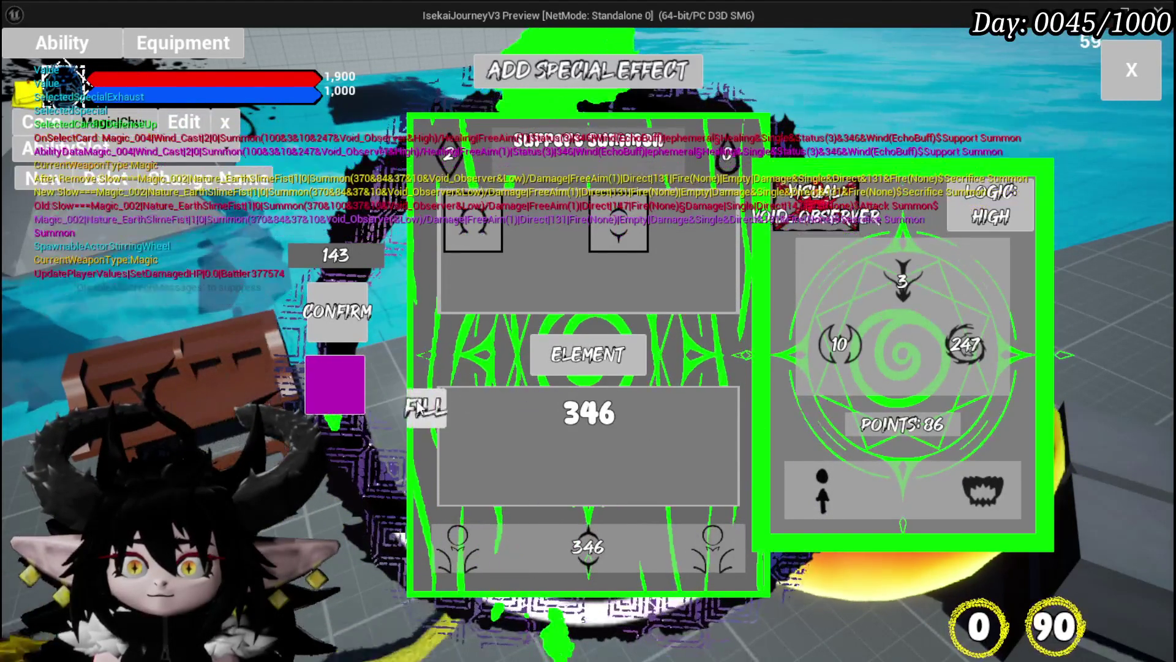
click(418, 411)
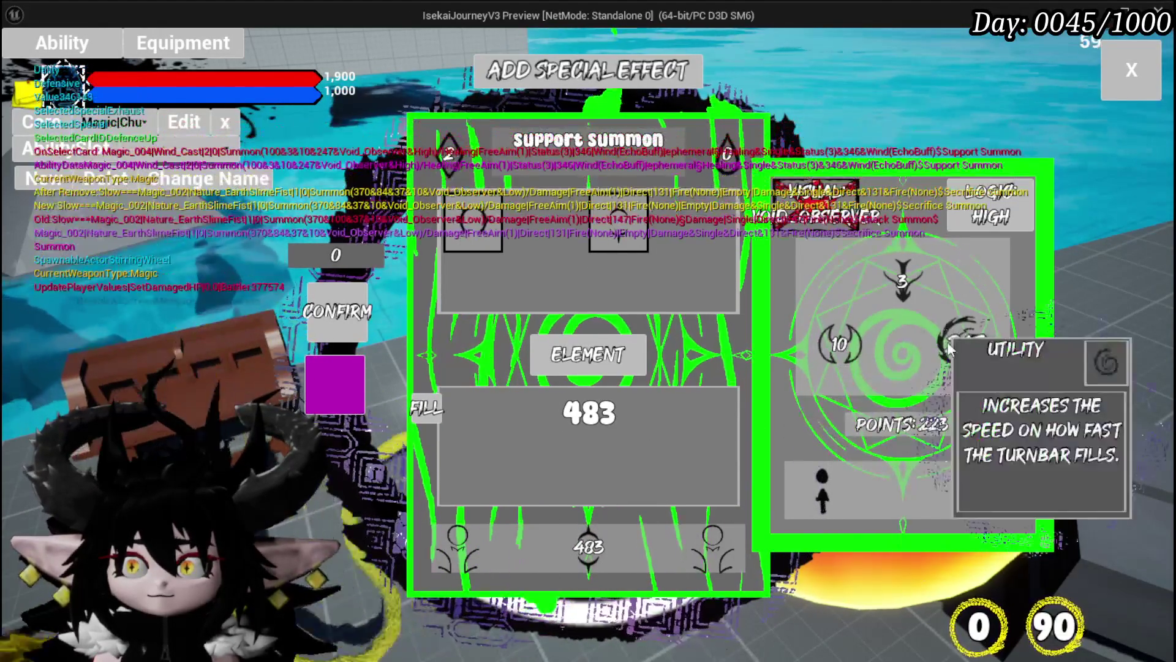
Set the Support Summon stat to 150 and switch its targeting to area of effect.
click(828, 351)
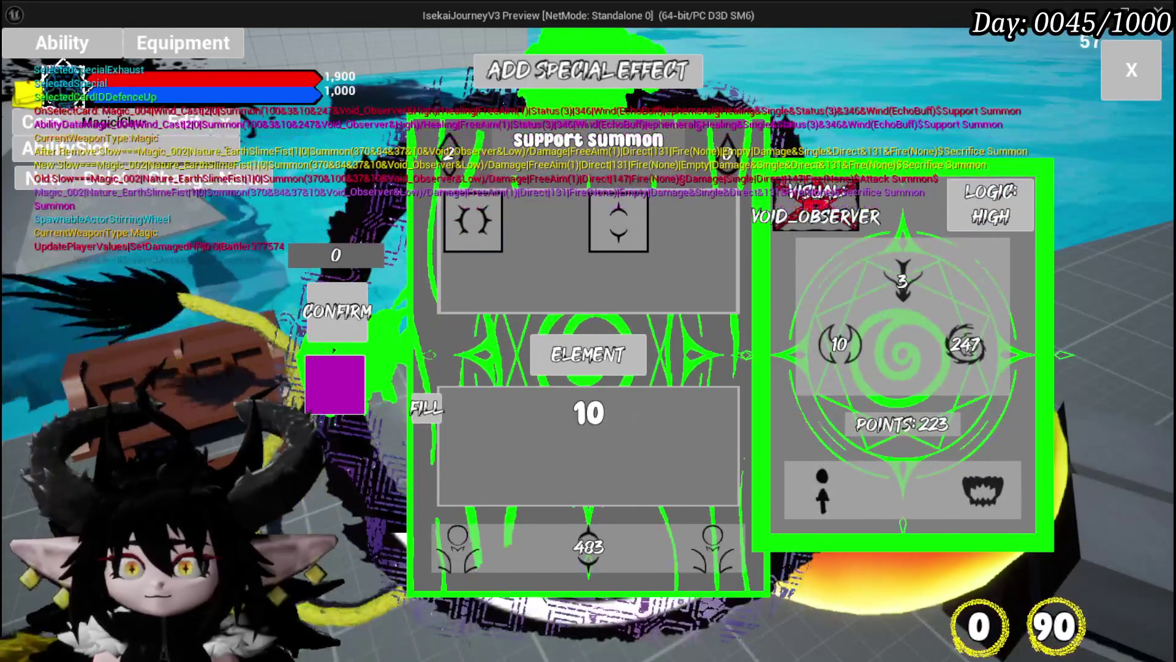
text(1)
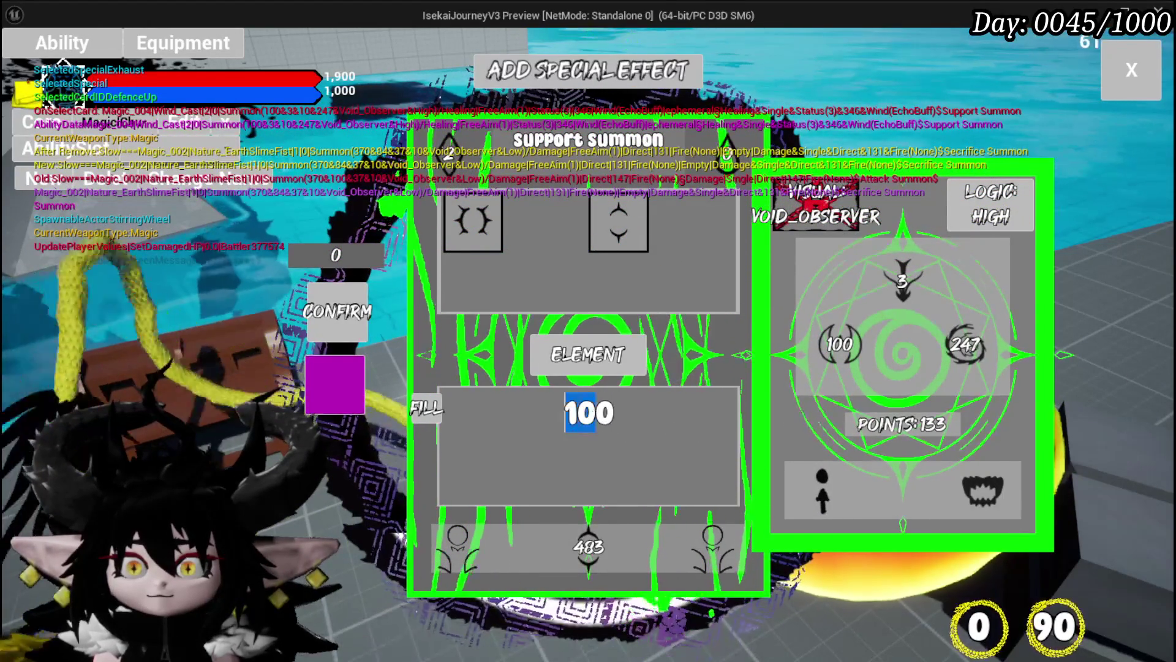
text(150)
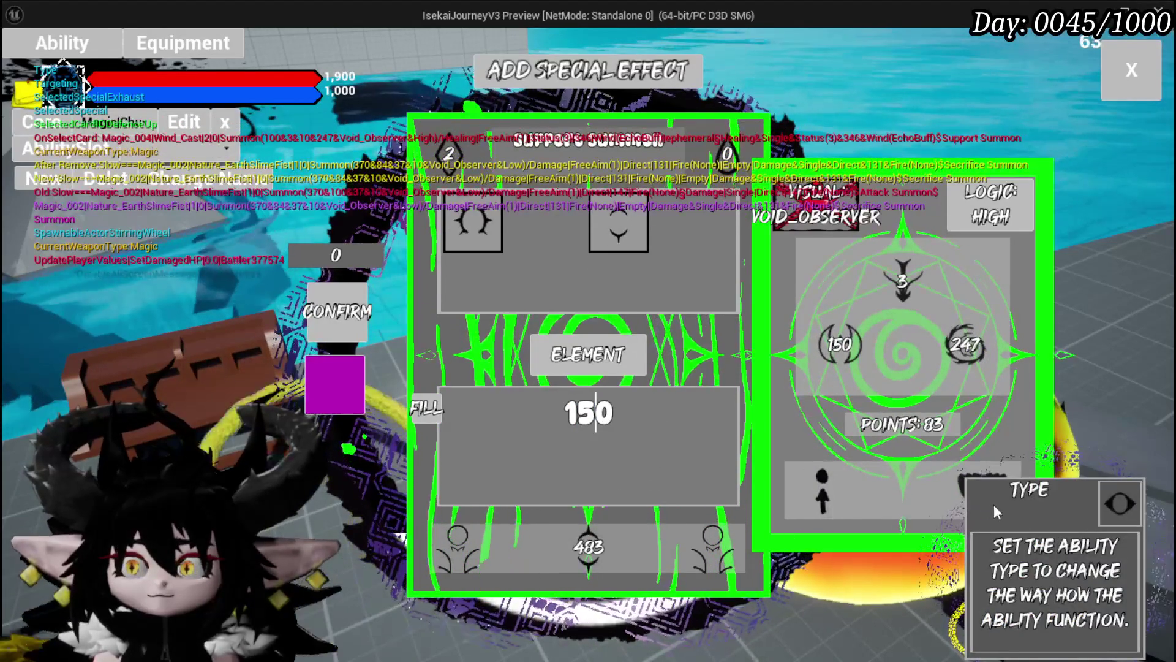
click(994, 504)
click(994, 484)
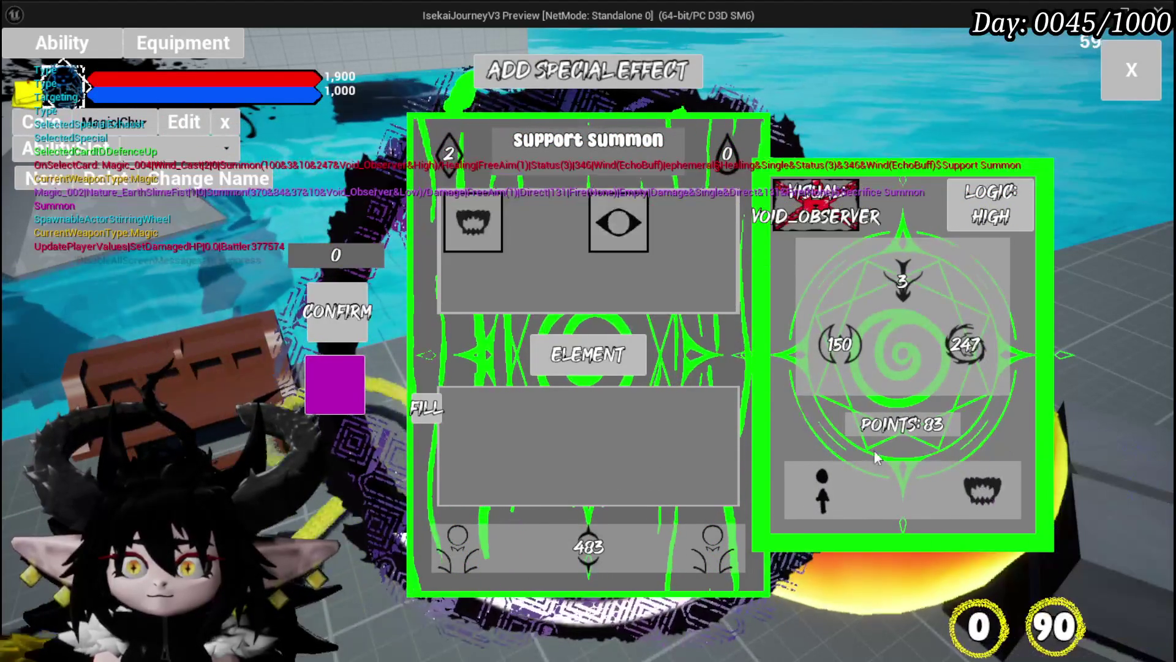
click(619, 230)
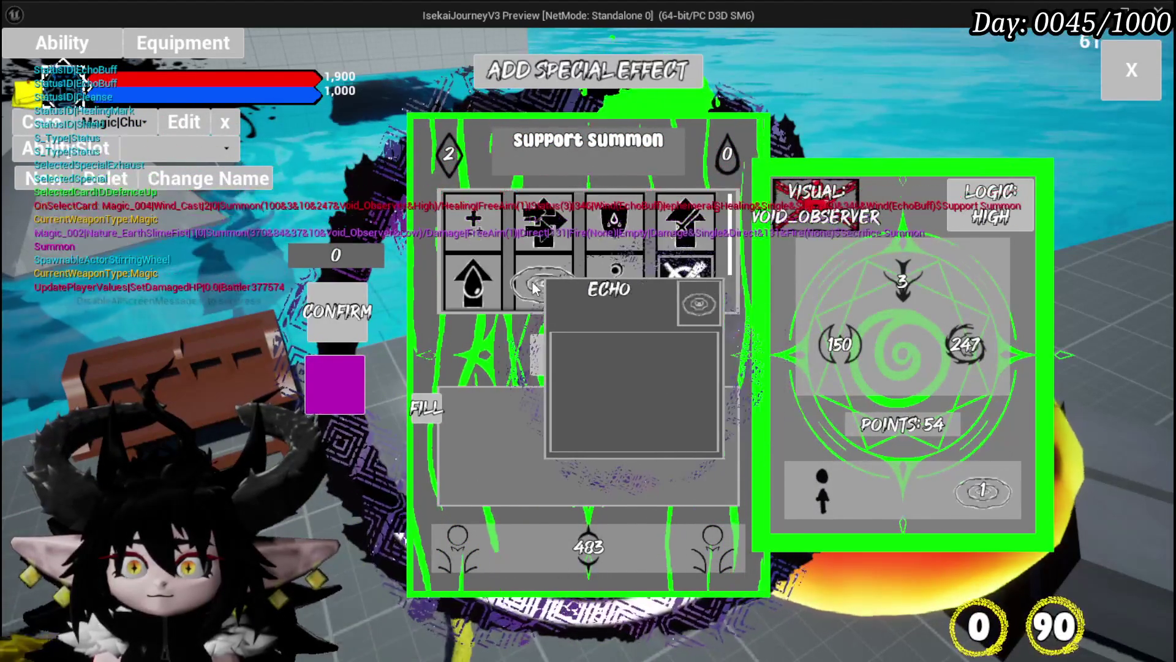
click(822, 487)
click(569, 222)
click(988, 484)
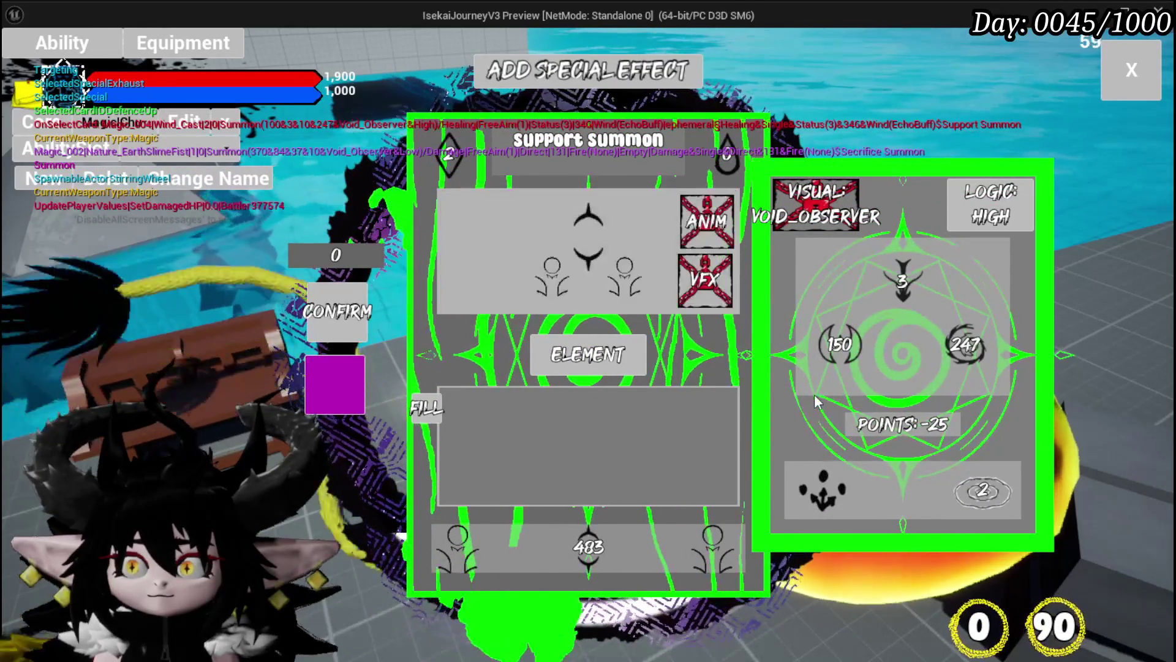
click(839, 344)
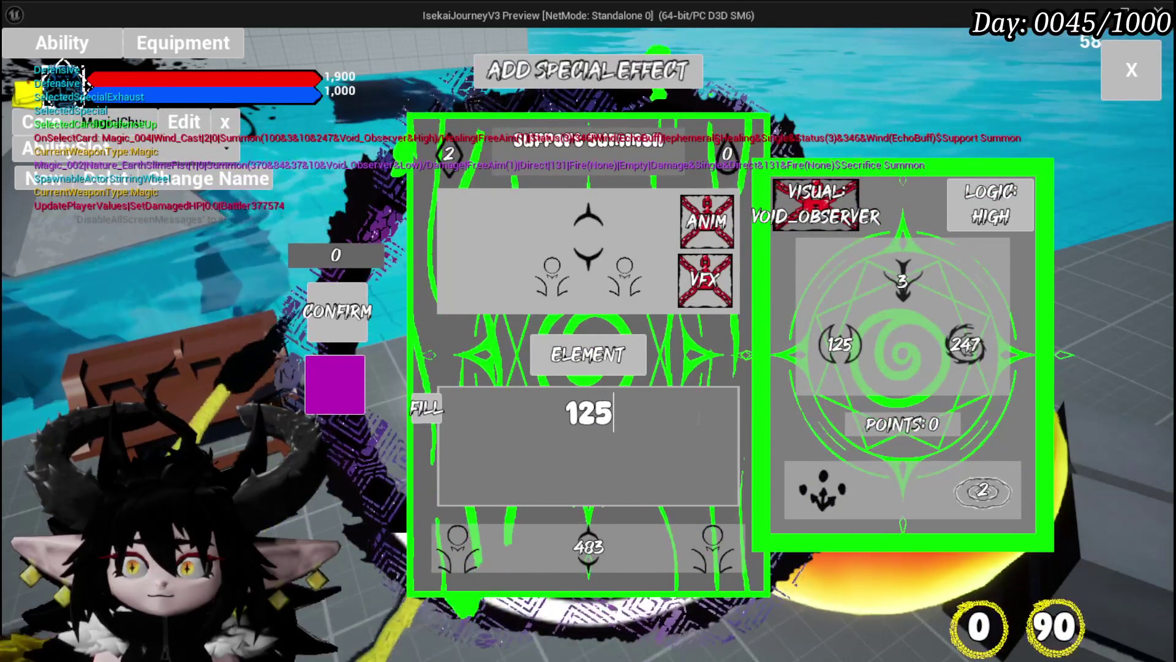